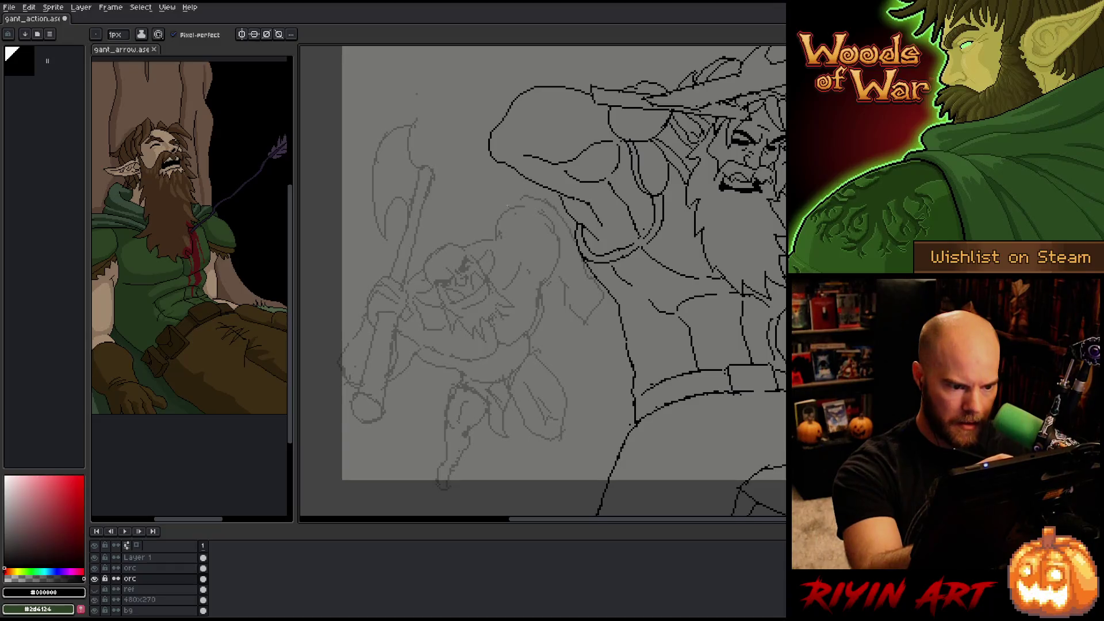
# - Pencil a short line along the orc's head outline; try a shoulder line, then undo it
pyautogui.moveTo(524, 223); pyautogui.dragTo(553, 232)
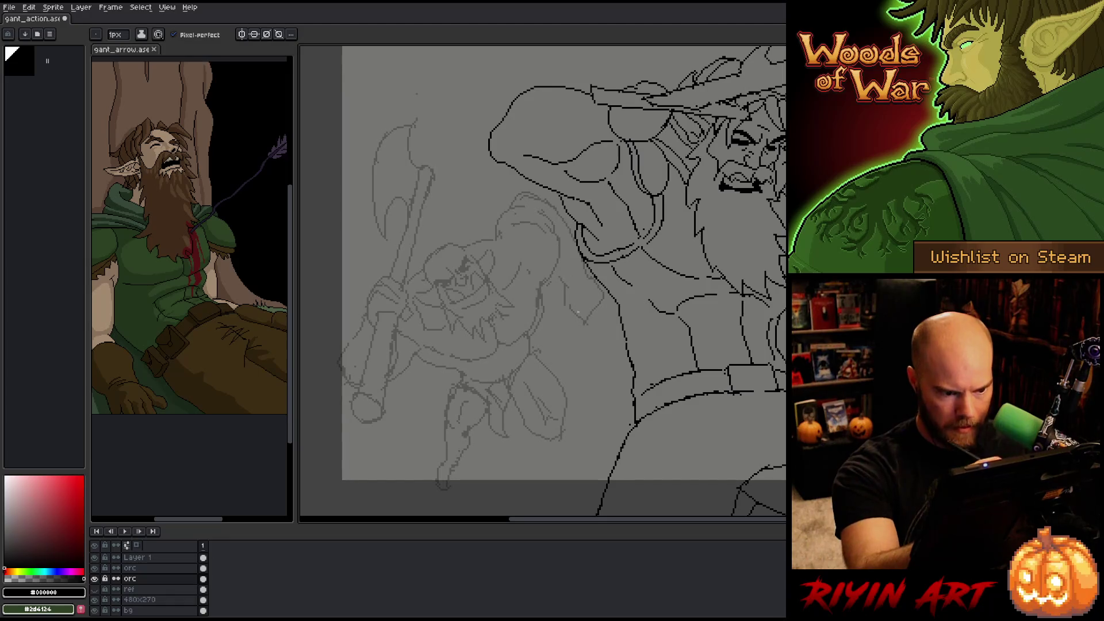
pyautogui.press('b')
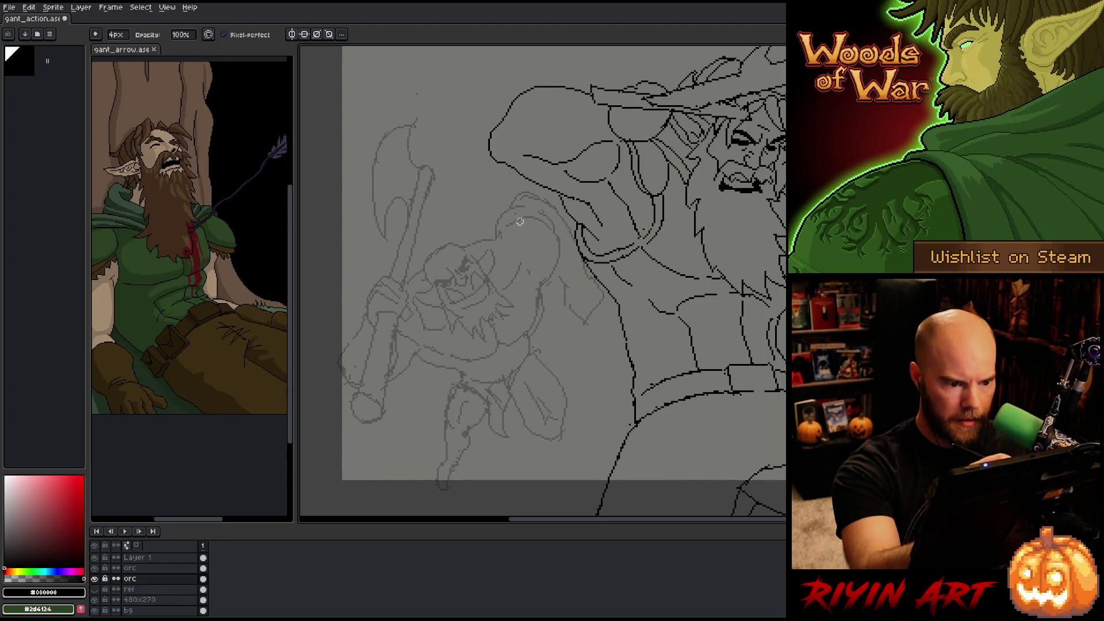
pyautogui.press('b')
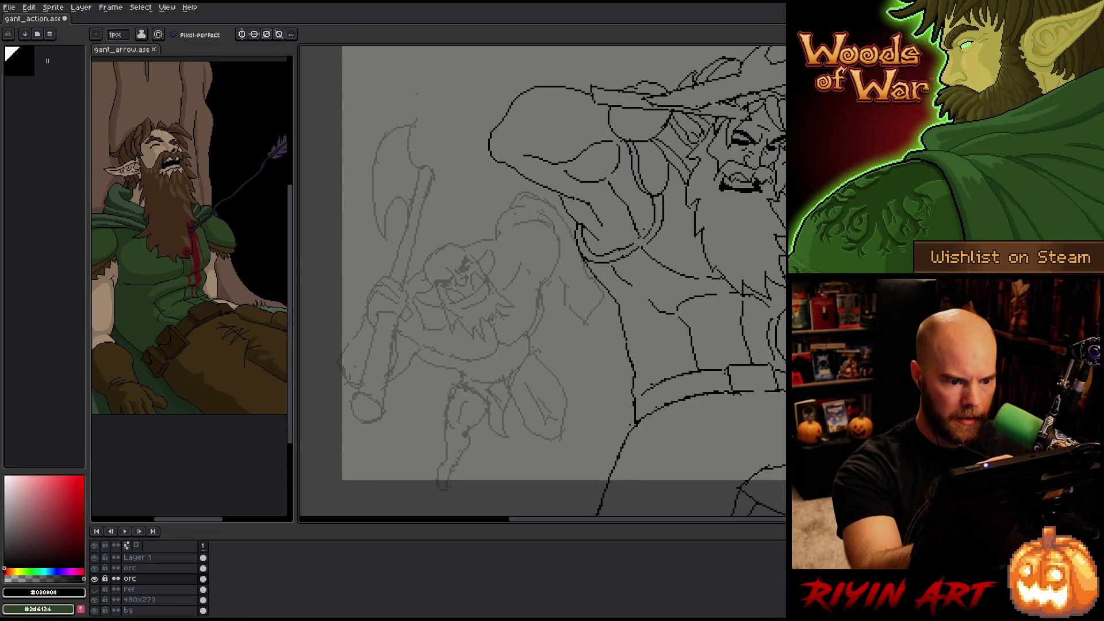
pyautogui.press('b')
pyautogui.press('b')
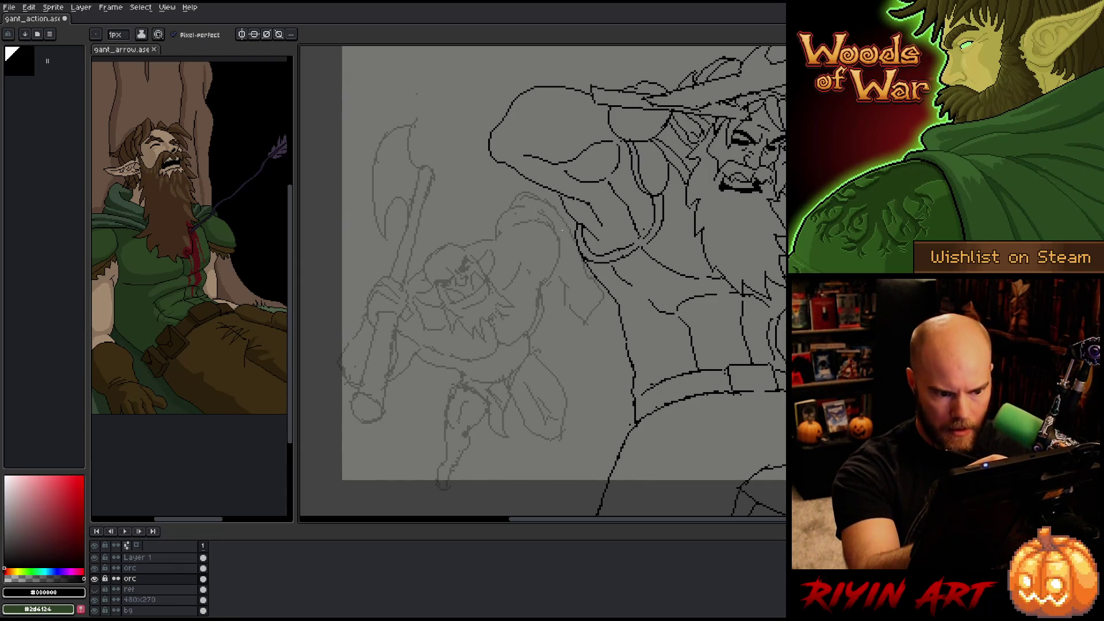
pyautogui.press('b')
pyautogui.press('b')
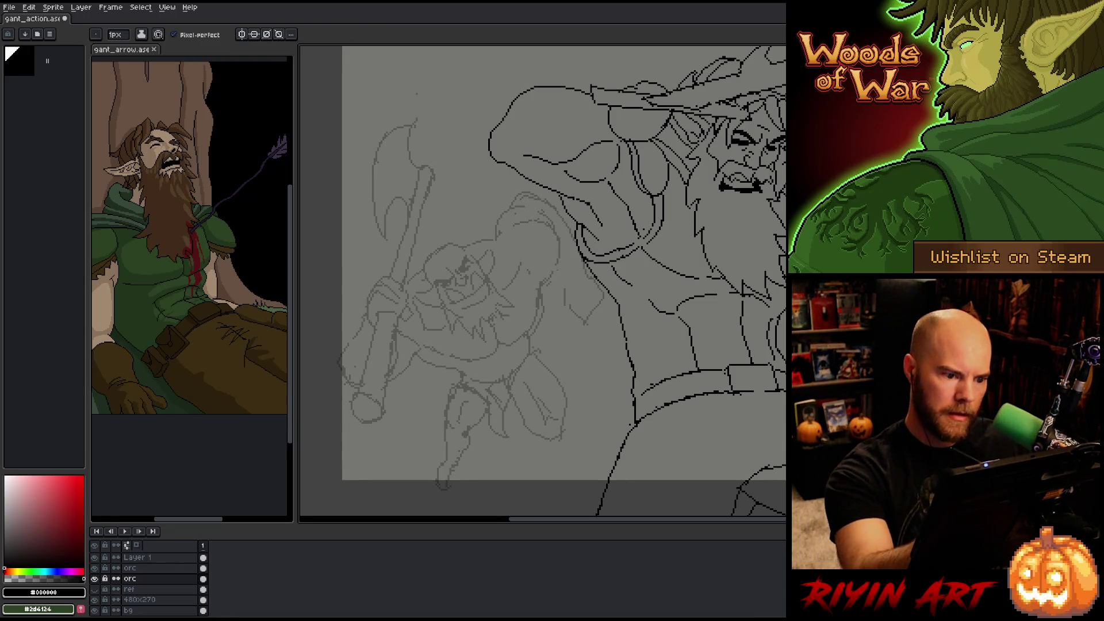
pyautogui.press('e')
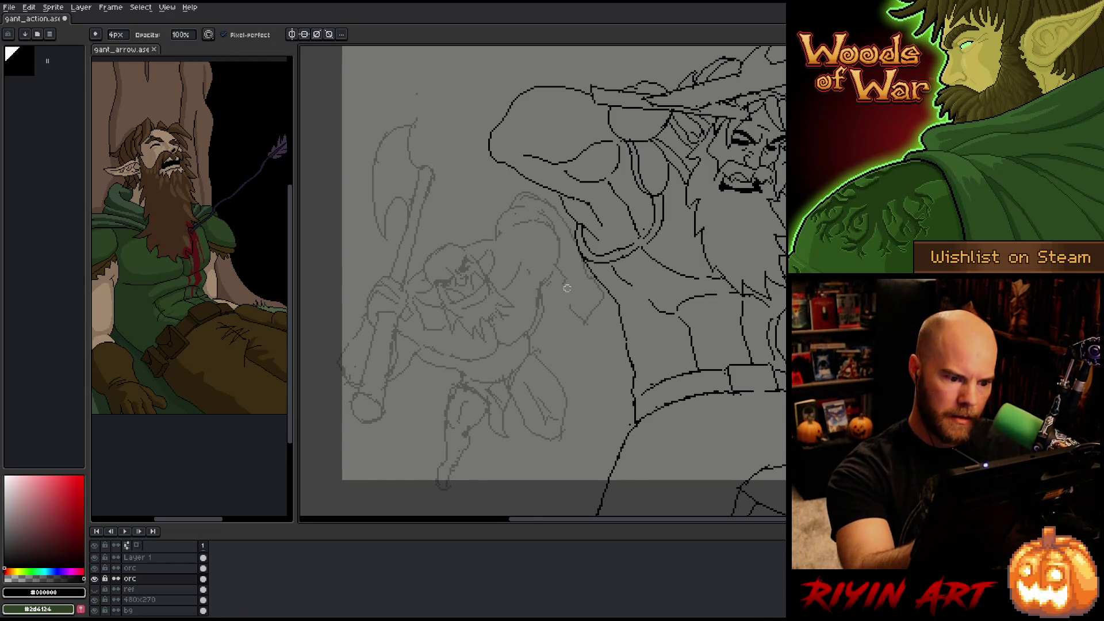
pyautogui.press('b')
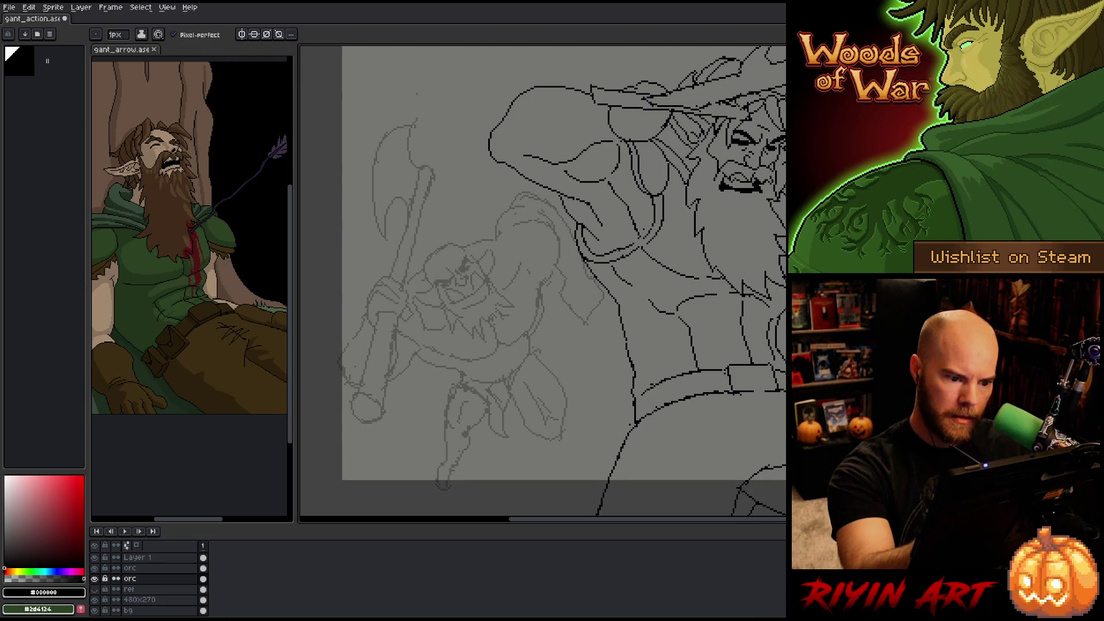
pyautogui.moveTo(598, 291); pyautogui.dragTo(576, 313)
pyautogui.hotkey('ctrl', 'z')
# - Clean up with the eraser, then pencil small arcs on the orc's head and hood
pyautogui.press('e')
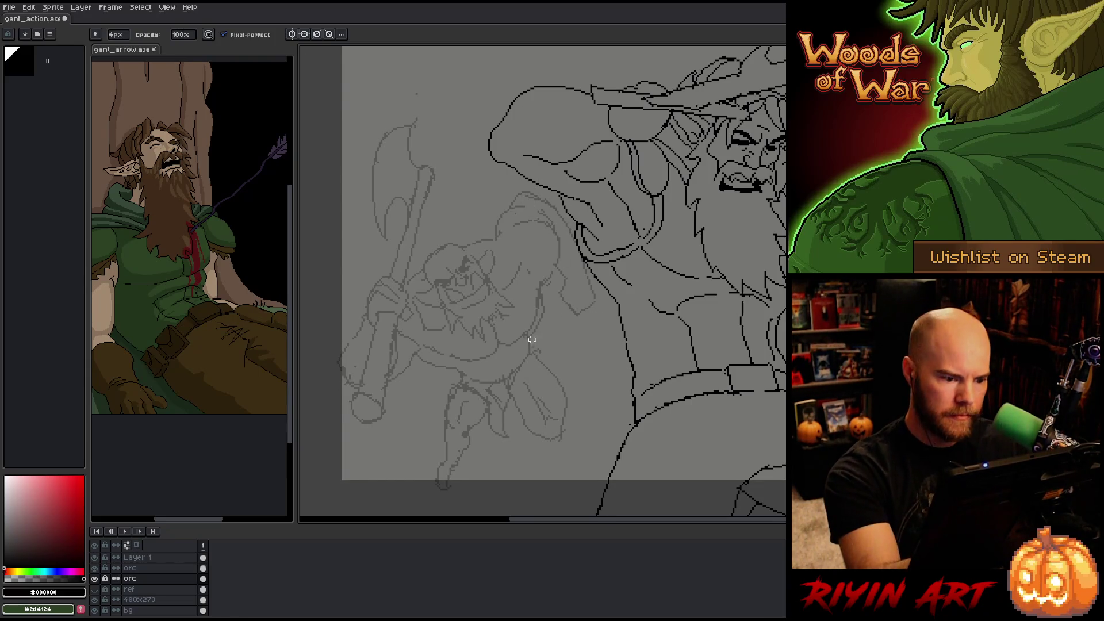
pyautogui.press('b')
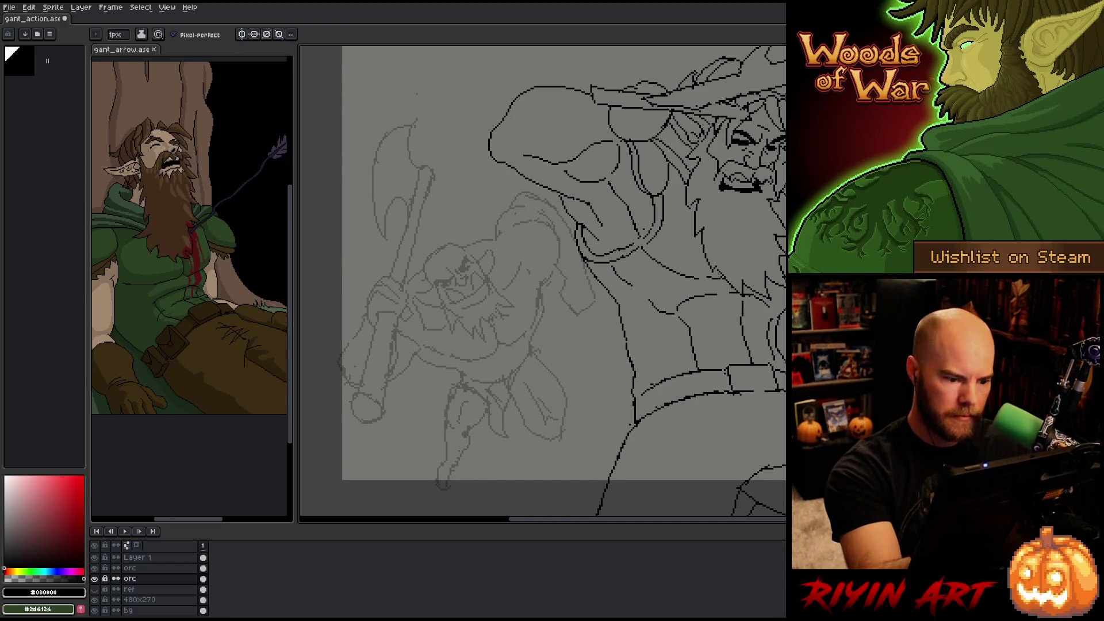
pyautogui.press('e')
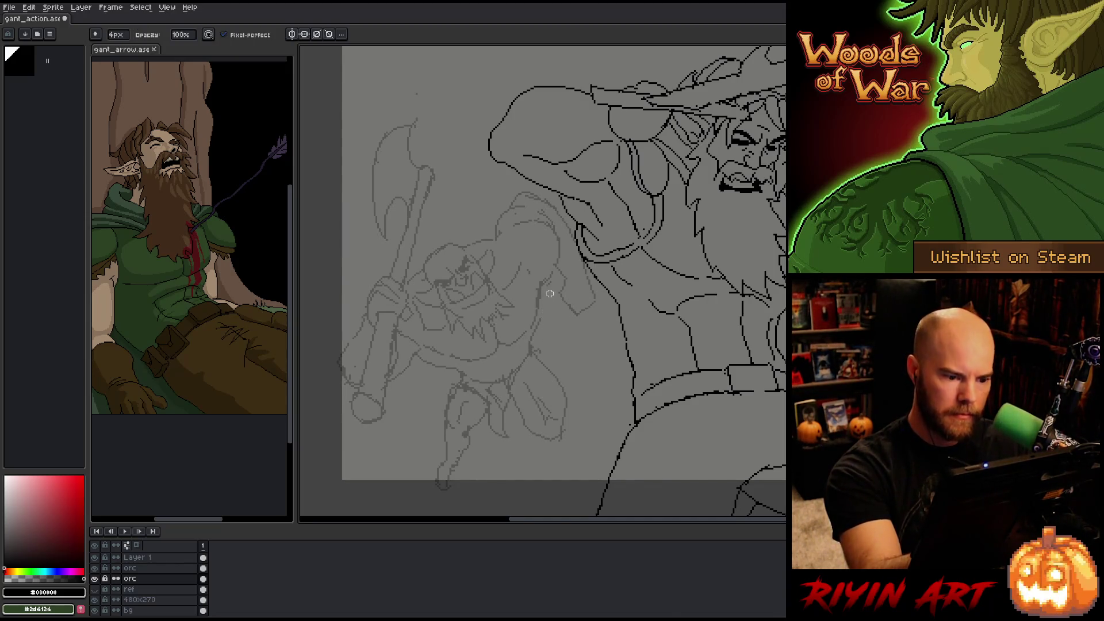
pyautogui.press('b')
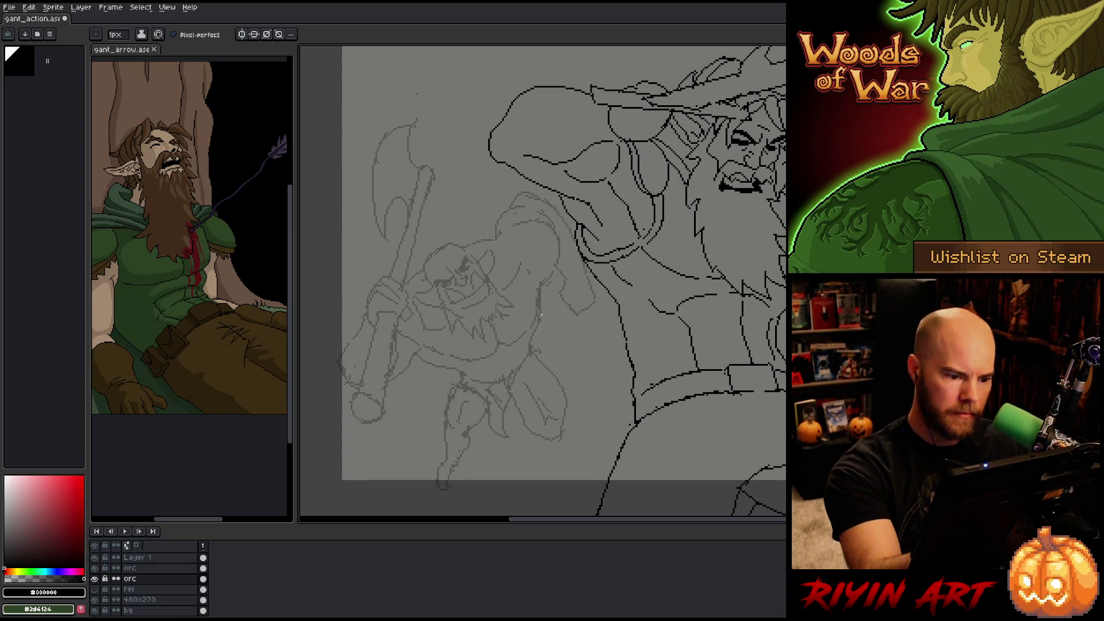
pyautogui.press('e')
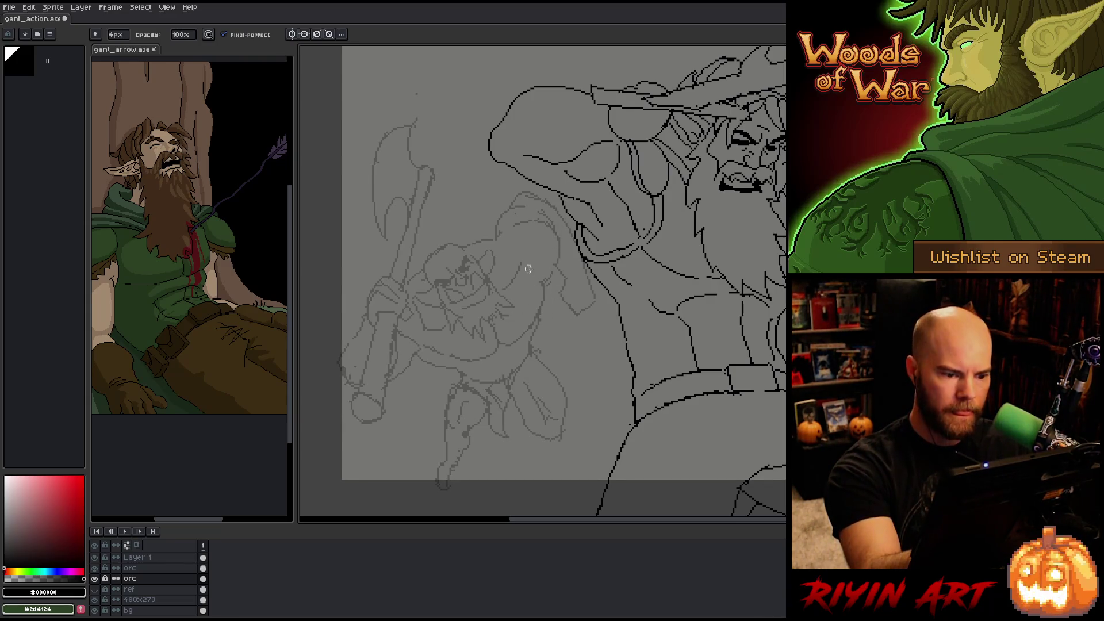
pyautogui.press('b')
pyautogui.moveTo(523, 249); pyautogui.dragTo(531, 254)
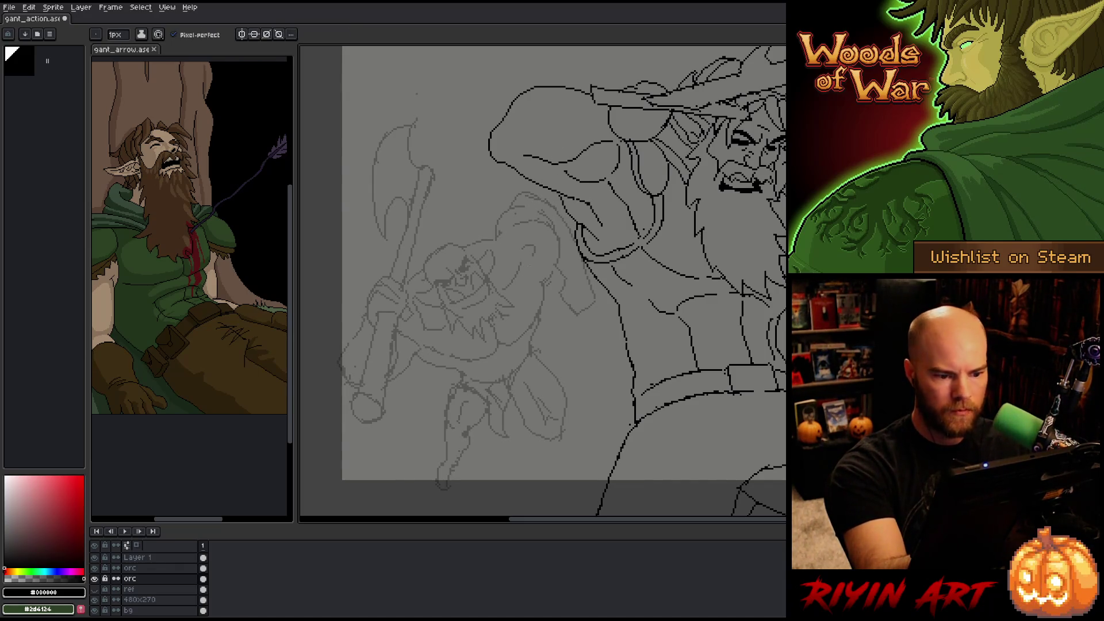
pyautogui.moveTo(528, 266); pyautogui.dragTo(522, 281)
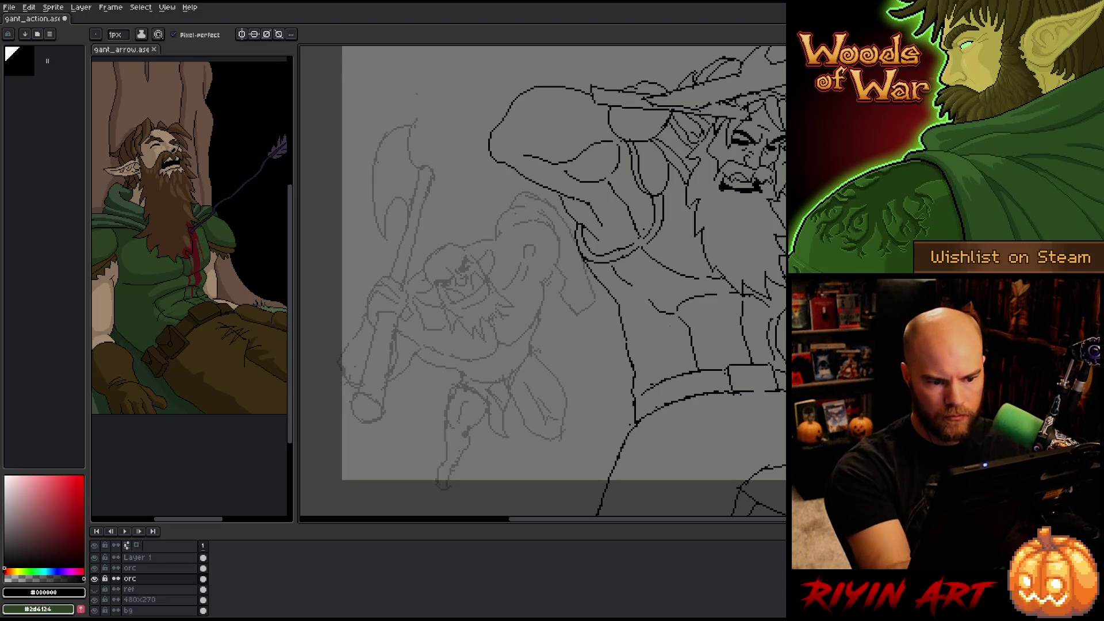
# - Add a small mark near the orc's legs and erase the old arm and hand sketch
pyautogui.press('e')
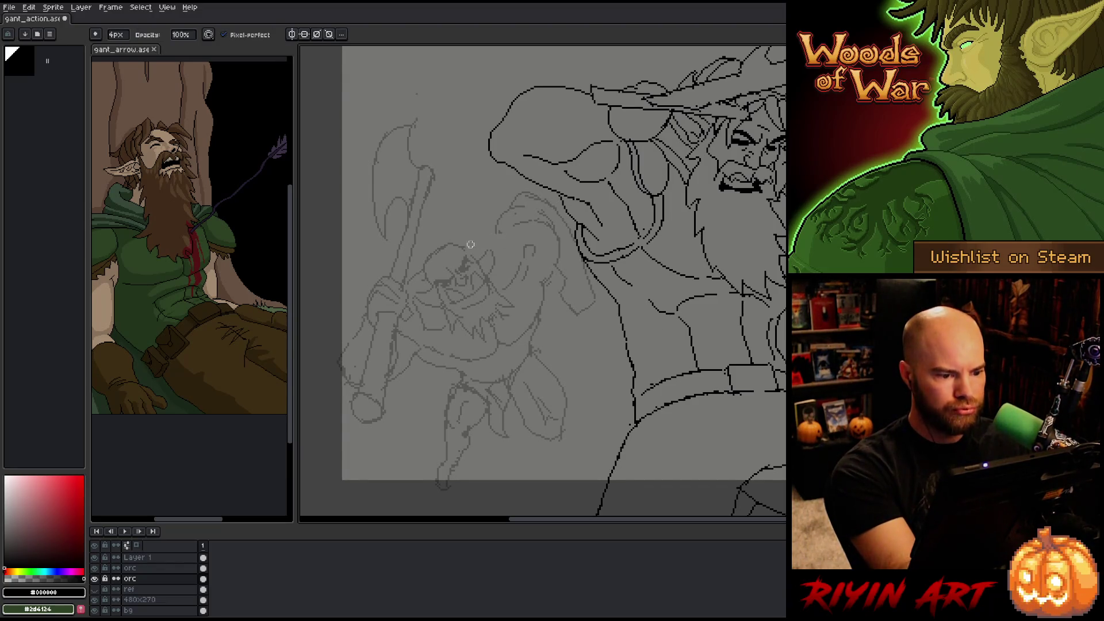
pyautogui.press('b')
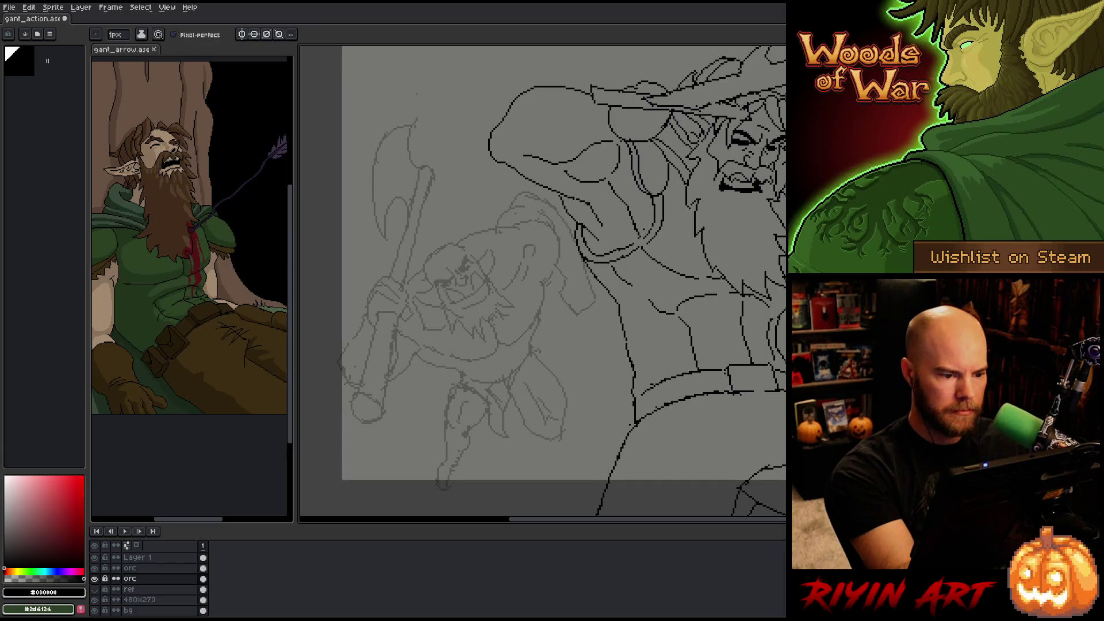
pyautogui.press('e')
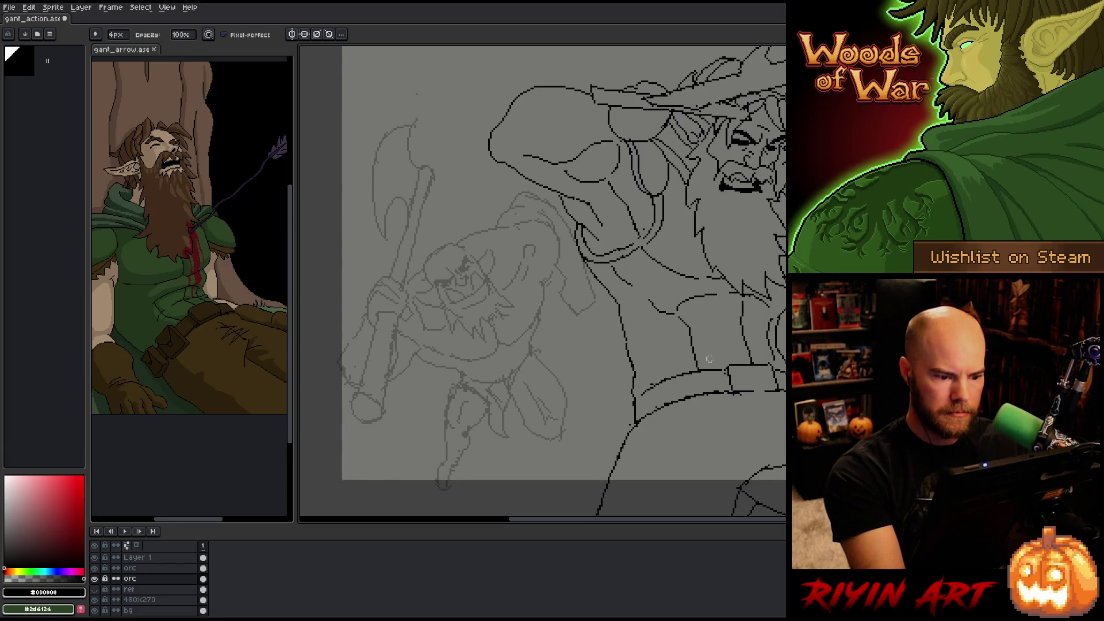
pyautogui.press('b')
pyautogui.moveTo(490, 414); pyautogui.dragTo(505, 414)
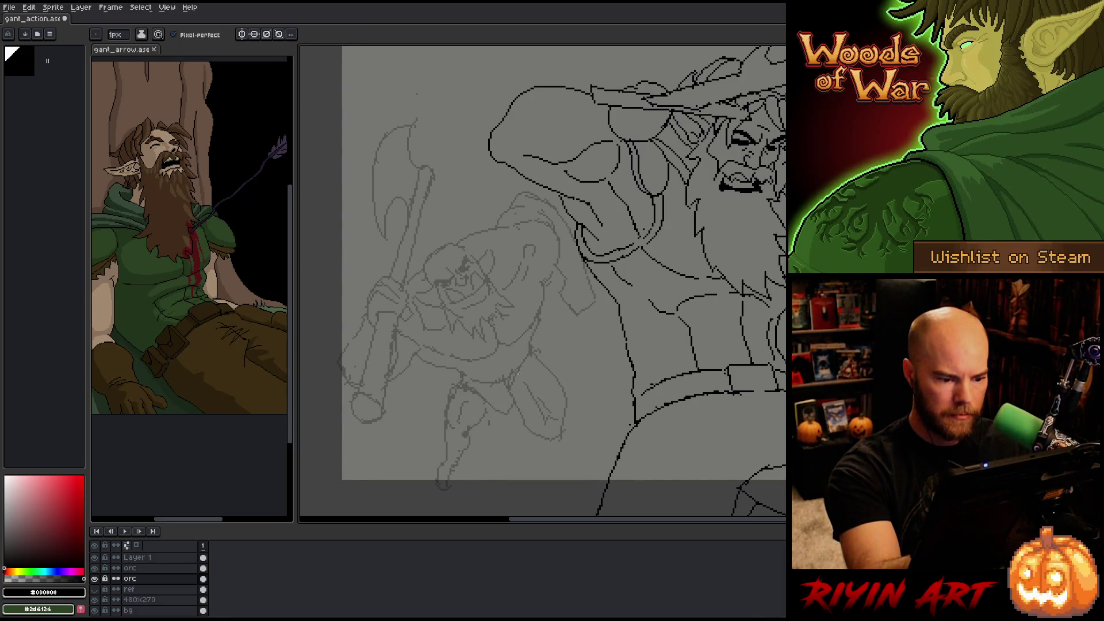
pyautogui.press('e')
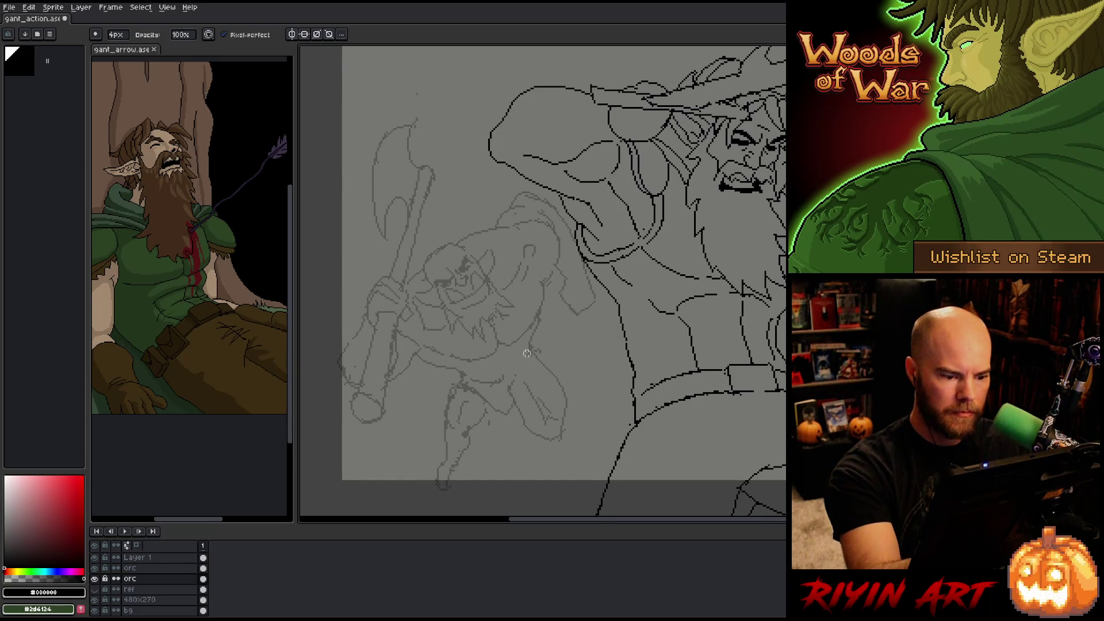
pyautogui.moveTo(544, 378)
pyautogui.mouseDown()
pyautogui.moveTo(546, 429)
pyautogui.moveTo(549, 364)
pyautogui.moveTo(550, 387)
pyautogui.moveTo(576, 426)
pyautogui.moveTo(546, 432)
pyautogui.moveTo(555, 397)
pyautogui.mouseUp()
# - Pencil the underside of the orc's fist and ink both edges of its hood
pyautogui.press('b')
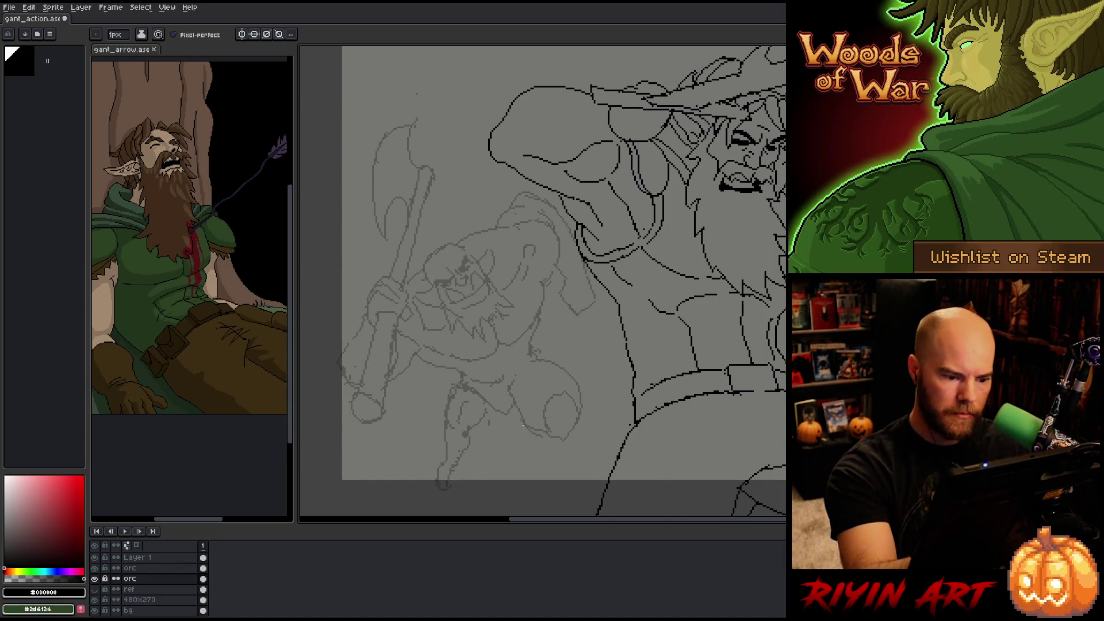
pyautogui.moveTo(522, 420); pyautogui.dragTo(546, 442)
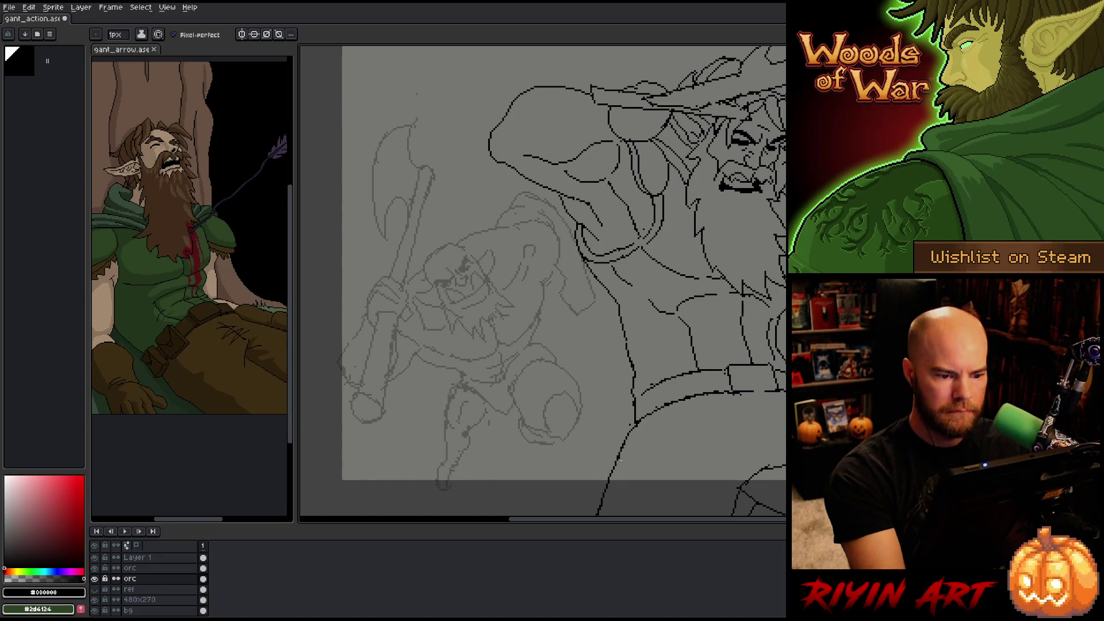
pyautogui.moveTo(505, 250); pyautogui.dragTo(519, 300)
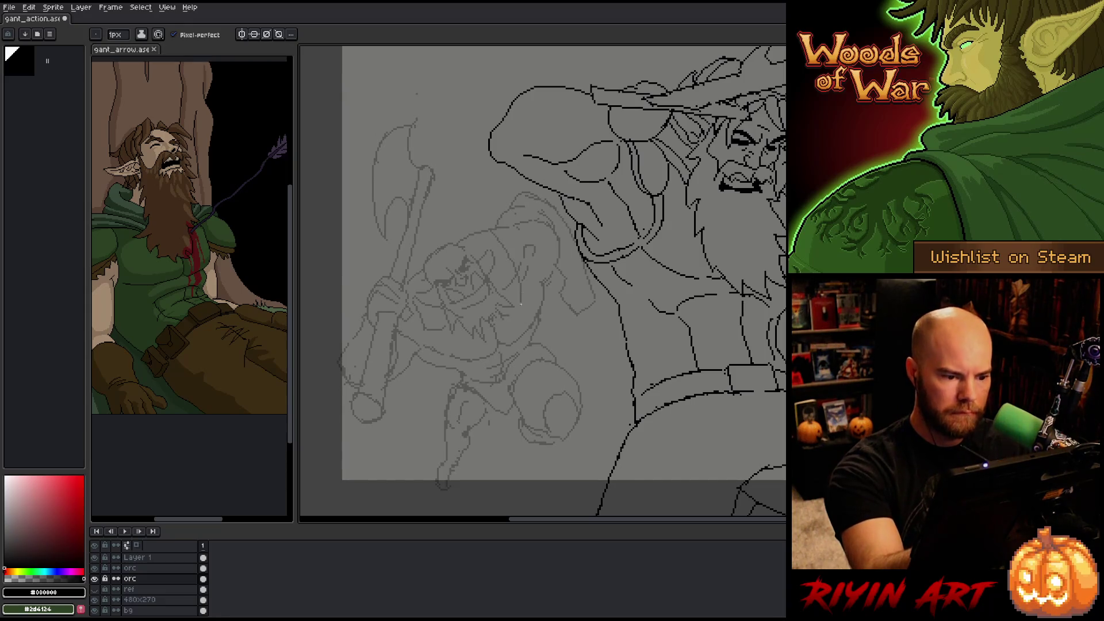
pyautogui.moveTo(525, 253); pyautogui.dragTo(533, 296)
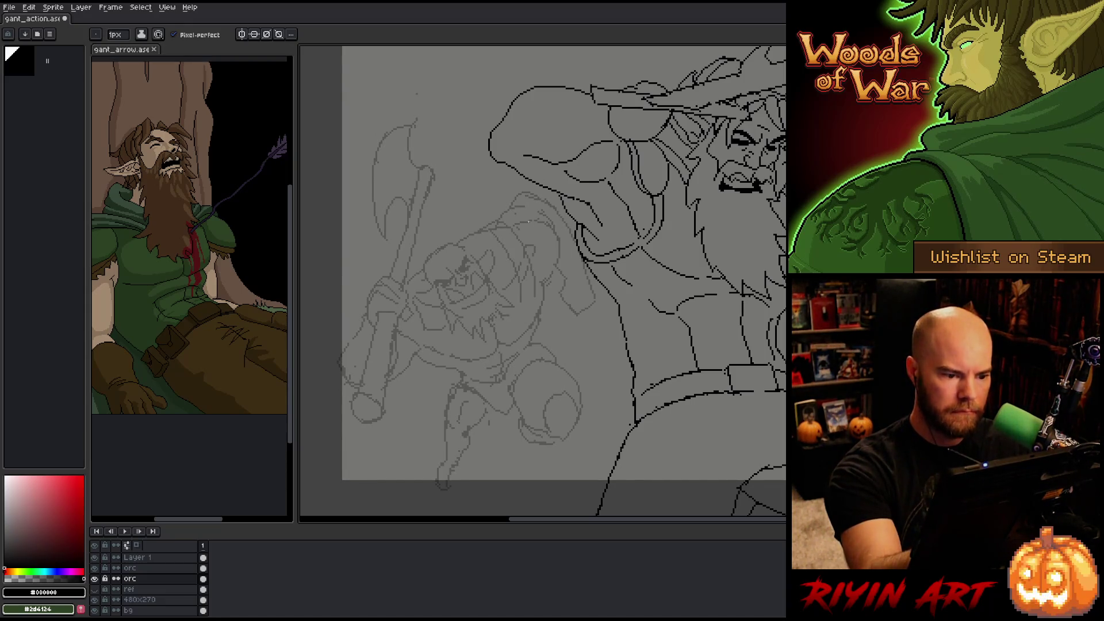
# - Add detail marks around the orc's face and trace its head outline
pyautogui.moveTo(425, 305); pyautogui.dragTo(457, 345)
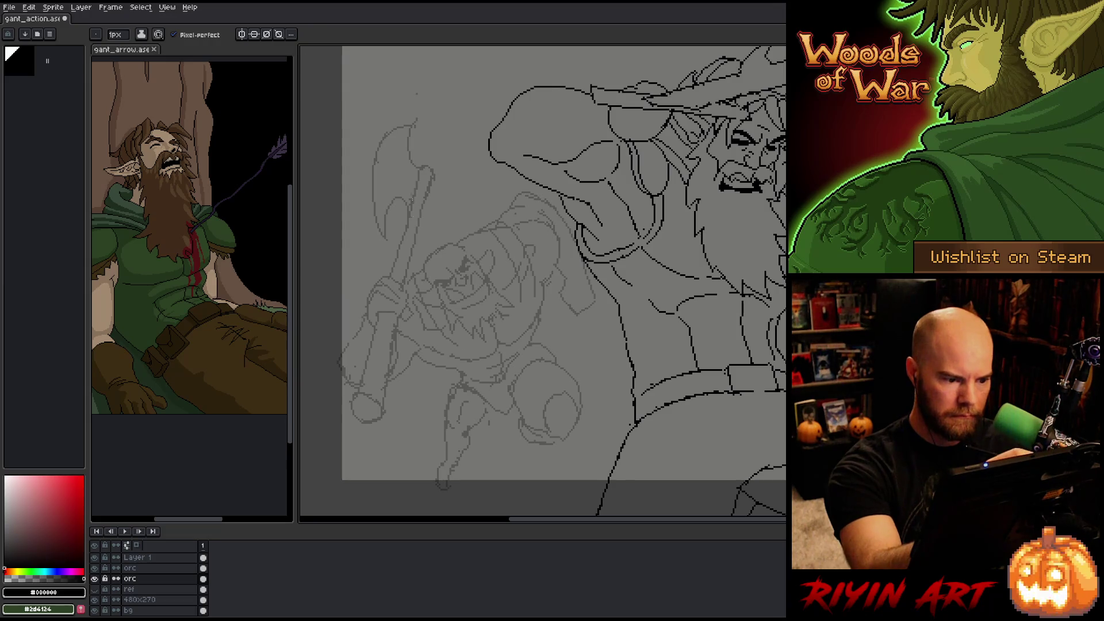
pyautogui.moveTo(406, 305)
pyautogui.mouseDown()
pyautogui.moveTo(414, 345)
pyautogui.moveTo(469, 336)
pyautogui.mouseUp()
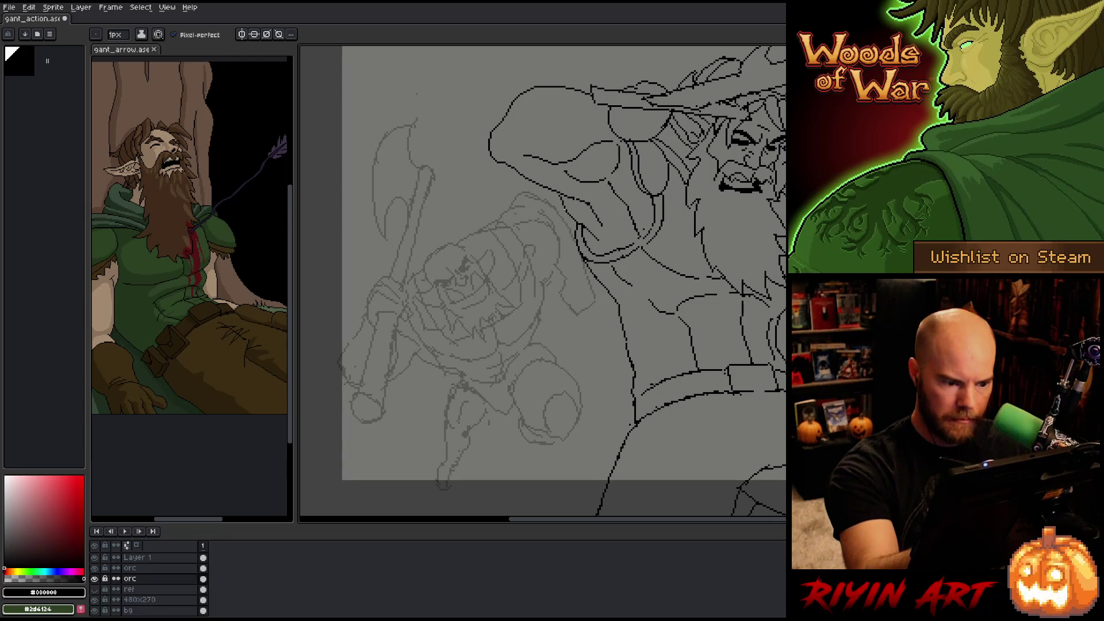
pyautogui.moveTo(542, 304); pyautogui.dragTo(532, 263)
pyautogui.press('e')
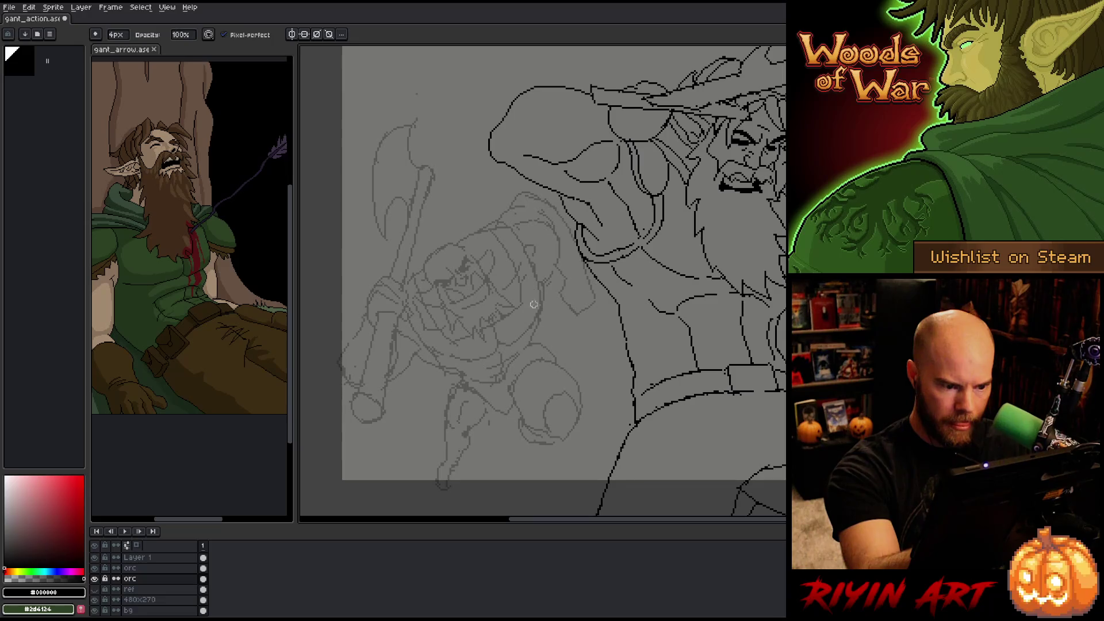
pyautogui.press('b')
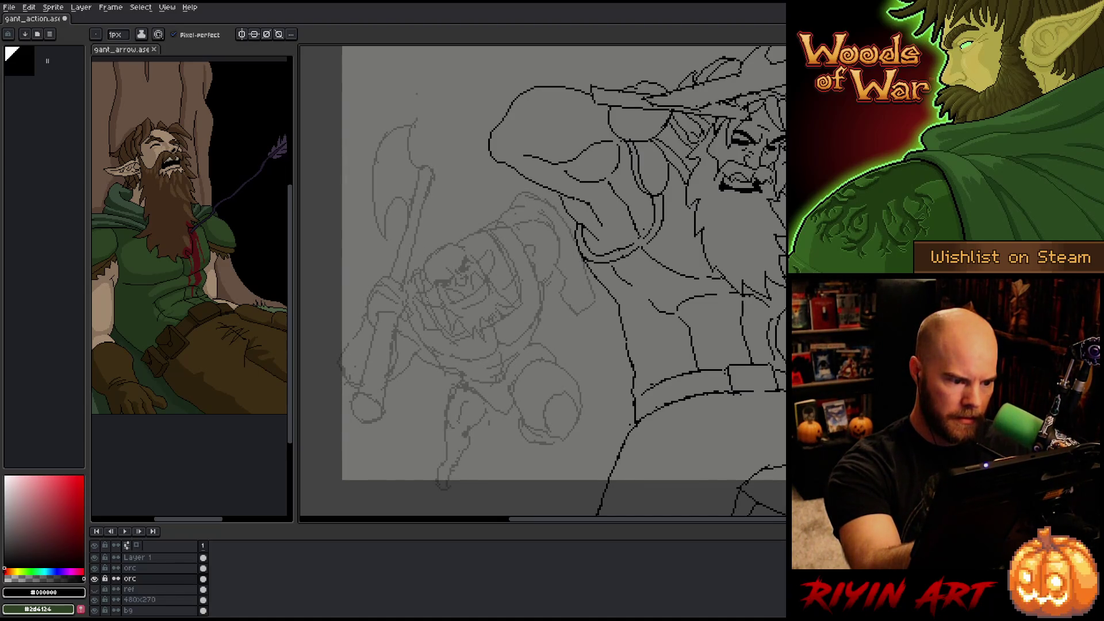
pyautogui.scroll(-4, 474, 316)
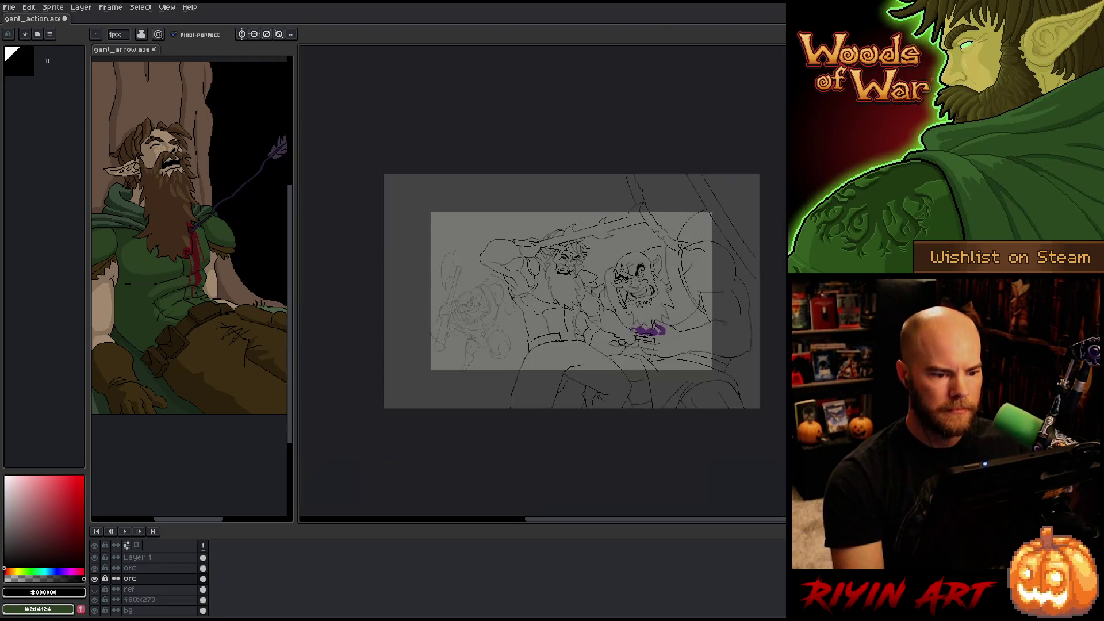
# - With the whole battle scene in view, move the faint orc sketch slightly left
pyautogui.scroll(2, 474, 315)
pyautogui.moveTo(587, 311); pyautogui.dragTo(571, 297)
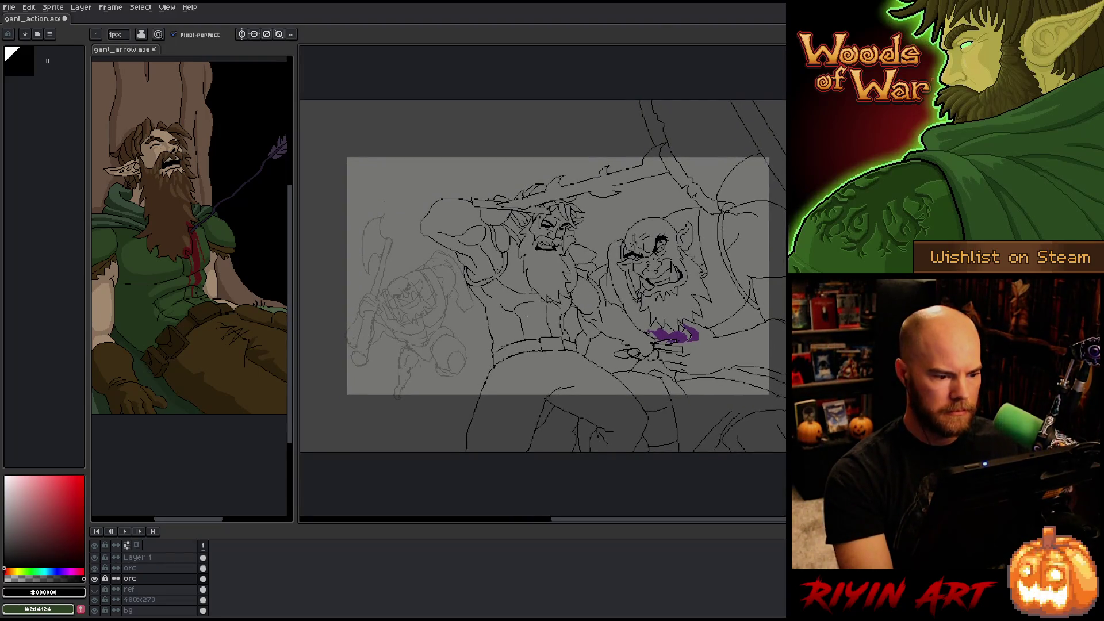
pyautogui.press('v')
pyautogui.moveTo(431, 318)
pyautogui.mouseDown()
pyautogui.moveTo(414, 320)
pyautogui.moveTo(423, 323)
pyautogui.mouseUp()
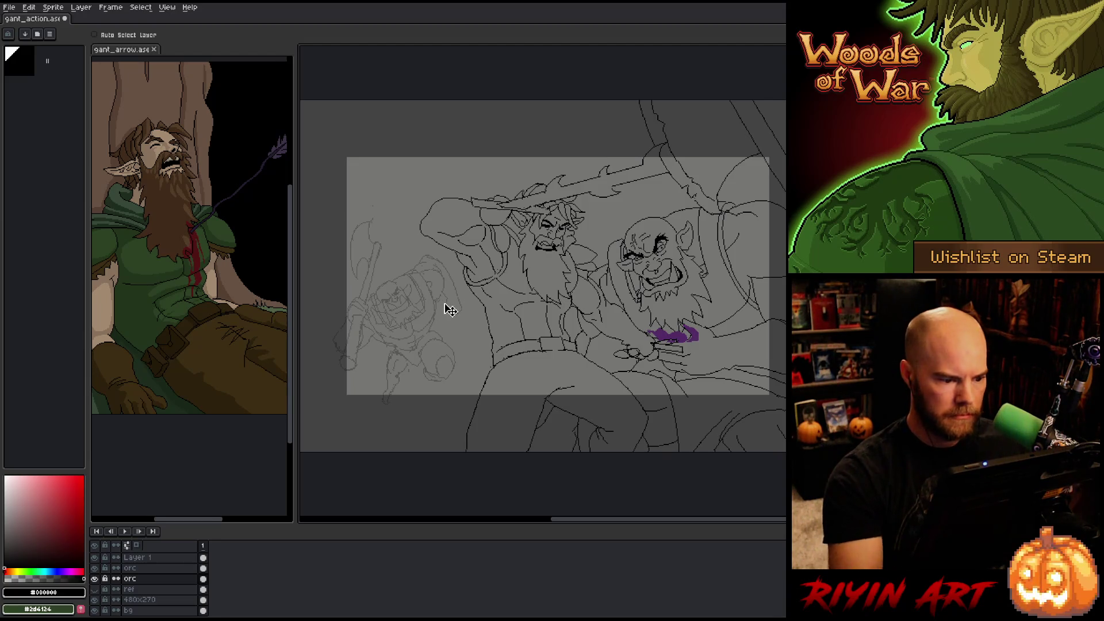
# - Lasso the faint orc's lower body, then deselect and return to the 1px pencil
pyautogui.press('m')
pyautogui.moveTo(410, 354)
pyautogui.mouseDown()
pyautogui.moveTo(384, 355)
pyautogui.moveTo(396, 432)
pyautogui.mouseUp()
pyautogui.hotkey('ctrl', 'd')
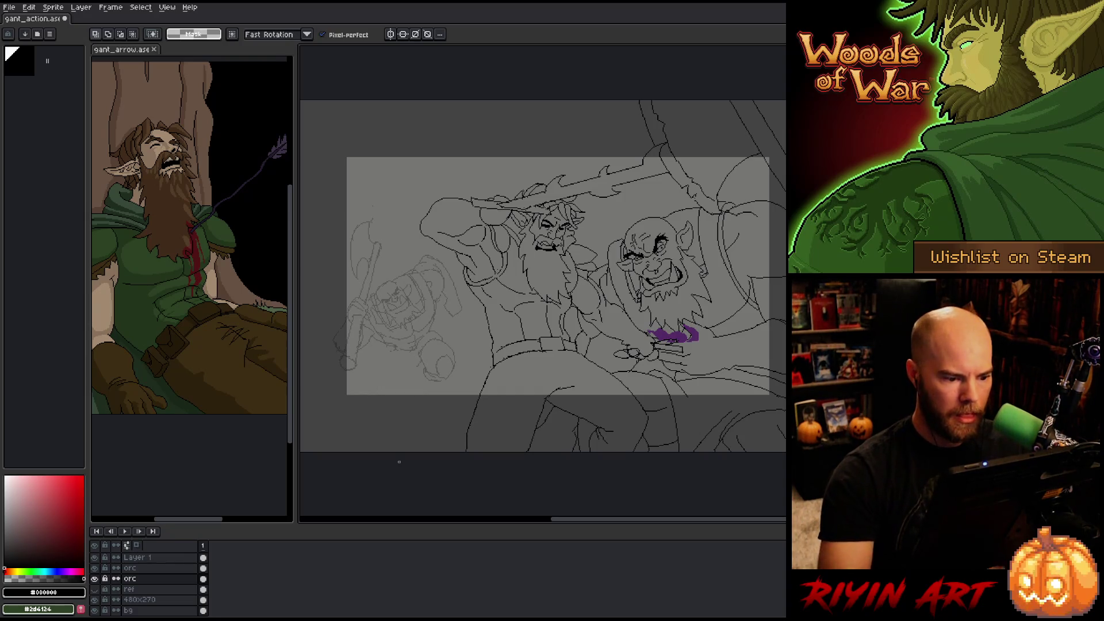
pyautogui.press('b')
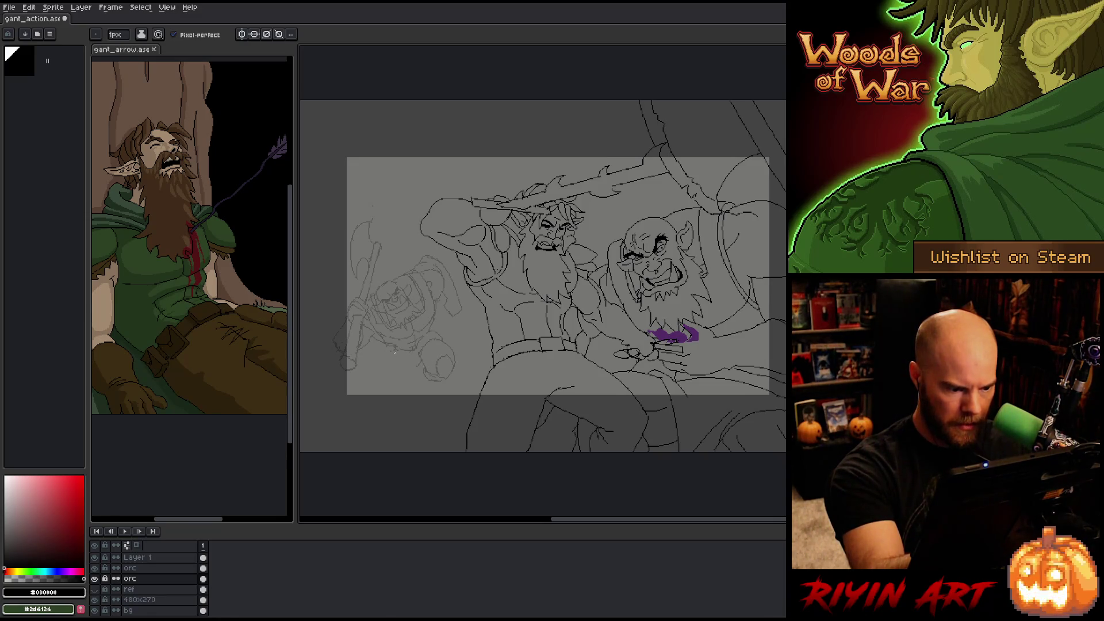
# - Draw a short vertical line below the faint left figure on the orc layer
pyautogui.press('e')
pyautogui.press('b')
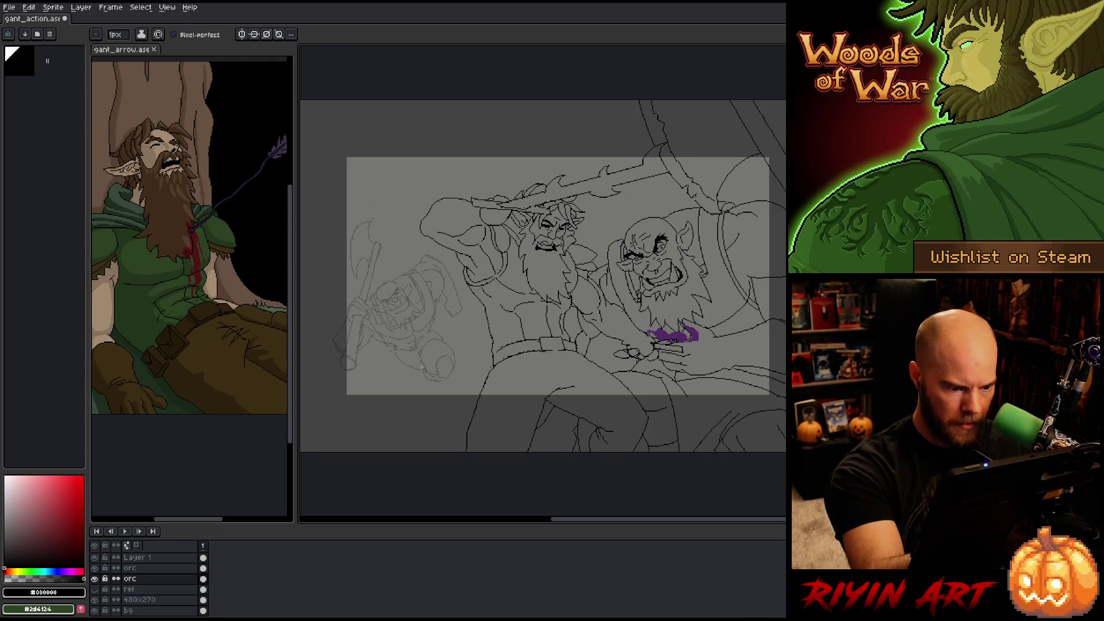
pyautogui.press('e')
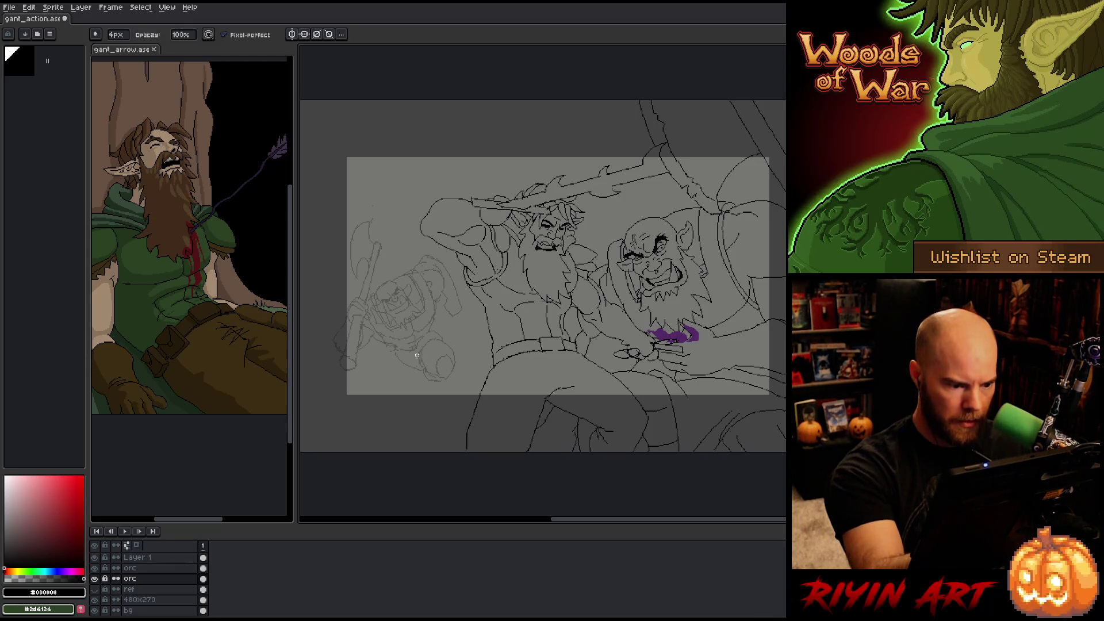
pyautogui.press('b')
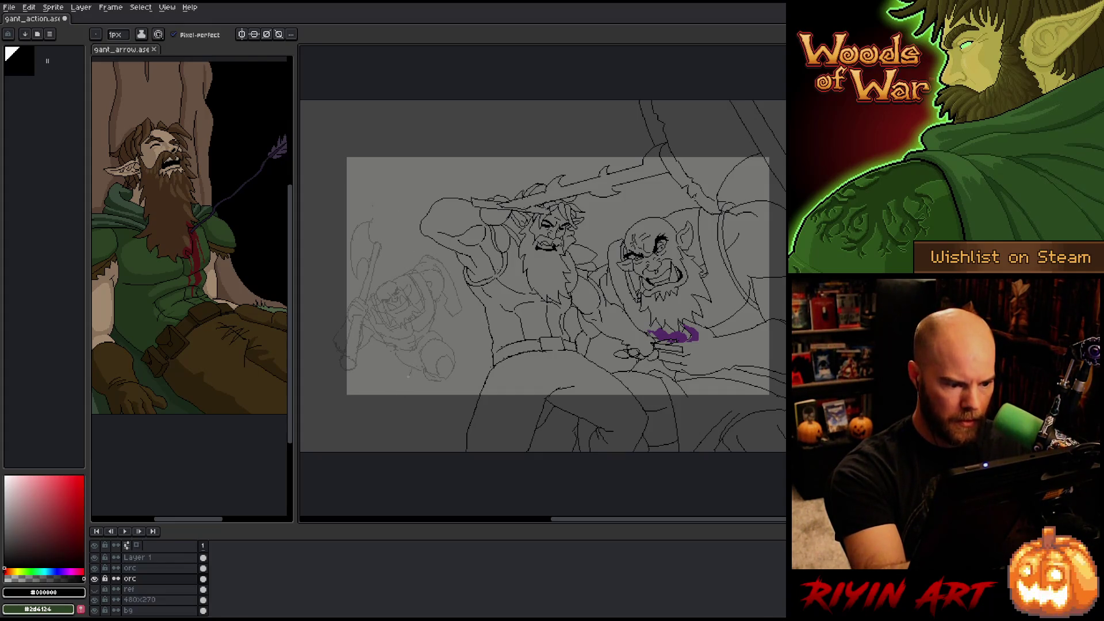
pyautogui.moveTo(391, 357); pyautogui.dragTo(393, 377)
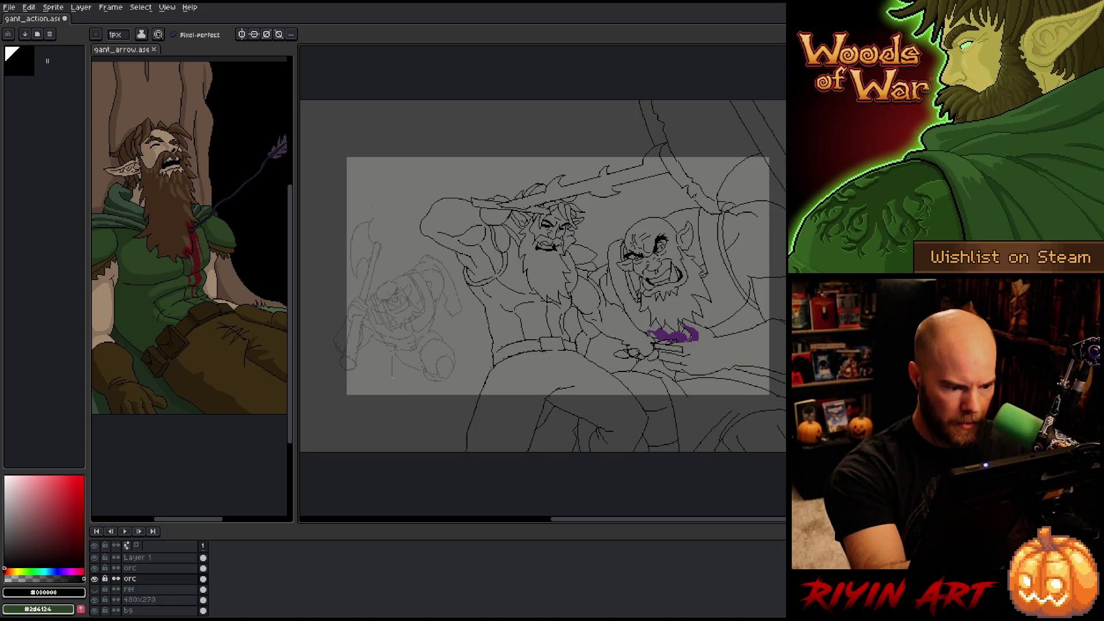
pyautogui.press('e')
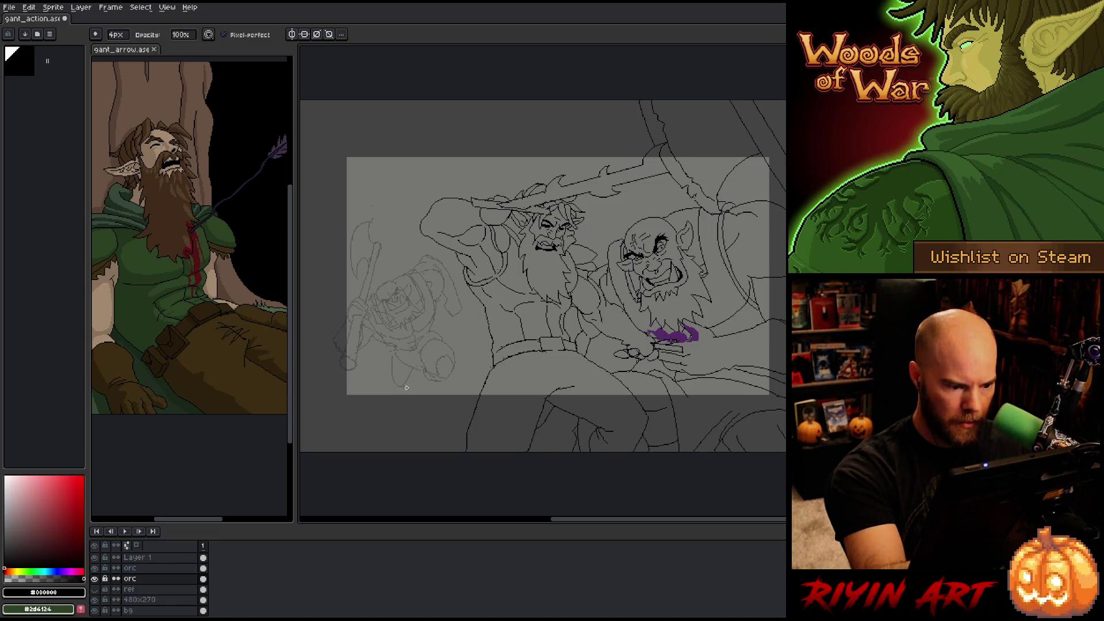
pyautogui.press('b')
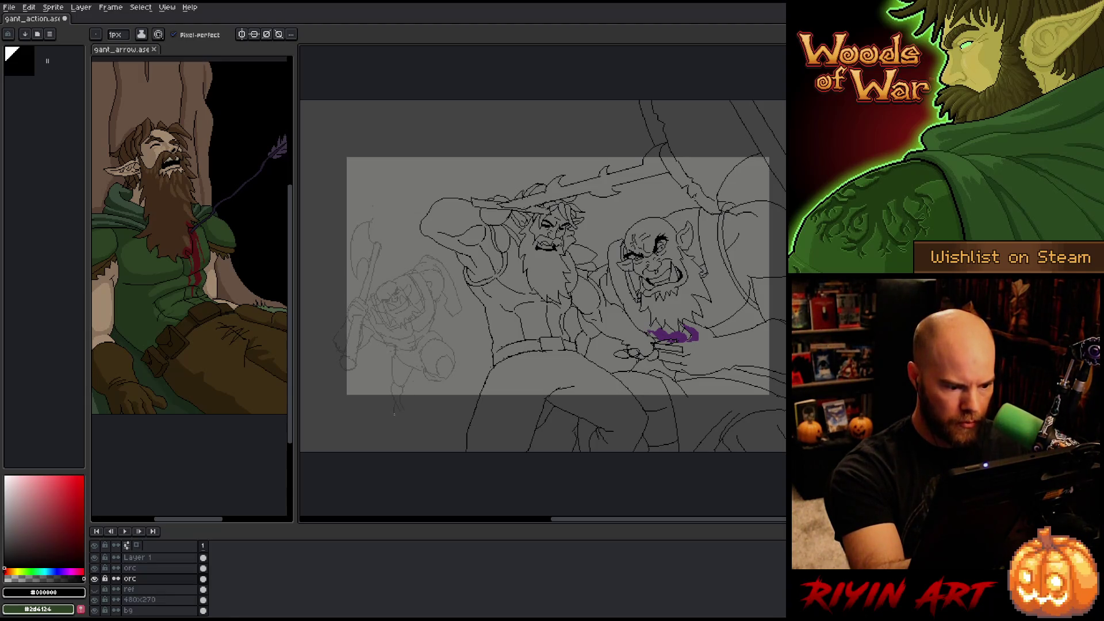
# - Save the file with Ctrl+S and pan the view left
pyautogui.press('e')
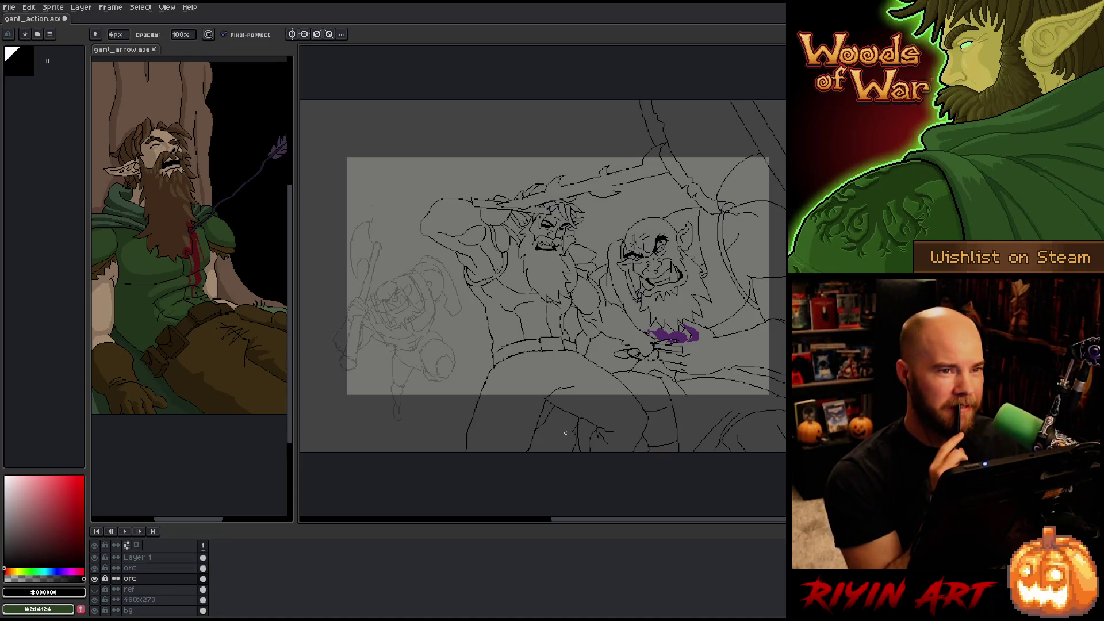
pyautogui.hotkey('ctrl', 's')
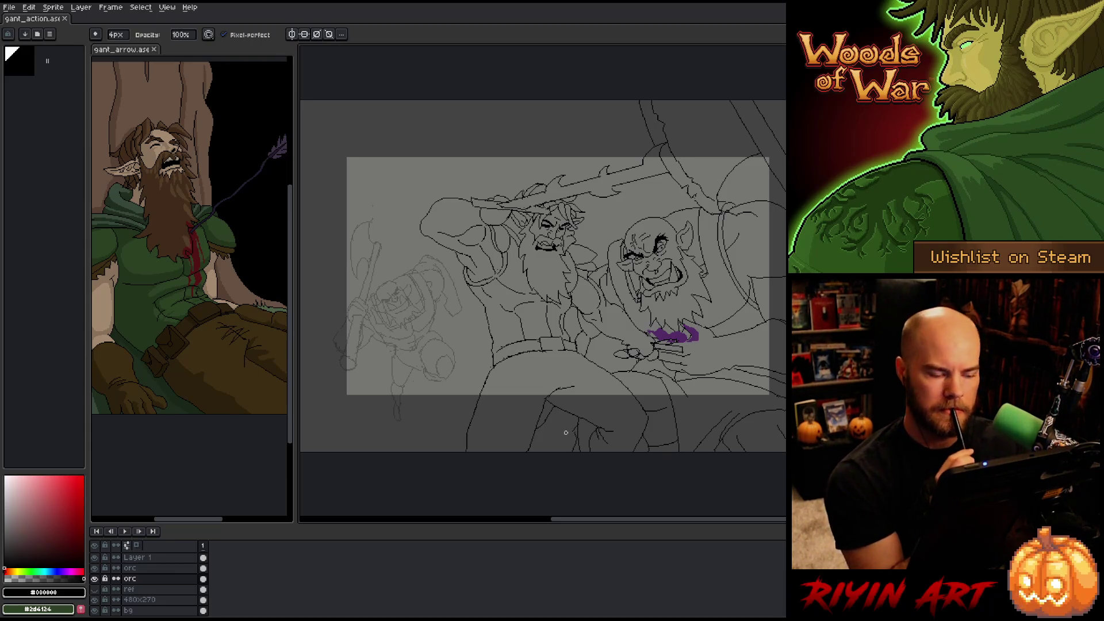
pyautogui.hscroll(-2, 564, 434)
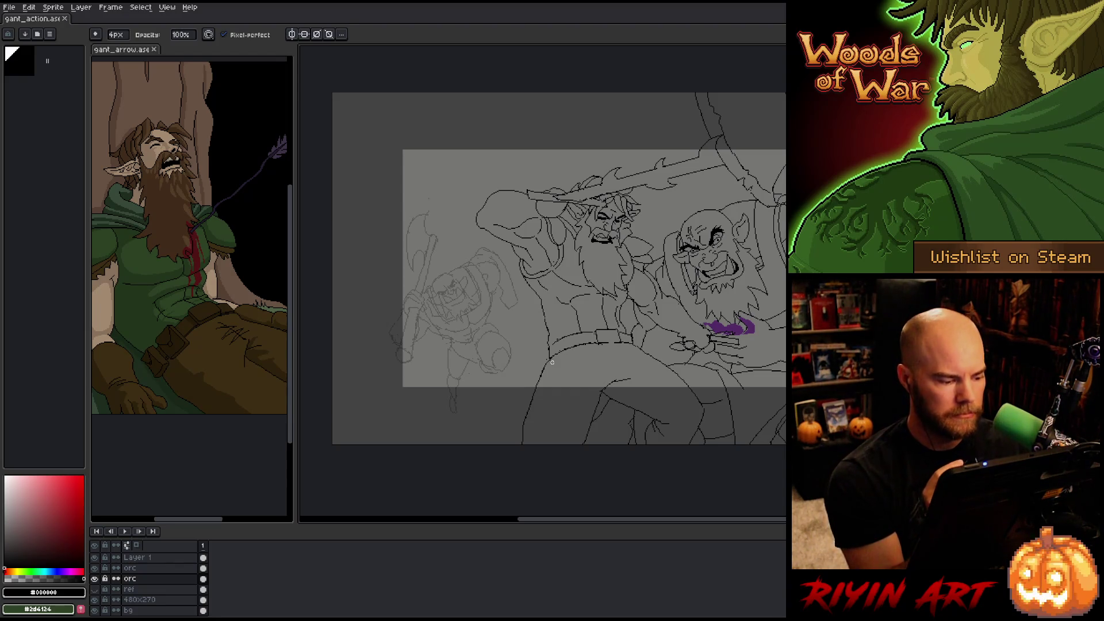
# - Add Layer 2 and draw a small arch at the upper left, redrawing it several times
pyautogui.hotkey('shift', 'n')
pyautogui.press('b')
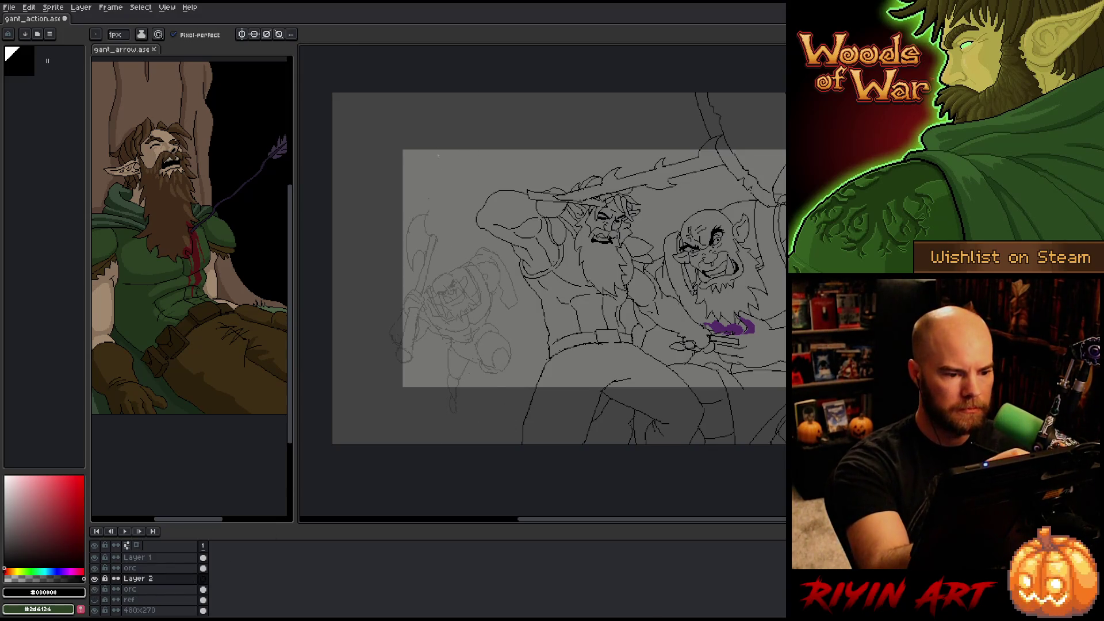
pyautogui.moveTo(456, 171); pyautogui.dragTo(442, 194)
pyautogui.hotkey('ctrl', 'z')
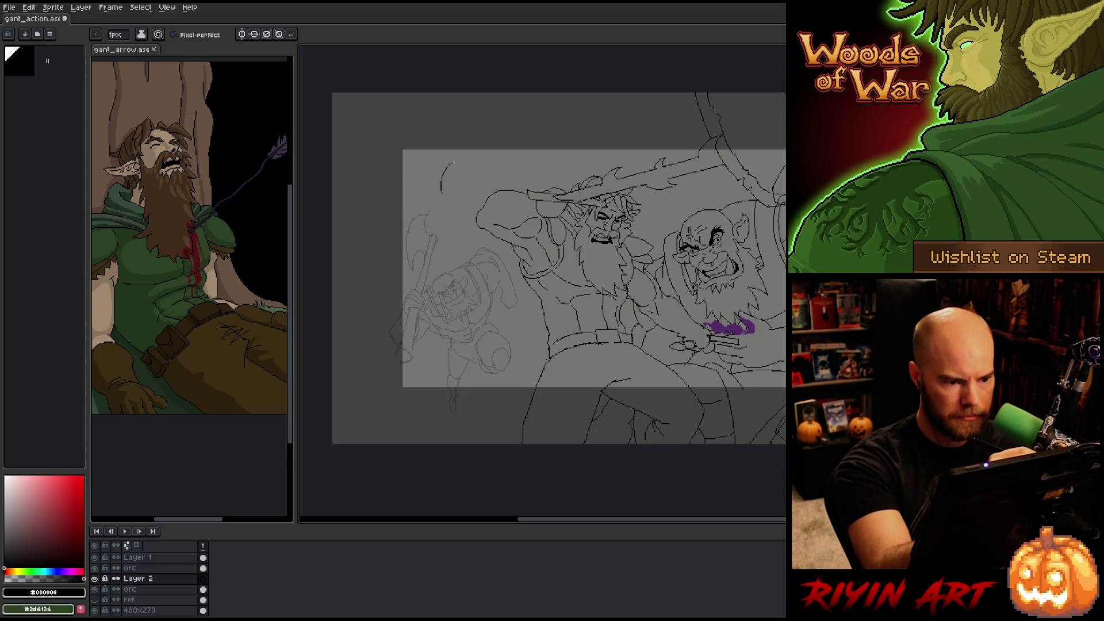
pyautogui.hotkey('ctrl', 'z')
pyautogui.hotkey('ctrl', 'z')
pyautogui.moveTo(429, 194)
pyautogui.mouseDown()
pyautogui.moveTo(440, 161)
pyautogui.moveTo(457, 171)
pyautogui.moveTo(443, 164)
pyautogui.mouseUp()
pyautogui.hotkey('ctrl', 'z')
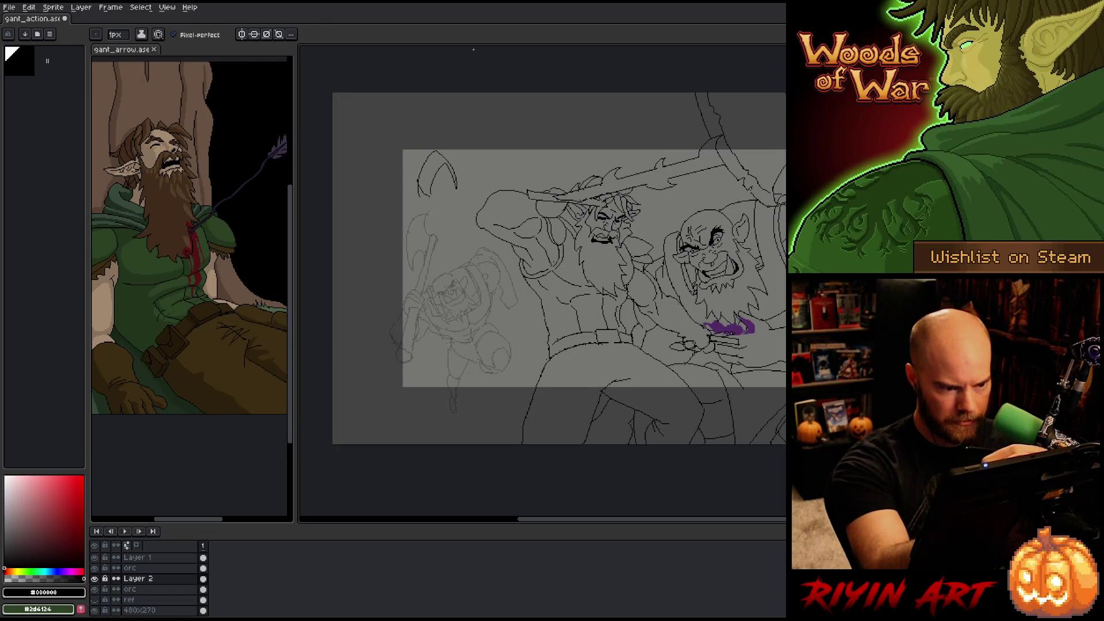
pyautogui.hotkey('ctrl', 'z')
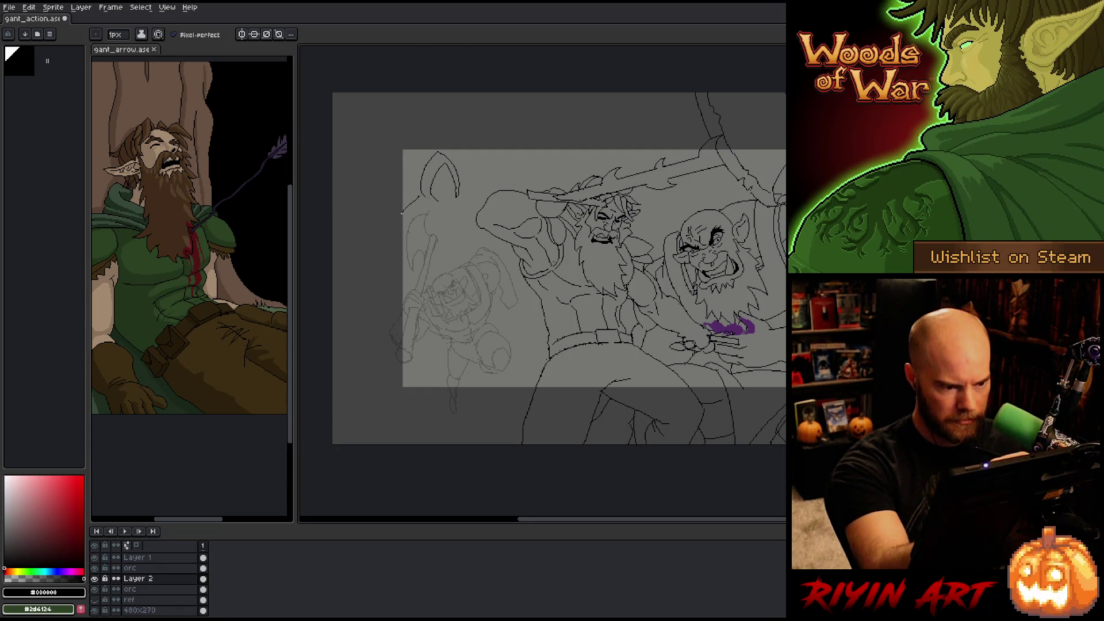
# - Outline the tall pointed shape's left and right sides, a curved inner line and a top-left mark
pyautogui.moveTo(410, 199); pyautogui.dragTo(416, 247)
pyautogui.hotkey('ctrl', 'z')
pyautogui.hotkey('ctrl', 'z')
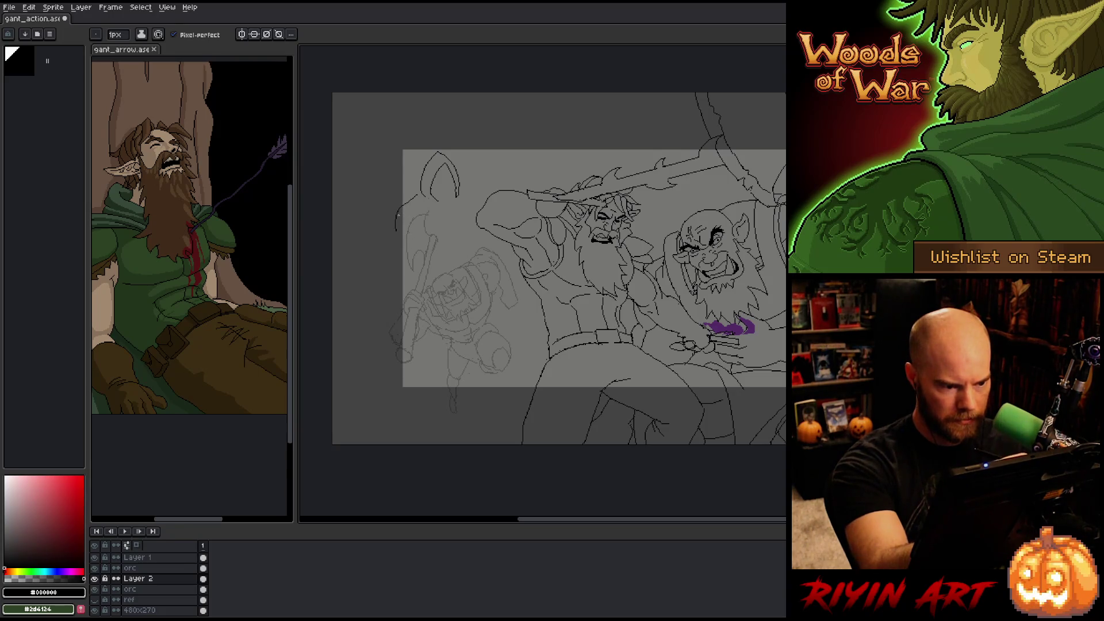
pyautogui.moveTo(421, 259); pyautogui.dragTo(406, 318)
pyautogui.moveTo(464, 190)
pyautogui.mouseDown()
pyautogui.moveTo(490, 211)
pyautogui.moveTo(493, 257)
pyautogui.mouseUp()
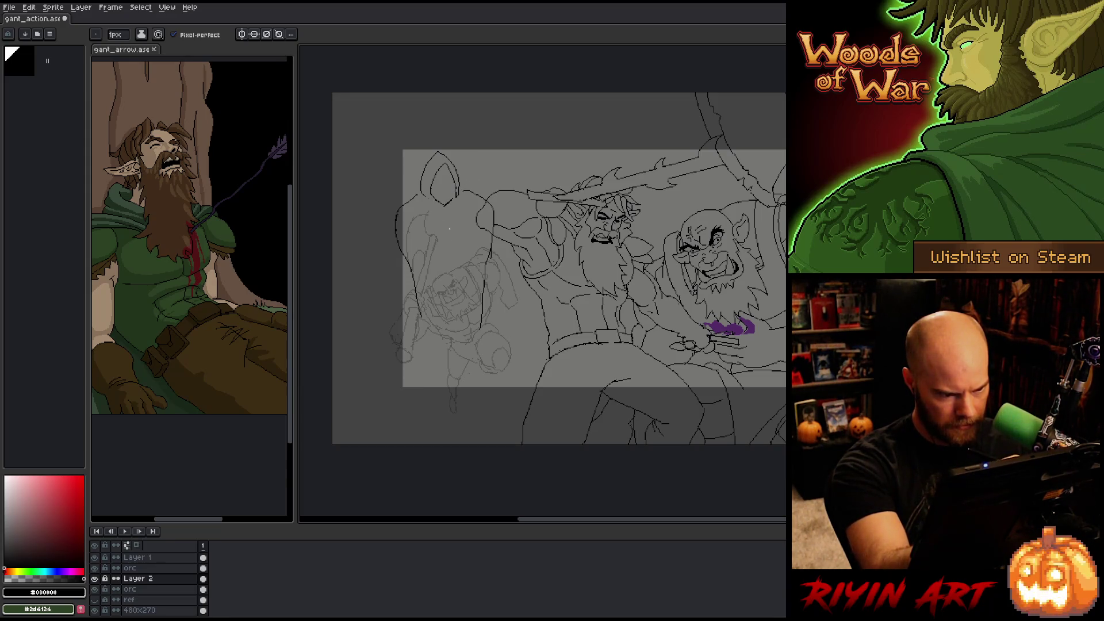
pyautogui.moveTo(452, 247); pyautogui.dragTo(455, 311)
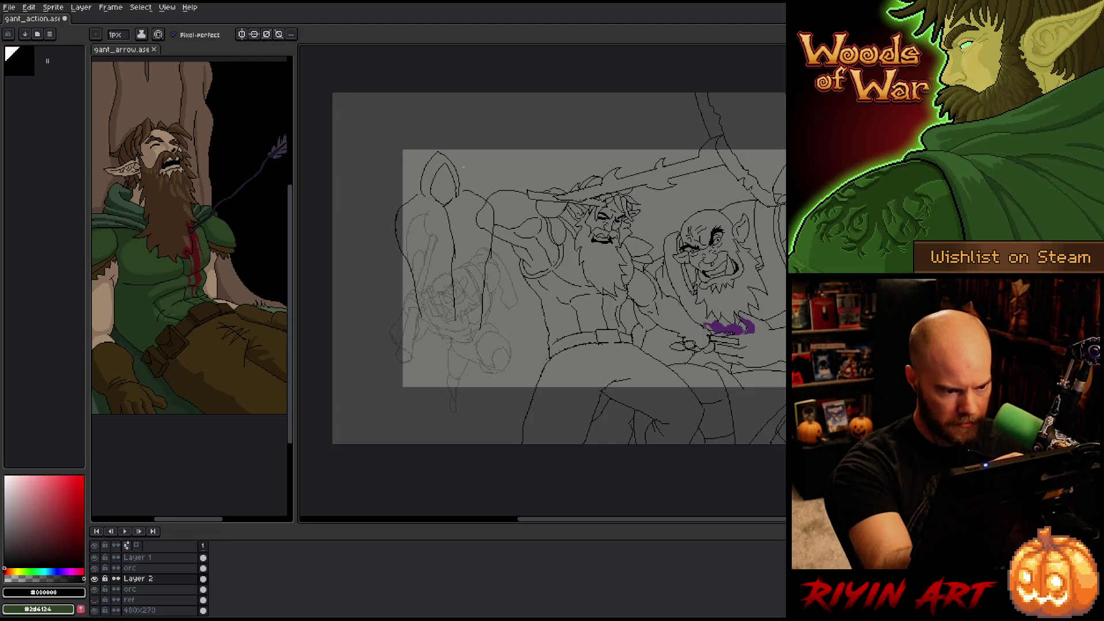
pyautogui.moveTo(475, 158); pyautogui.dragTo(482, 220)
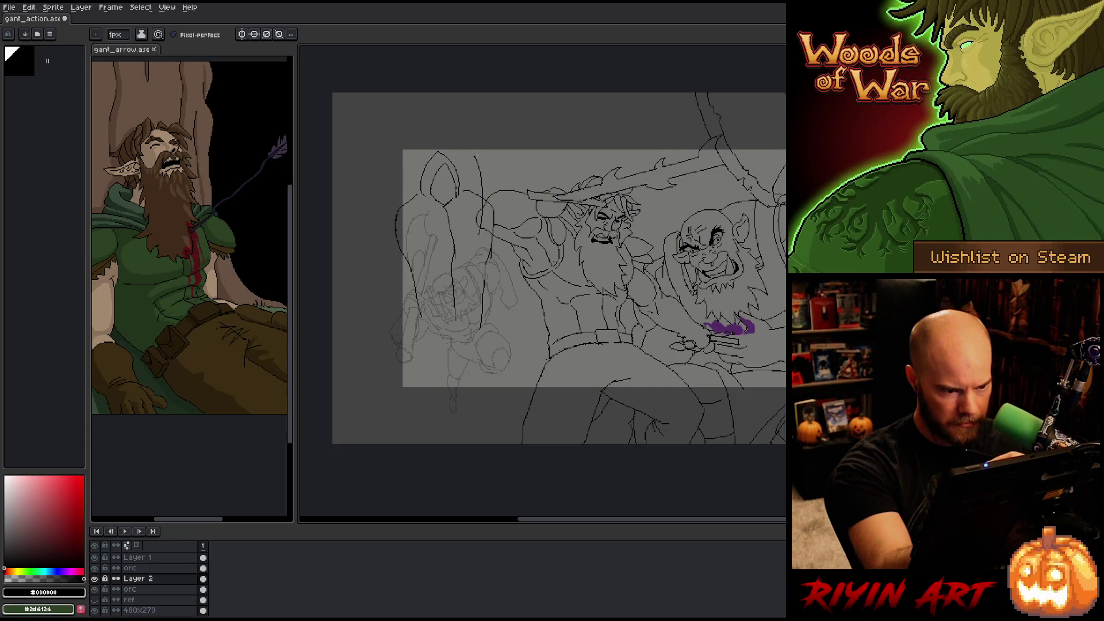
pyautogui.moveTo(476, 155)
pyautogui.mouseDown()
pyautogui.moveTo(456, 207)
pyautogui.moveTo(459, 253)
pyautogui.mouseUp()
pyautogui.hotkey('ctrl', 'z')
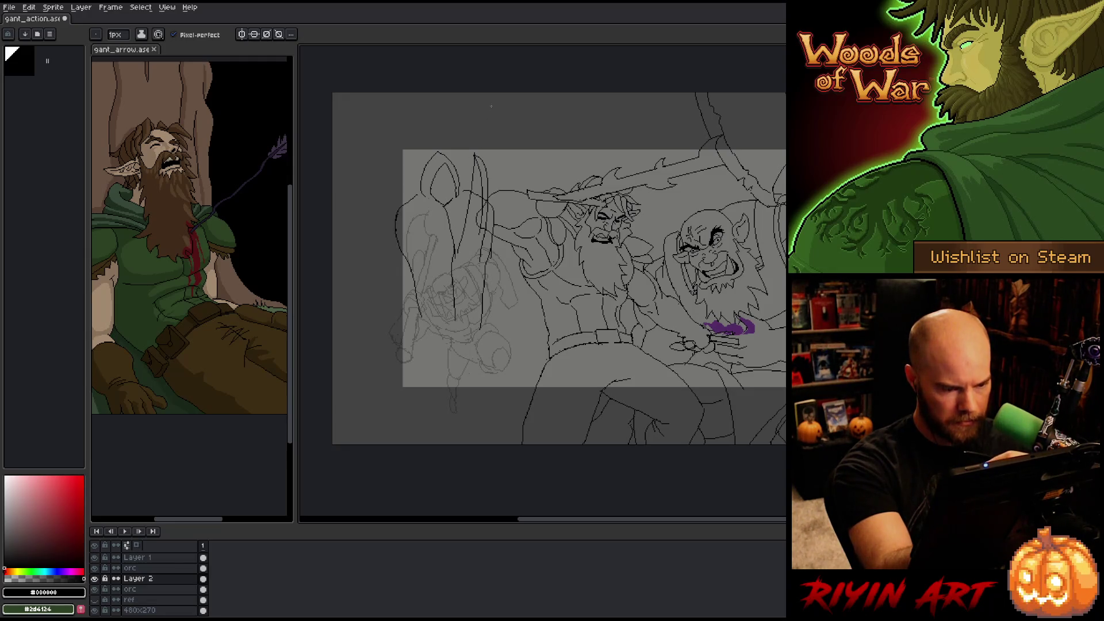
pyautogui.hotkey('ctrl', 'z')
pyautogui.moveTo(476, 155); pyautogui.dragTo(459, 241)
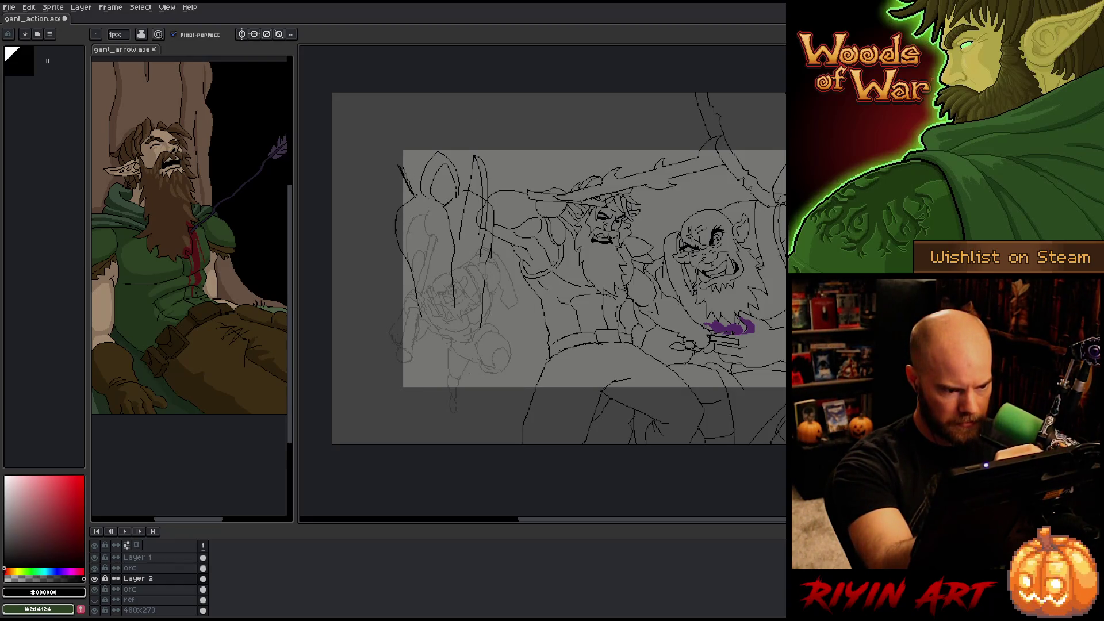
pyautogui.moveTo(396, 168); pyautogui.dragTo(406, 202)
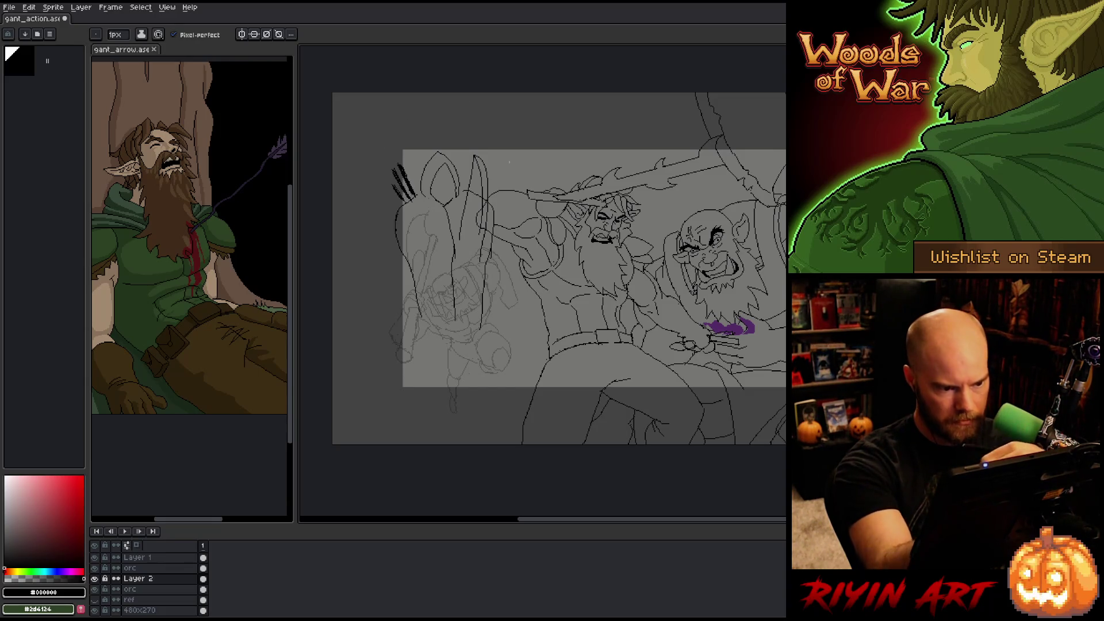
# - Lasso the new drawing, scale it down and move it up near the top
pyautogui.press('q')
pyautogui.moveTo(495, 374)
pyautogui.mouseDown()
pyautogui.moveTo(514, 236)
pyautogui.moveTo(364, 282)
pyautogui.moveTo(467, 420)
pyautogui.mouseUp()
pyautogui.moveTo(516, 127); pyautogui.dragTo(491, 181)
pyautogui.moveTo(480, 236)
pyautogui.mouseDown()
pyautogui.moveTo(477, 194)
pyautogui.moveTo(479, 205)
pyautogui.mouseUp()
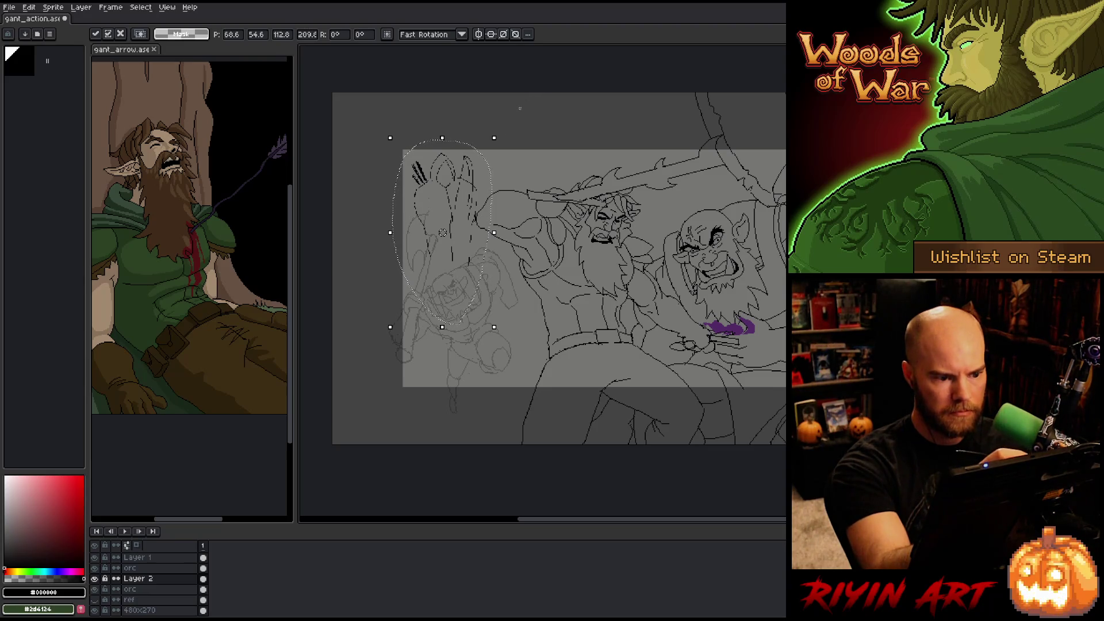
# - Shrink the selected shape slightly more and commit the transform
pyautogui.click(494, 139)
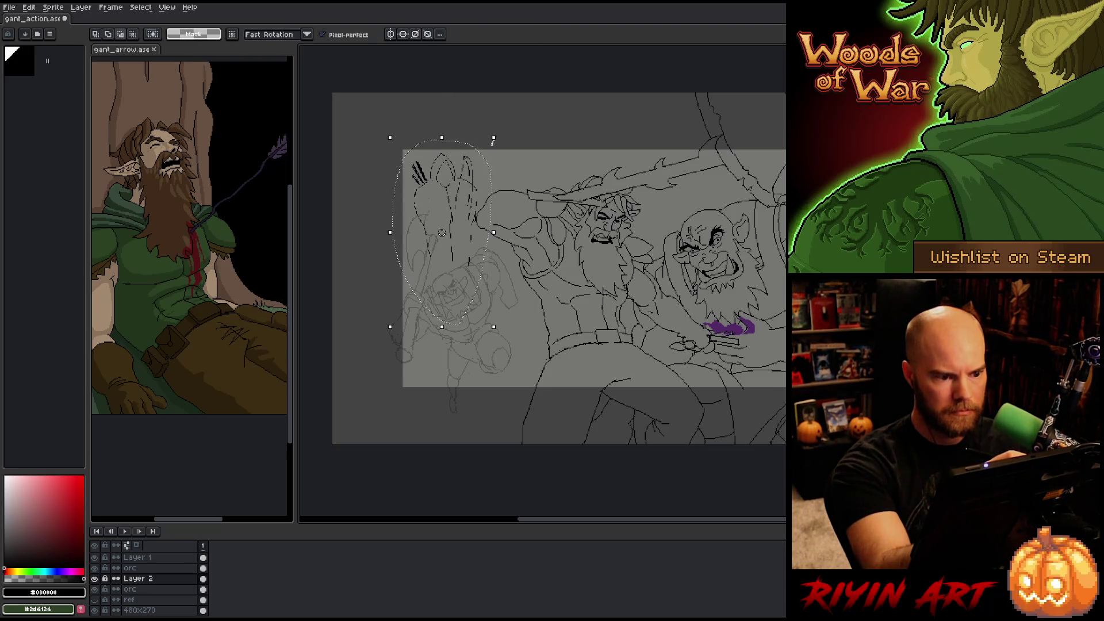
pyautogui.moveTo(497, 139); pyautogui.dragTo(491, 148)
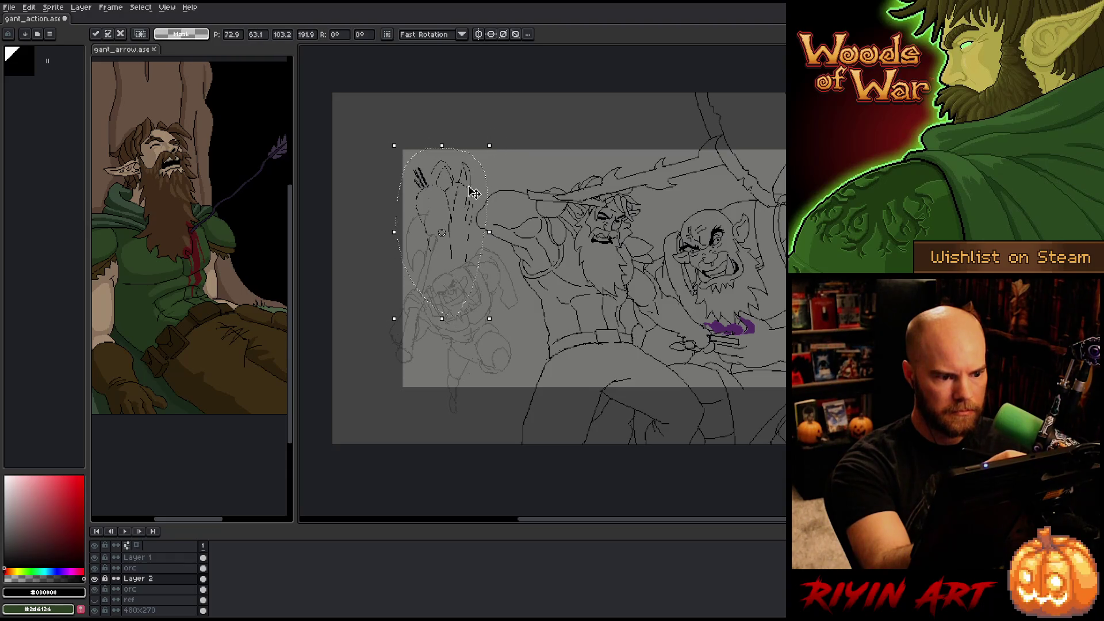
pyautogui.hotkey('ctrl', 'd')
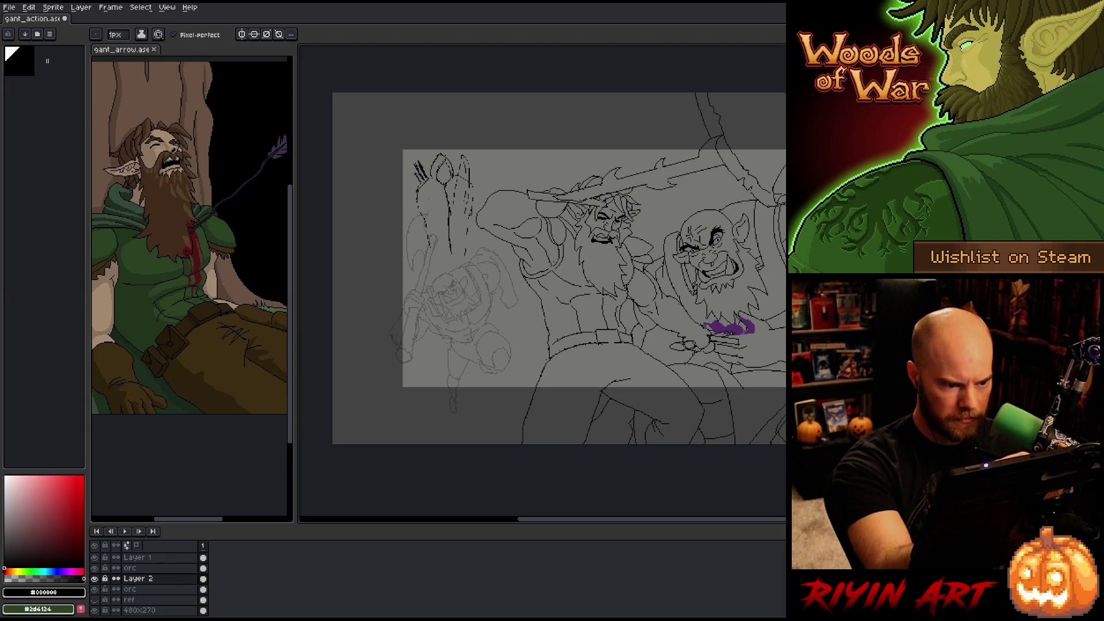
# - Pencil the shape's outline strokes, fill gaps, and redraw its bottom edge darker
pyautogui.hotkey('ctrl', 'z')
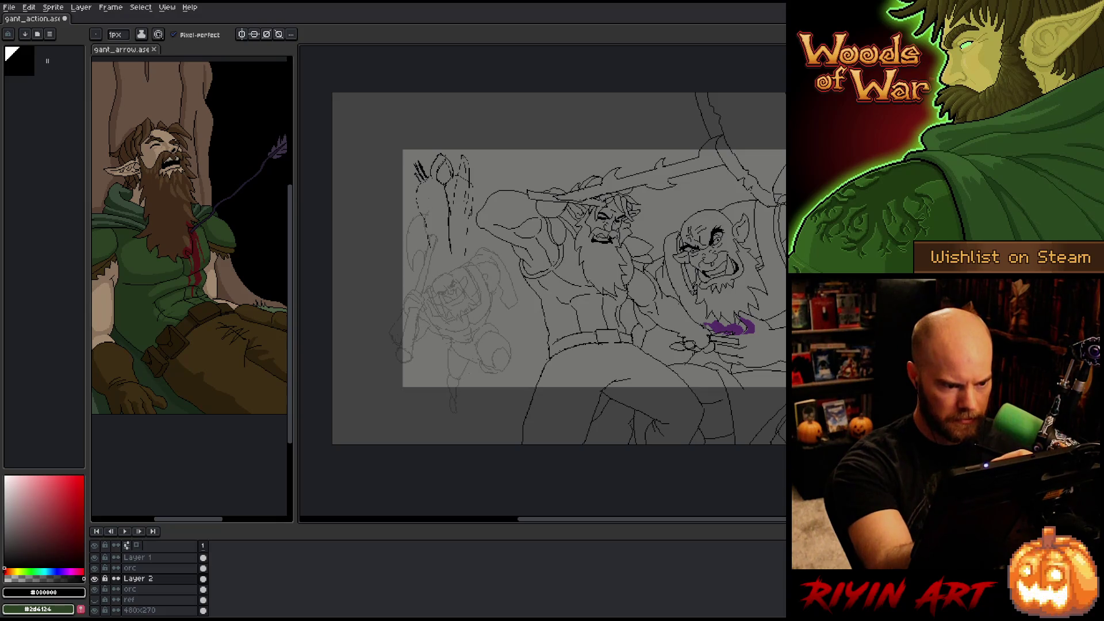
pyautogui.moveTo(472, 183); pyautogui.dragTo(465, 256)
pyautogui.moveTo(469, 161); pyautogui.dragTo(463, 212)
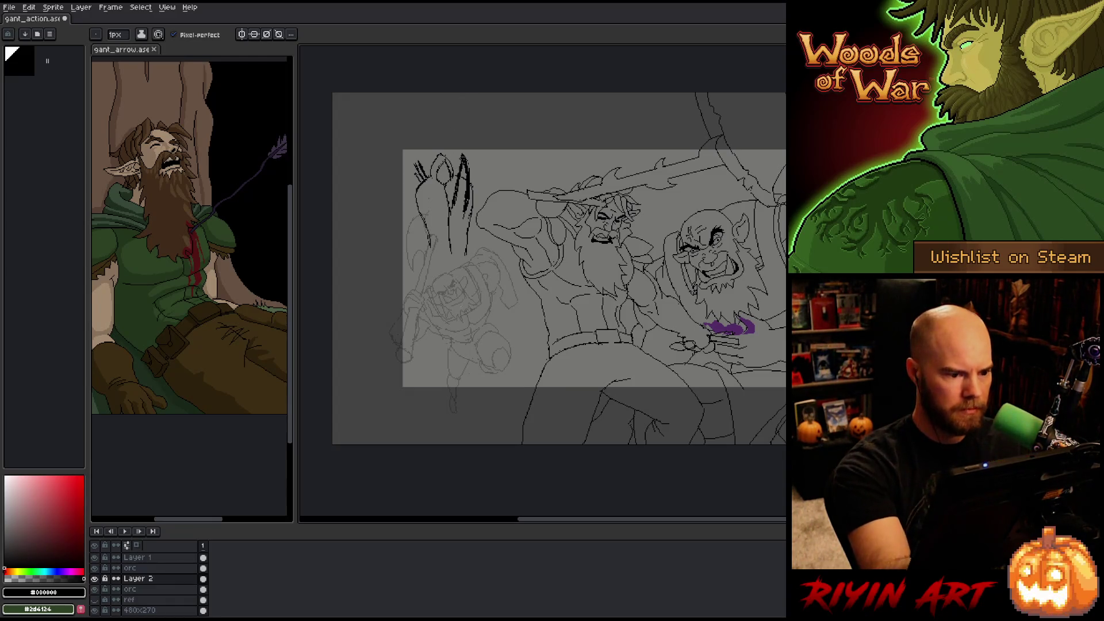
pyautogui.moveTo(421, 208); pyautogui.dragTo(430, 256)
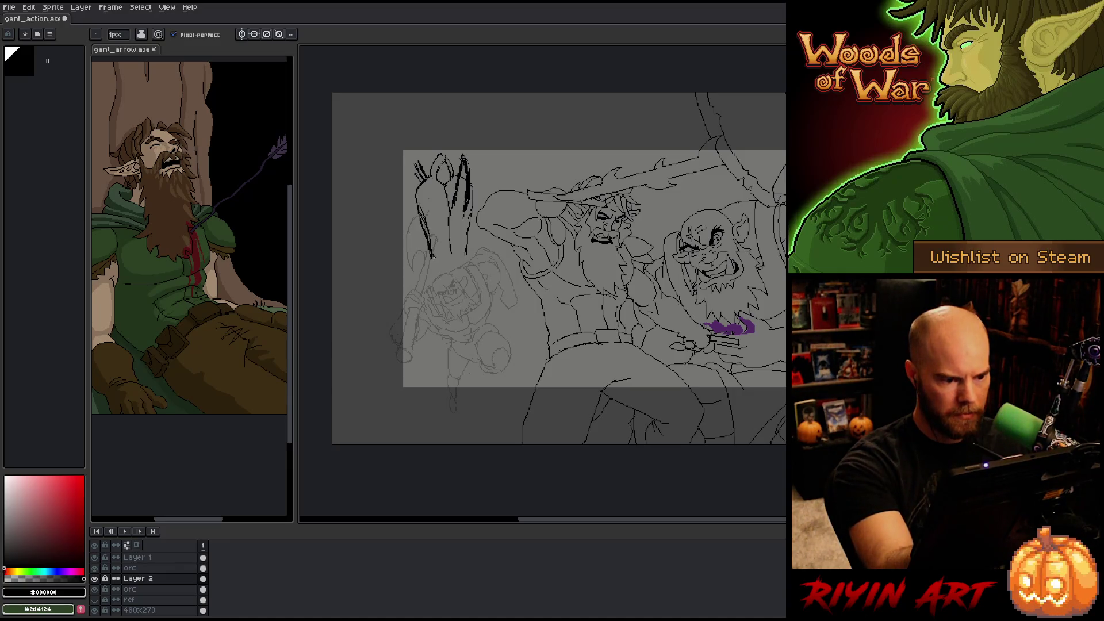
pyautogui.moveTo(467, 190)
pyautogui.mouseDown()
pyautogui.moveTo(433, 263)
pyautogui.moveTo(438, 290)
pyautogui.mouseUp()
pyautogui.hotkey('ctrl', 'z')
pyautogui.hotkey('ctrl', 'z')
pyautogui.moveTo(464, 250); pyautogui.dragTo(438, 268)
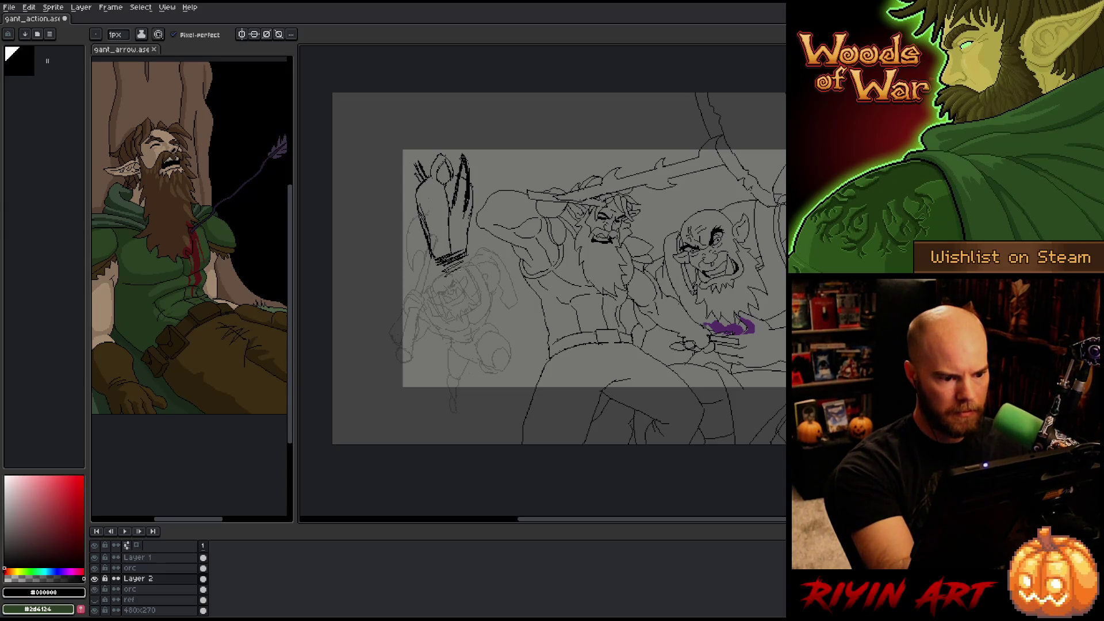
# - Bucket-fill the inside of the hooded figure with black
pyautogui.press('g')
pyautogui.click(448, 221)
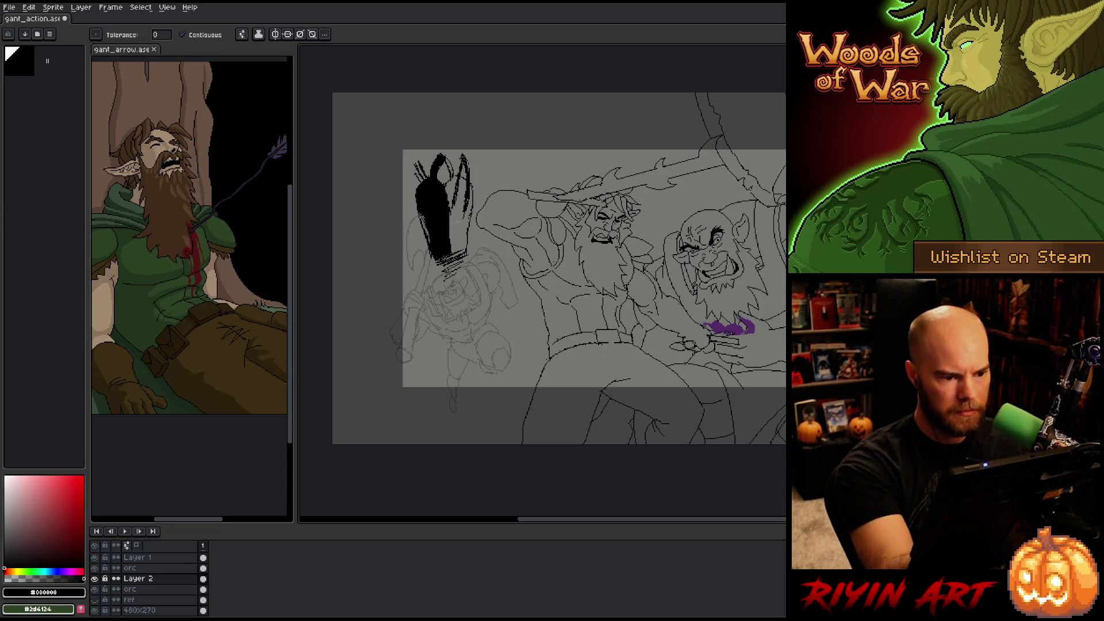
pyautogui.press('b')
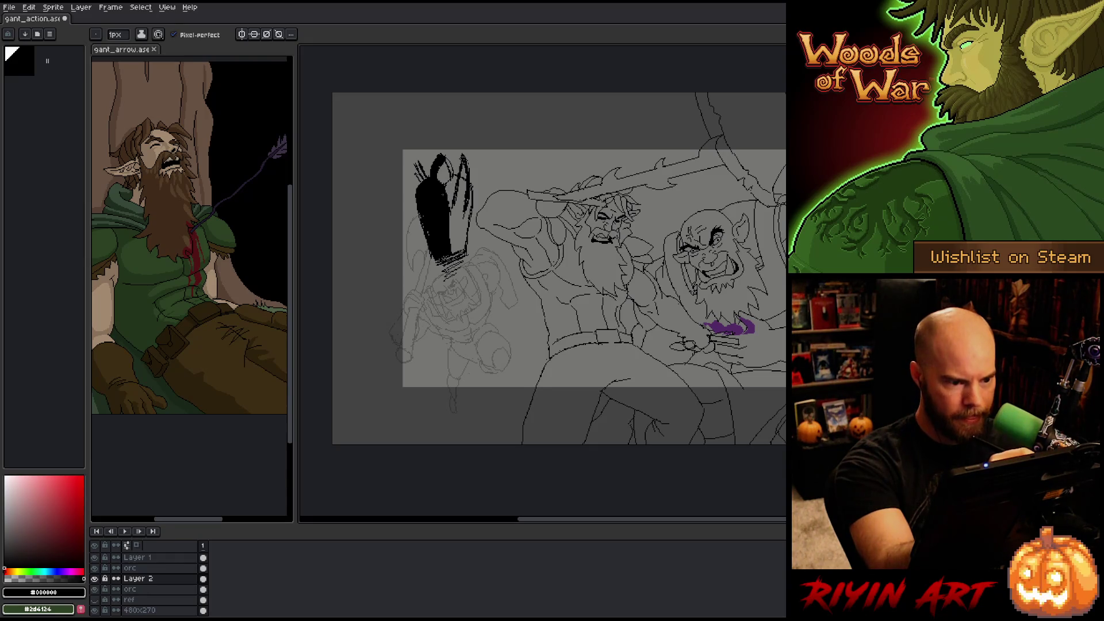
pyautogui.press('g')
pyautogui.click(457, 219)
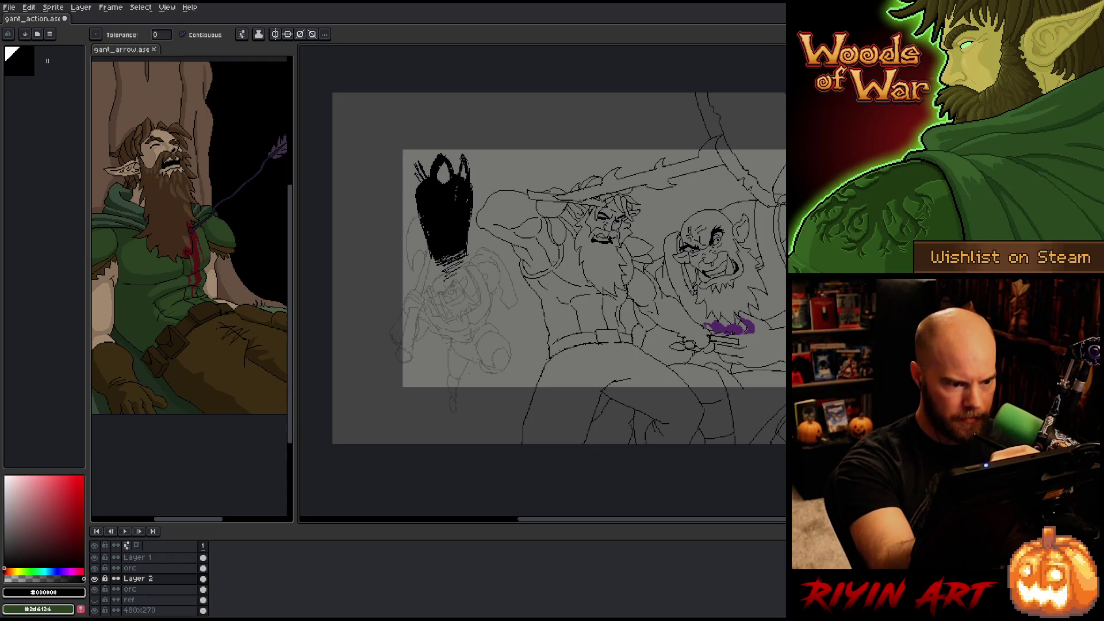
pyautogui.press('b')
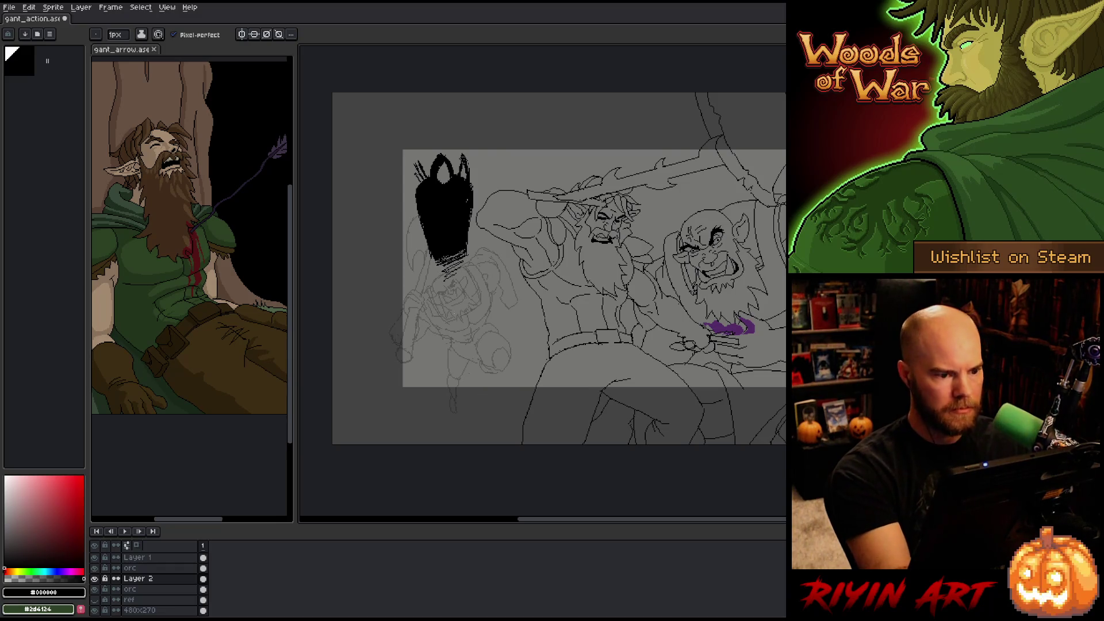
# - Sample purple from the canvas, fill the figure with it, then undo the purple fill
pyautogui.press('i')
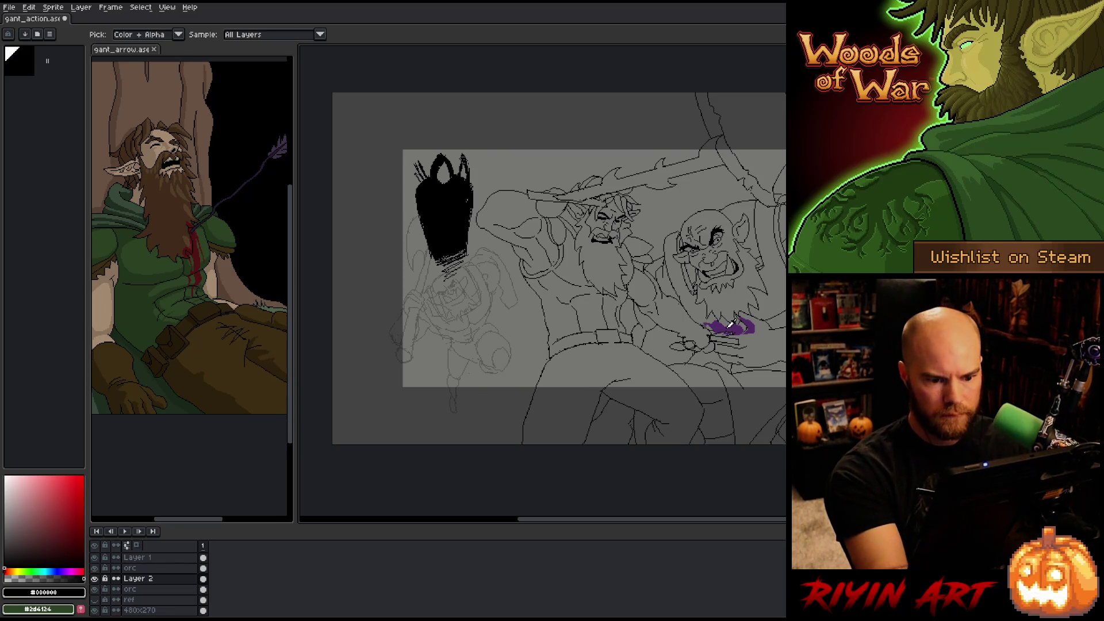
pyautogui.click(730, 325)
pyautogui.press('g')
pyautogui.click(444, 174)
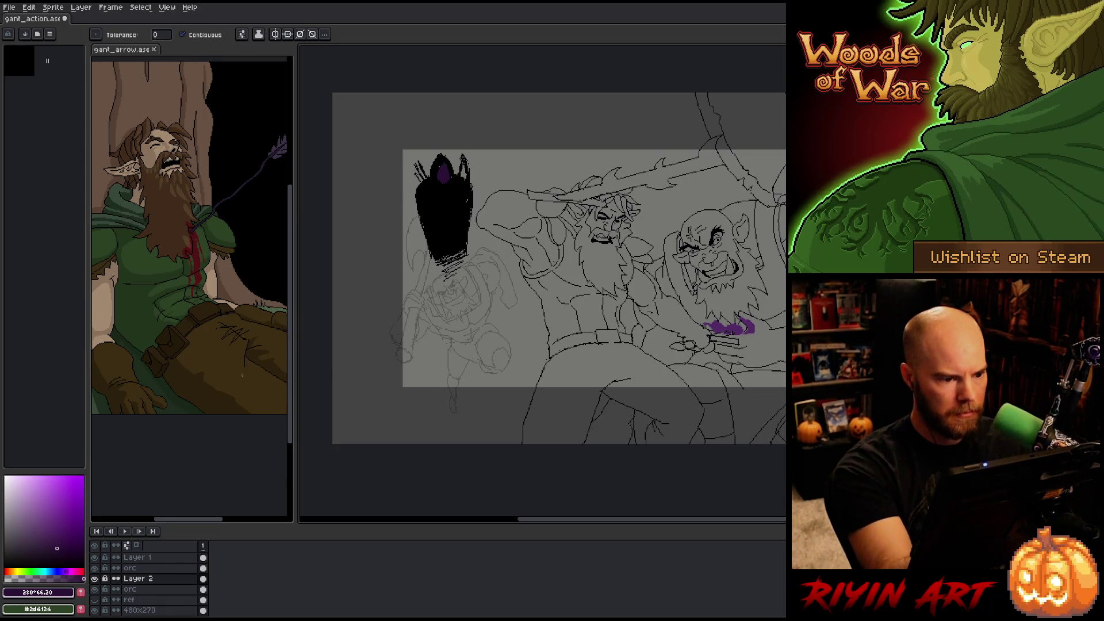
pyautogui.hotkey('ctrl', 'z')
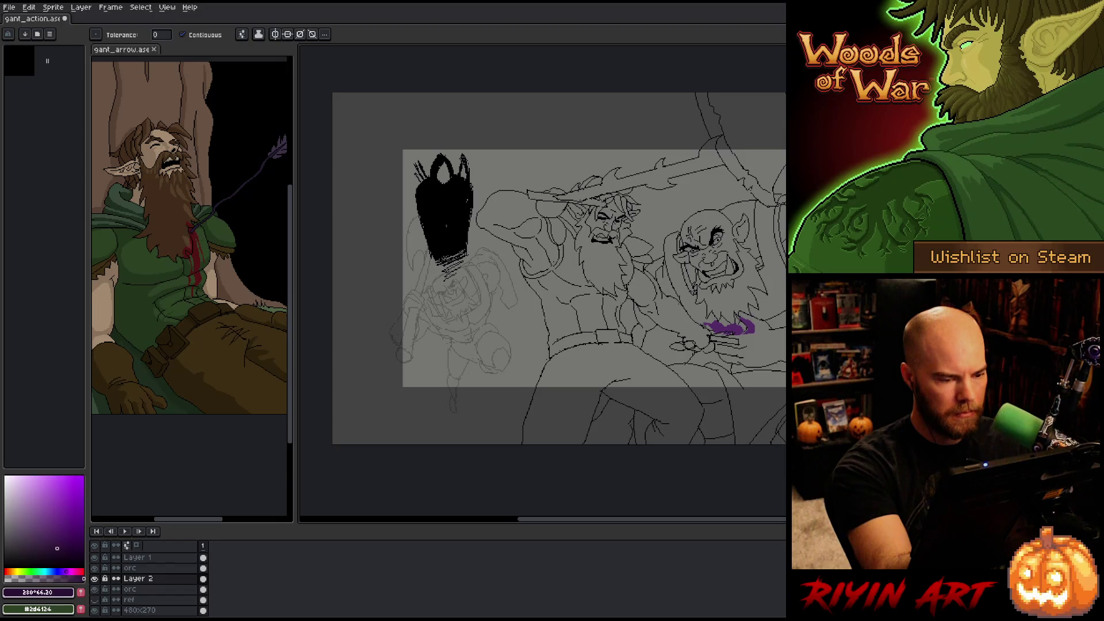
# - Replace the figure's black with a darkened version of the canvas purple
pyautogui.hotkey('shift', 'r')
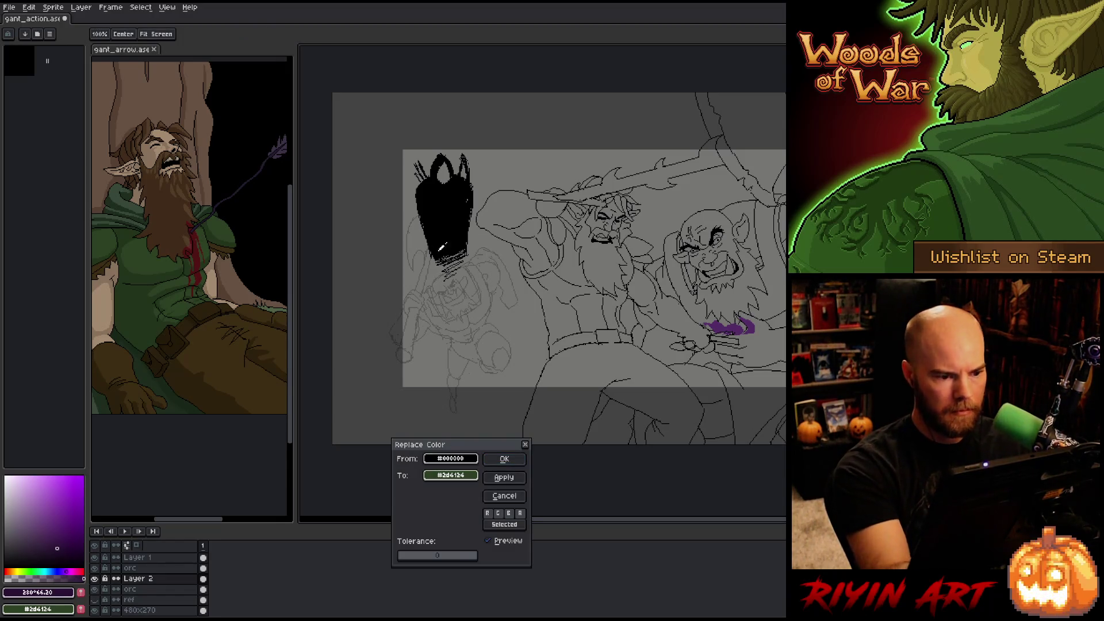
pyautogui.moveTo(450, 475)
pyautogui.mouseDown()
pyautogui.moveTo(518, 414)
pyautogui.moveTo(730, 335)
pyautogui.mouseUp()
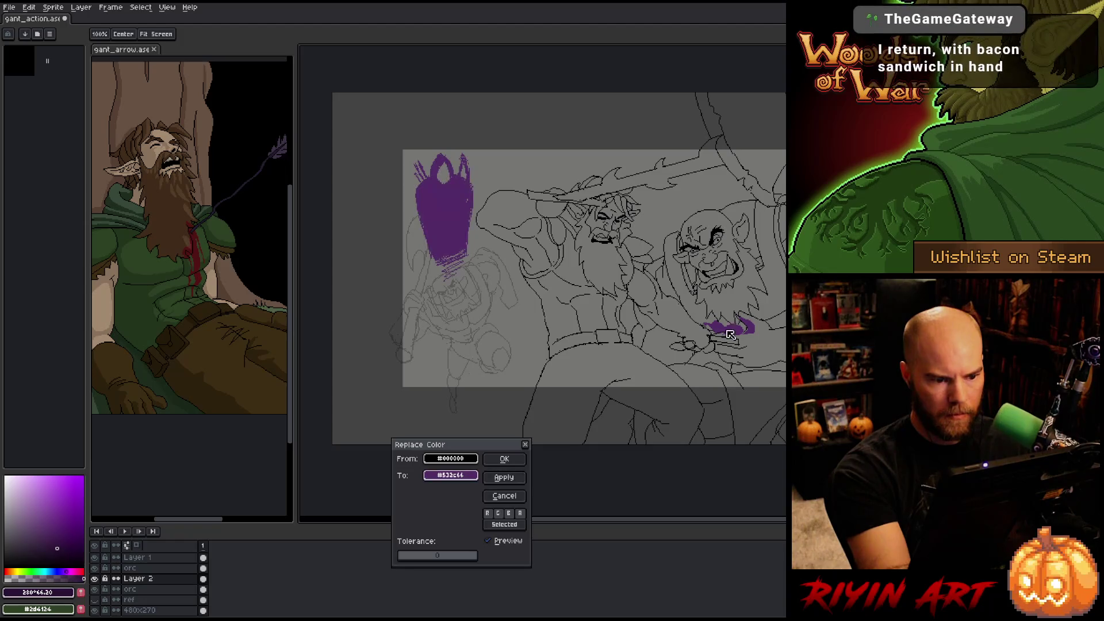
pyautogui.click(454, 475)
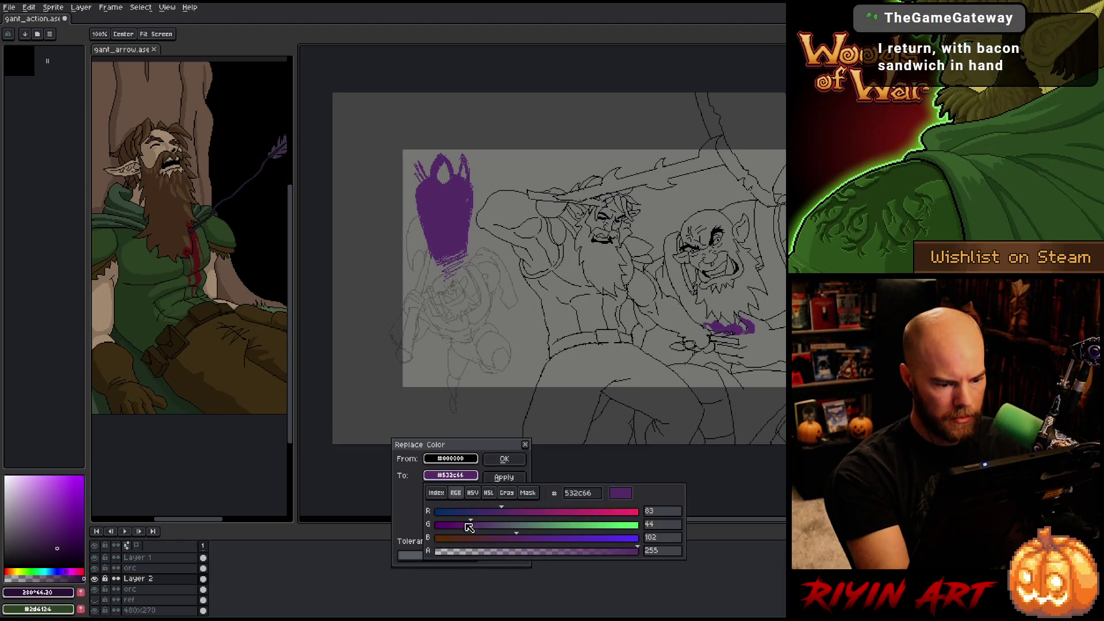
pyautogui.click(488, 492)
pyautogui.moveTo(487, 544); pyautogui.dragTo(467, 539)
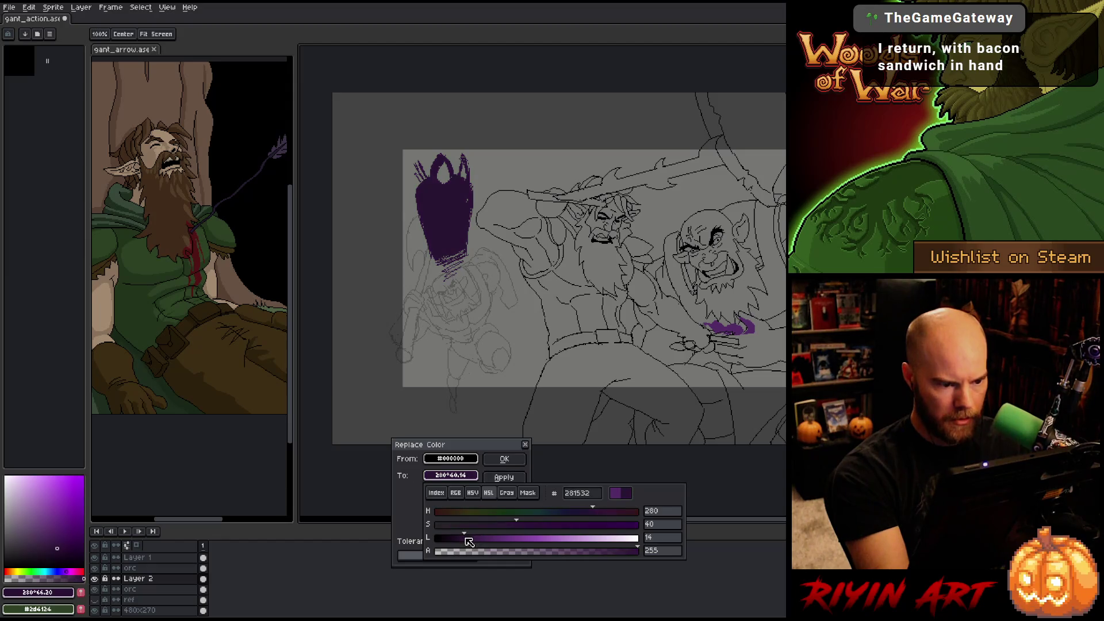
pyautogui.click(499, 459)
# - Fill the hood's face opening black and dot a red eye inside it
pyautogui.moveTo(65, 547); pyautogui.dragTo(84, 566)
pyautogui.click(443, 173)
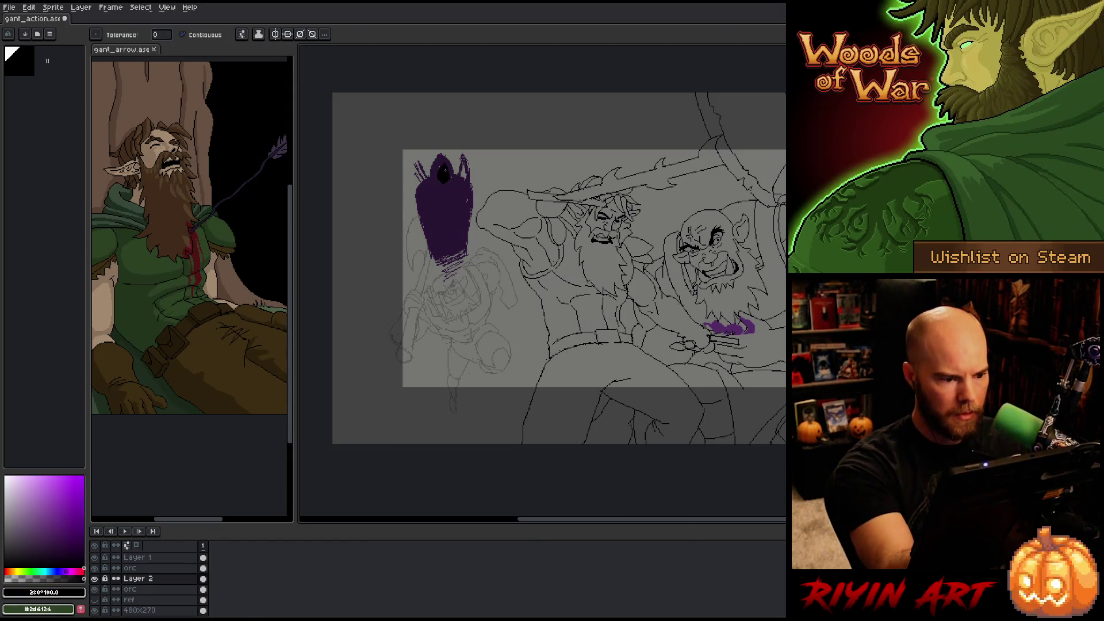
pyautogui.click(69, 495)
pyautogui.click(82, 571)
pyautogui.press('b')
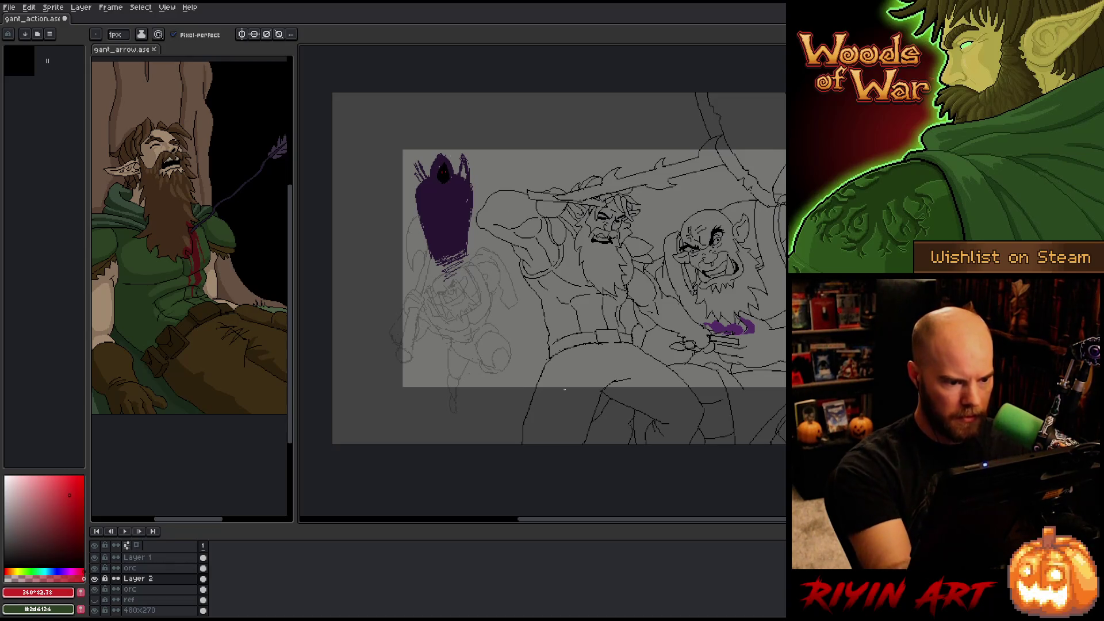
pyautogui.click(443, 172)
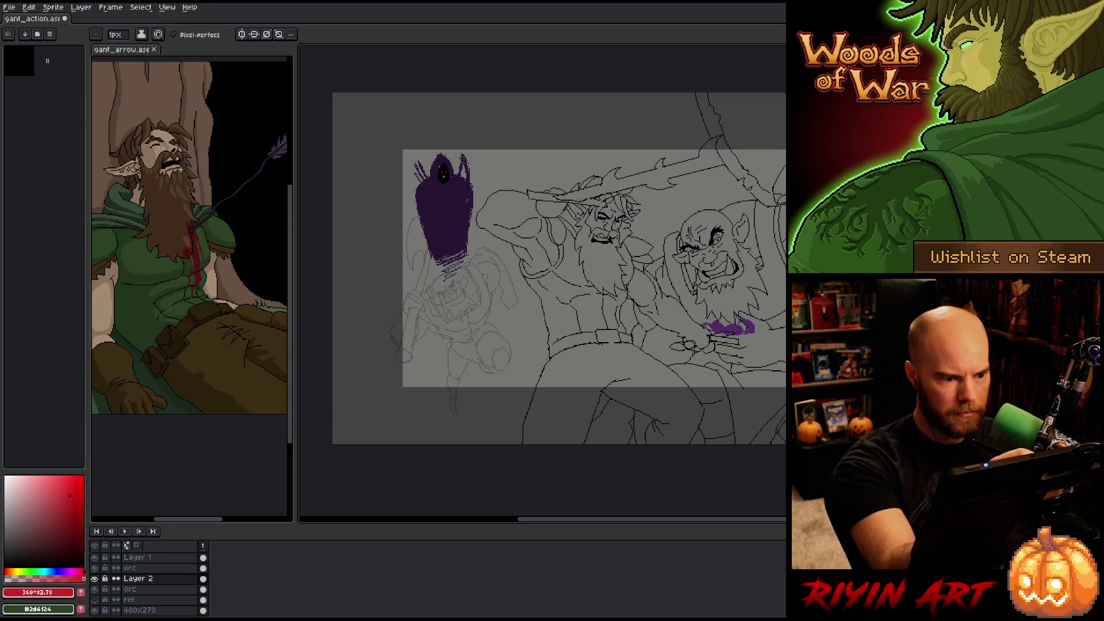
pyautogui.keyDown('alt'); pyautogui.click(443, 172); pyautogui.keyUp('alt')
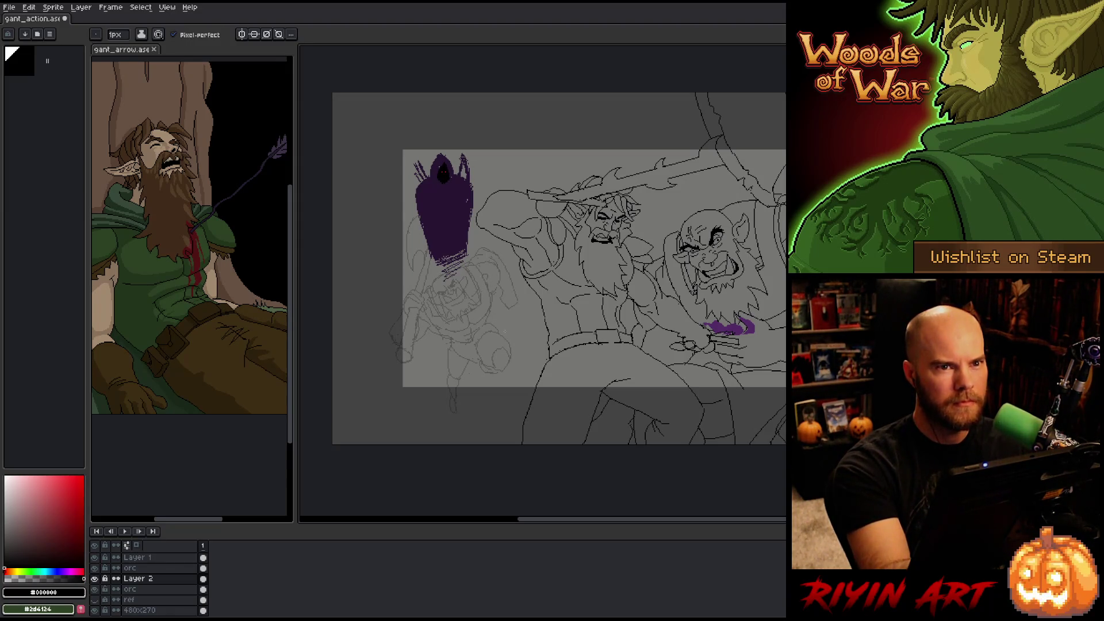
# - Nudge the hooded figure a few pixels left, then slightly up and right
pyautogui.moveTo(518, 276); pyautogui.dragTo(500, 286)
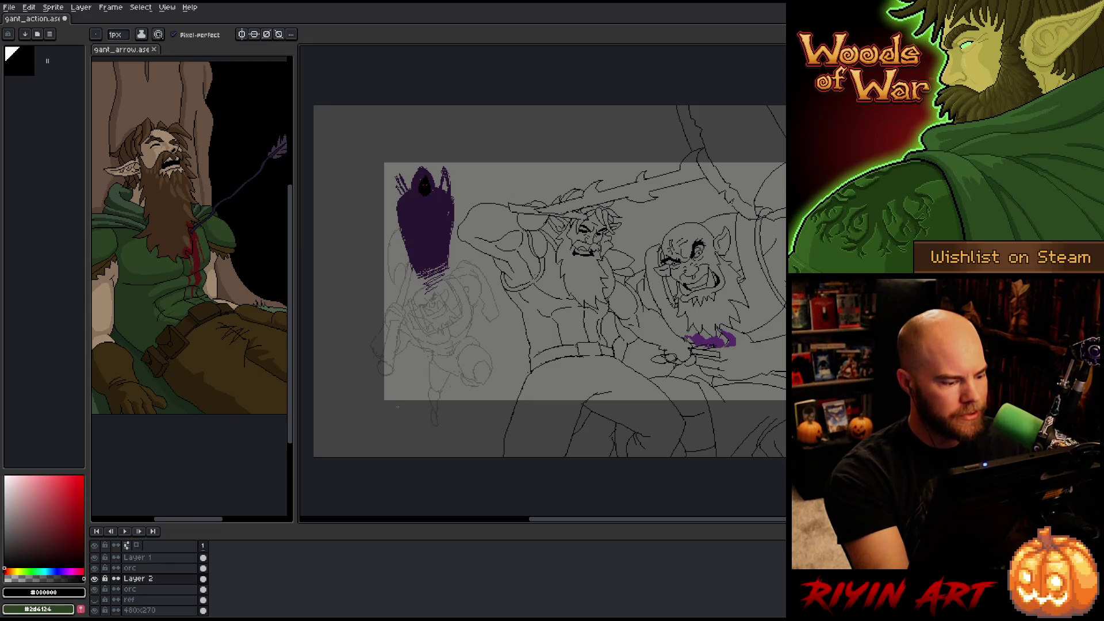
pyautogui.press('v')
pyautogui.moveTo(432, 221); pyautogui.dragTo(429, 220)
pyautogui.moveTo(441, 265); pyautogui.dragTo(450, 247)
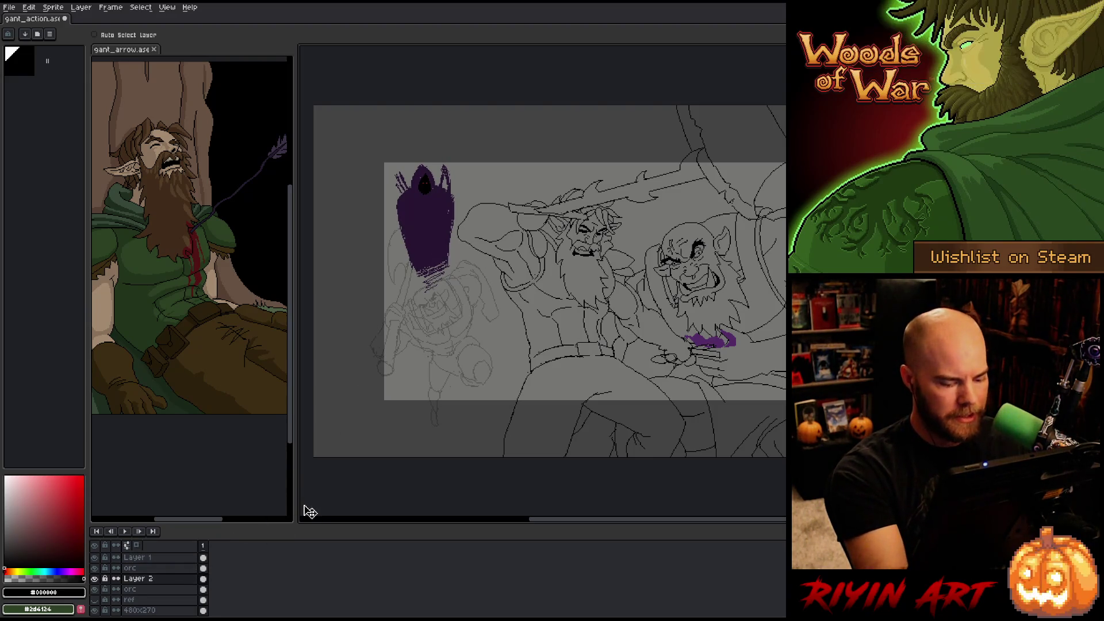
# - Add Layer 3, set Layer 2's opacity to 53%, then make Layer 3 active
pyautogui.hotkey('shift', 'n')
pyautogui.click(138, 589)
pyautogui.doubleClick(147, 593)
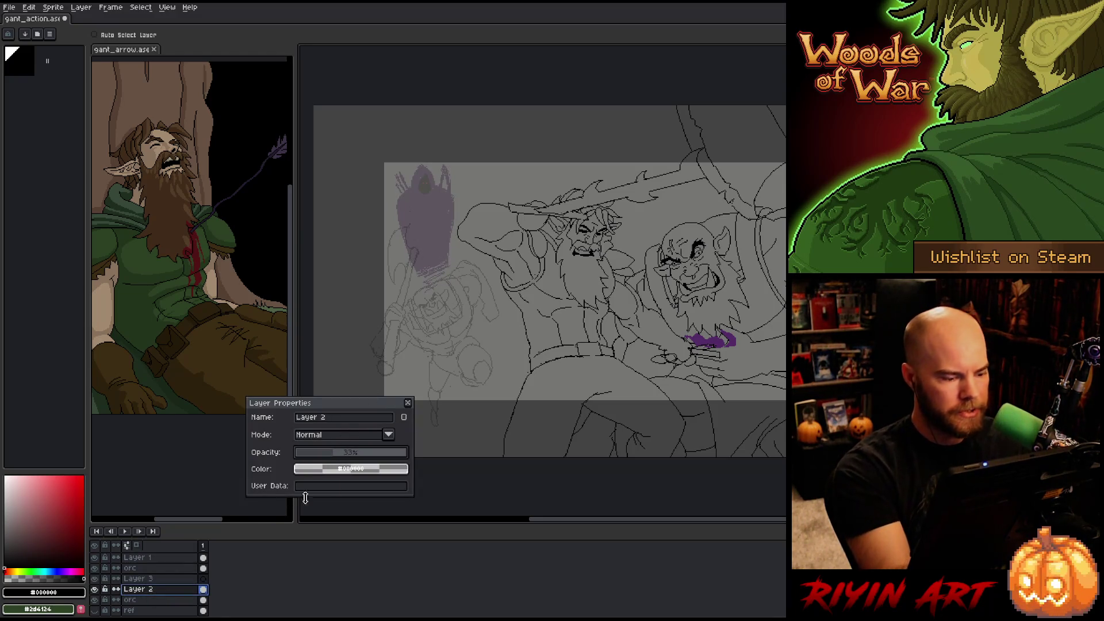
pyautogui.click(408, 403)
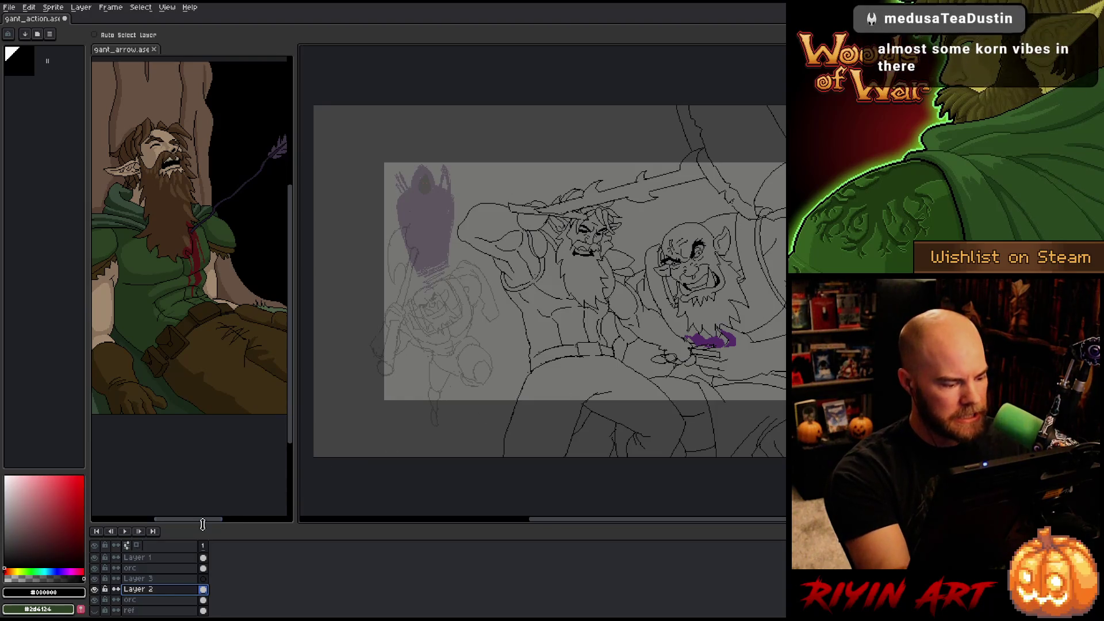
pyautogui.doubleClick(148, 595)
pyautogui.moveTo(322, 452); pyautogui.dragTo(481, 446)
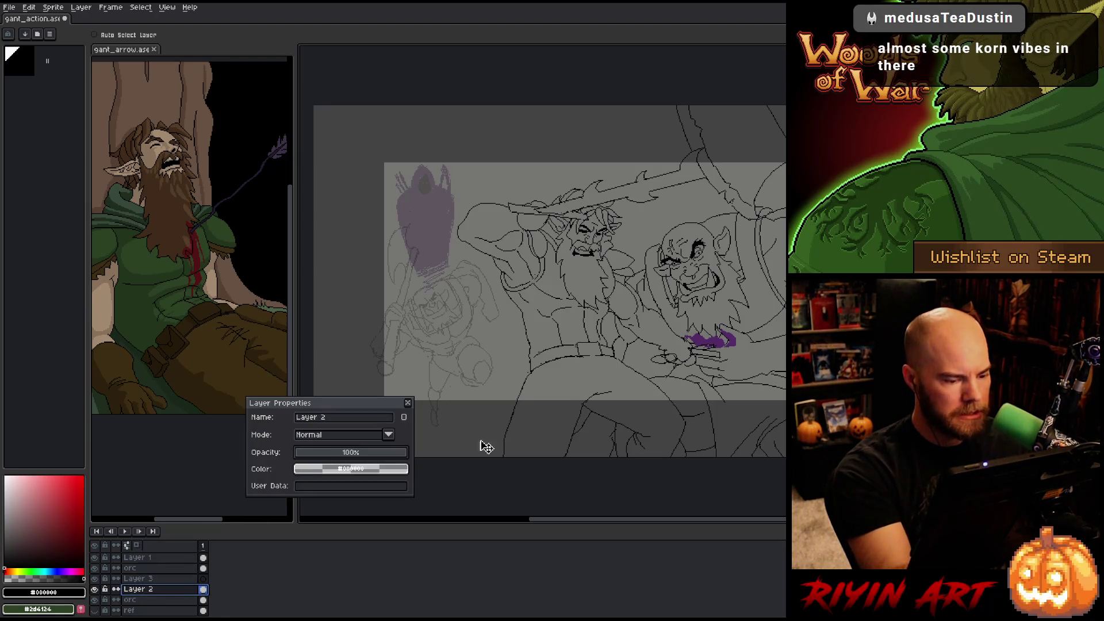
pyautogui.press('i')
pyautogui.moveTo(351, 450); pyautogui.dragTo(355, 452)
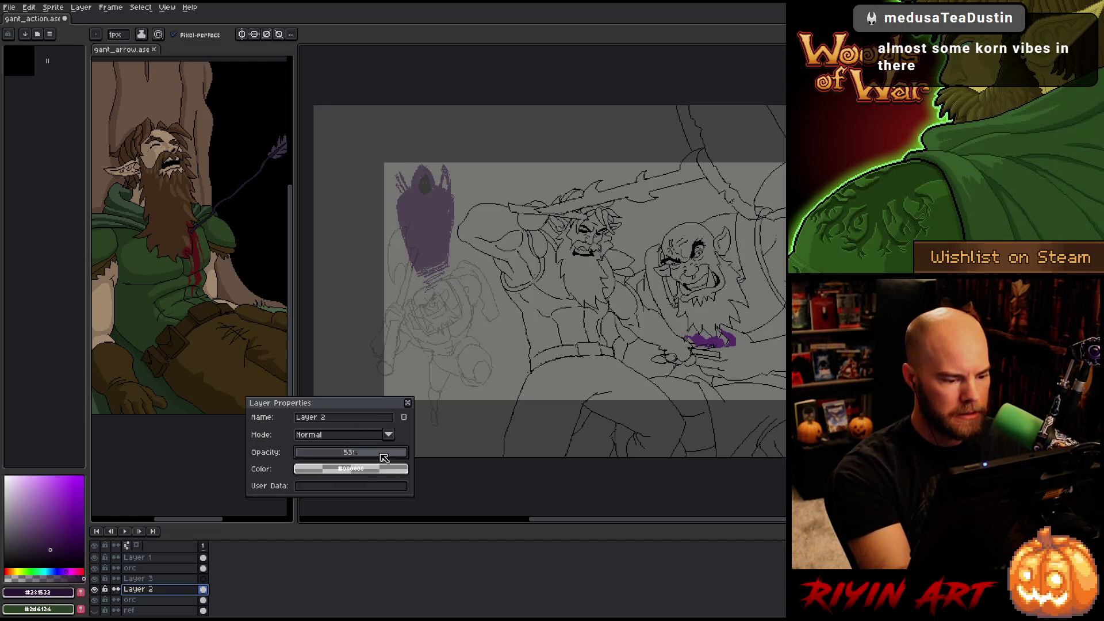
pyautogui.click(408, 402)
pyautogui.click(138, 579)
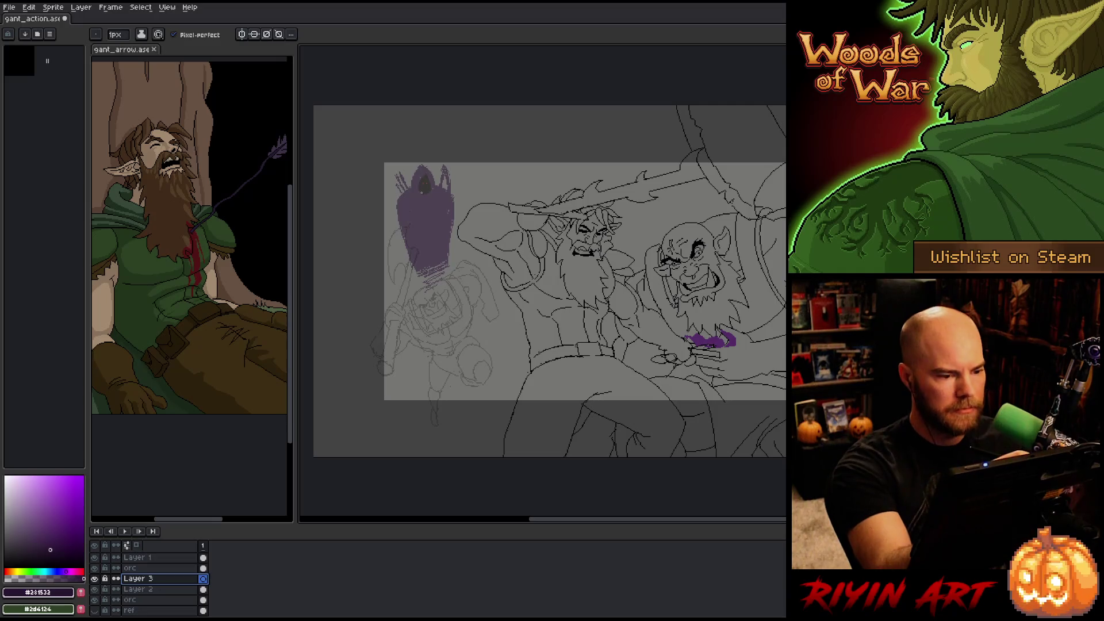
# - Ink the face opening's edges and bottom, plus the hood's top and left edges, in dark purple
pyautogui.scroll(5, 403, 178)
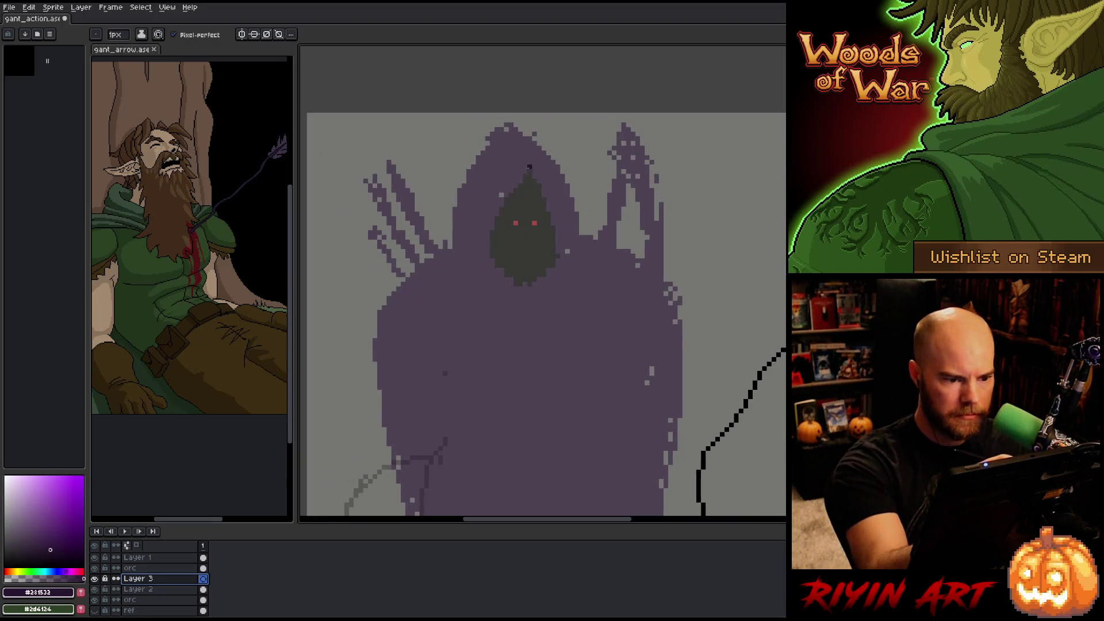
pyautogui.moveTo(525, 176)
pyautogui.mouseDown()
pyautogui.moveTo(486, 248)
pyautogui.moveTo(488, 272)
pyautogui.mouseUp()
pyautogui.hotkey('ctrl', 'z')
pyautogui.moveTo(514, 190); pyautogui.dragTo(500, 291)
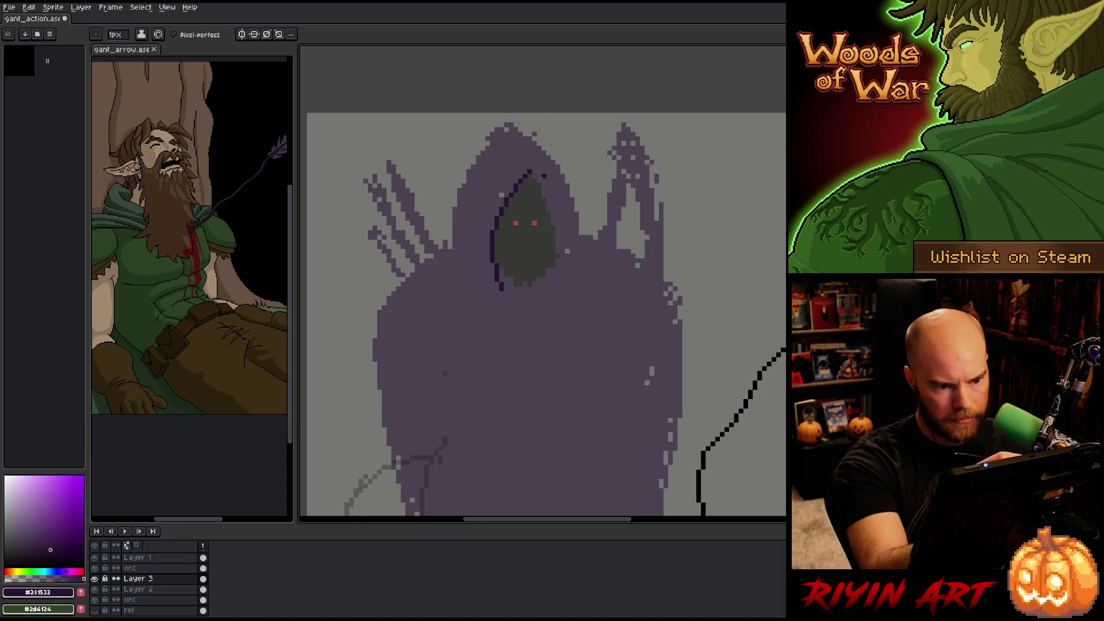
pyautogui.moveTo(548, 199); pyautogui.dragTo(550, 269)
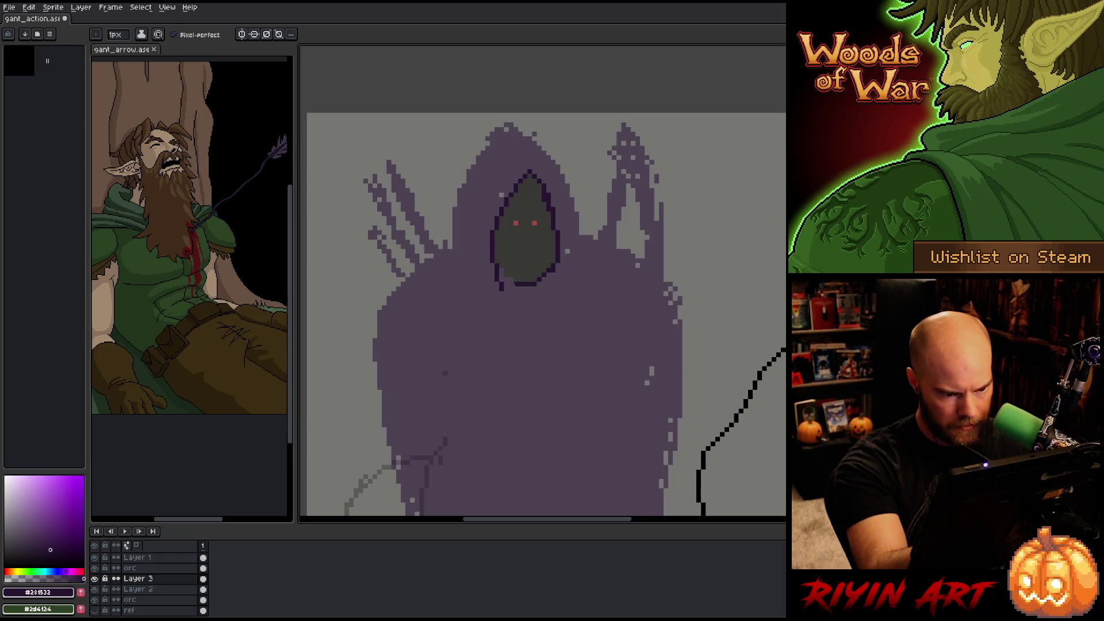
pyautogui.hotkey('ctrl', 'z')
pyautogui.moveTo(509, 289)
pyautogui.mouseDown()
pyautogui.moveTo(540, 289)
pyautogui.moveTo(557, 270)
pyautogui.mouseUp()
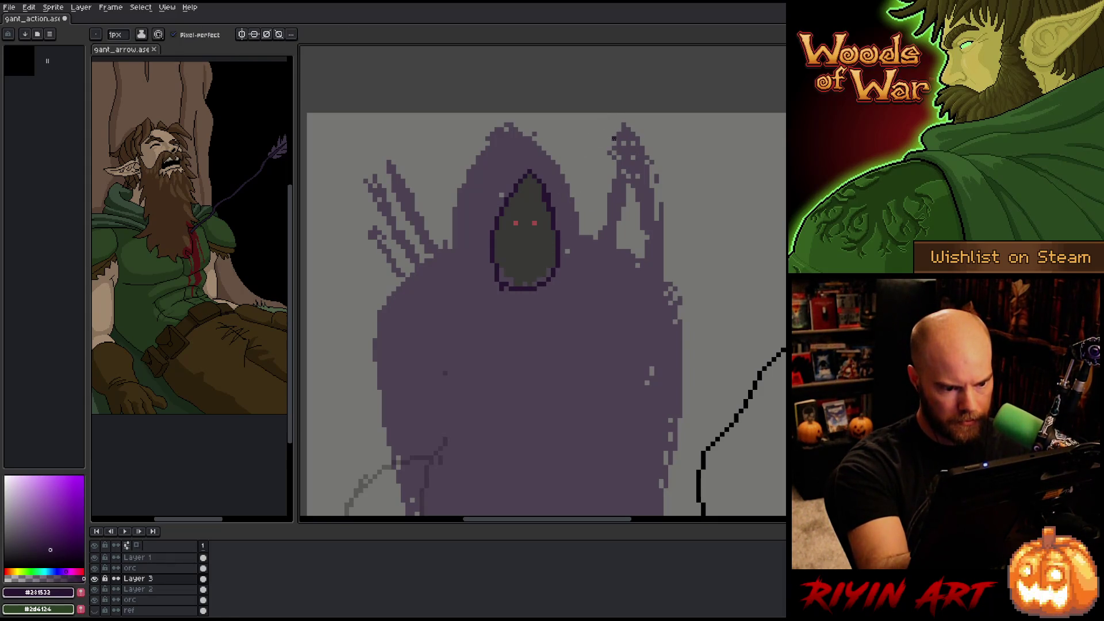
pyautogui.moveTo(491, 125)
pyautogui.mouseDown()
pyautogui.moveTo(508, 125)
pyautogui.moveTo(569, 183)
pyautogui.moveTo(582, 243)
pyautogui.mouseUp()
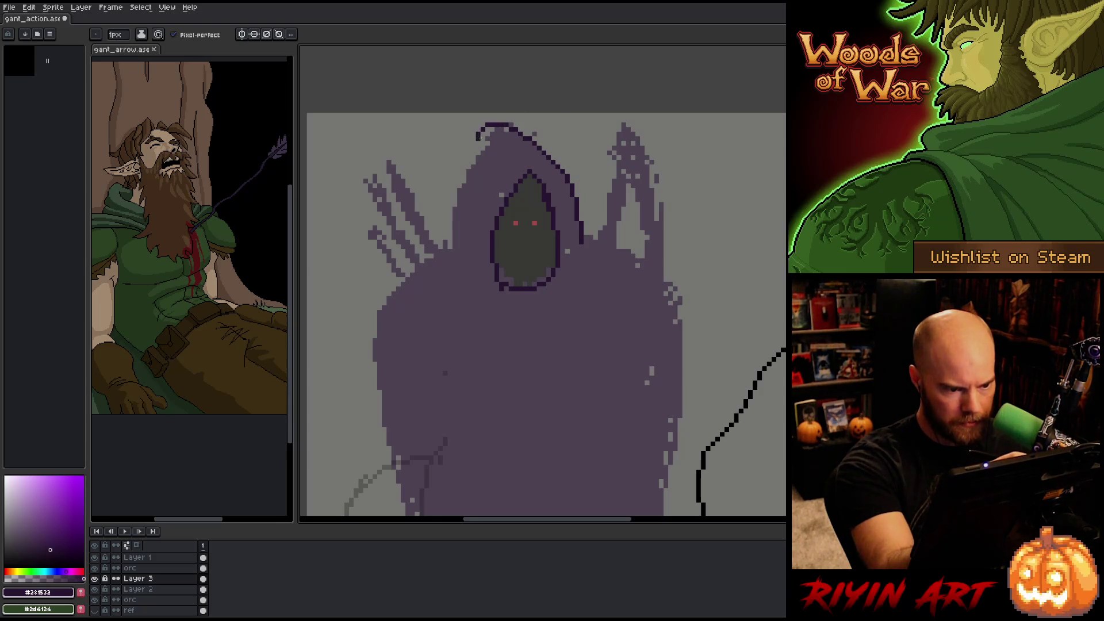
pyautogui.moveTo(483, 148)
pyautogui.mouseDown()
pyautogui.moveTo(458, 187)
pyautogui.moveTo(449, 248)
pyautogui.moveTo(374, 337)
pyautogui.moveTo(371, 399)
pyautogui.moveTo(416, 512)
pyautogui.mouseUp()
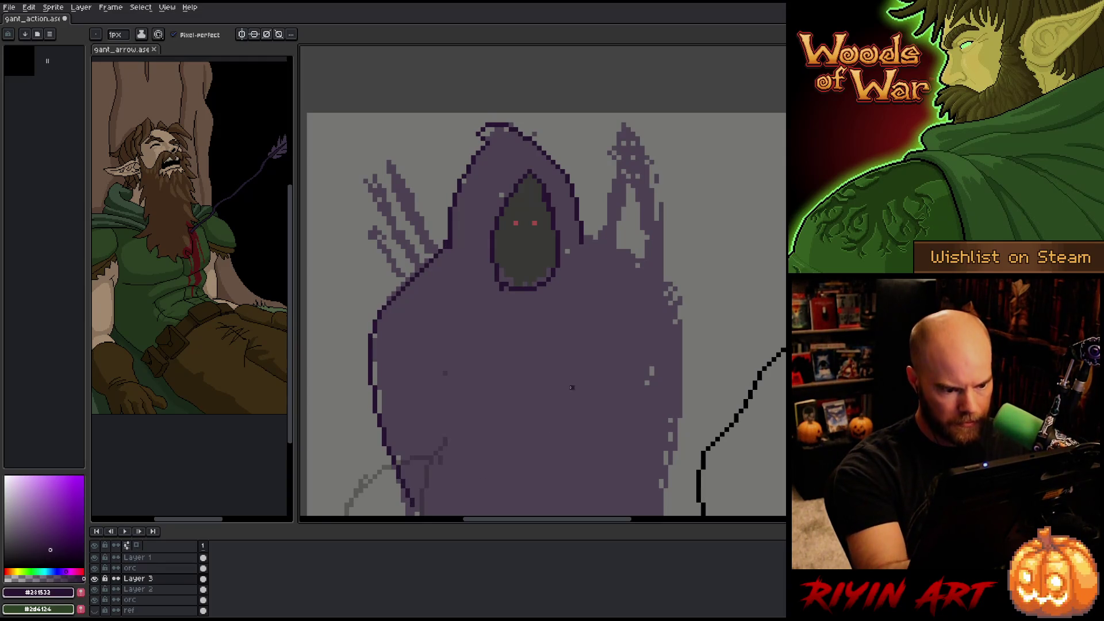
# - Outline the cloak's right edge down to the bottom and the tall shape behind it
pyautogui.moveTo(582, 237)
pyautogui.mouseDown()
pyautogui.moveTo(656, 274)
pyautogui.moveTo(690, 356)
pyautogui.moveTo(653, 510)
pyautogui.mouseUp()
pyautogui.hotkey('ctrl', 'z')
pyautogui.moveTo(586, 239)
pyautogui.mouseDown()
pyautogui.moveTo(618, 255)
pyautogui.moveTo(678, 324)
pyautogui.moveTo(684, 426)
pyautogui.moveTo(661, 492)
pyautogui.mouseUp()
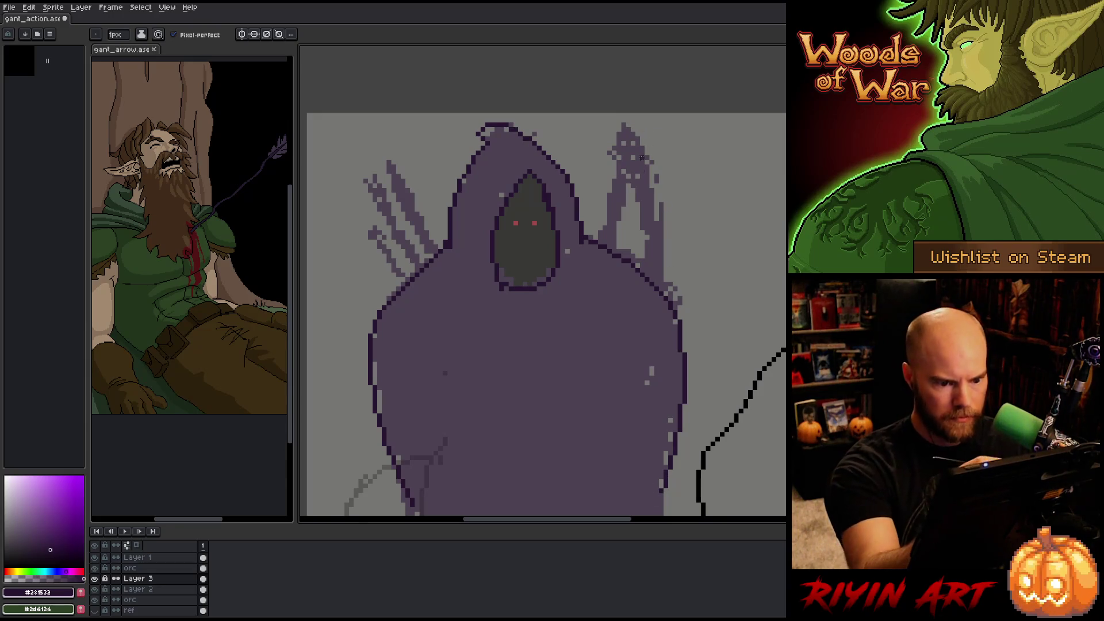
pyautogui.moveTo(662, 299)
pyautogui.mouseDown()
pyautogui.moveTo(646, 167)
pyautogui.moveTo(609, 119)
pyautogui.moveTo(630, 179)
pyautogui.moveTo(639, 311)
pyautogui.mouseUp()
pyautogui.moveTo(621, 164); pyautogui.dragTo(599, 285)
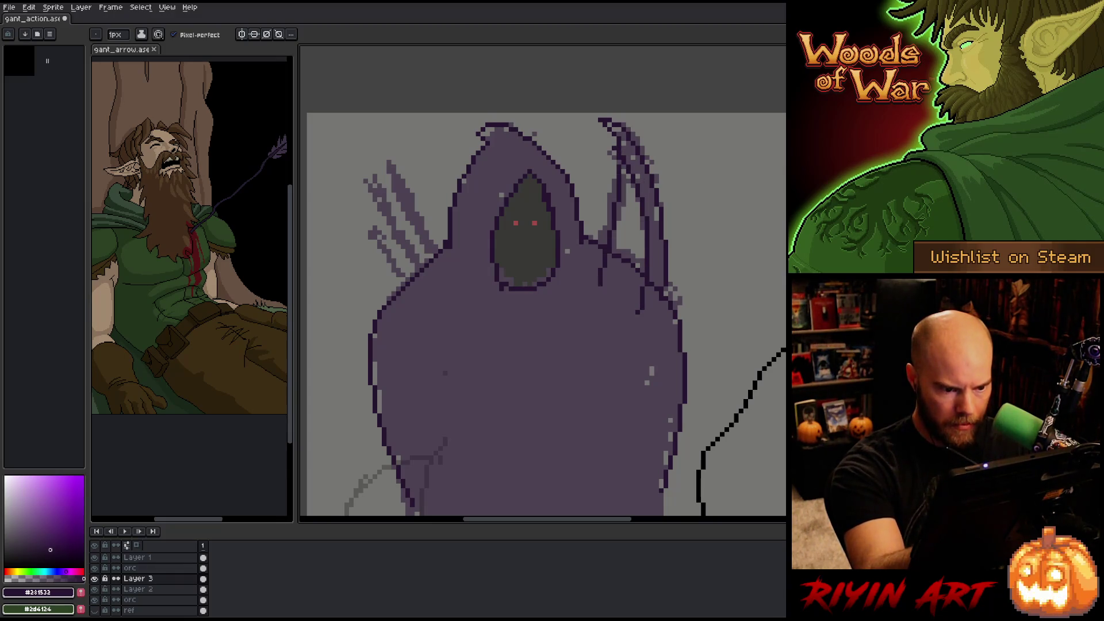
# - Ink outlines along the arrow shafts on the left, redrawing the leftmost one
pyautogui.moveTo(383, 161); pyautogui.dragTo(441, 269)
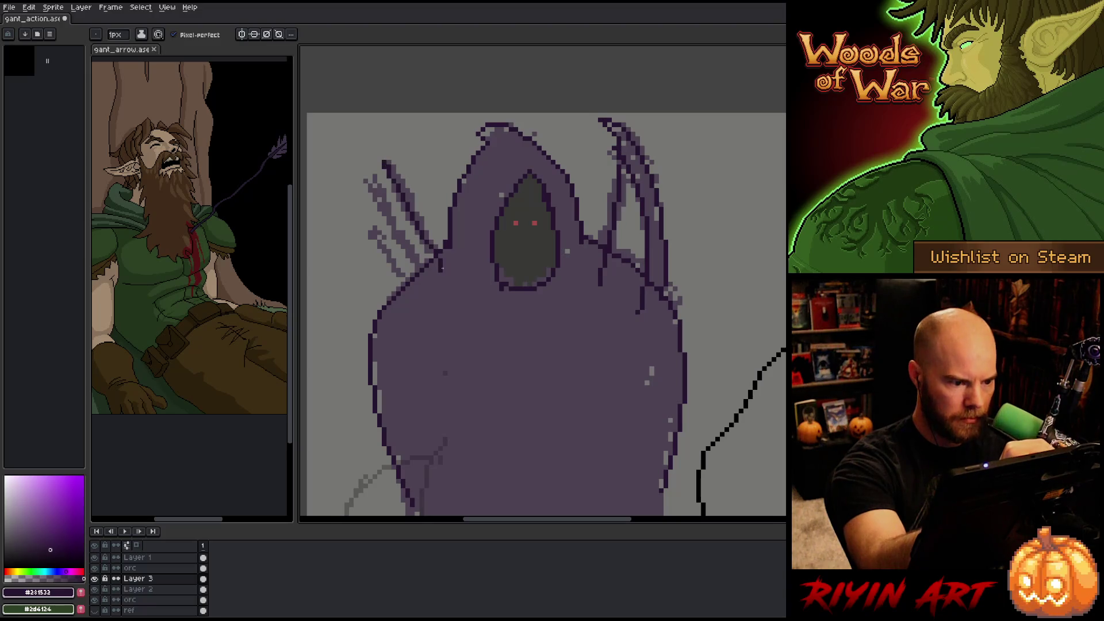
pyautogui.moveTo(369, 174); pyautogui.dragTo(426, 275)
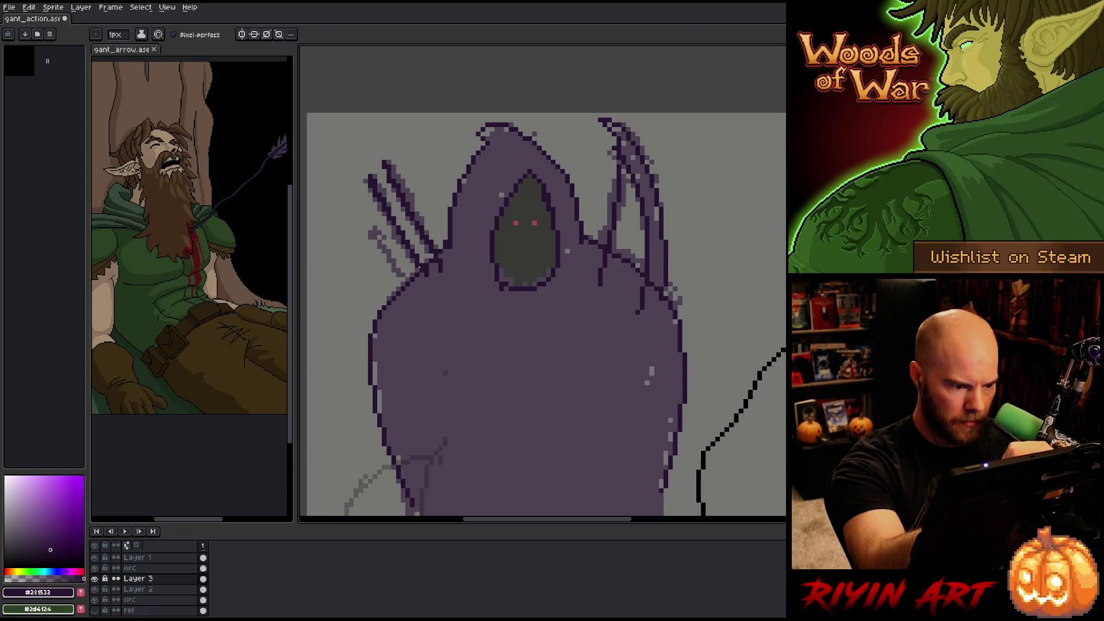
pyautogui.moveTo(355, 195); pyautogui.dragTo(413, 286)
pyautogui.hotkey('ctrl', 'z')
pyautogui.moveTo(365, 205); pyautogui.dragTo(414, 283)
pyautogui.moveTo(385, 228); pyautogui.dragTo(422, 280)
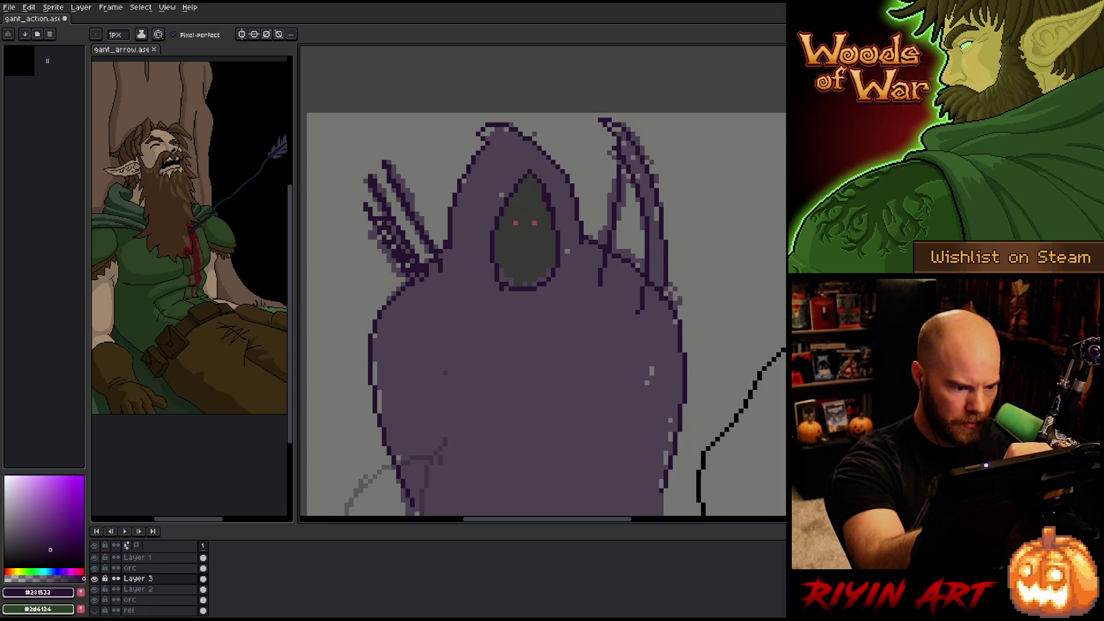
pyautogui.moveTo(379, 223); pyautogui.dragTo(420, 282)
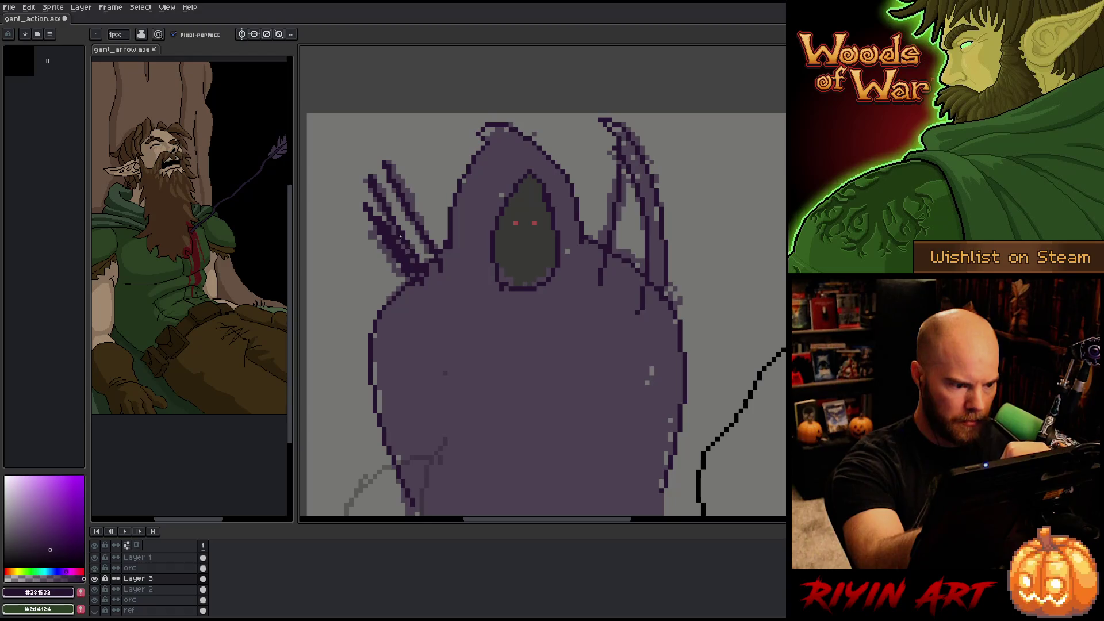
pyautogui.moveTo(398, 214)
pyautogui.mouseDown()
pyautogui.moveTo(437, 269)
pyautogui.moveTo(423, 260)
pyautogui.mouseUp()
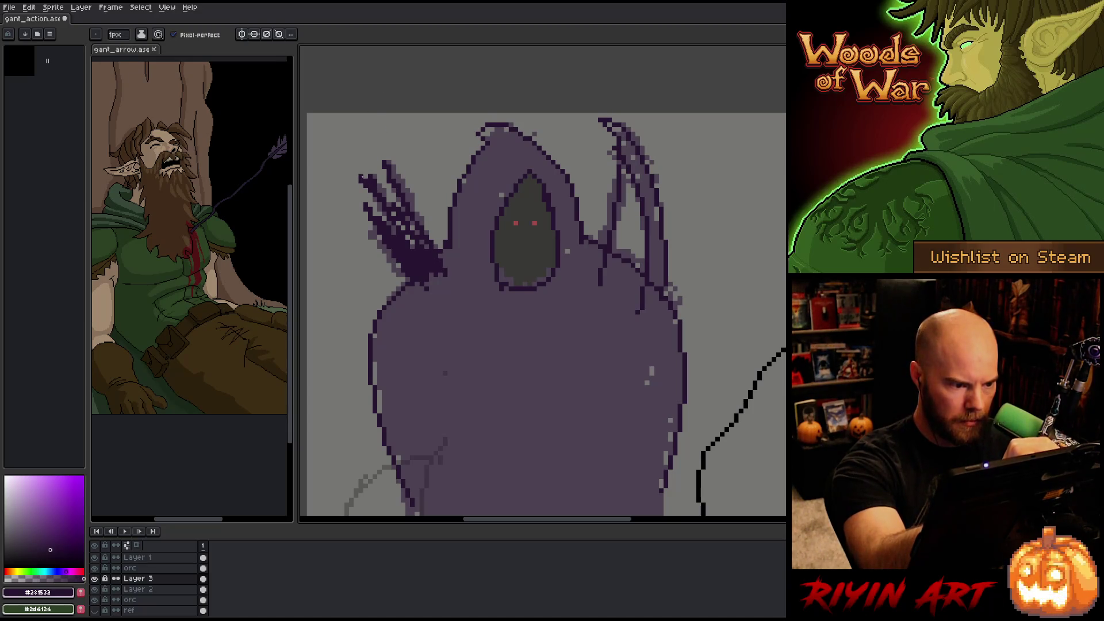
pyautogui.moveTo(394, 165)
pyautogui.mouseDown()
pyautogui.moveTo(397, 179)
pyautogui.moveTo(385, 176)
pyautogui.mouseUp()
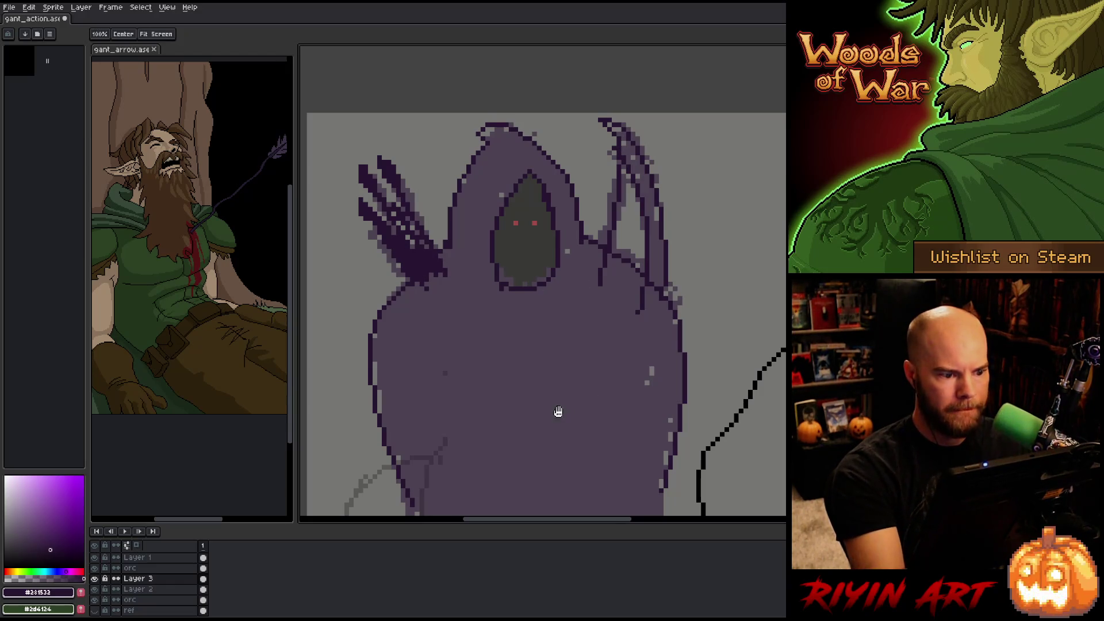
# - Outline the cloak's left and right edges
pyautogui.scroll(-5, 557, 409)
pyautogui.moveTo(380, 217); pyautogui.dragTo(442, 395)
pyautogui.moveTo(629, 195); pyautogui.dragTo(613, 356)
# - Add diagonal hatching strokes beneath the cloak's bottom, undoing bad strokes, then zoom out
pyautogui.moveTo(463, 402)
pyautogui.mouseDown()
pyautogui.moveTo(595, 345)
pyautogui.moveTo(466, 417)
pyautogui.moveTo(592, 385)
pyautogui.moveTo(500, 425)
pyautogui.moveTo(517, 431)
pyautogui.moveTo(601, 394)
pyautogui.mouseUp()
pyautogui.moveTo(480, 464); pyautogui.dragTo(595, 414)
pyautogui.hotkey('ctrl', 'z')
pyautogui.hotkey('ctrl', 'z')
pyautogui.moveTo(486, 440); pyautogui.dragTo(612, 389)
pyautogui.moveTo(484, 459)
pyautogui.mouseDown()
pyautogui.moveTo(583, 410)
pyautogui.moveTo(578, 429)
pyautogui.mouseUp()
pyautogui.hotkey('ctrl', 'z')
pyautogui.hotkey('ctrl', 'z')
pyautogui.moveTo(502, 449); pyautogui.dragTo(573, 417)
pyautogui.moveTo(489, 471); pyautogui.dragTo(555, 436)
pyautogui.hotkey('ctrl', 'z')
pyautogui.moveTo(502, 461)
pyautogui.mouseDown()
pyautogui.moveTo(594, 416)
pyautogui.moveTo(588, 426)
pyautogui.mouseUp()
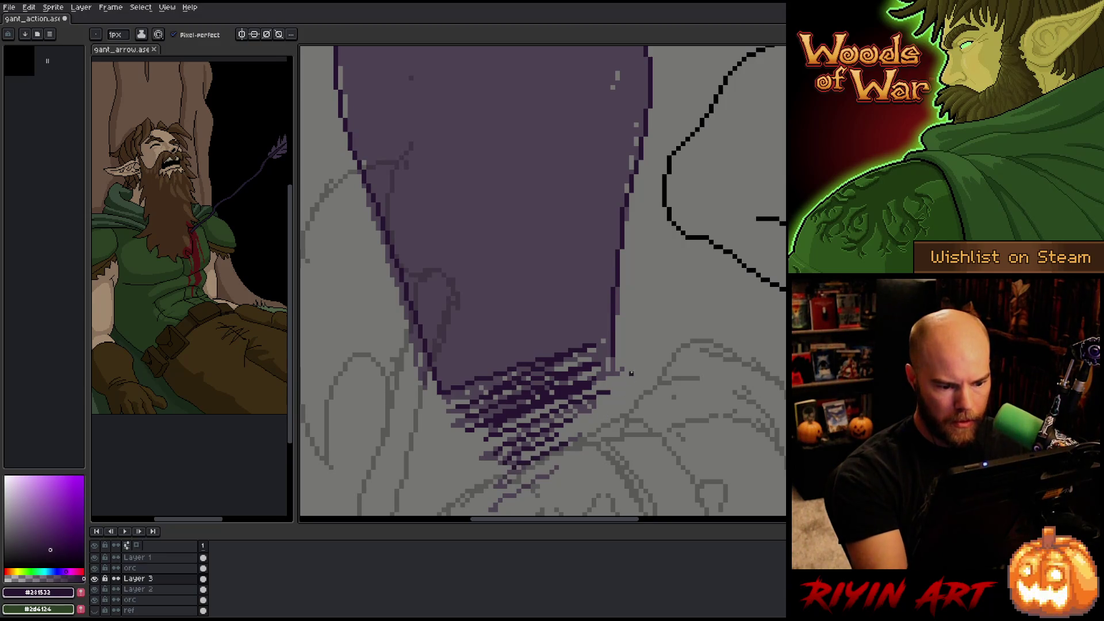
pyautogui.press('e')
pyautogui.press('b')
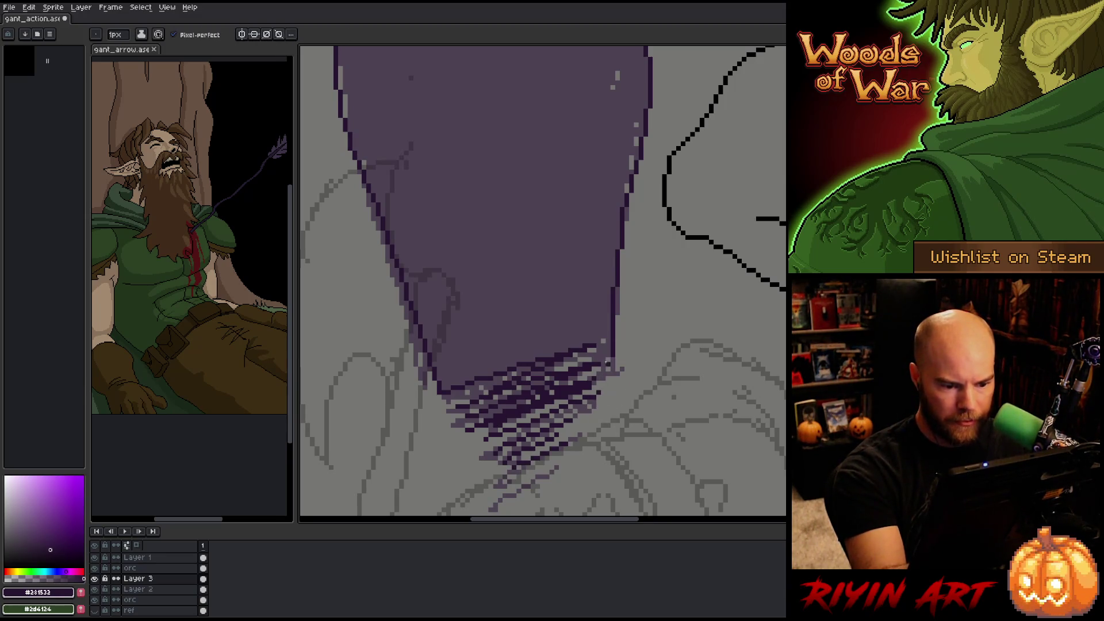
pyautogui.moveTo(604, 342); pyautogui.dragTo(579, 366)
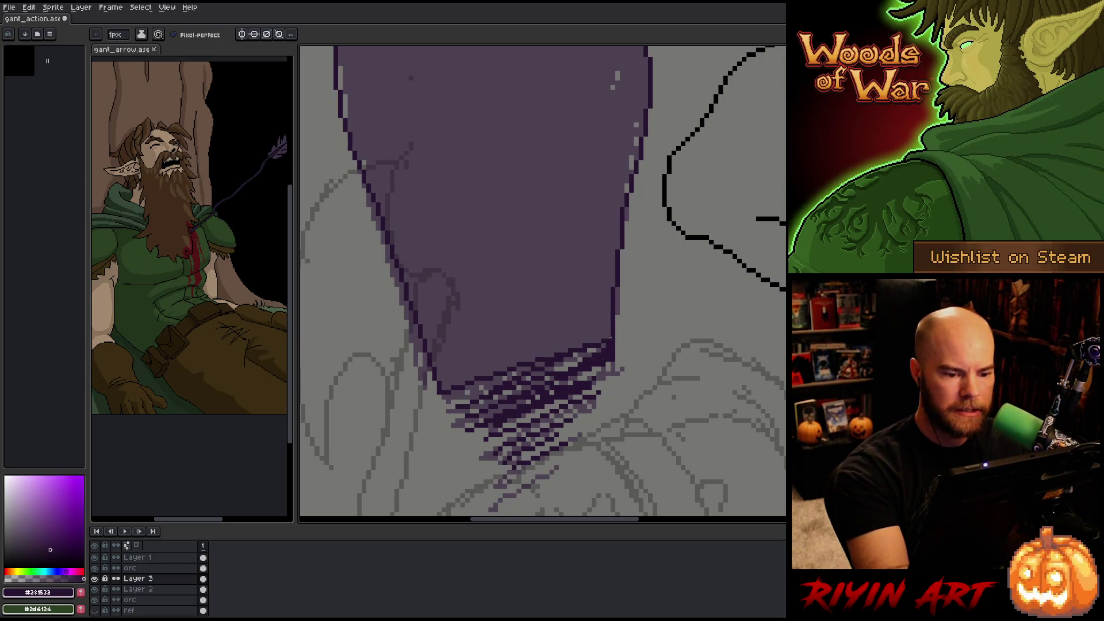
pyautogui.scroll(-1, 610, 338)
pyautogui.scroll(-3, 604, 276)
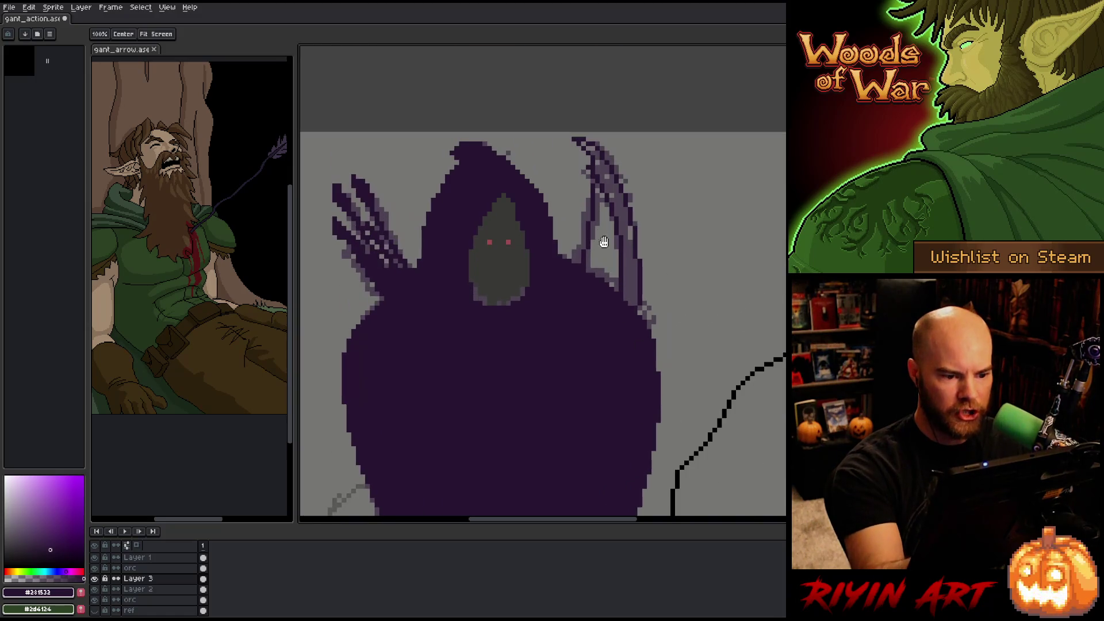
# - Fill the face inside the hood black and choose a slightly muted red for the eyes
pyautogui.press('w')
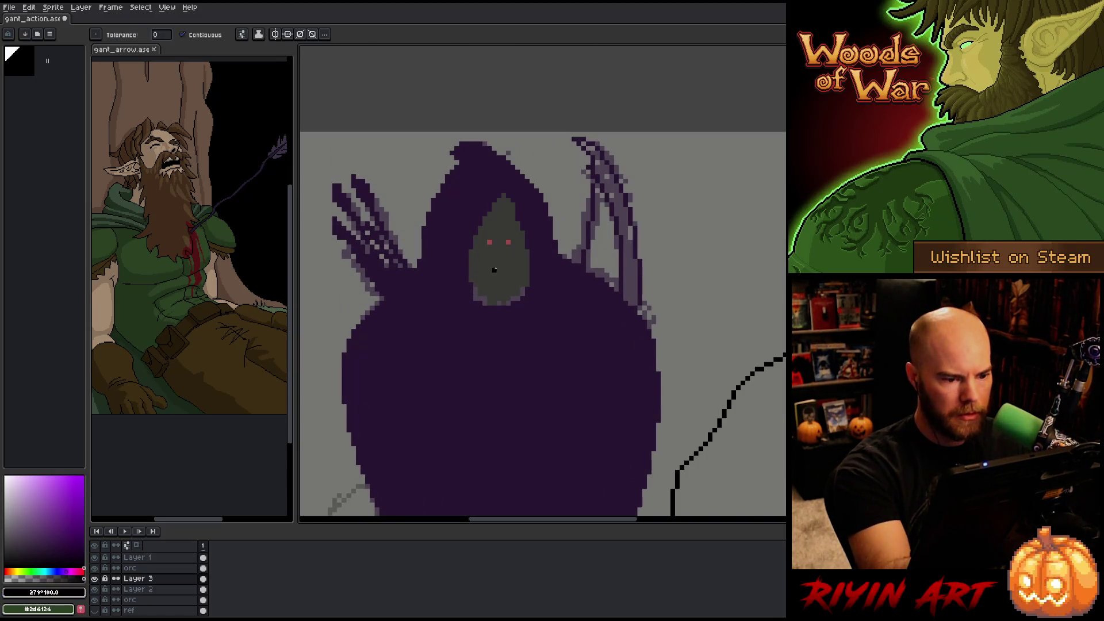
pyautogui.click(494, 269)
pyautogui.click(83, 571)
pyautogui.press('b')
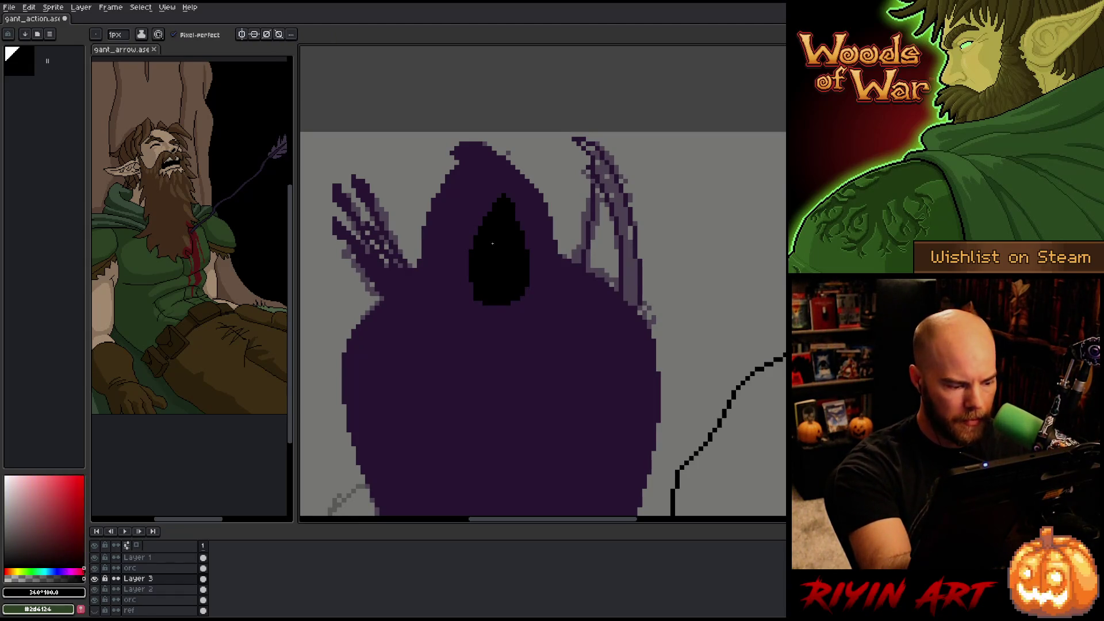
pyautogui.click(84, 477)
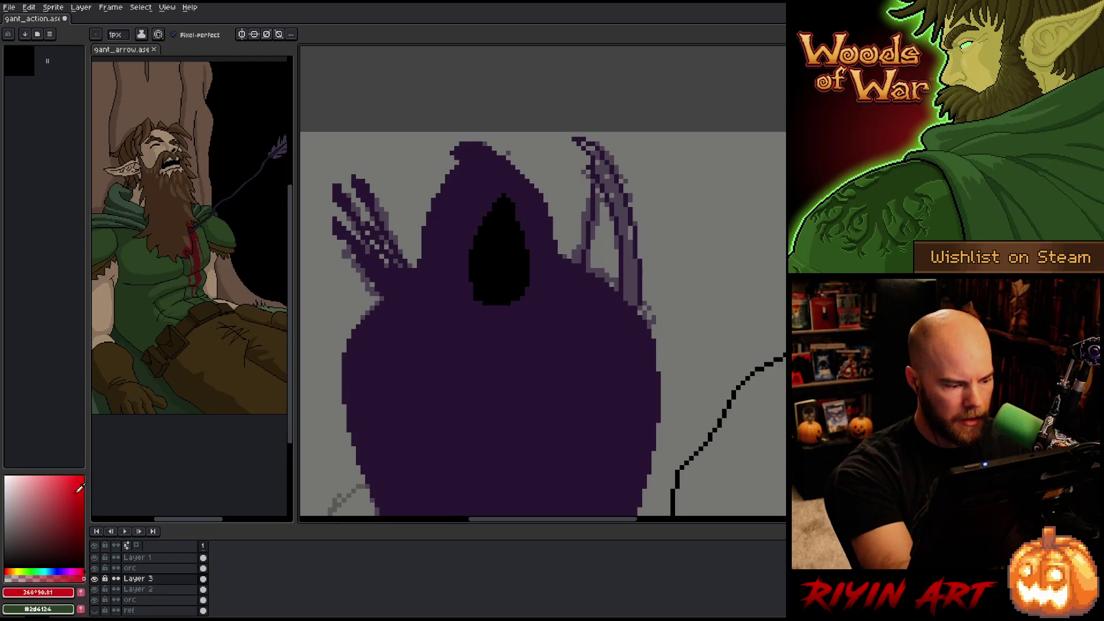
pyautogui.click(68, 483)
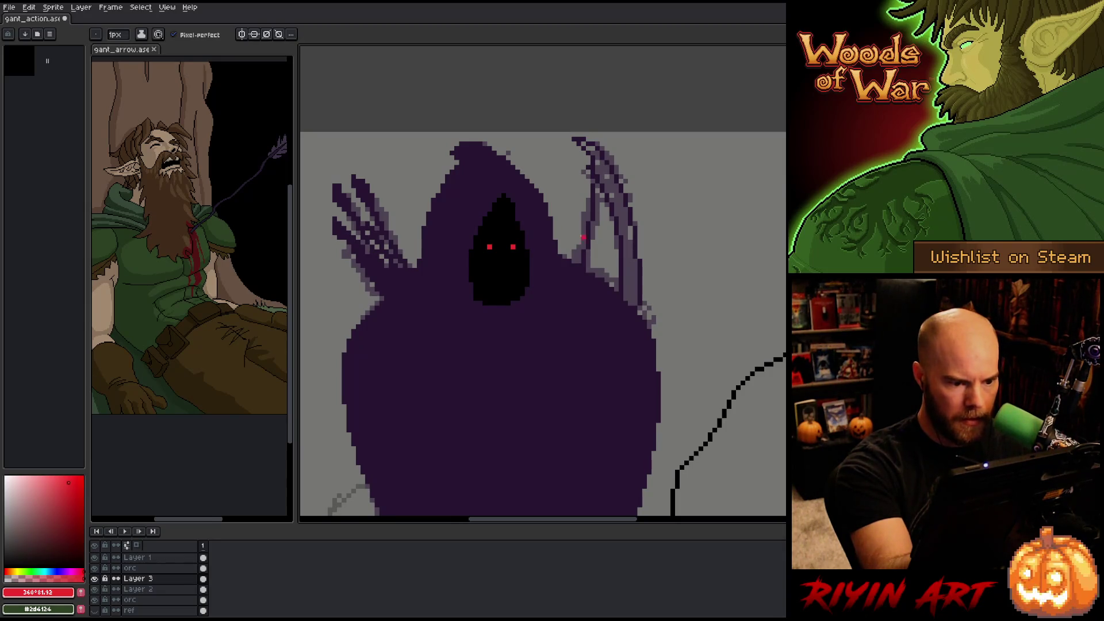
# - Bucket-fill the right blade with eyedropped cloak purple and extend its tip one pixel
pyautogui.keyDown('alt'); pyautogui.click(561, 357); pyautogui.keyUp('alt')
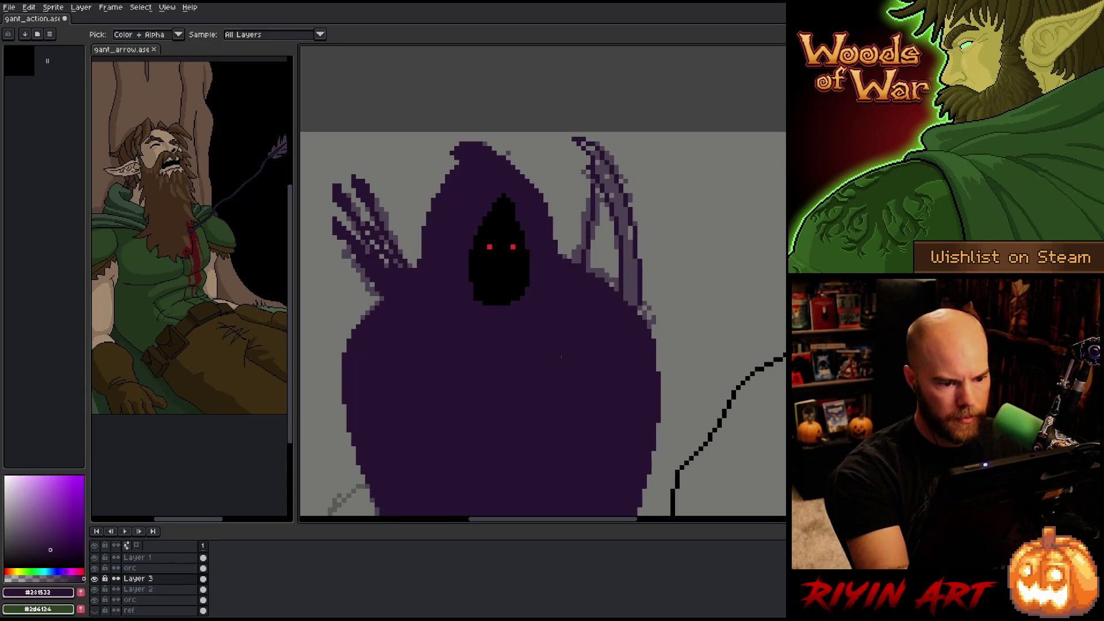
pyautogui.press('g')
pyautogui.click(594, 149)
pyautogui.press('b')
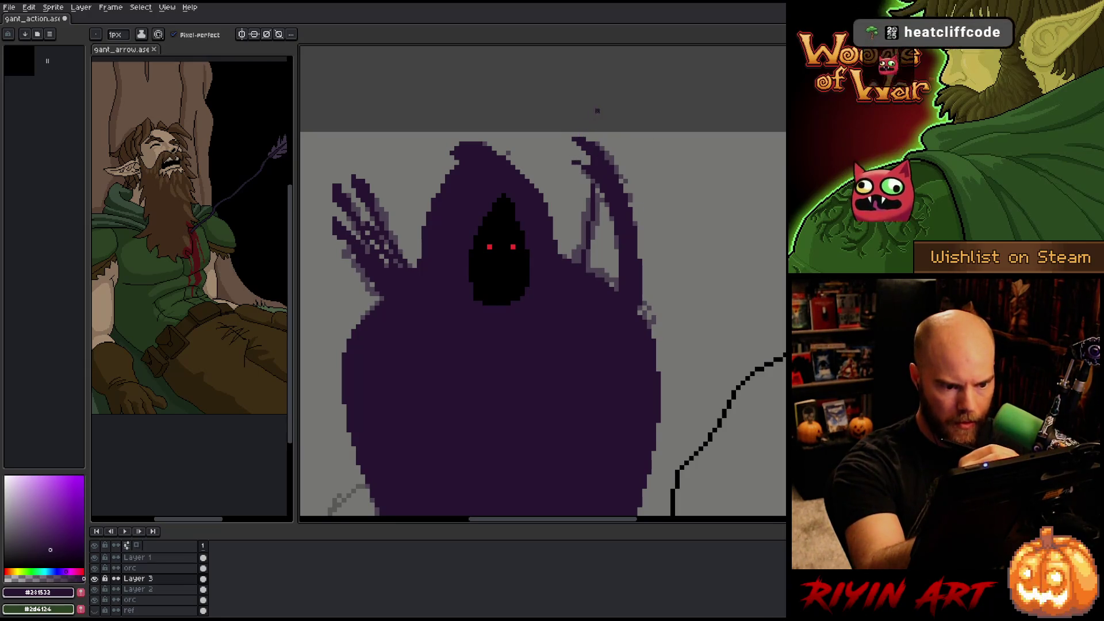
pyautogui.click(567, 134)
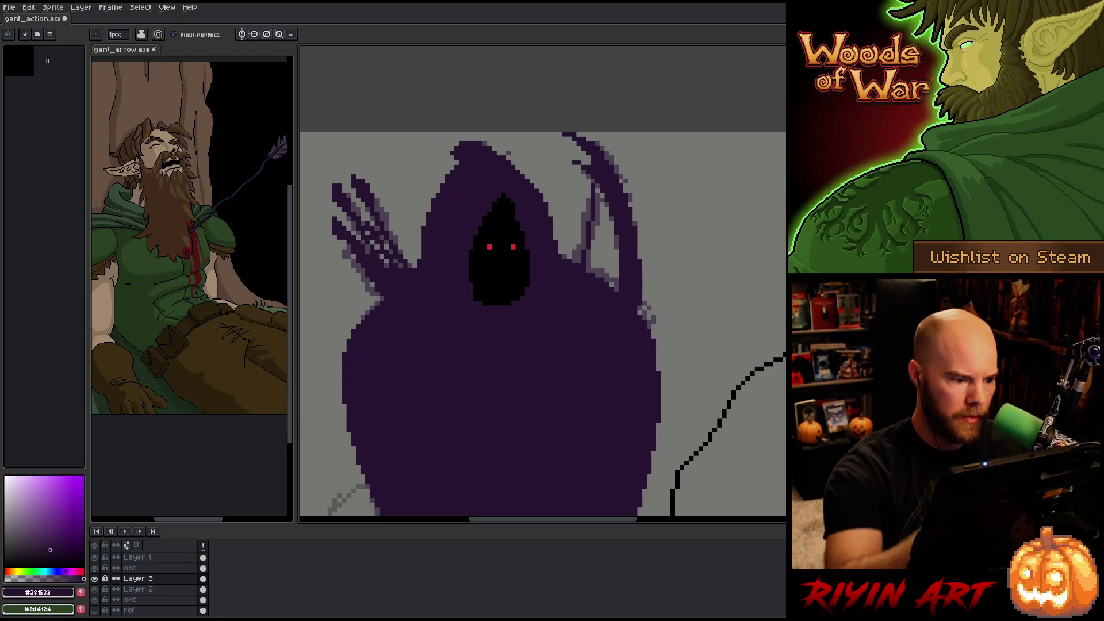
pyautogui.press('e')
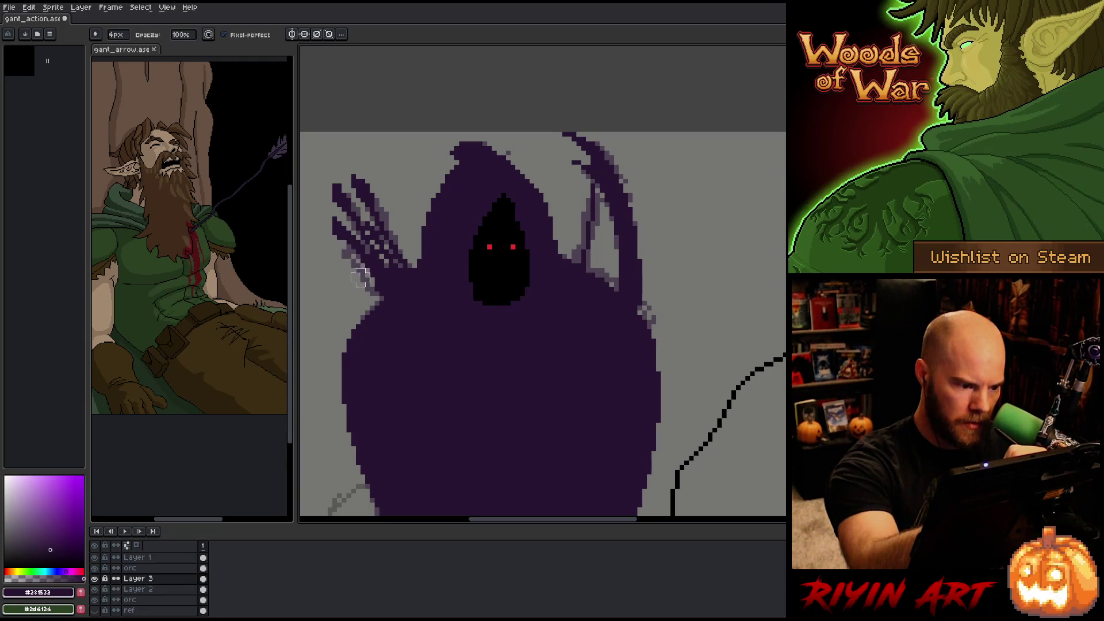
# - Adjust the brush size and touch up pixels, alternating between pencil and eraser
pyautogui.click(95, 34)
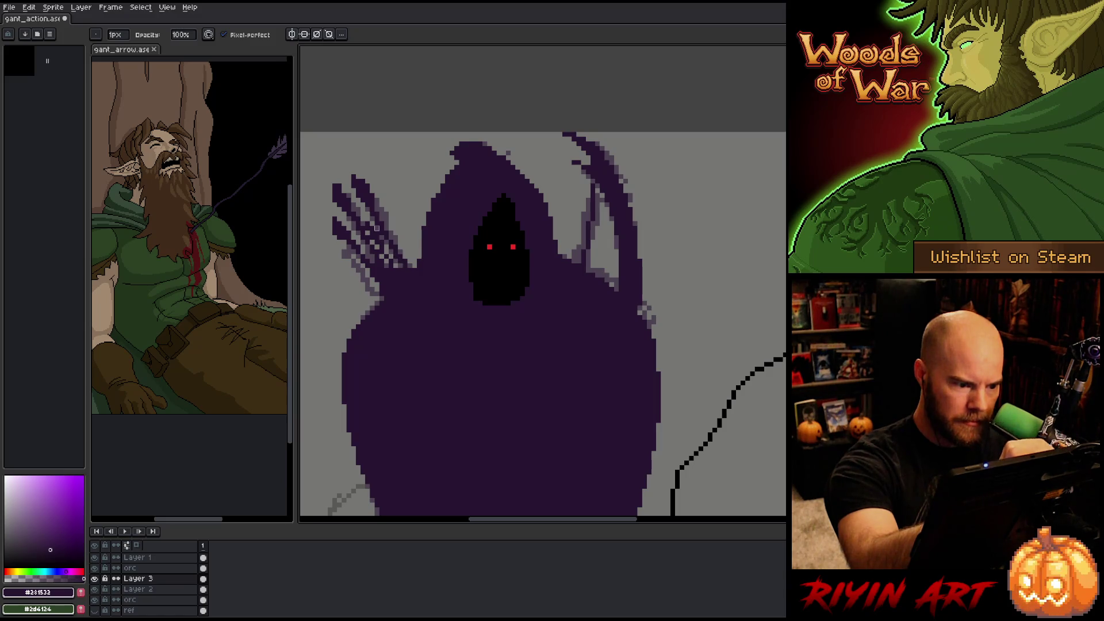
pyautogui.press('e')
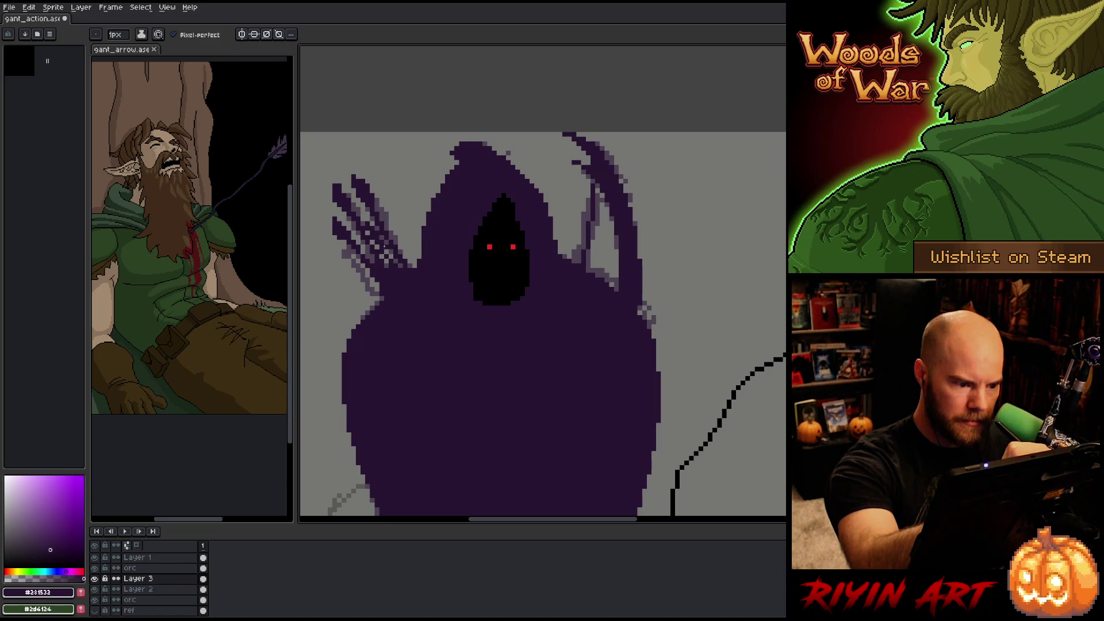
pyautogui.press('b')
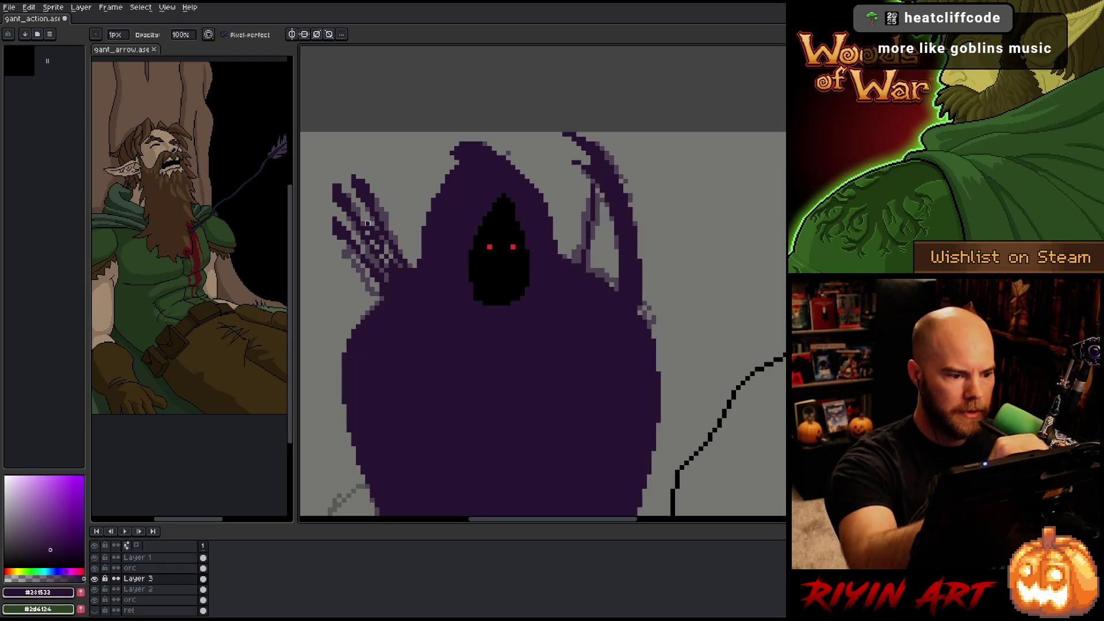
pyautogui.press('e')
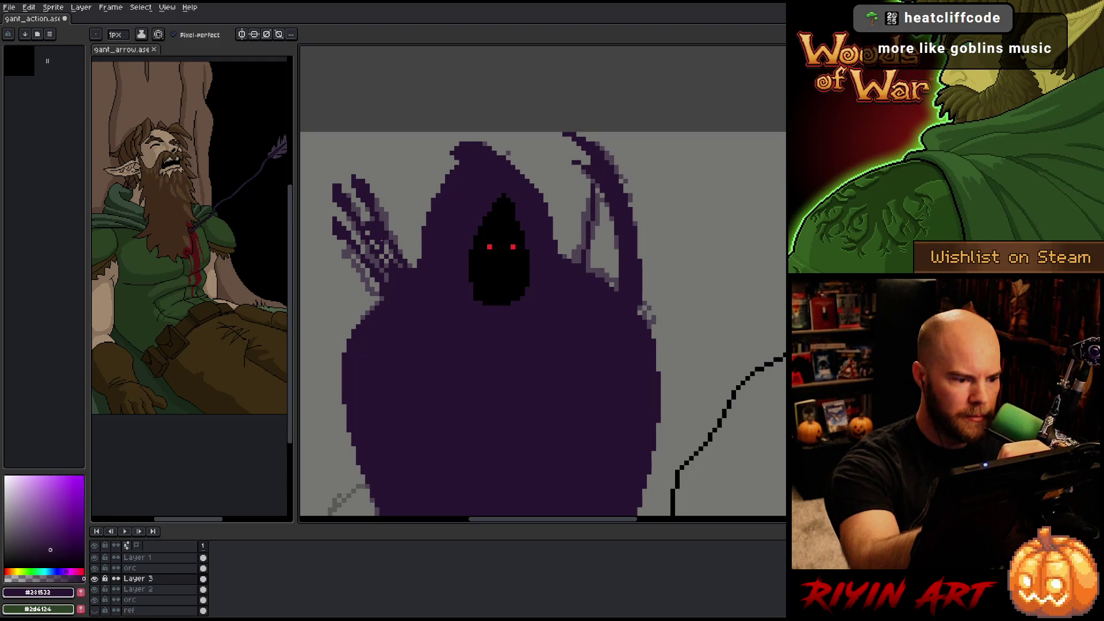
pyautogui.press('b')
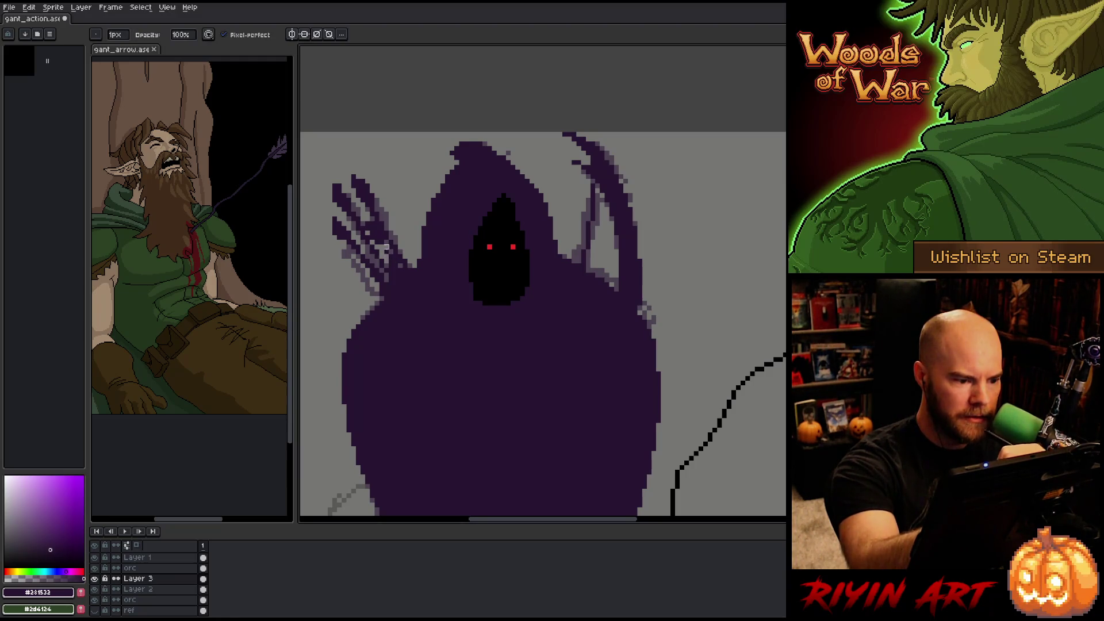
pyautogui.press('e')
pyautogui.press('b')
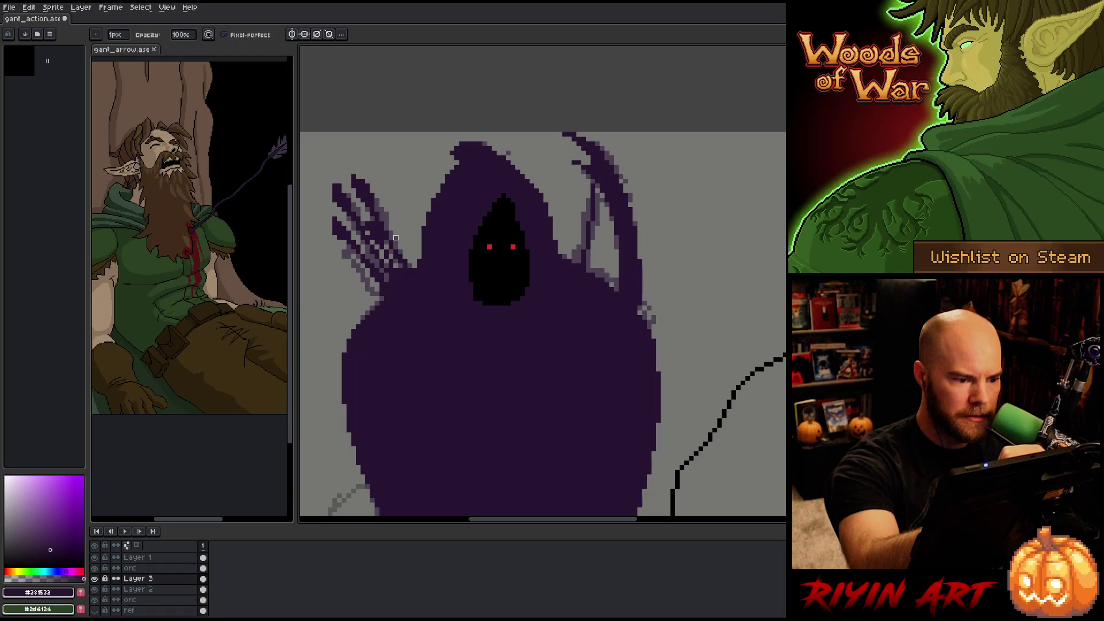
pyautogui.press('e')
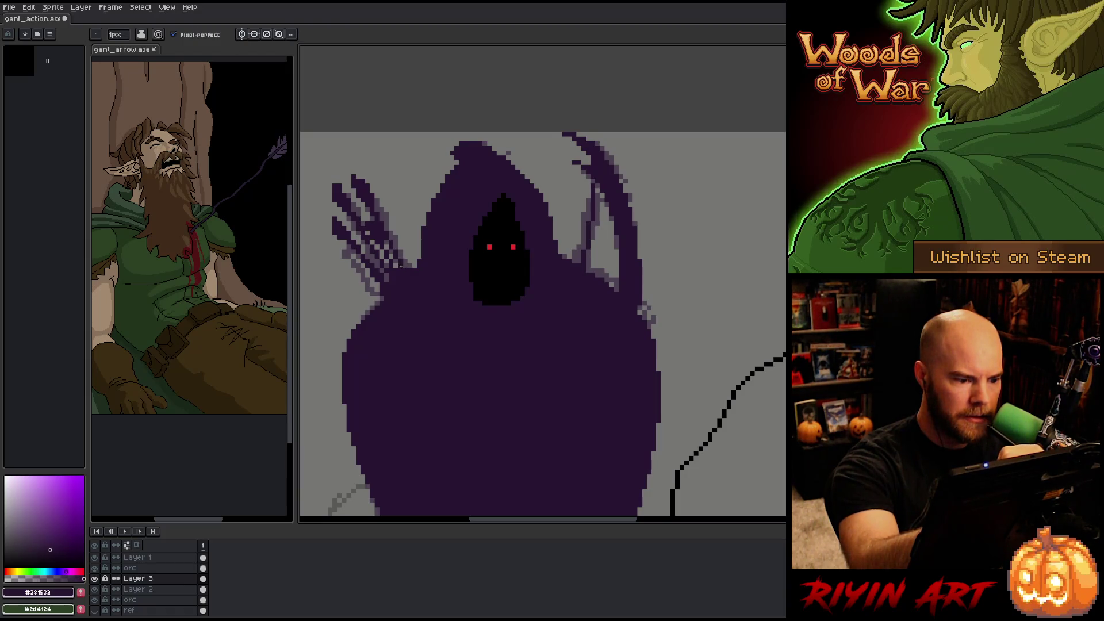
pyautogui.press('b')
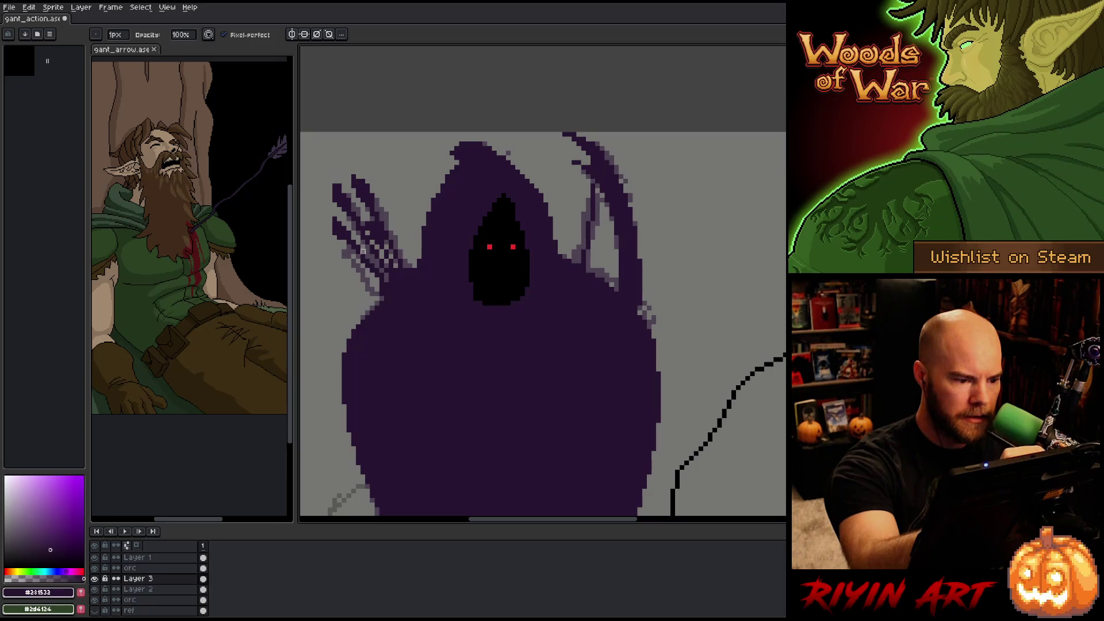
pyautogui.press('e')
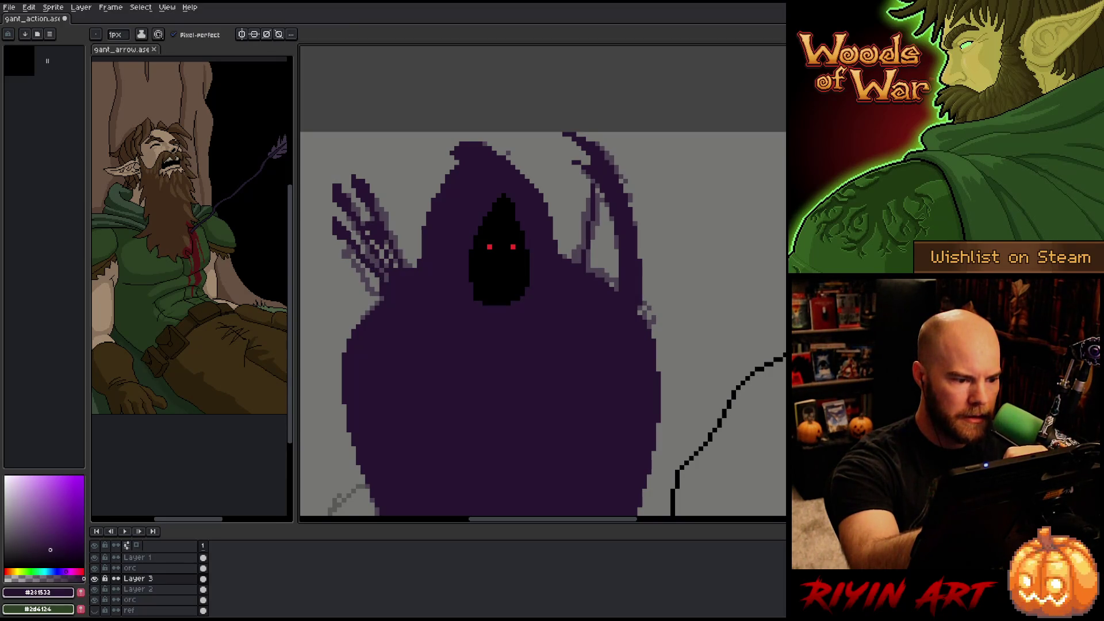
pyautogui.press('b')
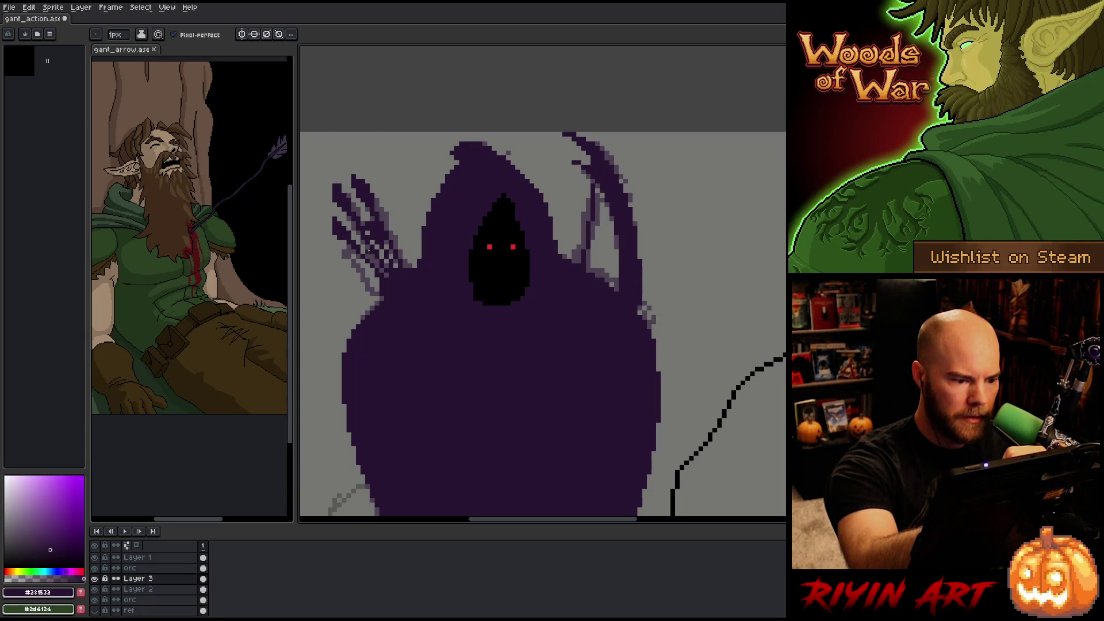
pyautogui.press('e')
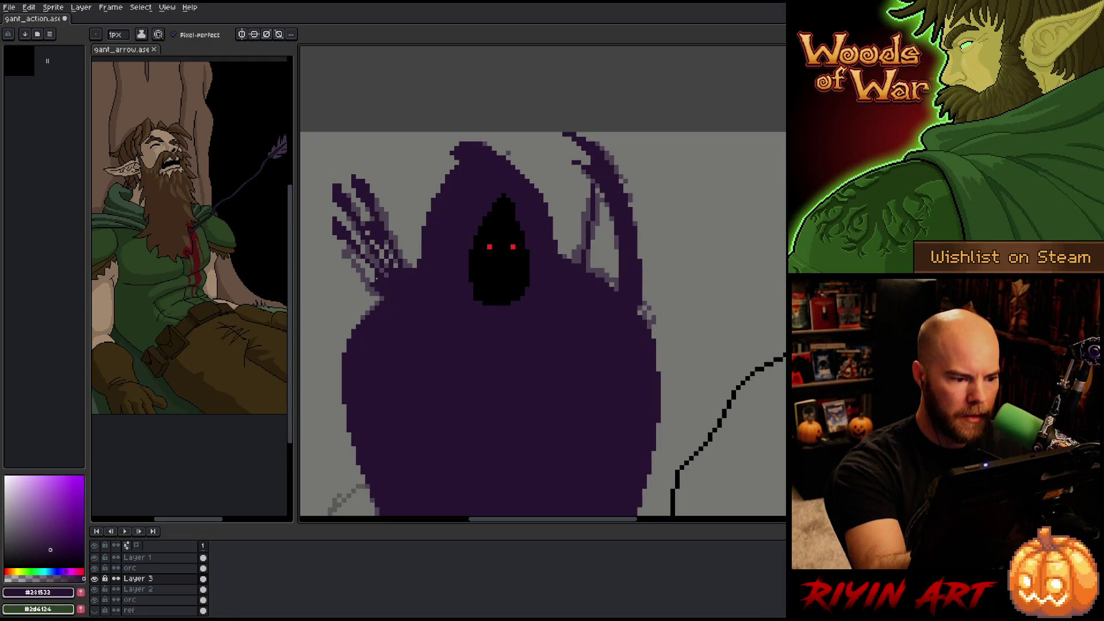
pyautogui.press('b')
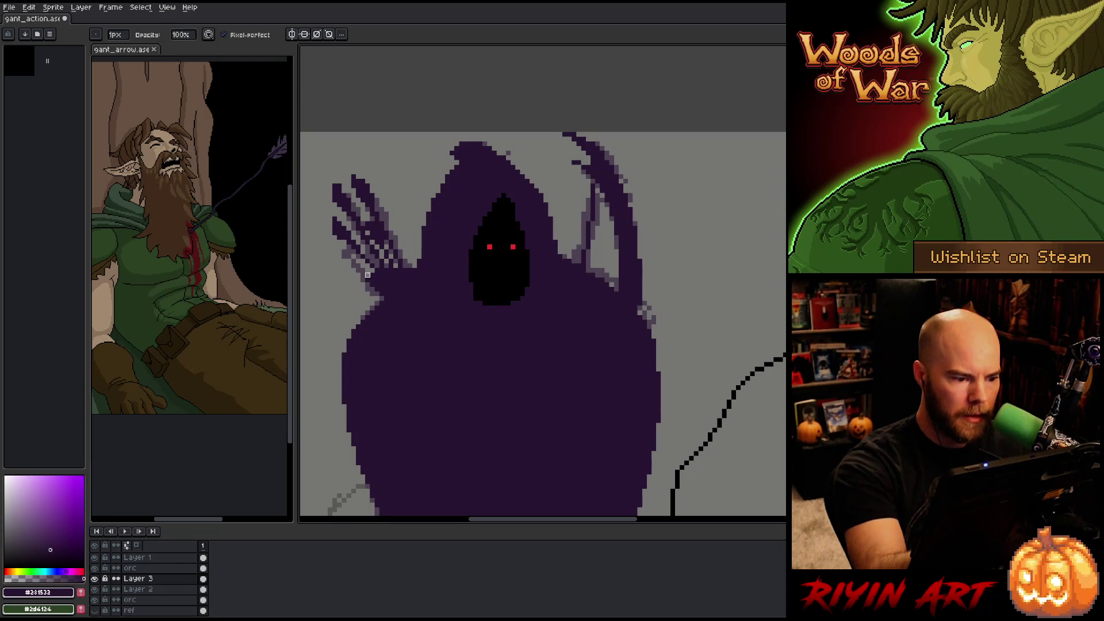
pyautogui.press('e')
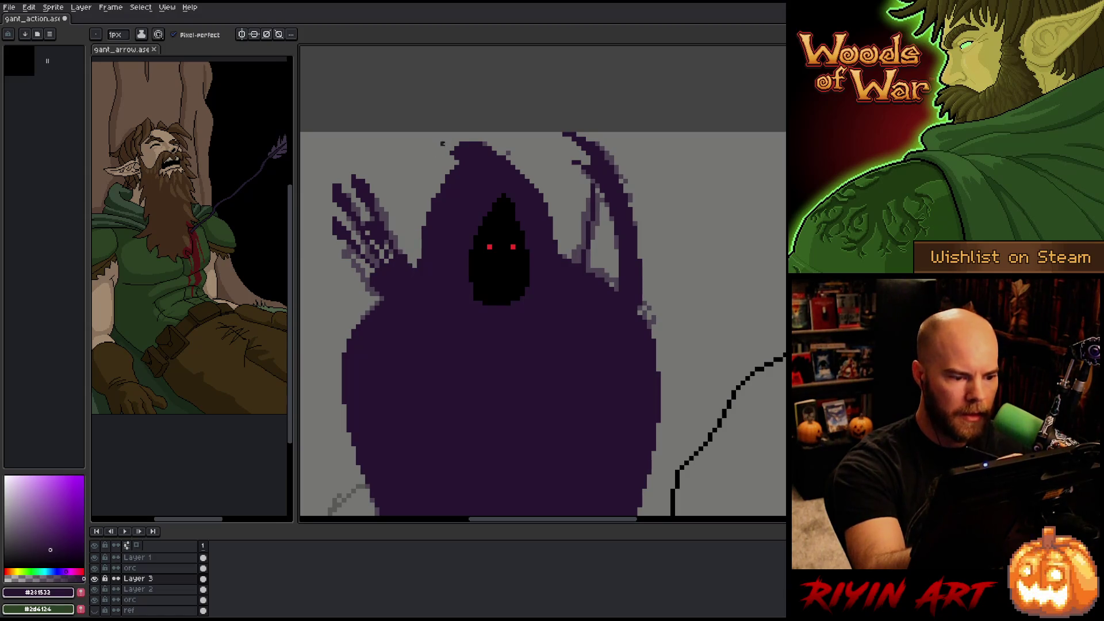
pyautogui.press('b')
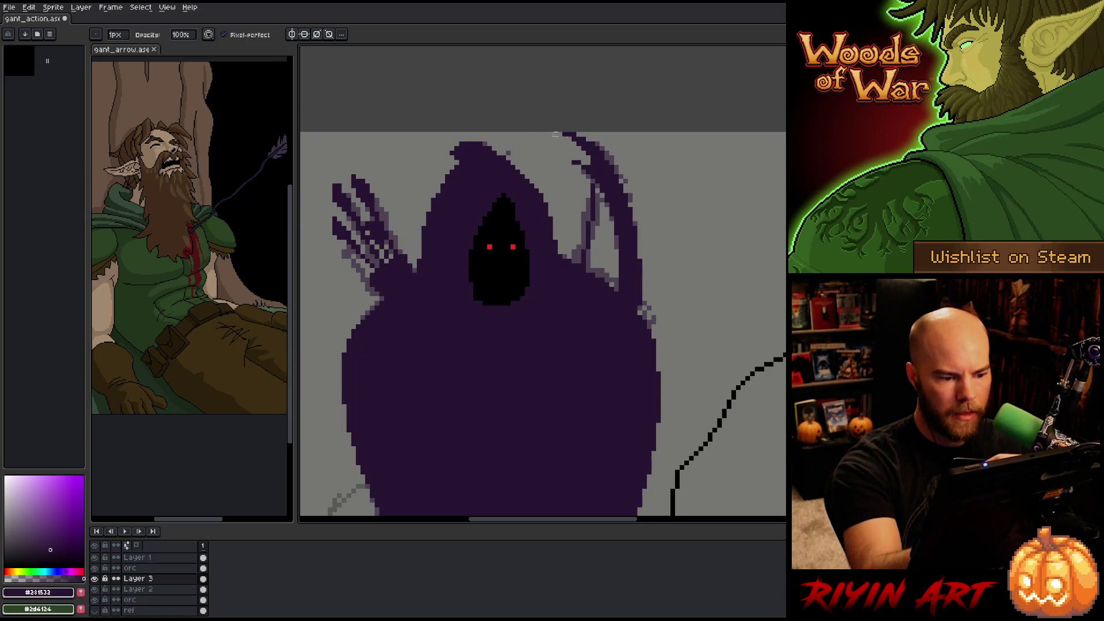
pyautogui.press('e')
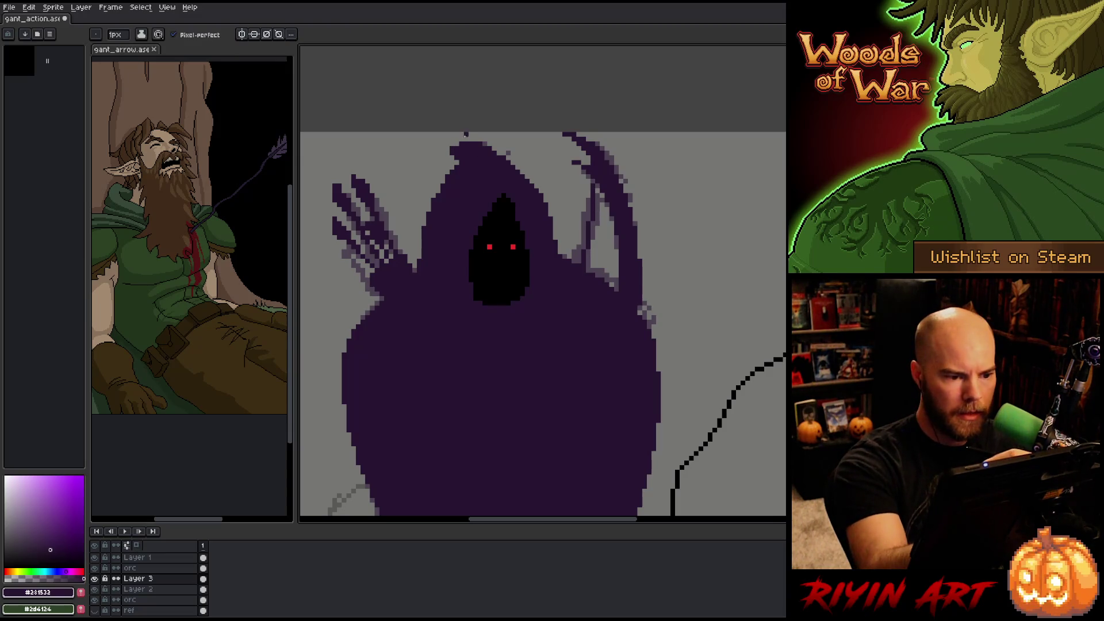
# - Save the sprite, pick black from the hood's face, and view the whole scene
pyautogui.hotkey('ctrl', 's')
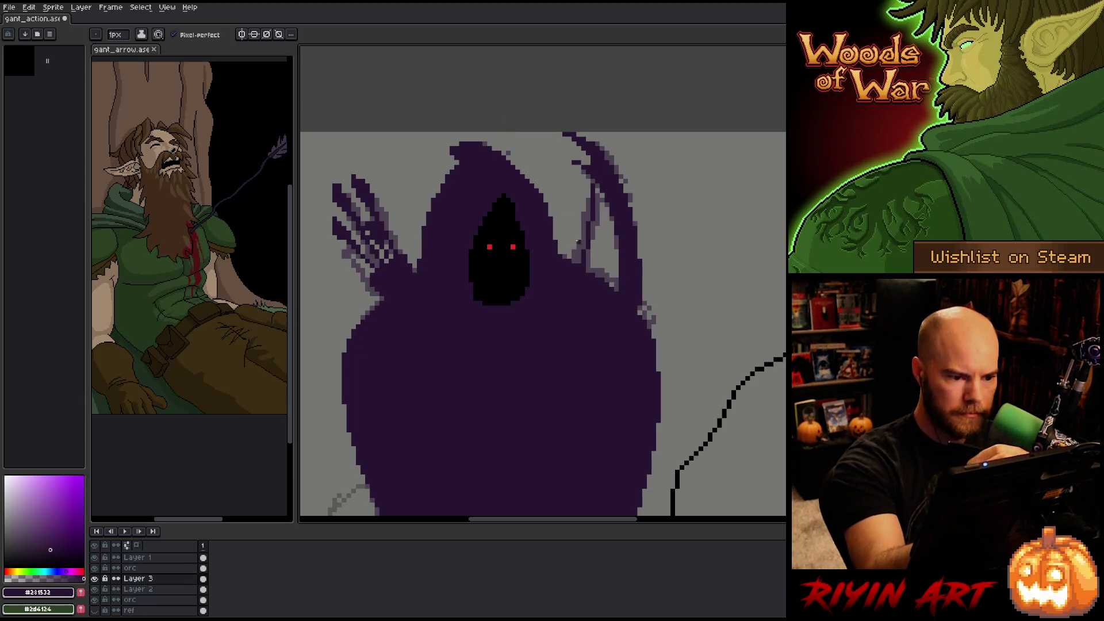
pyautogui.hotkey('ctrl', 's')
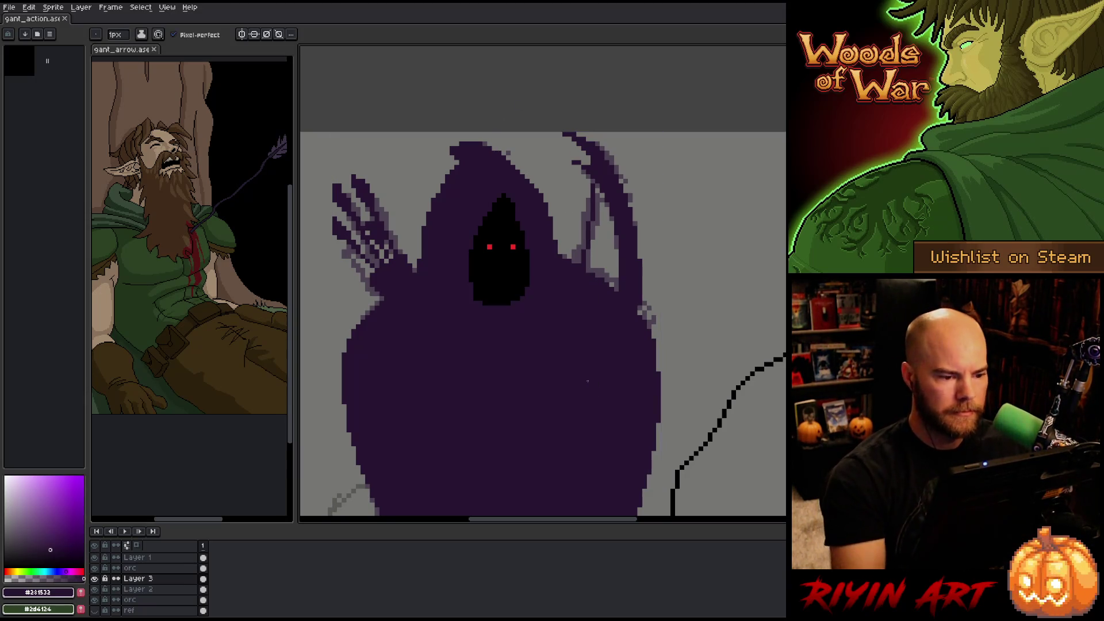
pyautogui.keyDown('alt'); pyautogui.click(492, 211); pyautogui.keyUp('alt')
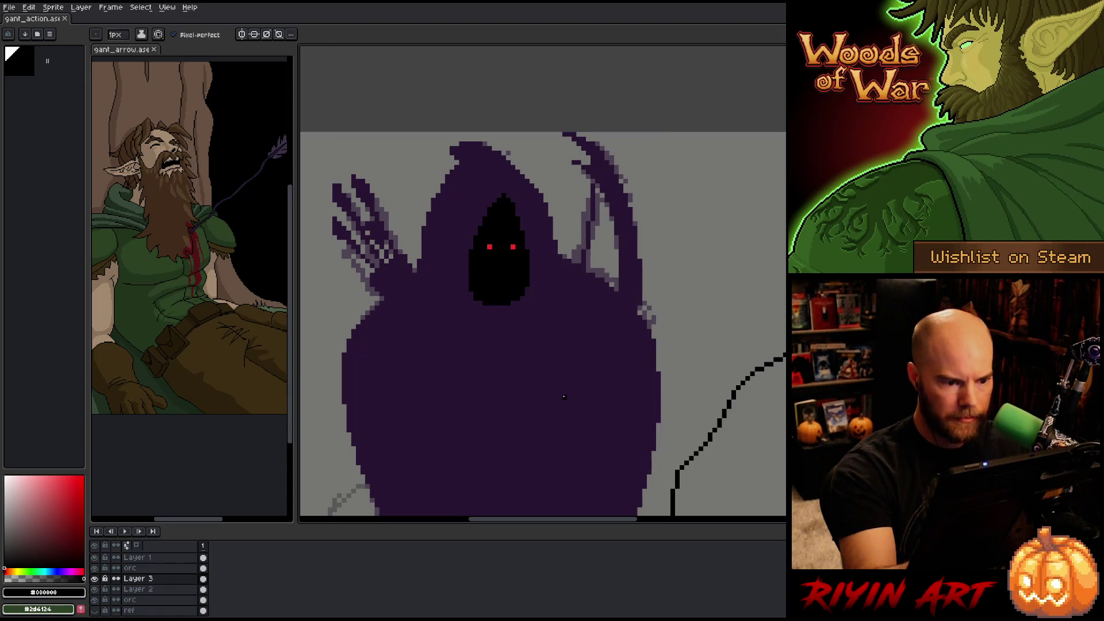
pyautogui.scroll(-2, 569, 402)
pyautogui.moveTo(574, 424); pyautogui.dragTo(506, 335)
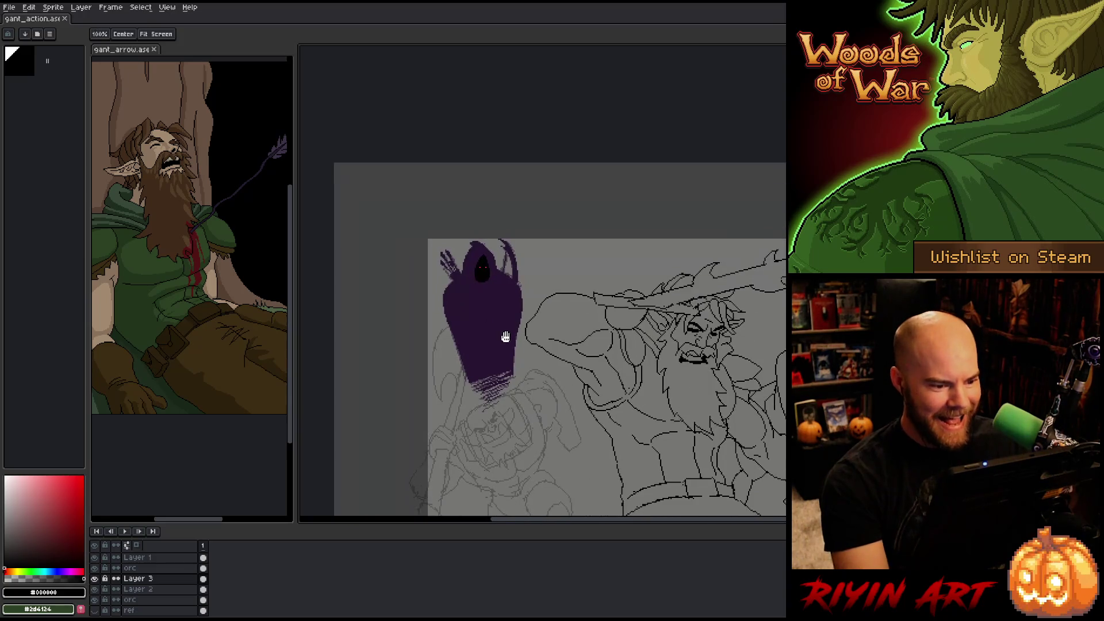
pyautogui.click(123, 582)
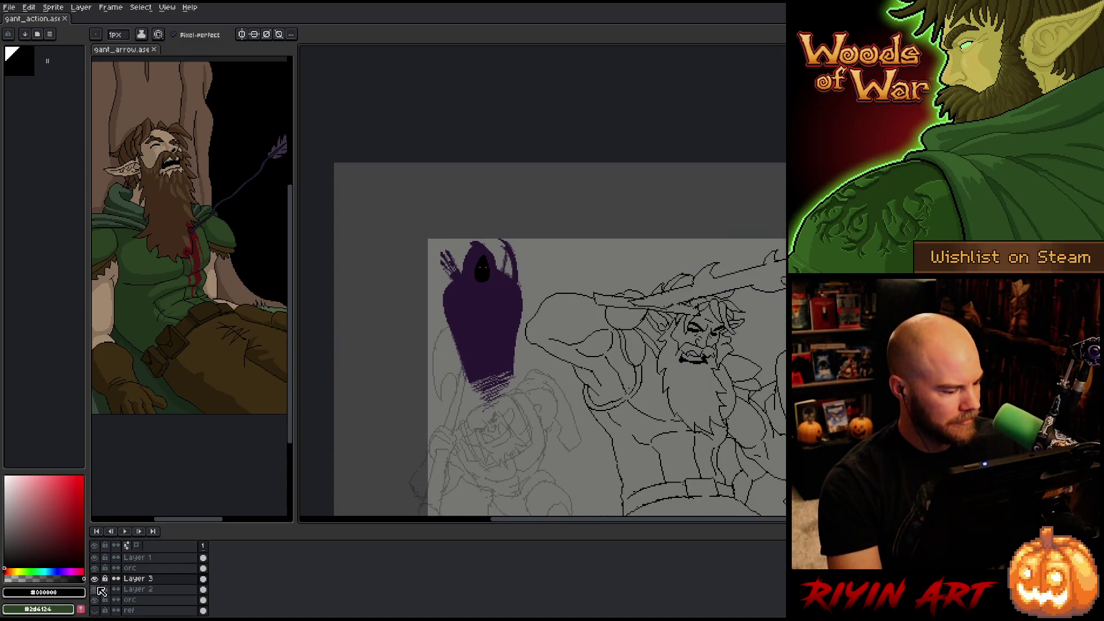
pyautogui.press('space')
pyautogui.moveTo(485, 305); pyautogui.dragTo(490, 279)
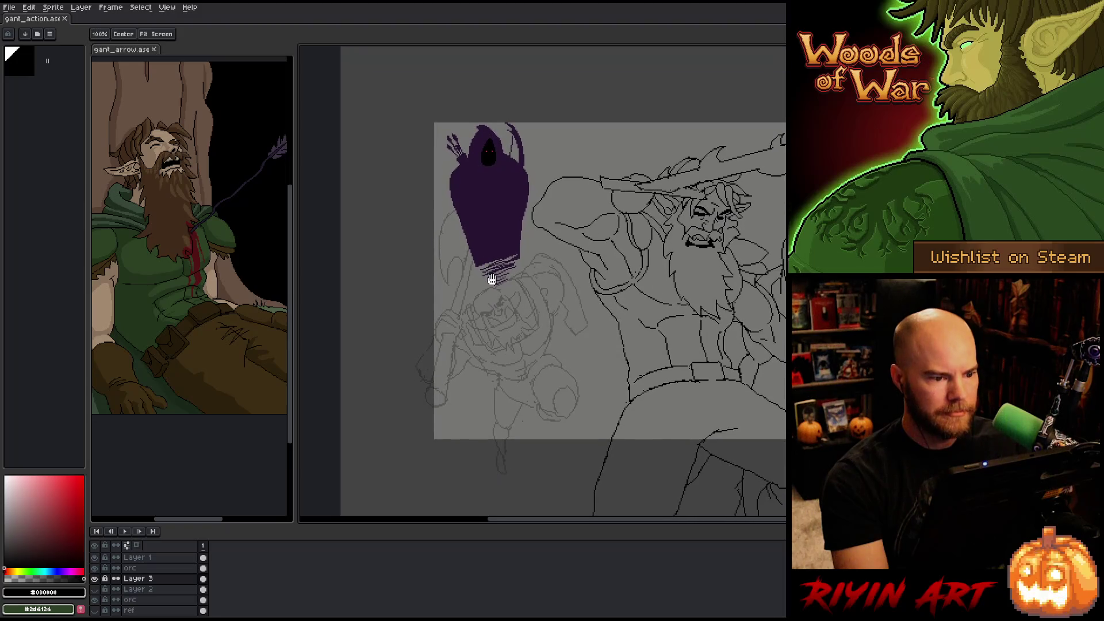
pyautogui.scroll(-2, 486, 239)
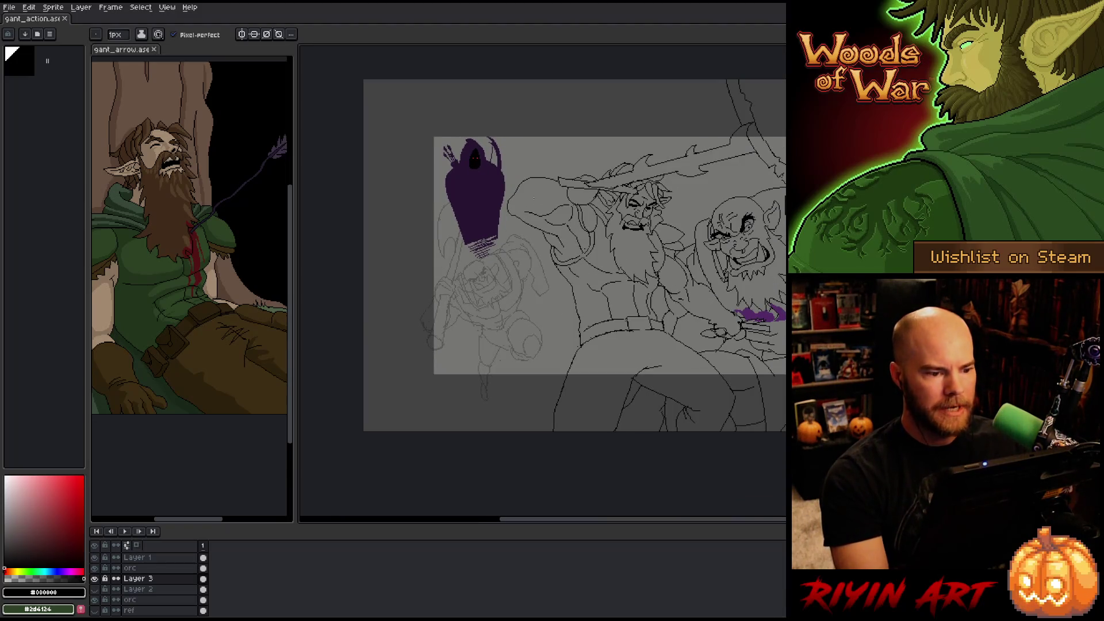
pyautogui.moveTo(537, 275); pyautogui.dragTo(499, 294)
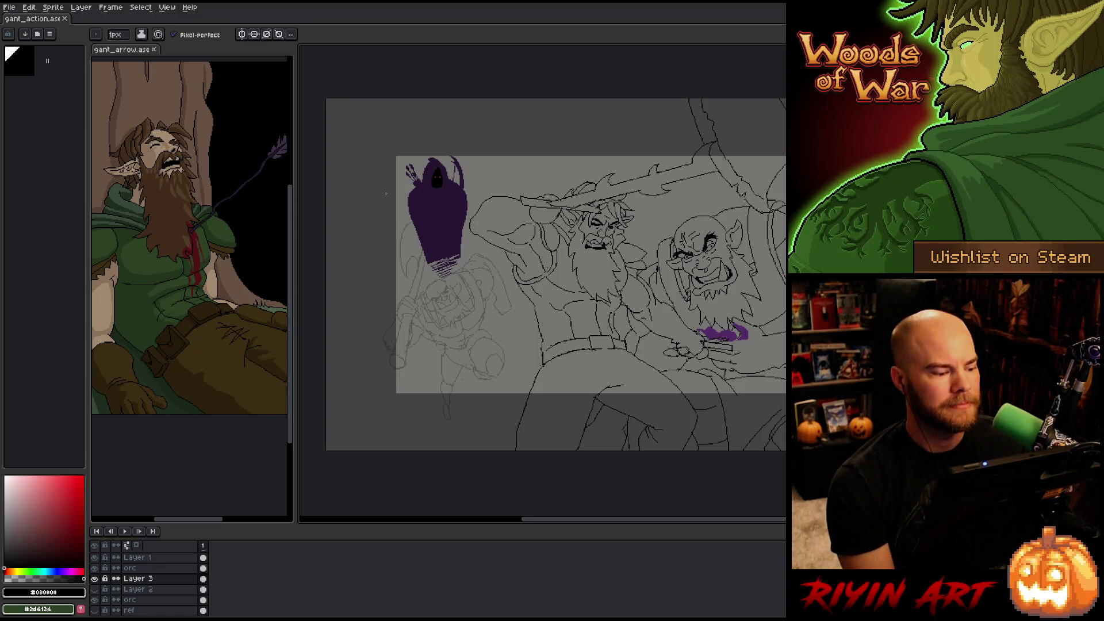
# - Rename Layer 3 to 'shadow' and hide it
pyautogui.doubleClick(138, 580)
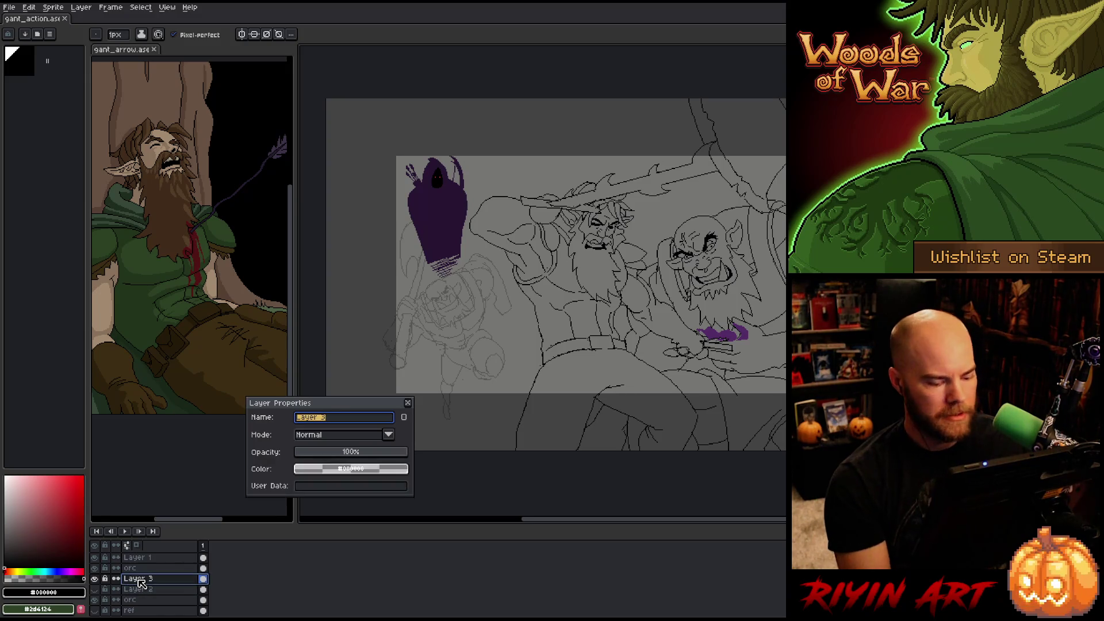
pyautogui.write('shadow')
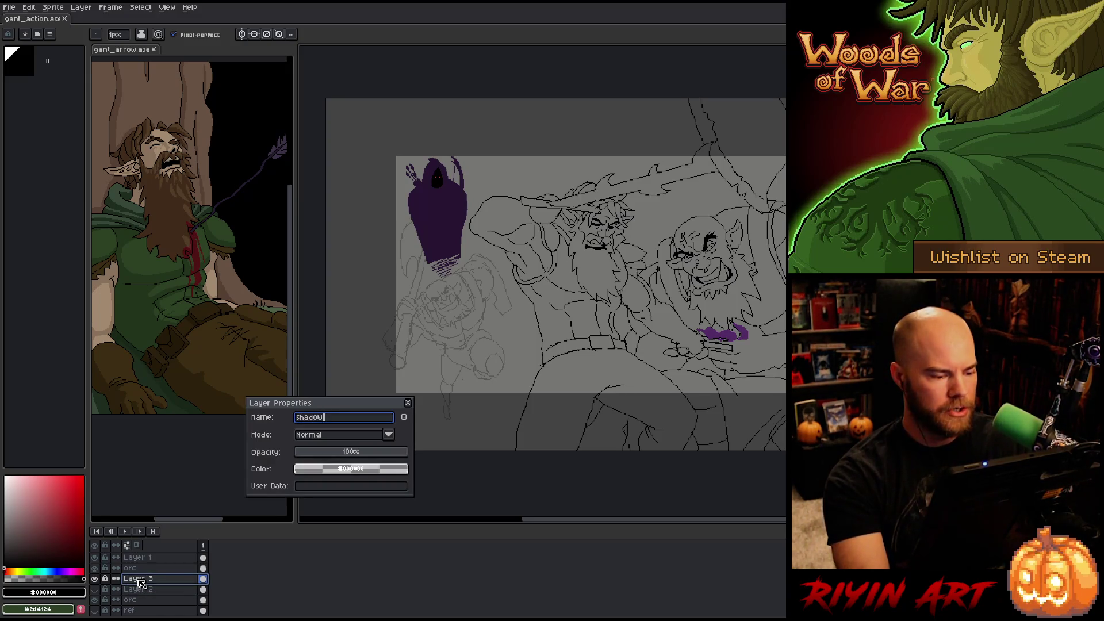
pyautogui.press('Return')
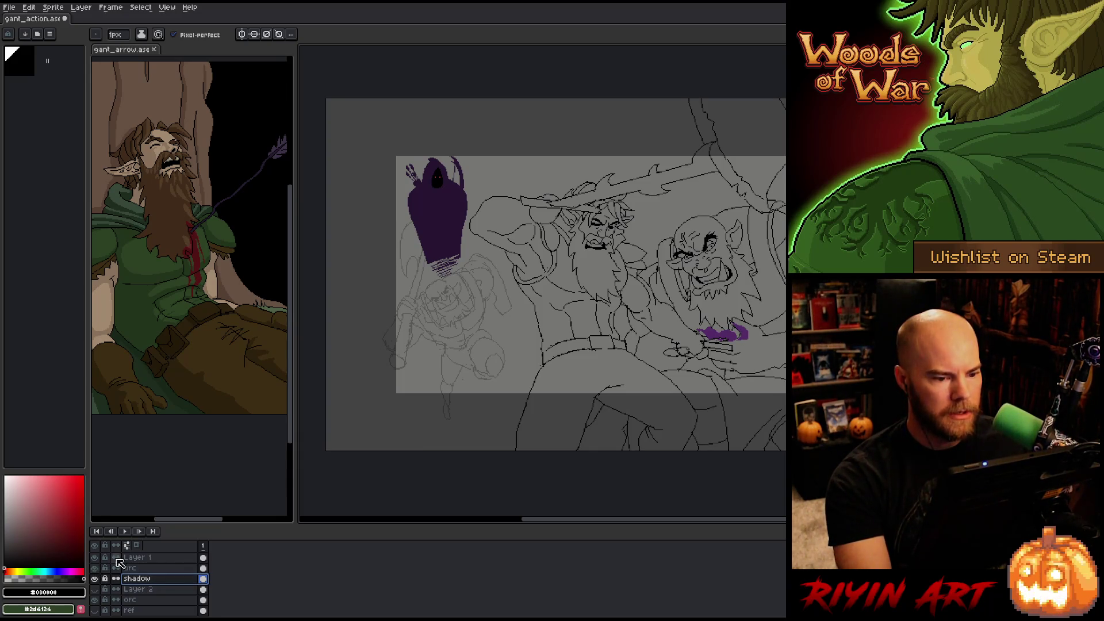
pyautogui.click(94, 578)
# - Rename Layer 2 to 'orc back' and set its opacity to 100%
pyautogui.scroll(1, 434, 281)
pyautogui.scroll(2, 436, 286)
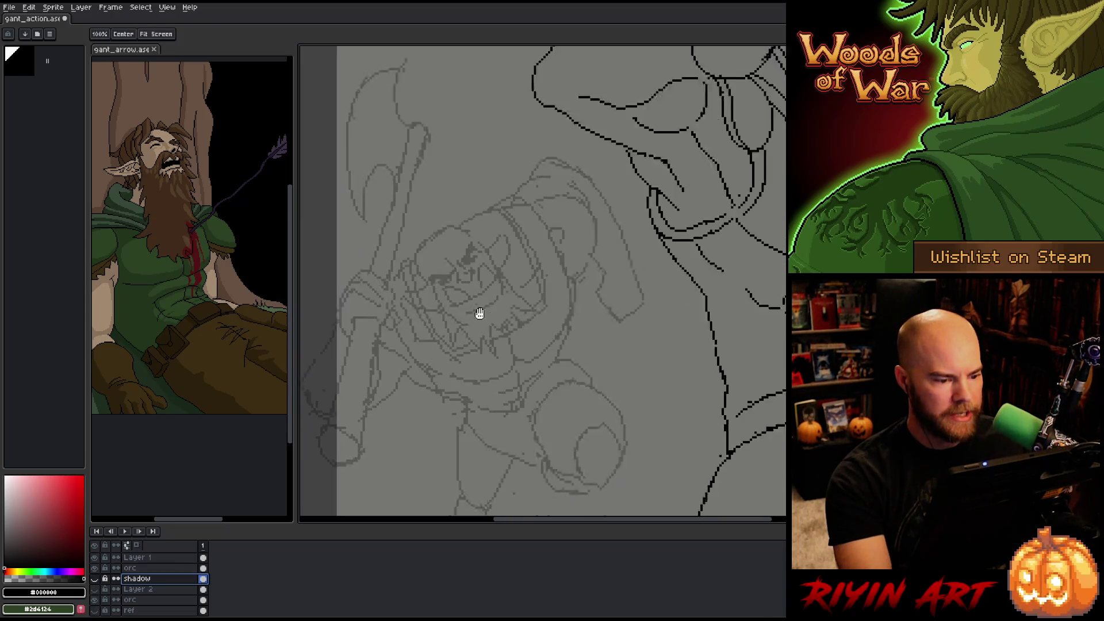
pyautogui.click(149, 590)
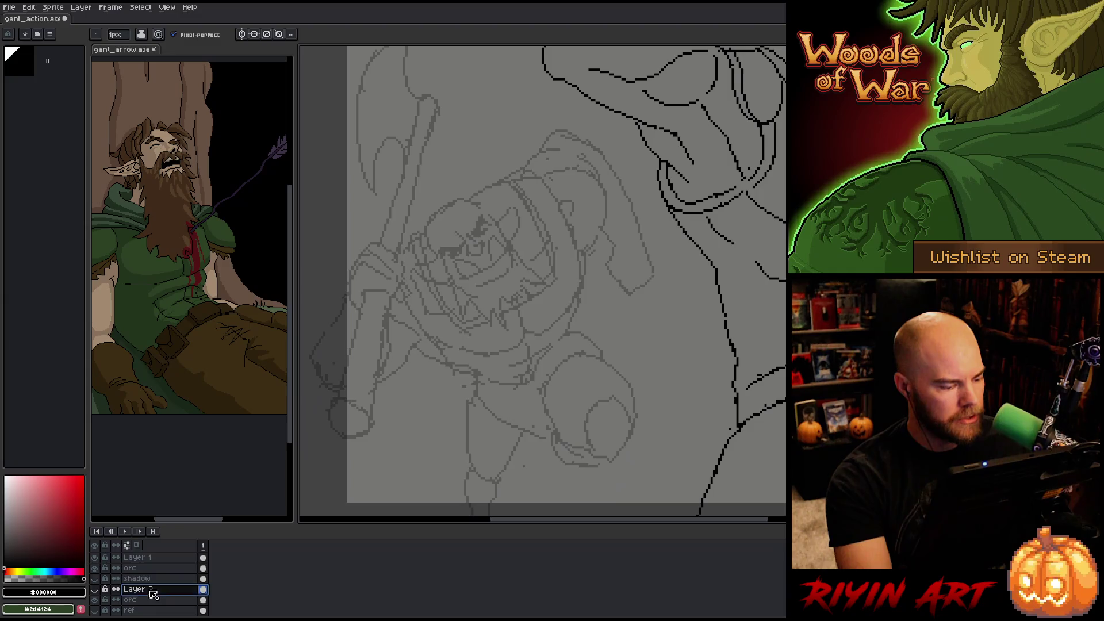
pyautogui.click(95, 589)
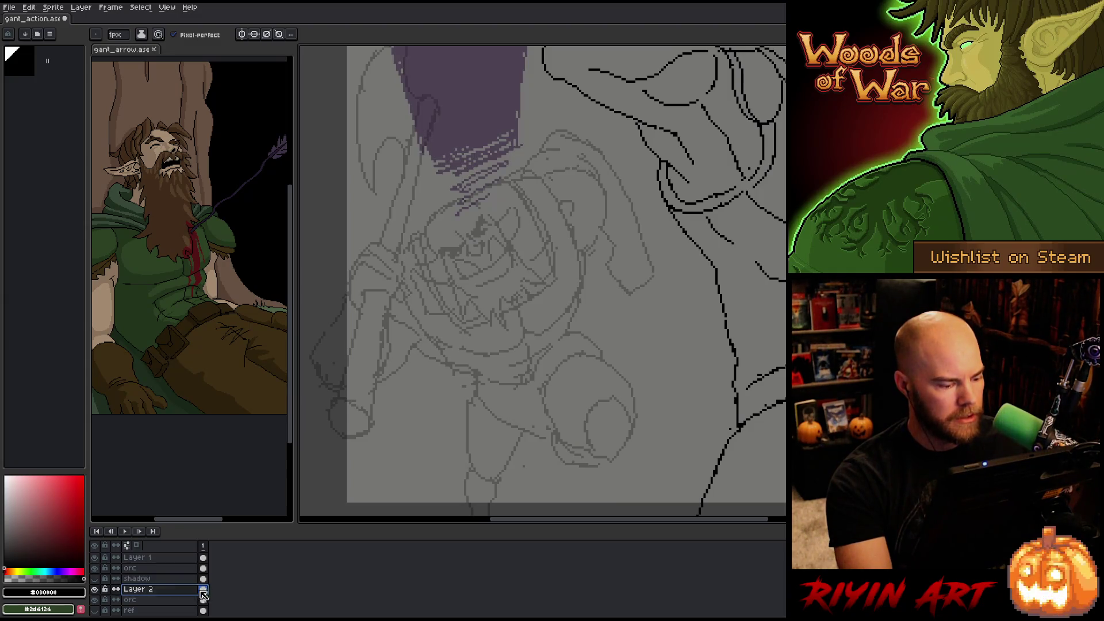
pyautogui.doubleClick(148, 590)
pyautogui.write('orc back')
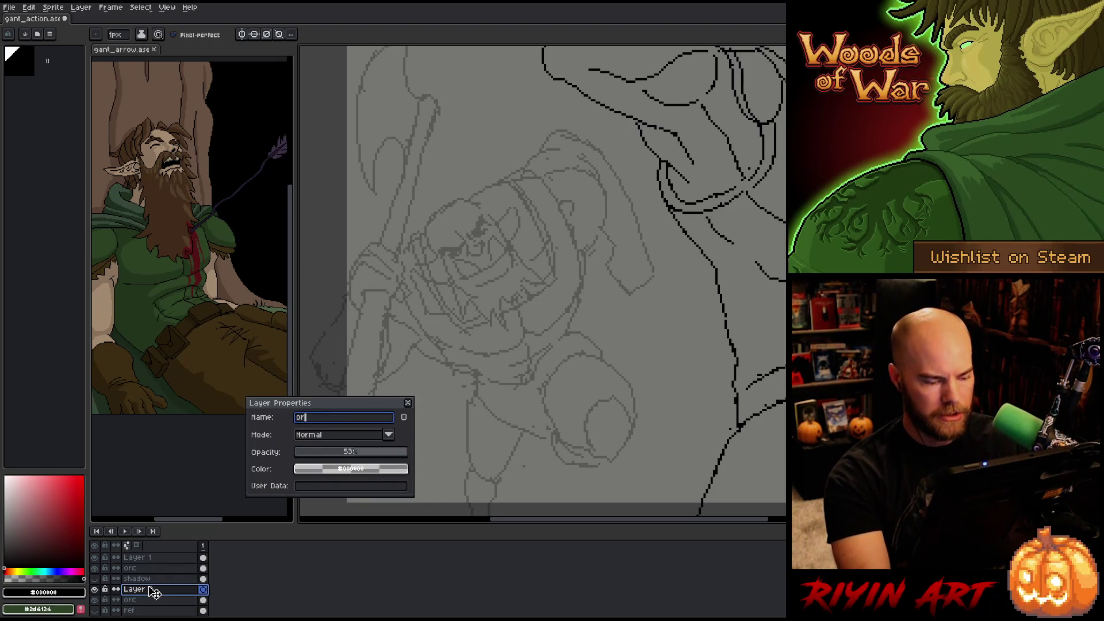
pyautogui.moveTo(375, 455); pyautogui.dragTo(407, 453)
pyautogui.click(408, 403)
# - Make the orc back layer the active drawing layer
pyautogui.click(154, 600)
pyautogui.click(155, 589)
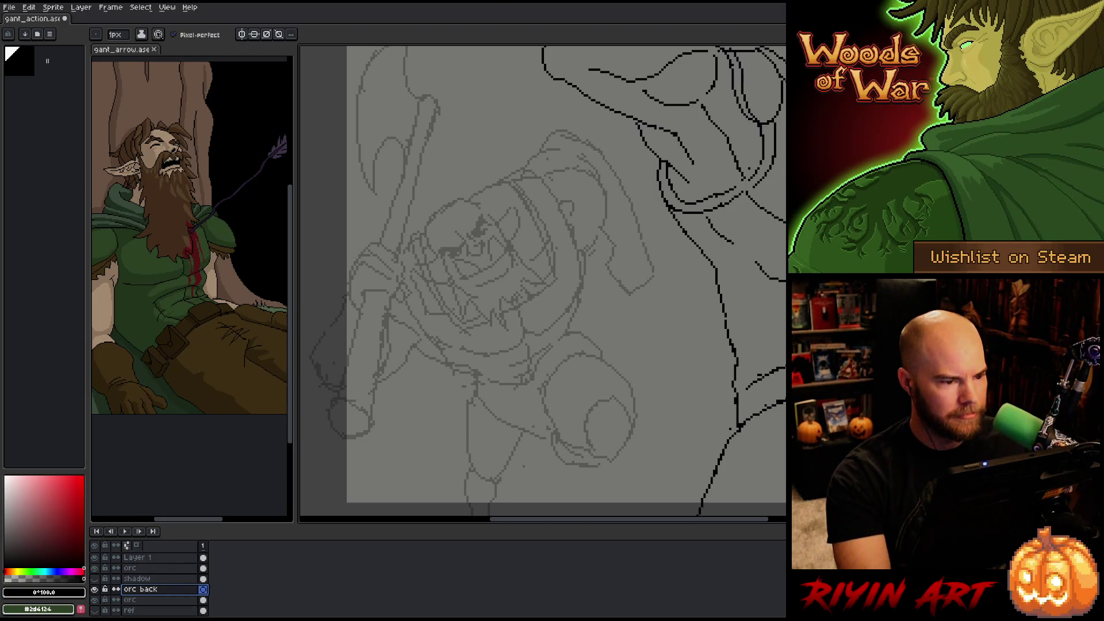
pyautogui.scroll(2, 446, 219)
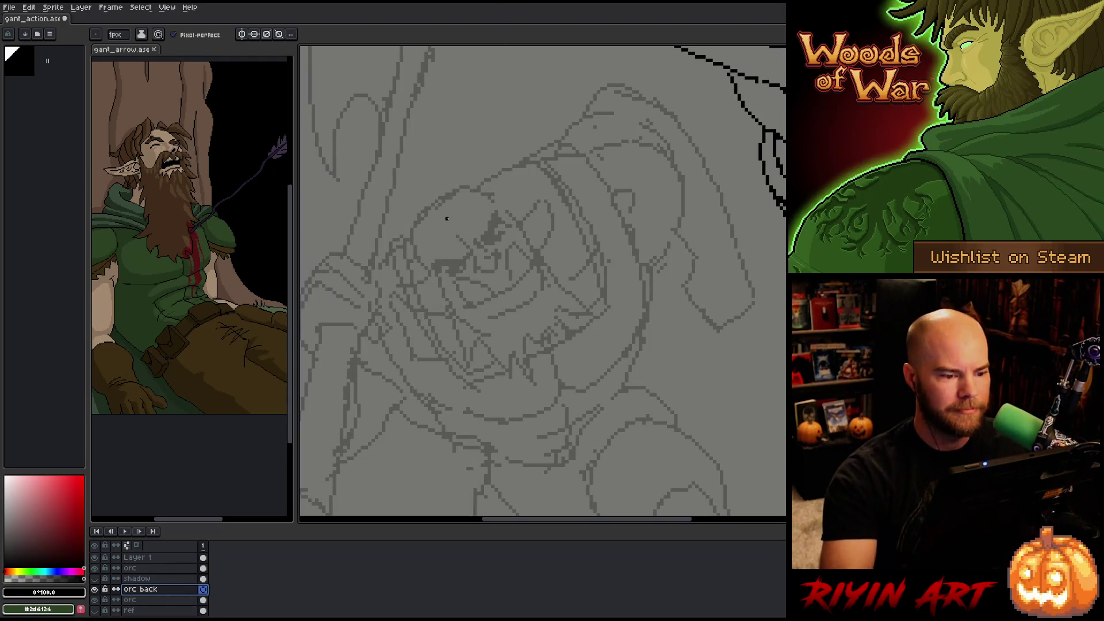
# - Ink the top curve and lower left side of the orc's head outline in black
pyautogui.scroll(-2, 493, 285)
pyautogui.moveTo(462, 141)
pyautogui.mouseDown()
pyautogui.moveTo(412, 172)
pyautogui.moveTo(416, 211)
pyautogui.moveTo(438, 238)
pyautogui.mouseUp()
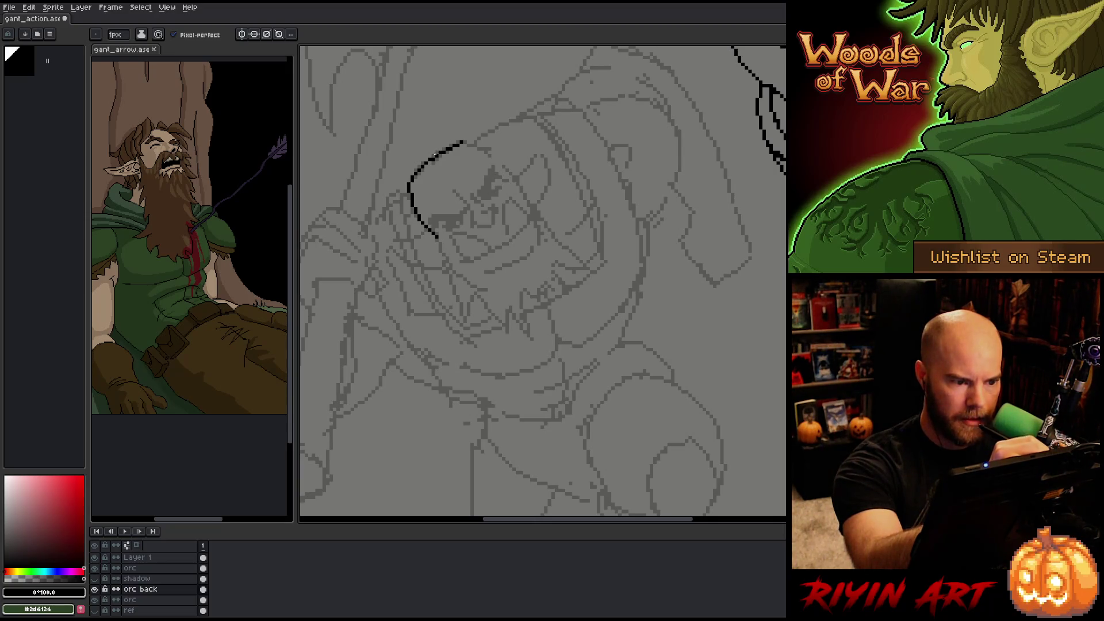
pyautogui.press('e')
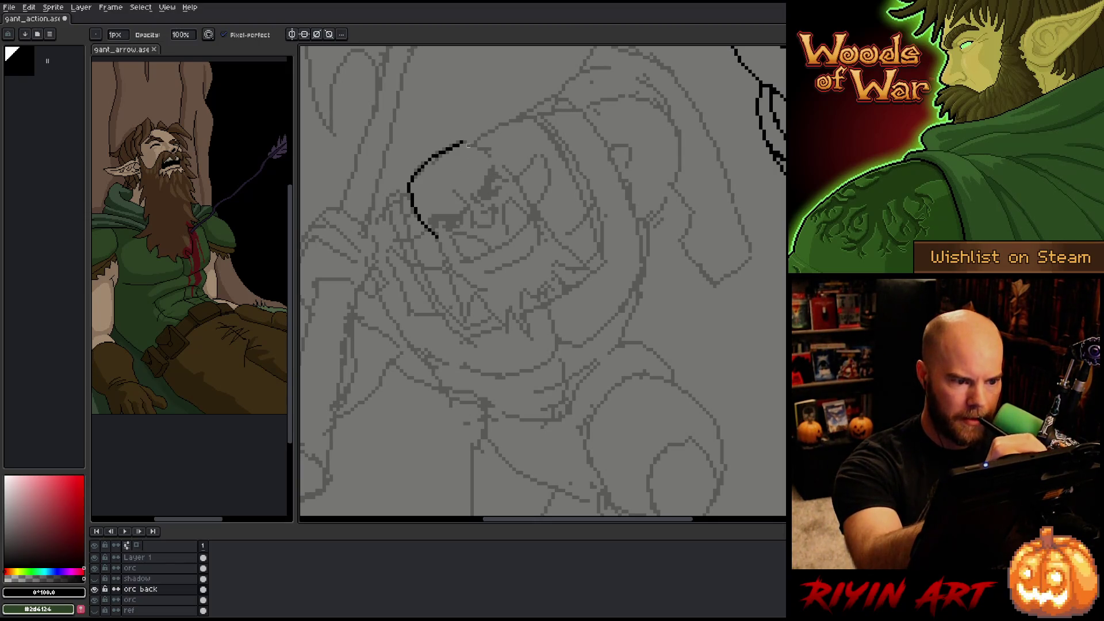
pyautogui.press('b')
pyautogui.moveTo(460, 144); pyautogui.dragTo(520, 188)
pyautogui.hotkey('ctrl', 'z')
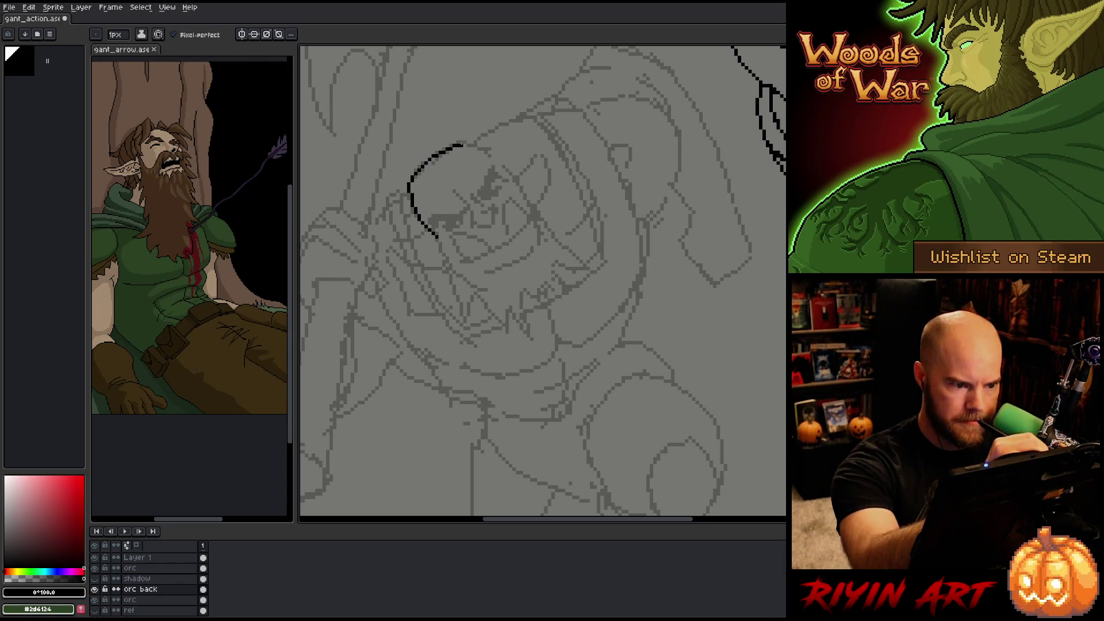
pyautogui.moveTo(461, 142)
pyautogui.mouseDown()
pyautogui.moveTo(495, 157)
pyautogui.moveTo(518, 192)
pyautogui.mouseUp()
pyautogui.press('b')
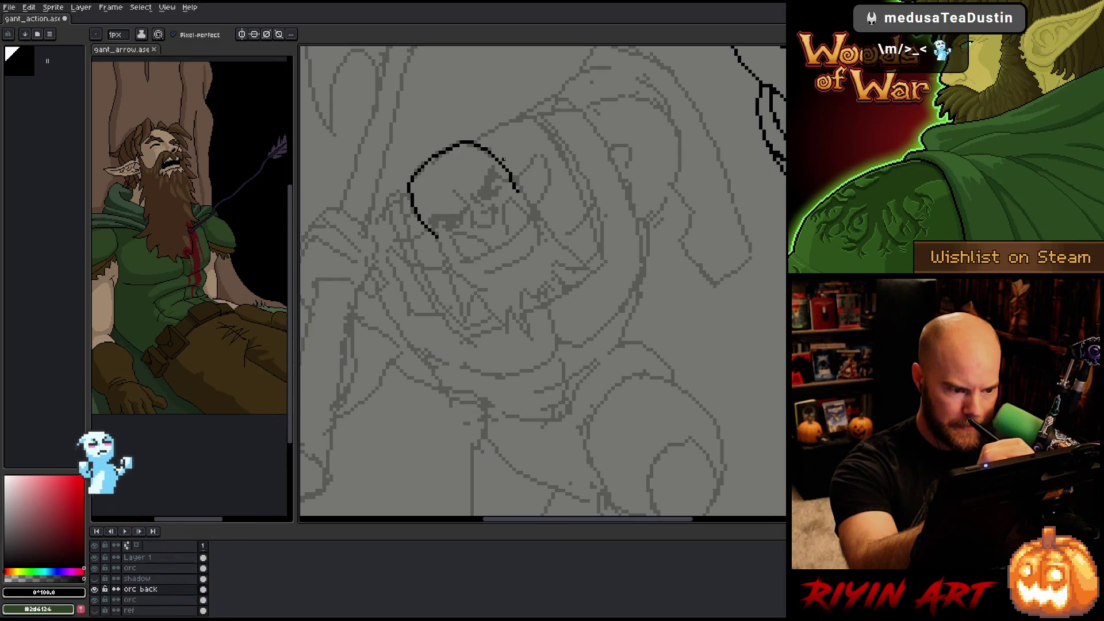
pyautogui.moveTo(438, 237)
pyautogui.mouseDown()
pyautogui.moveTo(466, 262)
pyautogui.moveTo(444, 249)
pyautogui.moveTo(456, 255)
pyautogui.moveTo(451, 235)
pyautogui.moveTo(476, 235)
pyautogui.moveTo(490, 252)
pyautogui.moveTo(453, 239)
pyautogui.moveTo(480, 233)
pyautogui.moveTo(490, 248)
pyautogui.moveTo(469, 256)
pyautogui.moveTo(452, 243)
pyautogui.moveTo(476, 239)
pyautogui.moveTo(491, 252)
pyautogui.moveTo(515, 205)
pyautogui.moveTo(528, 223)
pyautogui.moveTo(510, 231)
pyautogui.moveTo(513, 198)
pyautogui.moveTo(528, 222)
pyautogui.mouseUp()
pyautogui.hotkey('ctrl', 'z')
pyautogui.hotkey('ctrl', 'z')
pyautogui.hotkey('ctrl', 'z')
pyautogui.hotkey('ctrl', 'z')
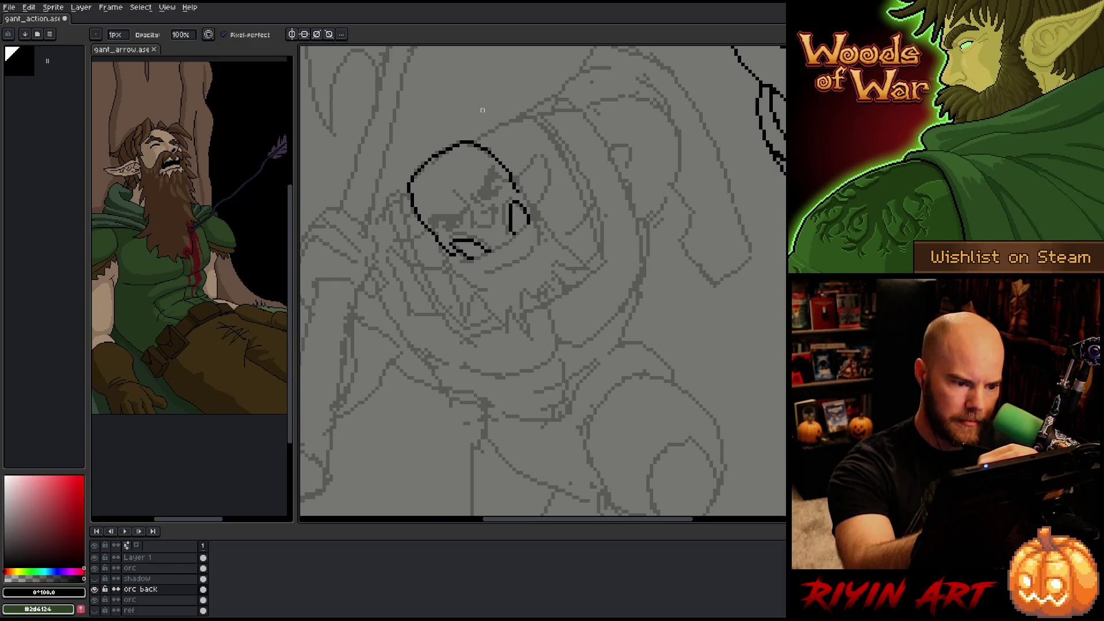
# - Ink the line under the eye, the slanted eyebrow, and the chin joining the right cheek
pyautogui.moveTo(477, 226); pyautogui.dragTo(492, 226)
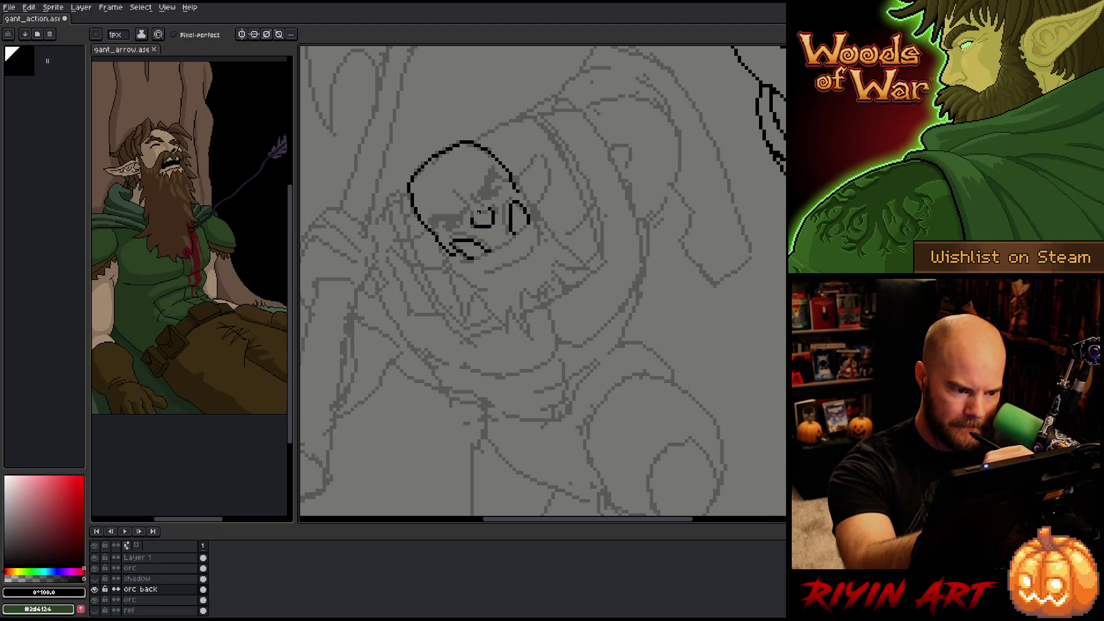
pyautogui.moveTo(479, 212); pyautogui.dragTo(474, 214)
pyautogui.press('b')
pyautogui.press('e')
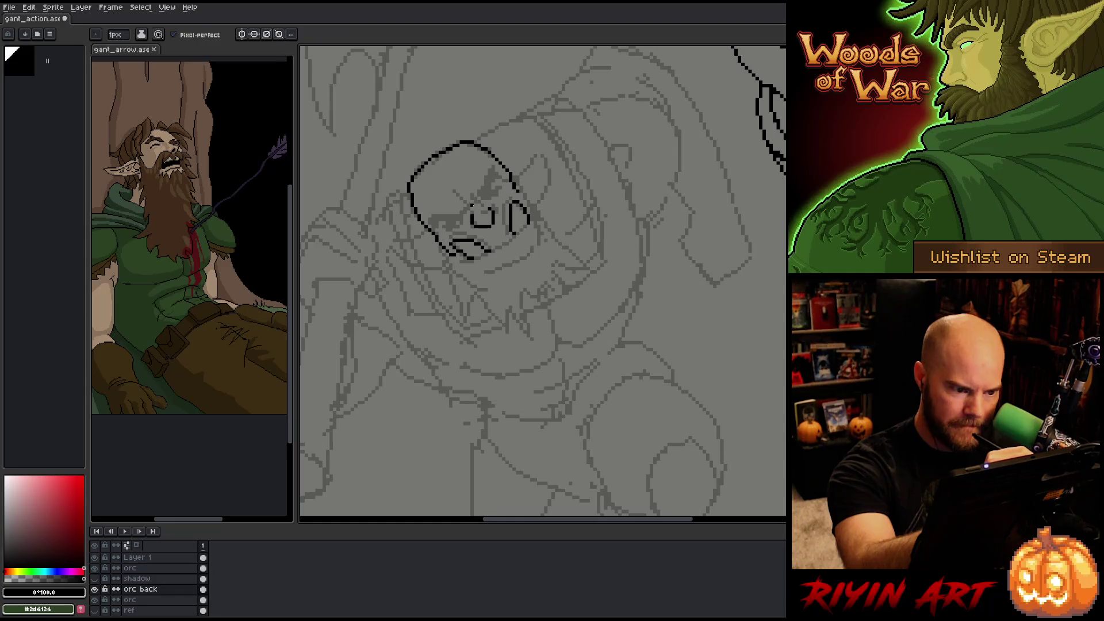
pyautogui.press('b')
pyautogui.press('e')
pyautogui.press('b')
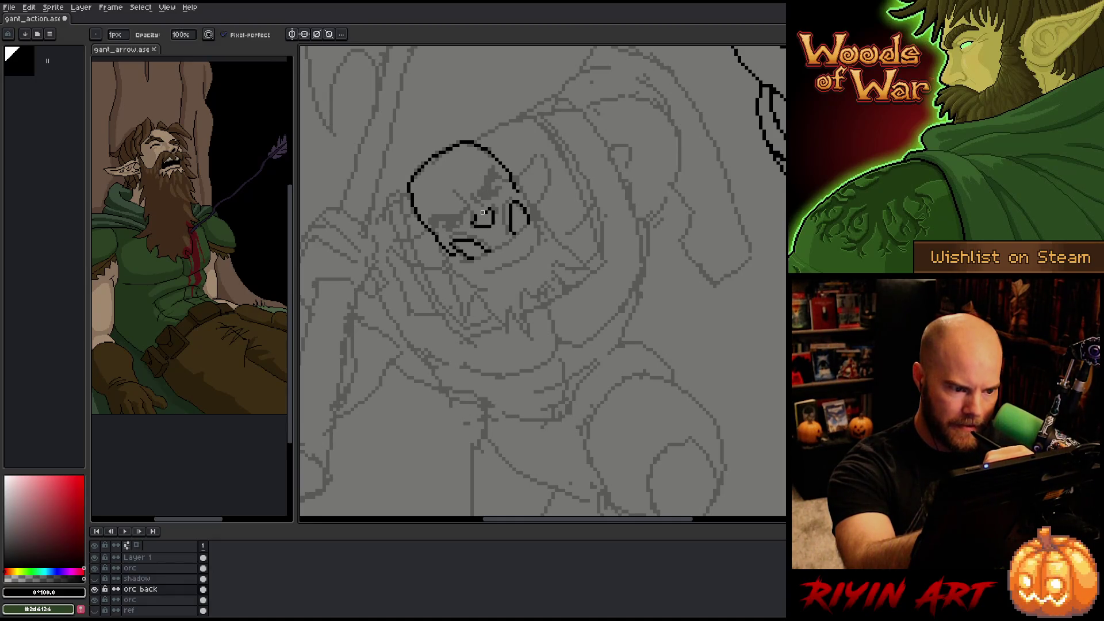
pyautogui.press('e')
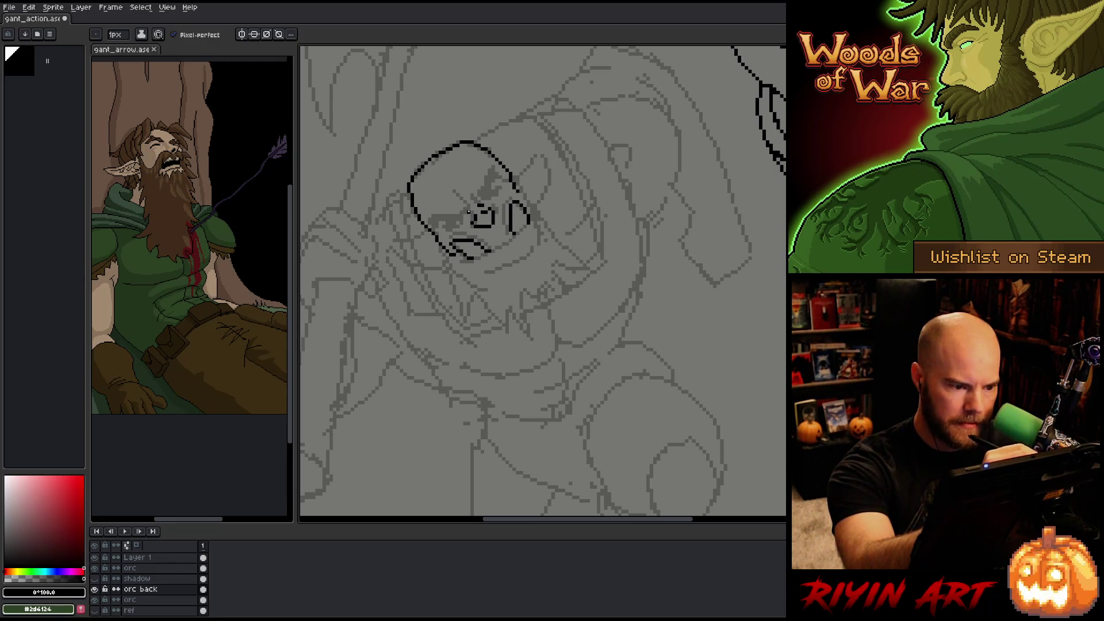
pyautogui.moveTo(468, 206); pyautogui.dragTo(454, 192)
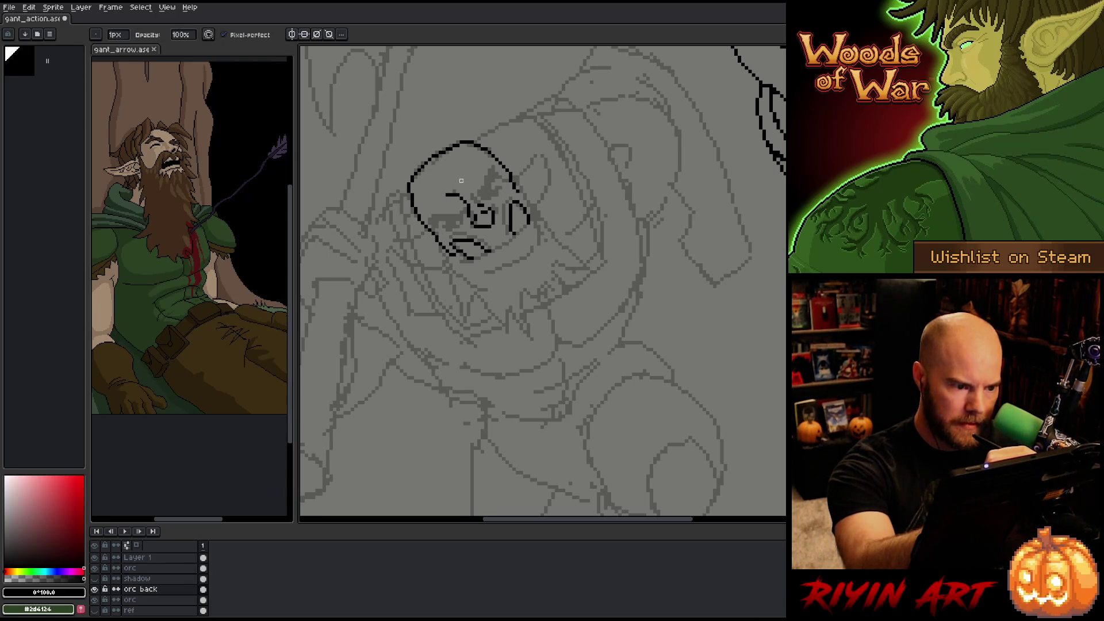
pyautogui.moveTo(468, 191); pyautogui.dragTo(471, 183)
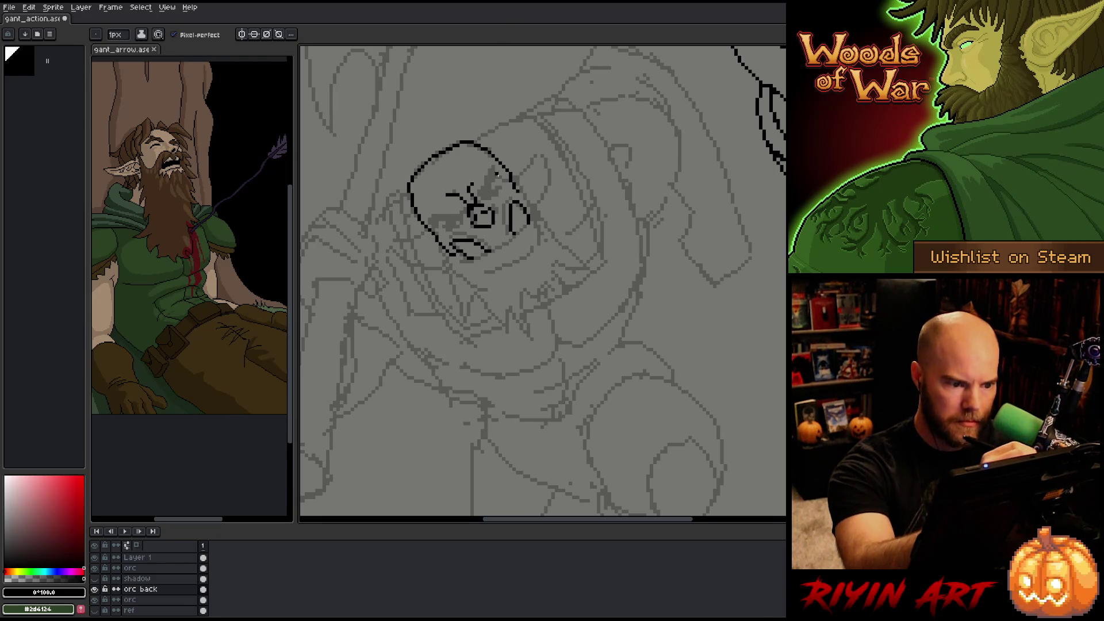
pyautogui.moveTo(493, 251); pyautogui.dragTo(513, 233)
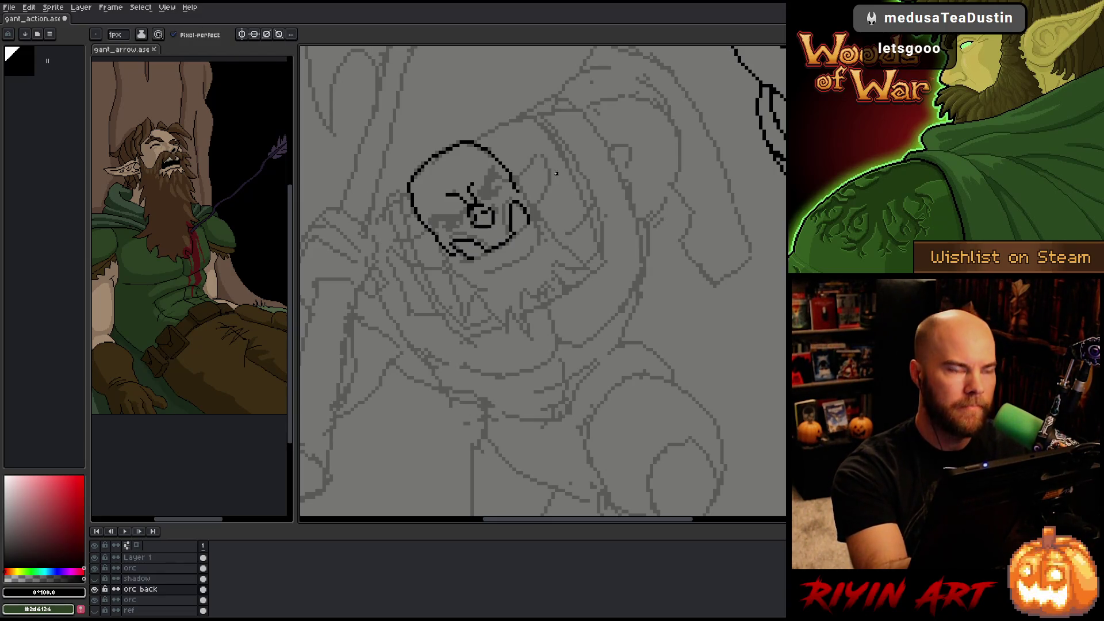
# - Add heavier diagonal and brow strokes across the orc's face
pyautogui.moveTo(522, 134); pyautogui.dragTo(526, 153)
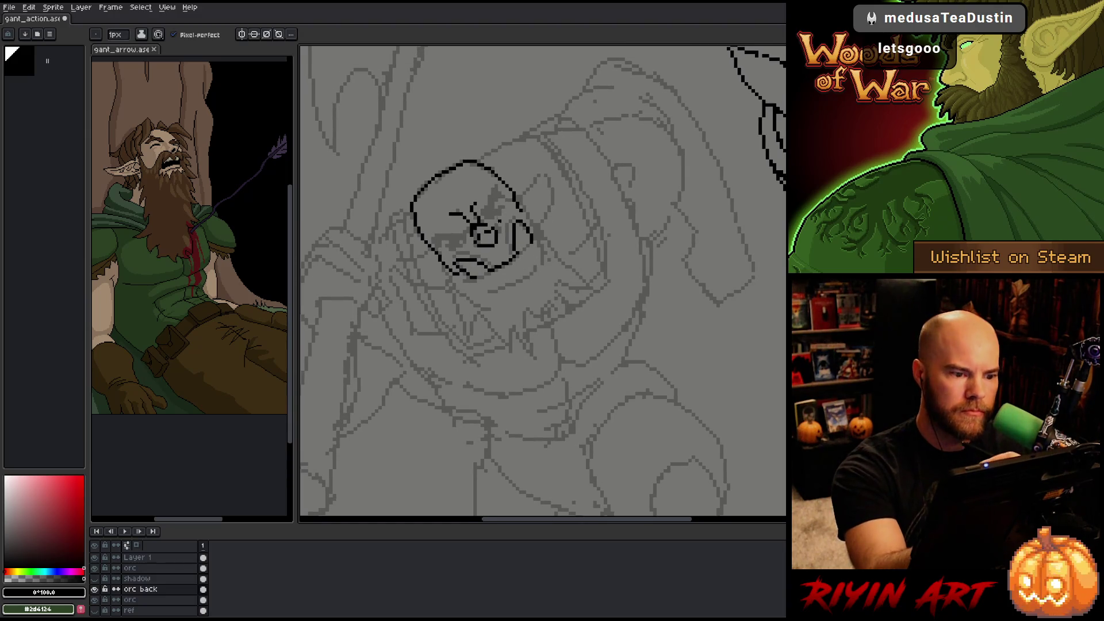
pyautogui.moveTo(495, 196); pyautogui.dragTo(486, 216)
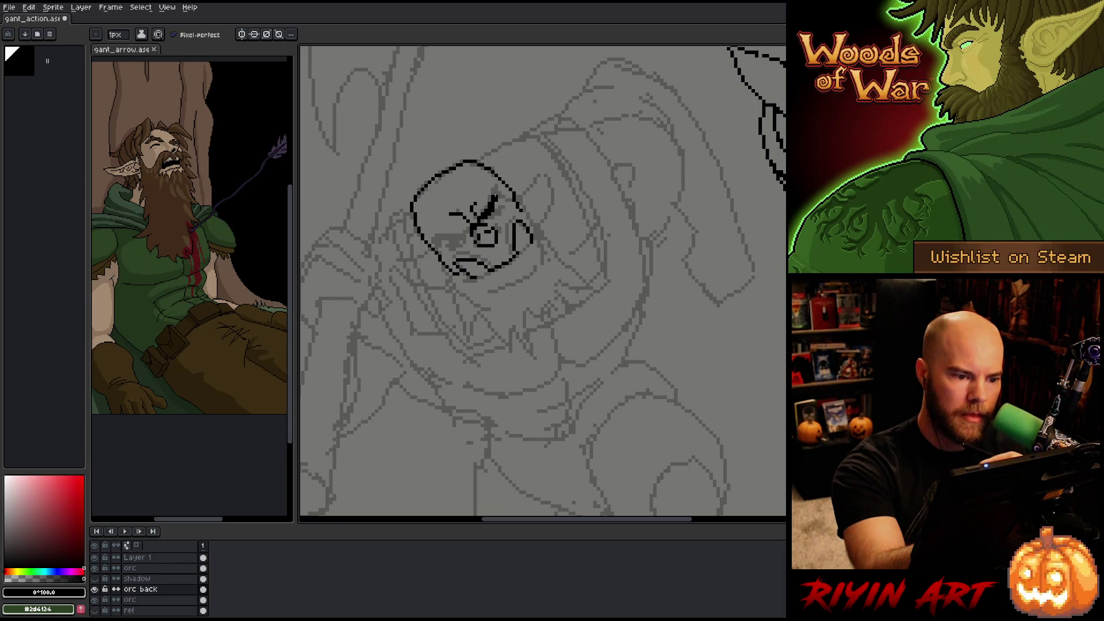
pyautogui.moveTo(493, 197); pyautogui.dragTo(496, 188)
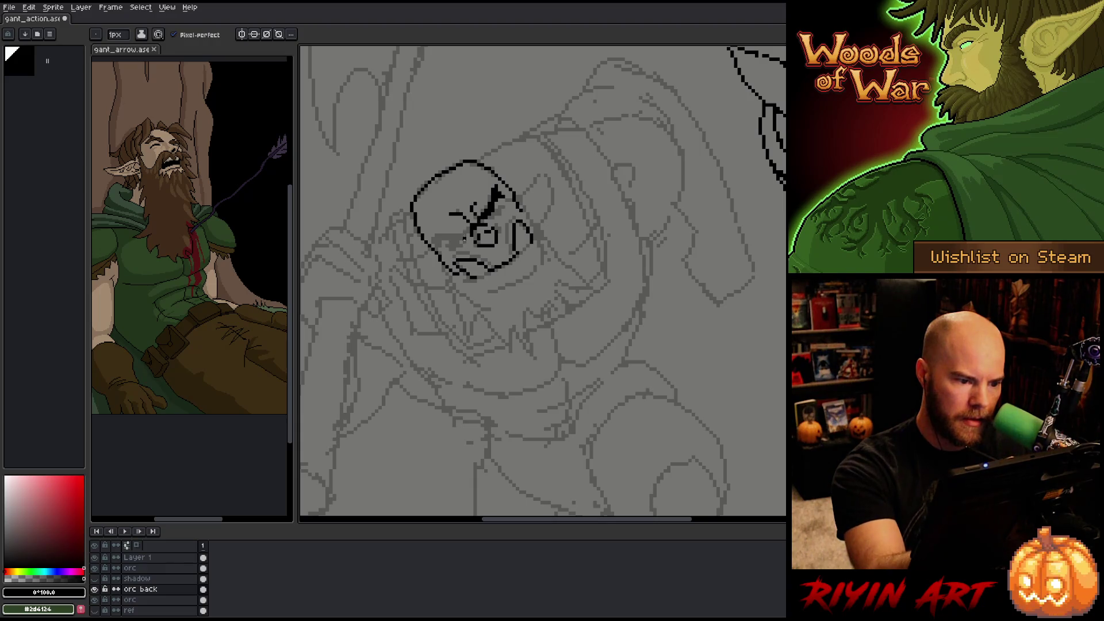
pyautogui.moveTo(465, 236)
pyautogui.mouseDown()
pyautogui.moveTo(435, 248)
pyautogui.moveTo(439, 237)
pyautogui.mouseUp()
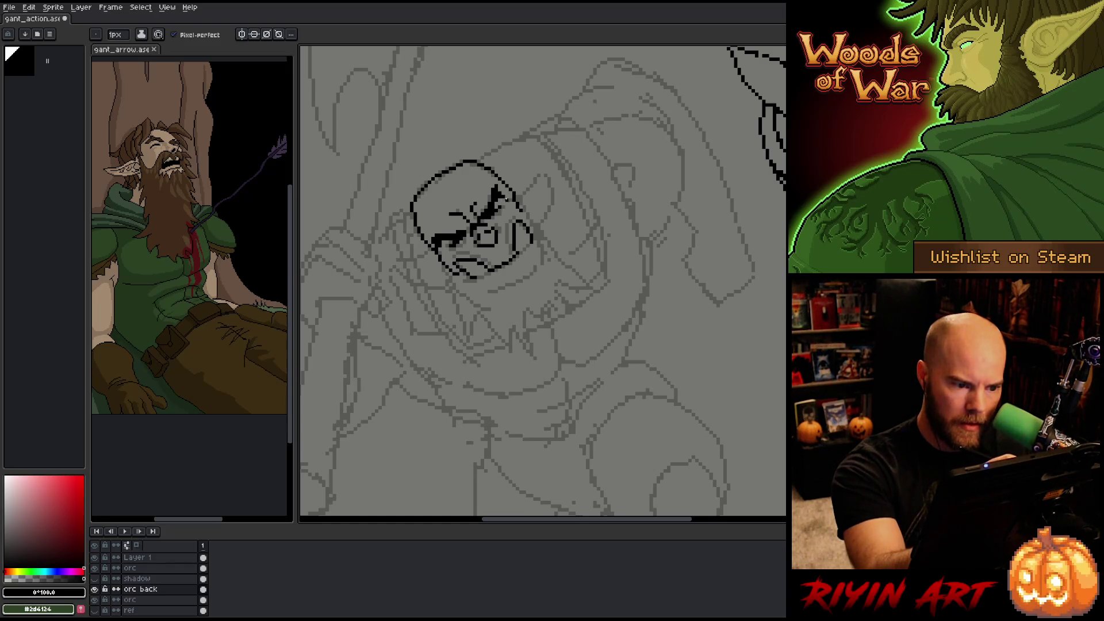
# - Extend the jaw line along the bottom of the head to the right
pyautogui.moveTo(547, 250); pyautogui.dragTo(530, 234)
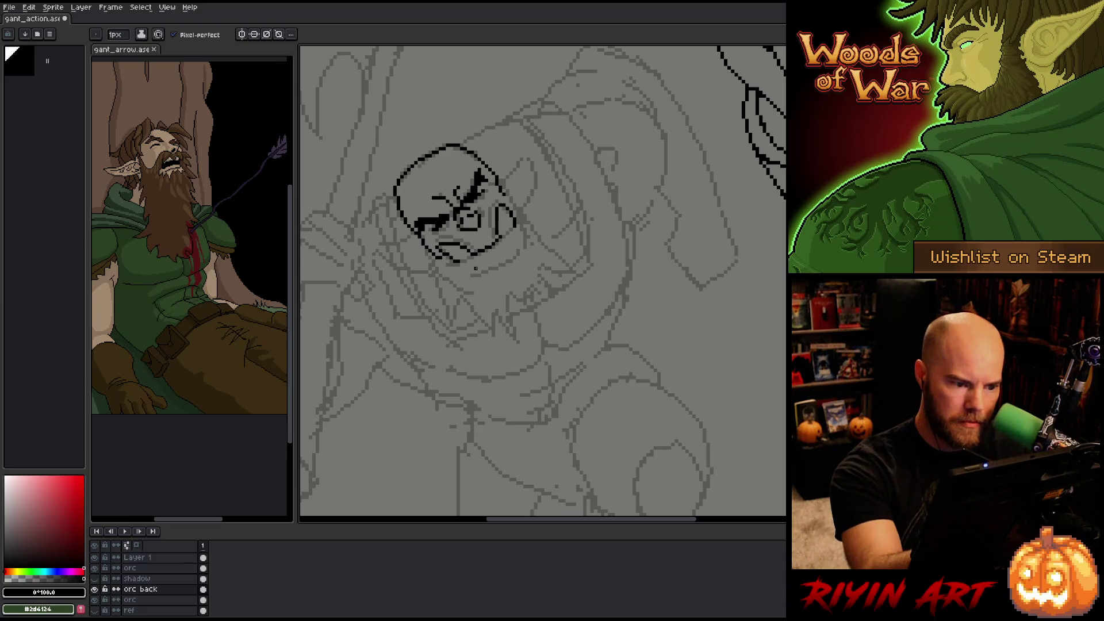
pyautogui.moveTo(460, 261)
pyautogui.mouseDown()
pyautogui.moveTo(494, 229)
pyautogui.moveTo(490, 239)
pyautogui.mouseUp()
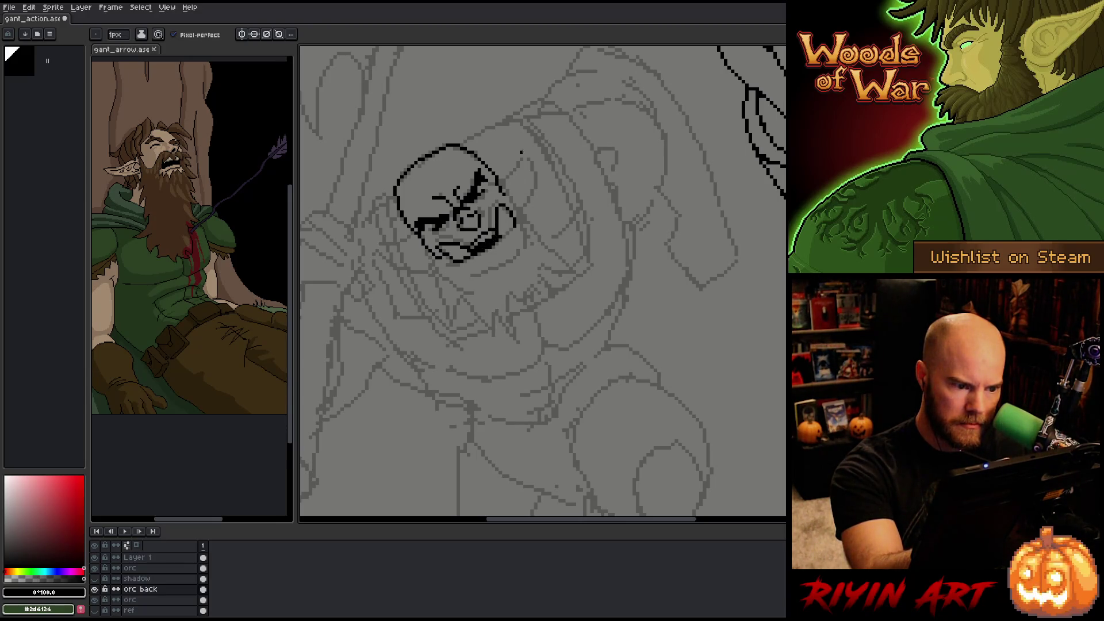
pyautogui.moveTo(475, 272)
pyautogui.mouseDown()
pyautogui.moveTo(524, 233)
pyautogui.moveTo(496, 266)
pyautogui.moveTo(463, 275)
pyautogui.mouseUp()
pyautogui.hotkey('ctrl', 'z')
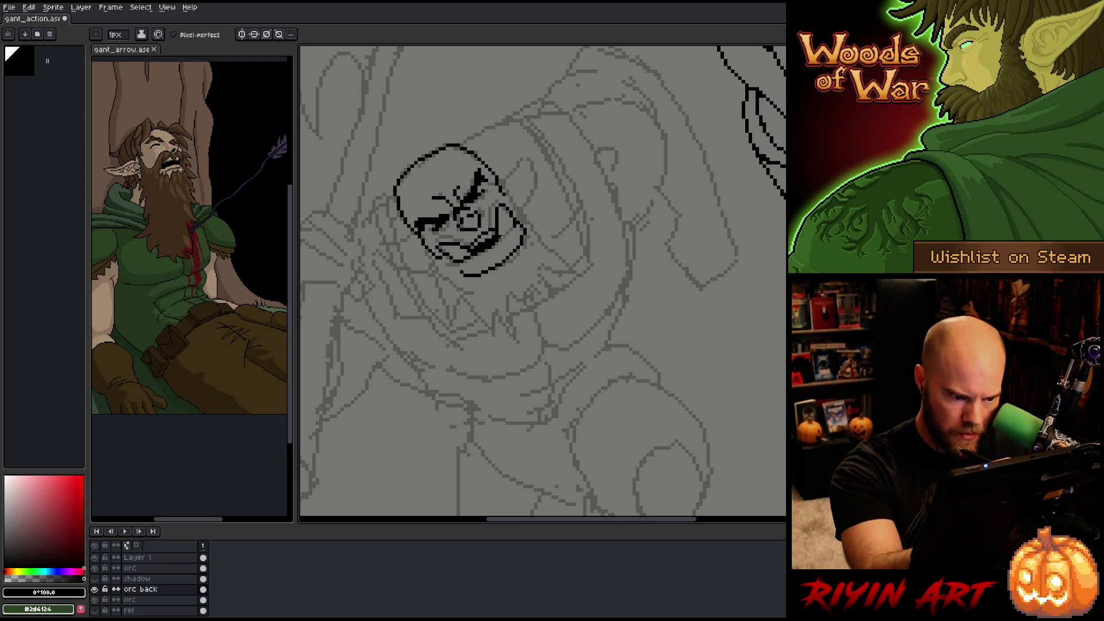
pyautogui.press('b')
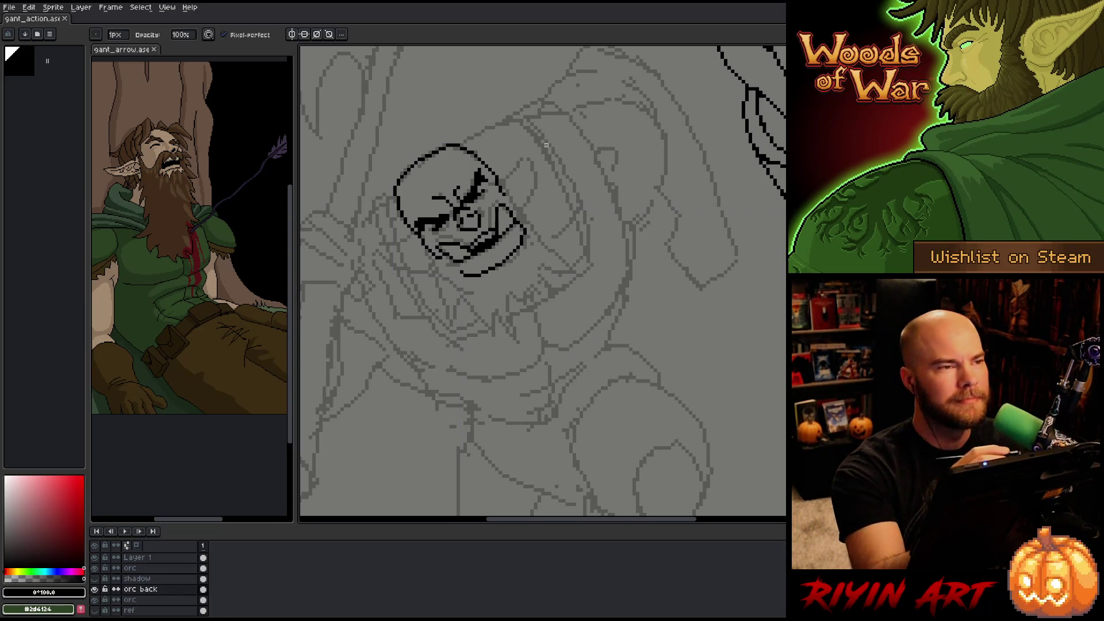
pyautogui.press('e')
# - Draw the pointed right ear's diagonal and outer edges, cleaning up with eraser and undo
pyautogui.moveTo(500, 183)
pyautogui.mouseDown()
pyautogui.moveTo(525, 155)
pyautogui.moveTo(520, 206)
pyautogui.mouseUp()
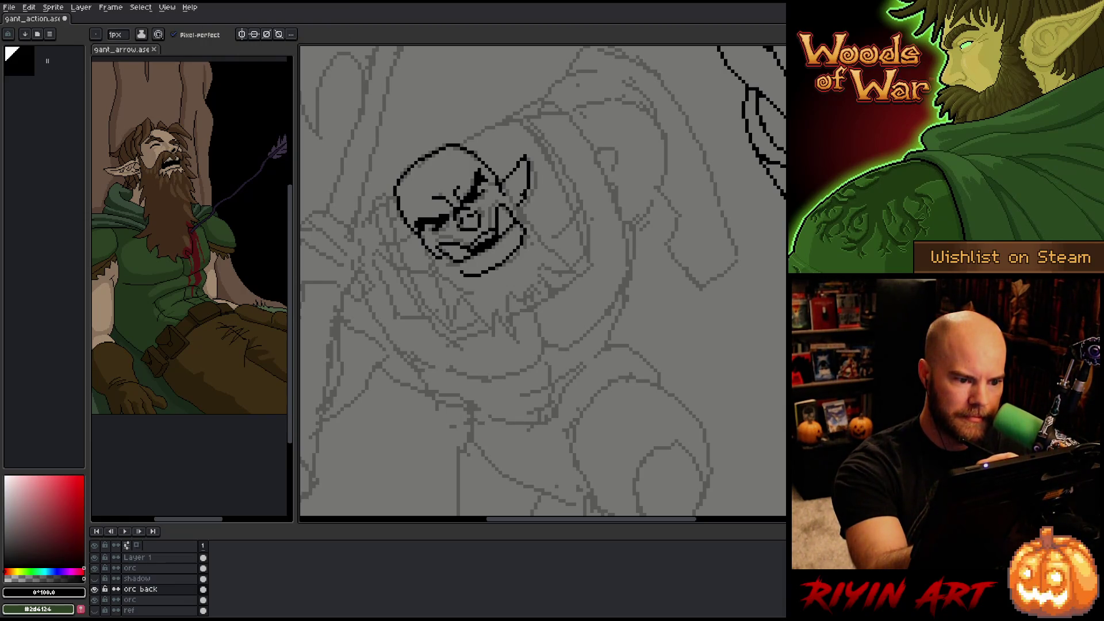
pyautogui.press('b')
pyautogui.hotkey('ctrl', 'z')
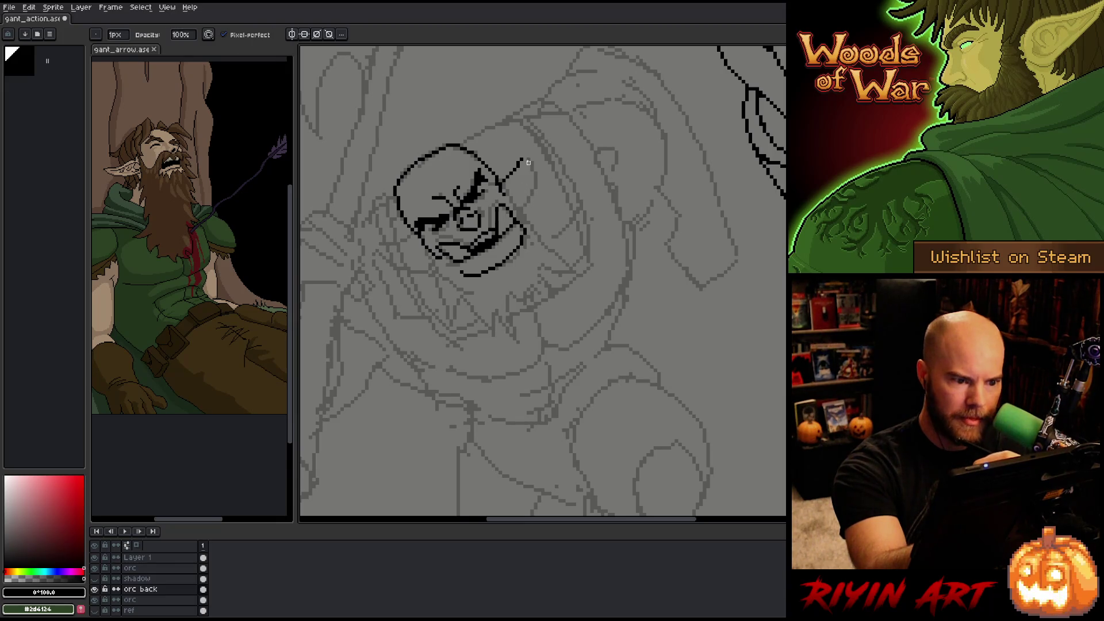
pyautogui.press('e')
pyautogui.moveTo(528, 161); pyautogui.dragTo(523, 205)
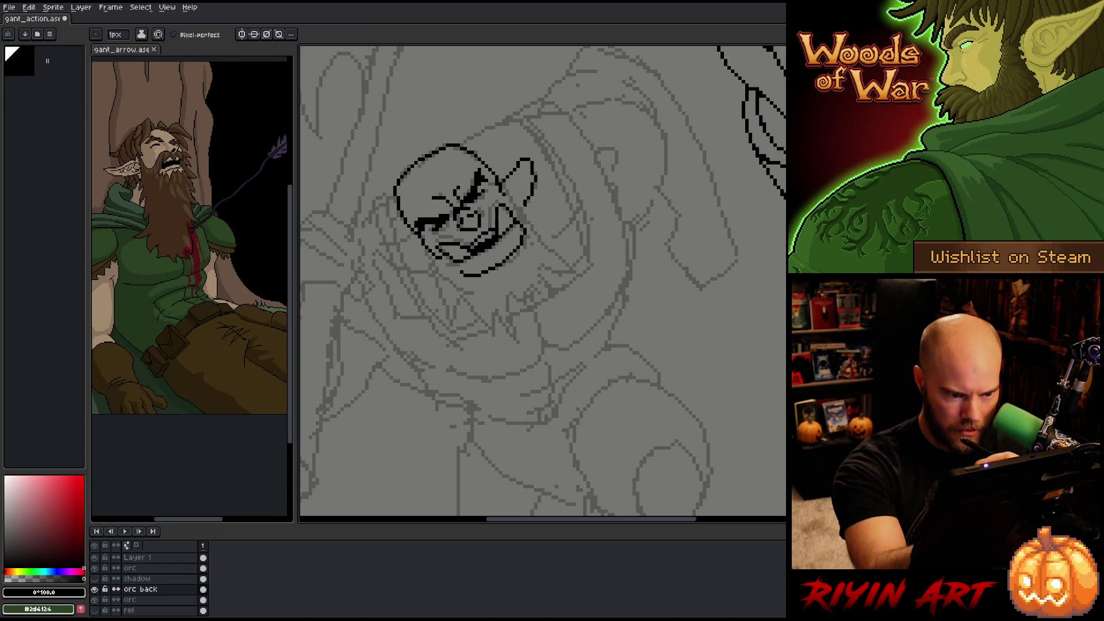
pyautogui.press('b')
pyautogui.press('e')
pyautogui.press('b')
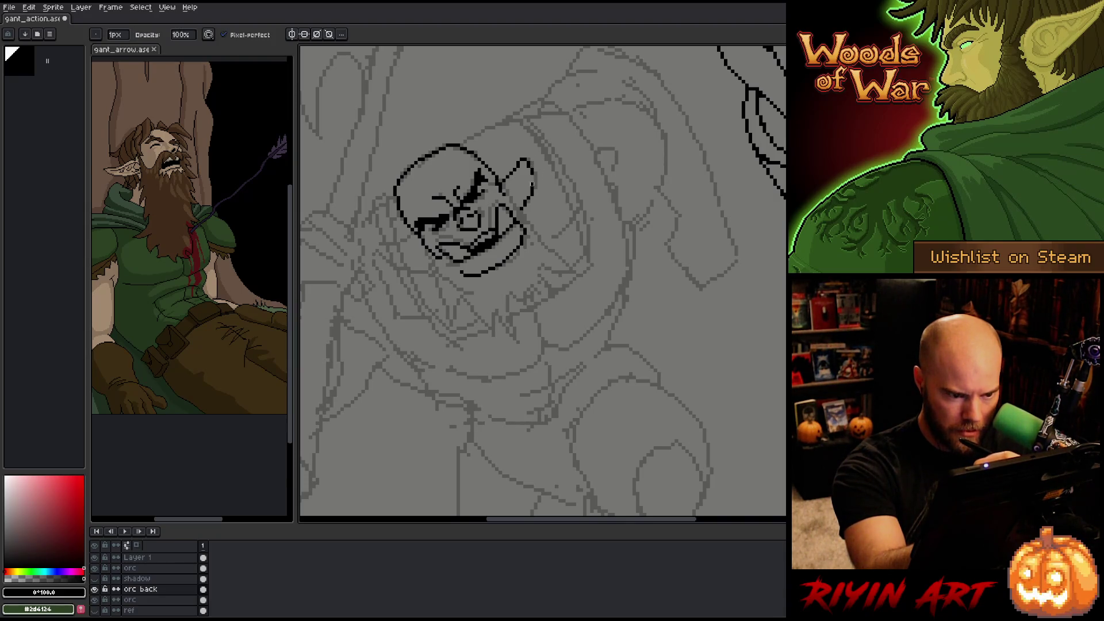
pyautogui.press('e')
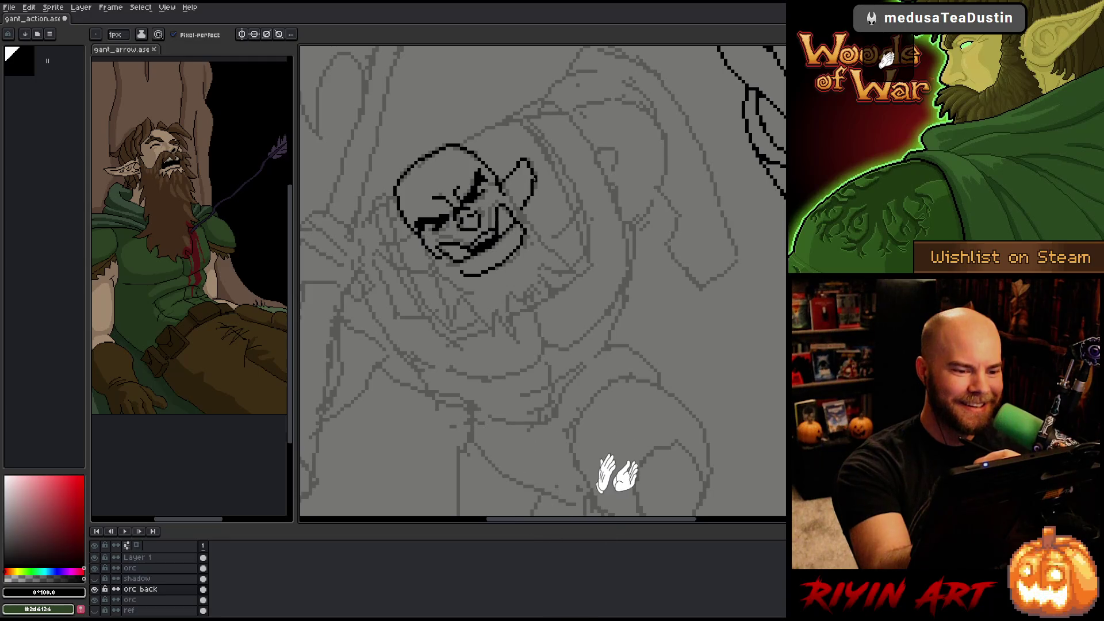
pyautogui.press('b')
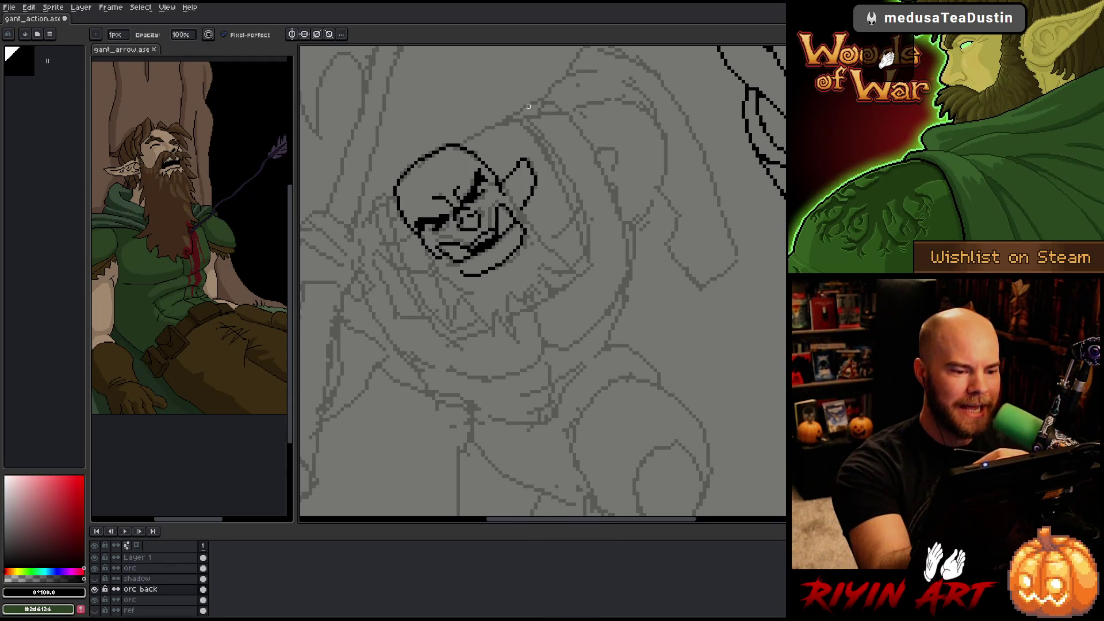
pyautogui.press('e')
pyautogui.press('b')
pyautogui.press('e')
pyautogui.press('b')
pyautogui.press('e')
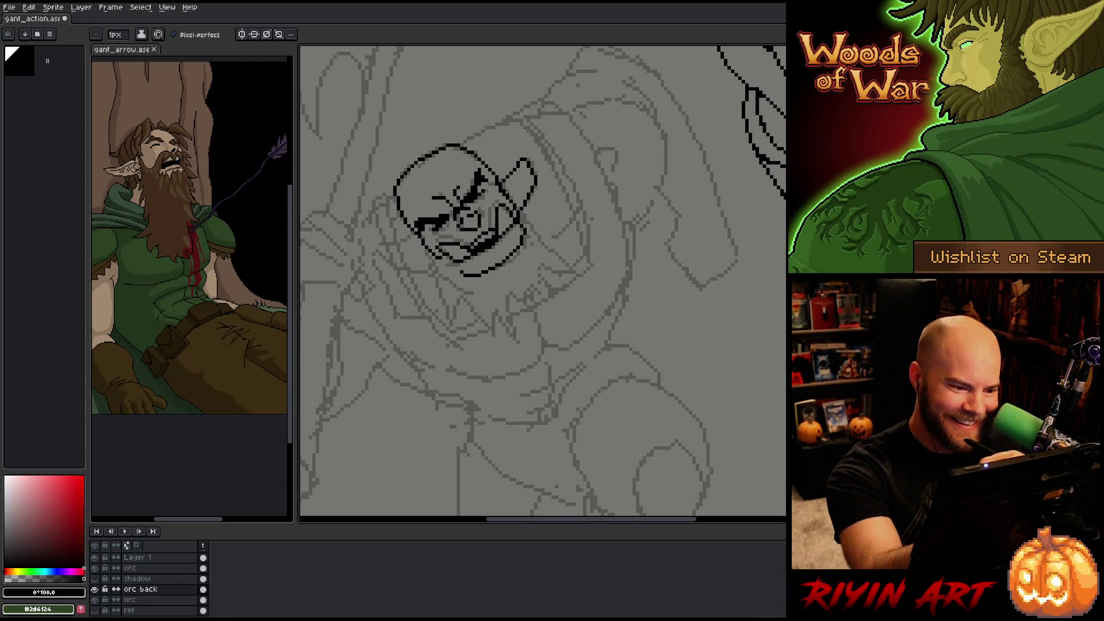
pyautogui.press('b')
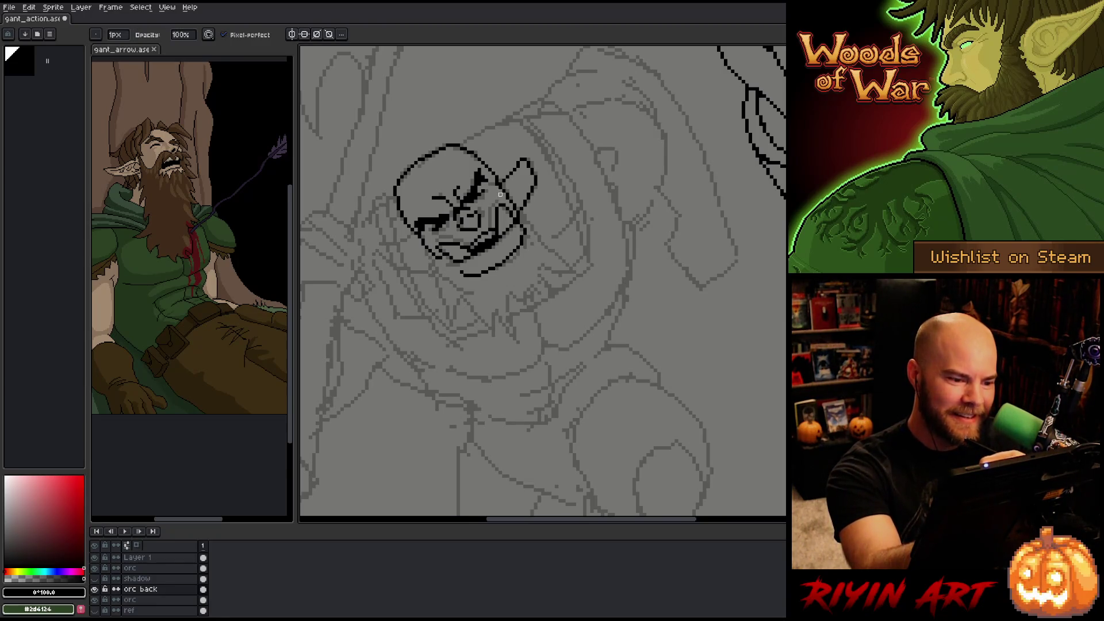
pyautogui.press('e')
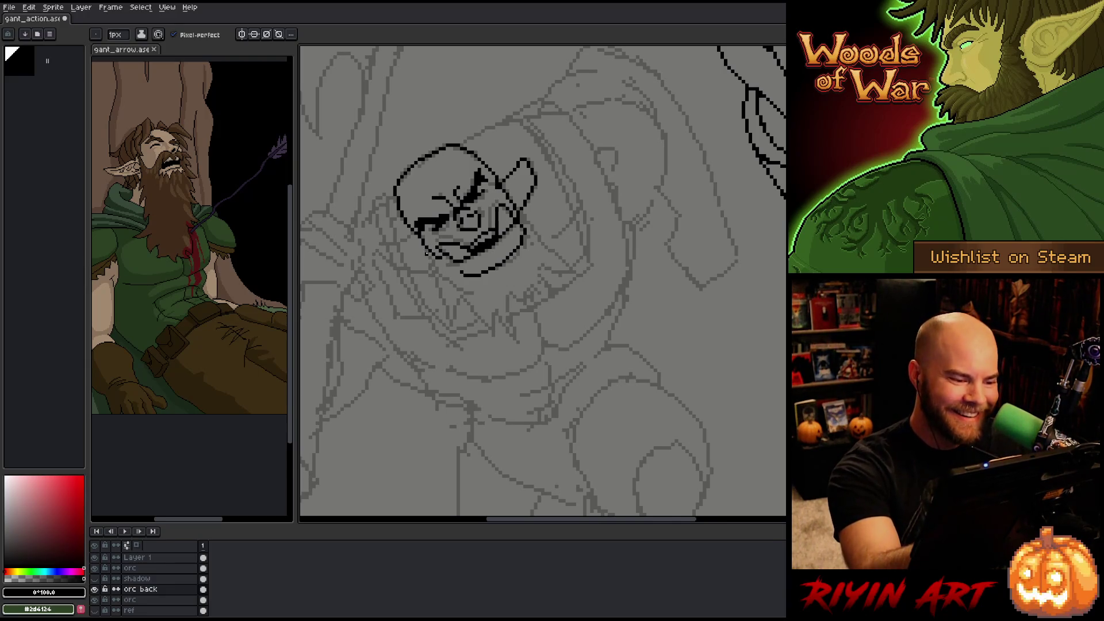
# - Extend the chin downward, pencil a zigzag beard along it, and outline the left ear
pyautogui.moveTo(428, 253)
pyautogui.mouseDown()
pyautogui.moveTo(445, 319)
pyautogui.moveTo(459, 296)
pyautogui.moveTo(485, 331)
pyautogui.moveTo(494, 310)
pyautogui.moveTo(520, 335)
pyautogui.mouseUp()
pyautogui.moveTo(511, 290)
pyautogui.mouseDown()
pyautogui.moveTo(522, 335)
pyautogui.moveTo(542, 284)
pyautogui.moveTo(556, 293)
pyautogui.moveTo(552, 244)
pyautogui.moveTo(529, 228)
pyautogui.moveTo(544, 224)
pyautogui.mouseUp()
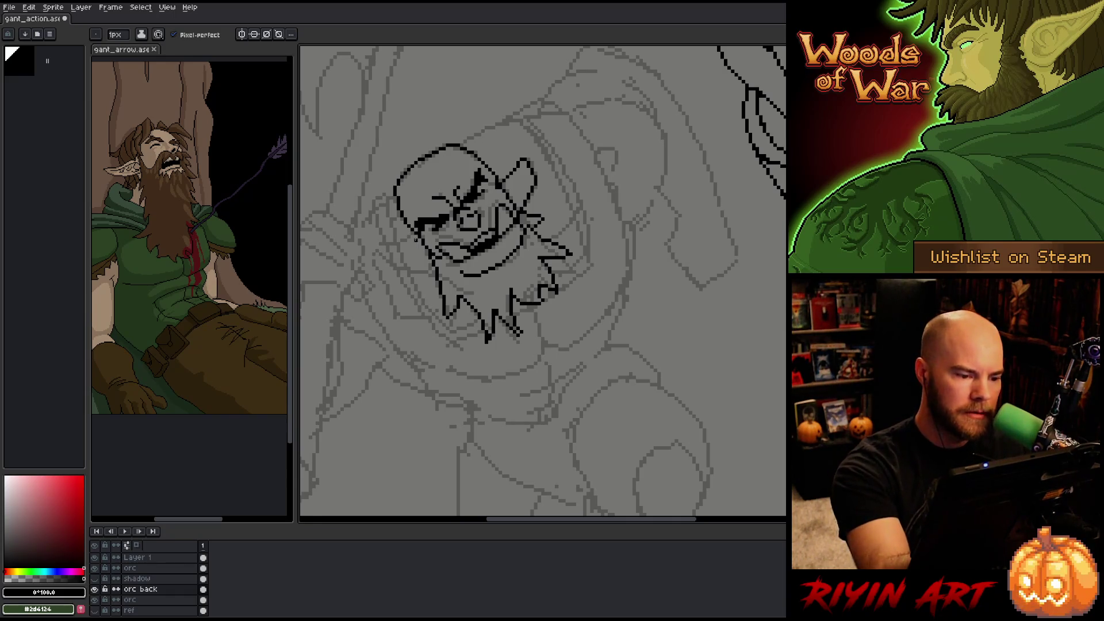
pyautogui.moveTo(416, 236)
pyautogui.mouseDown()
pyautogui.moveTo(379, 249)
pyautogui.moveTo(432, 265)
pyautogui.moveTo(422, 246)
pyautogui.mouseUp()
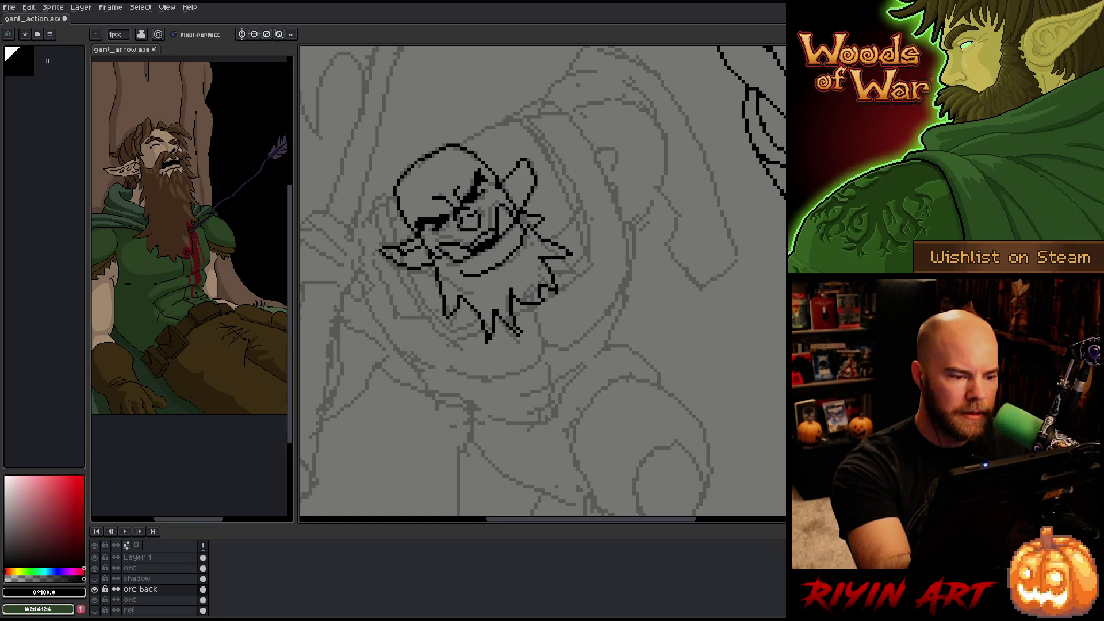
# - Refine the right ear with an inner line and a reworked, taller pointed tip
pyautogui.moveTo(510, 188); pyautogui.dragTo(524, 171)
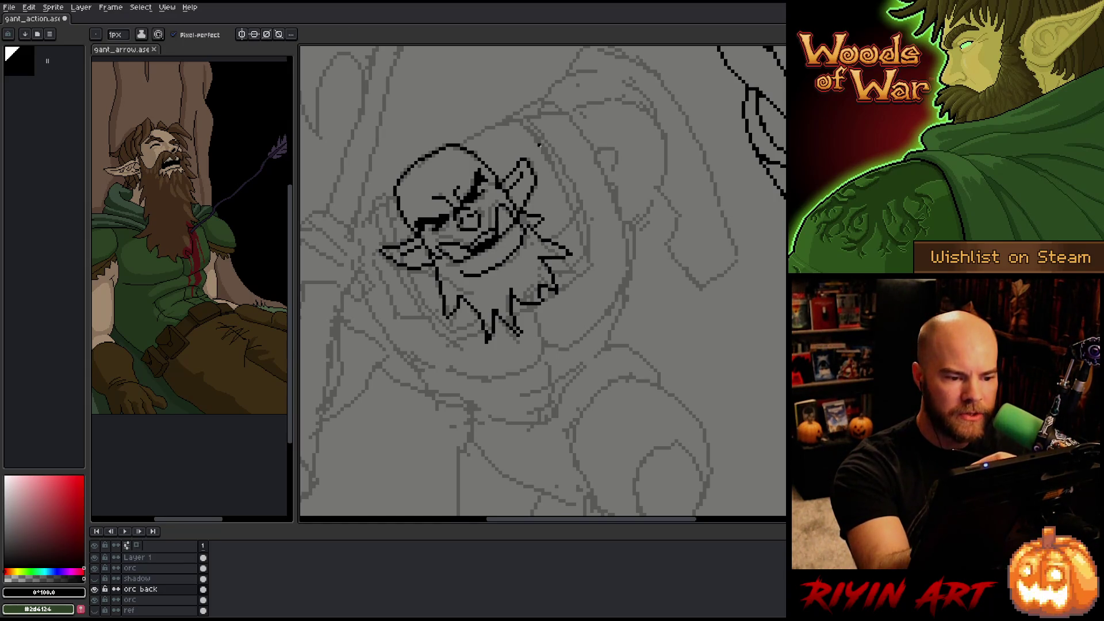
pyautogui.press('e')
pyautogui.click(528, 156)
pyautogui.press('b')
pyautogui.moveTo(525, 156); pyautogui.dragTo(524, 148)
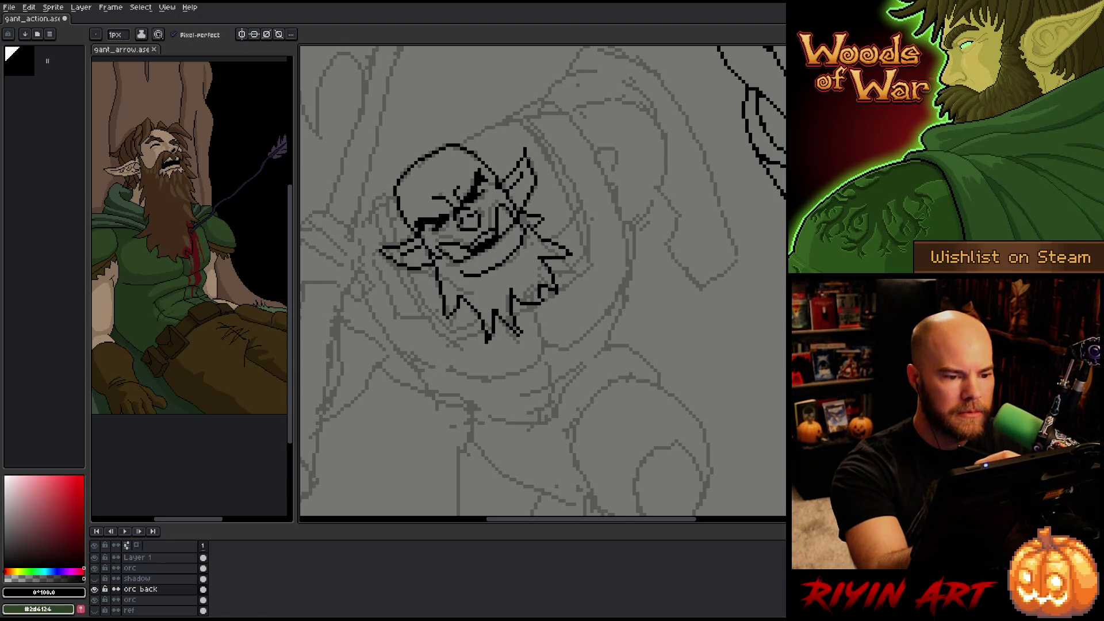
pyautogui.press('e')
pyautogui.press('b')
pyautogui.press('e')
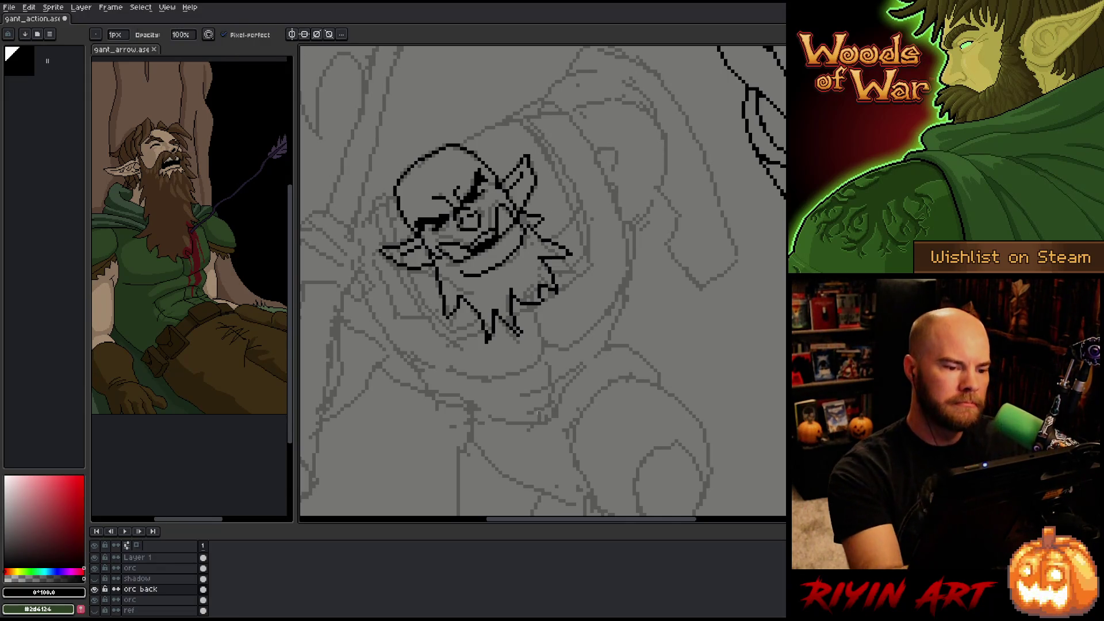
pyautogui.press('b')
pyautogui.moveTo(534, 157); pyautogui.dragTo(530, 168)
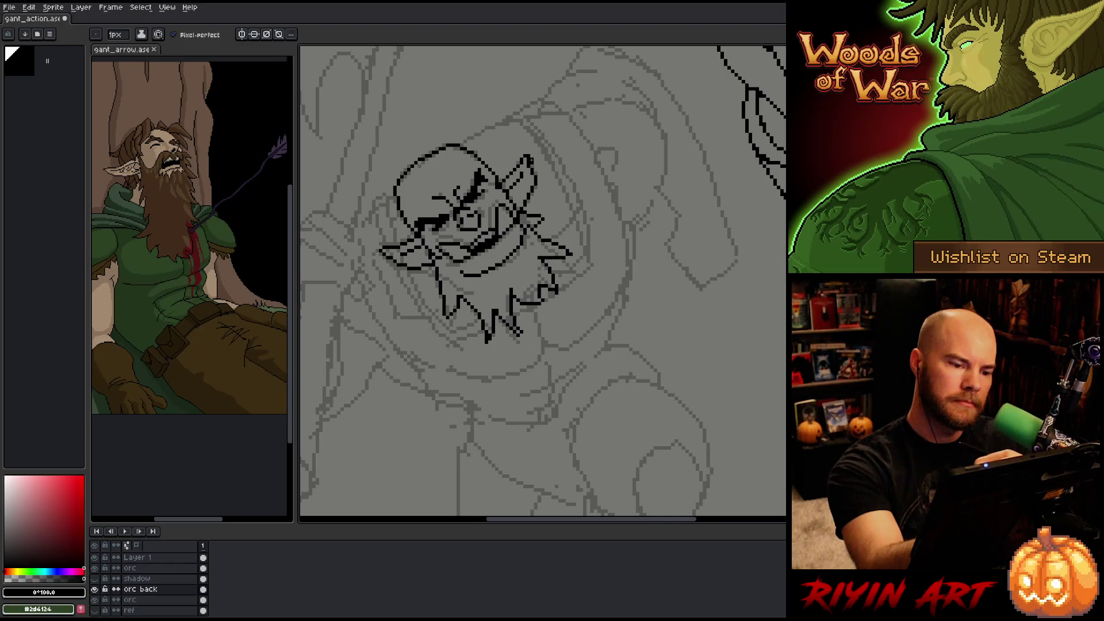
pyautogui.press('e')
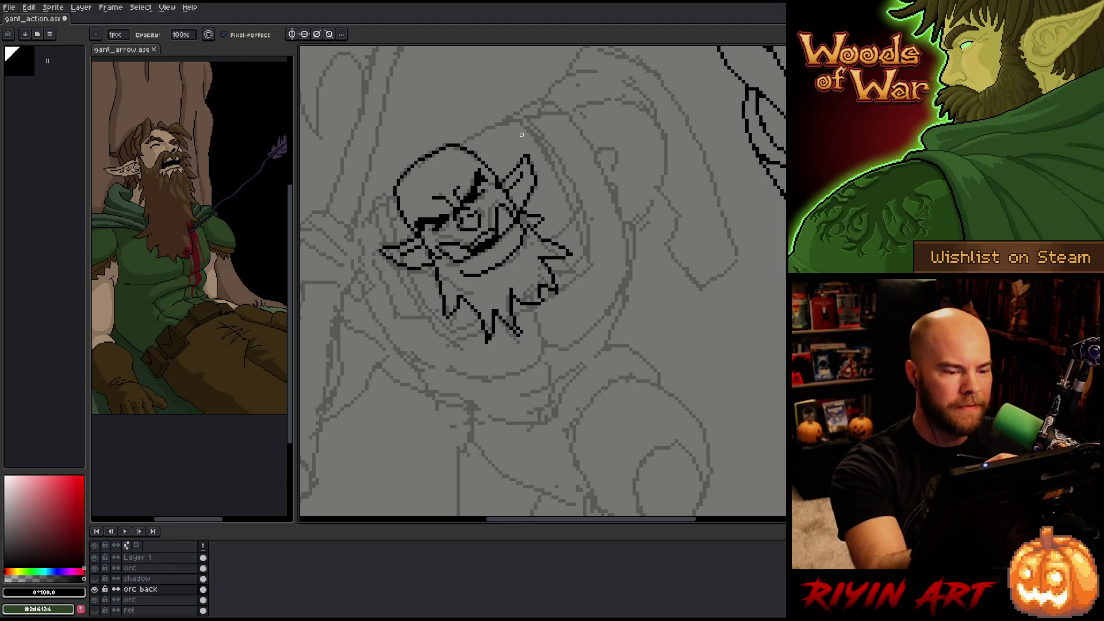
# - Pan for room around the head and ink the curved hood line arcing above it
pyautogui.press('h')
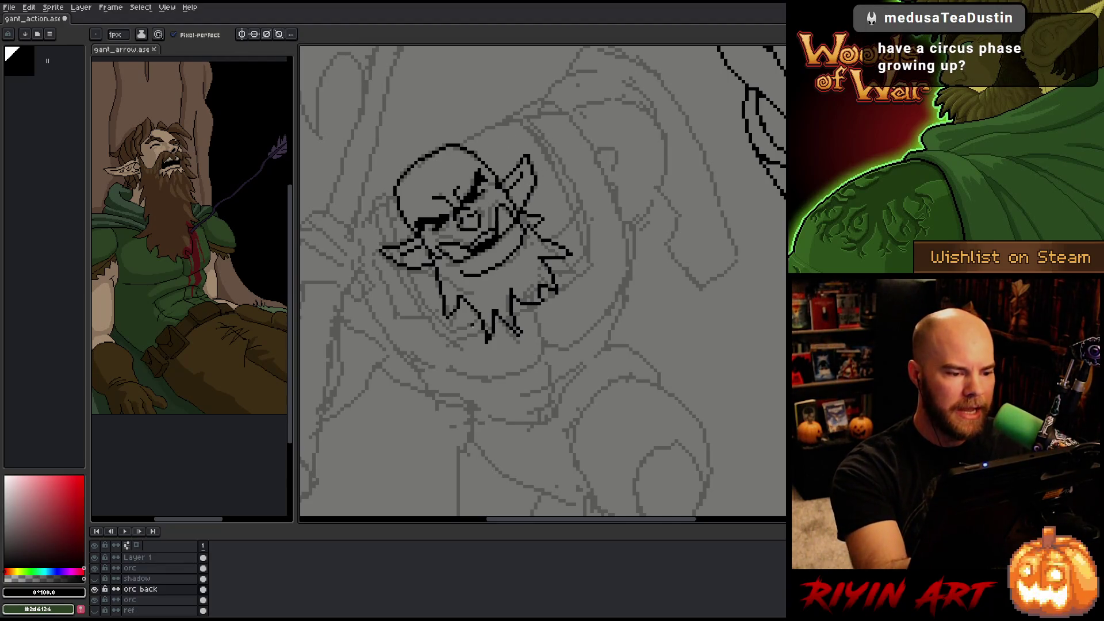
pyautogui.moveTo(531, 332); pyautogui.dragTo(574, 344)
pyautogui.press('b')
pyautogui.moveTo(504, 154)
pyautogui.mouseDown()
pyautogui.moveTo(556, 133)
pyautogui.moveTo(633, 253)
pyautogui.mouseUp()
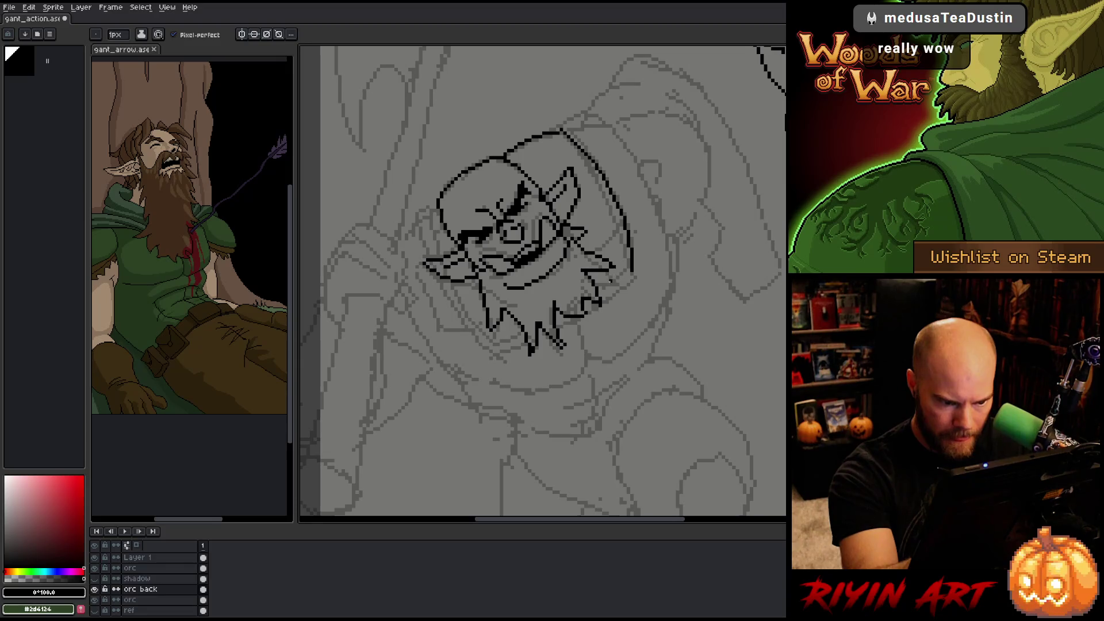
# - Add short strokes at the right edge of the orc's jaw
pyautogui.moveTo(611, 284); pyautogui.dragTo(631, 266)
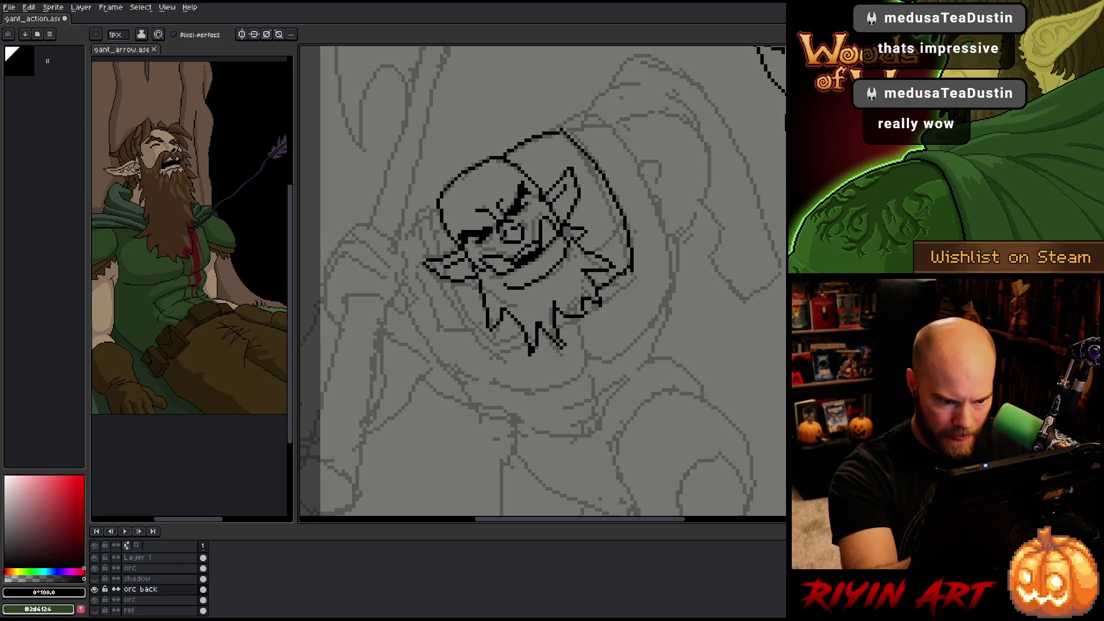
pyautogui.press('e')
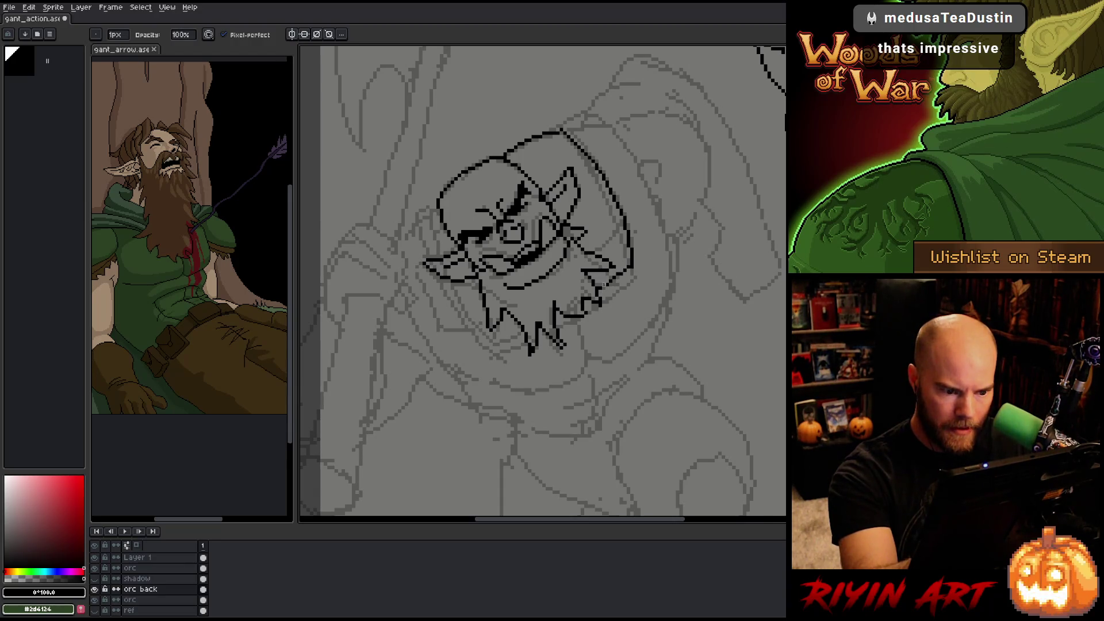
pyautogui.press('b')
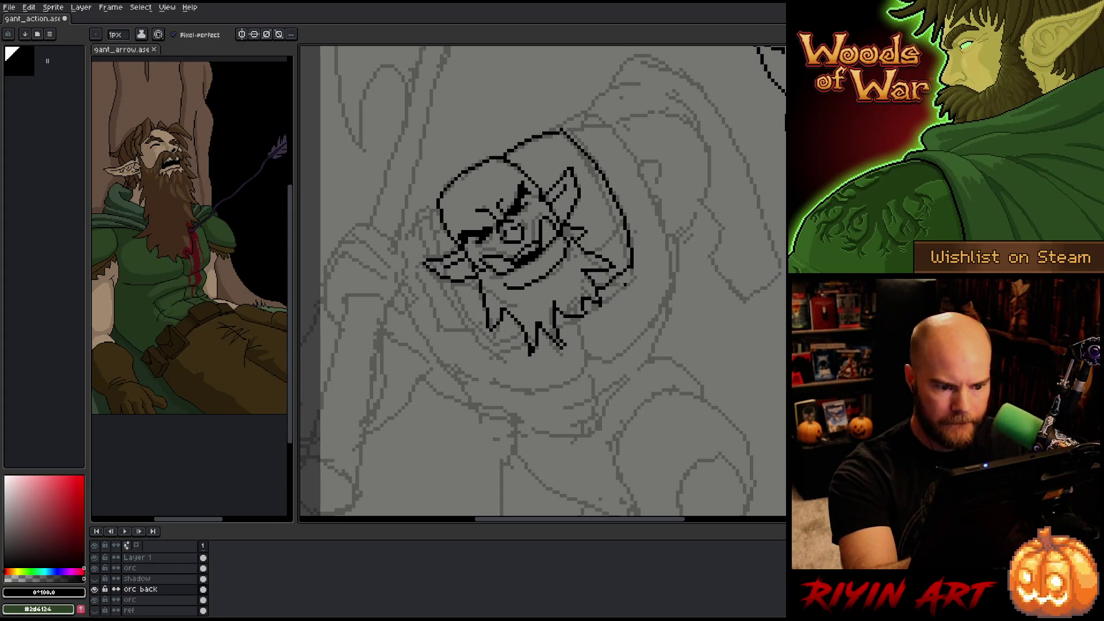
pyautogui.press('e')
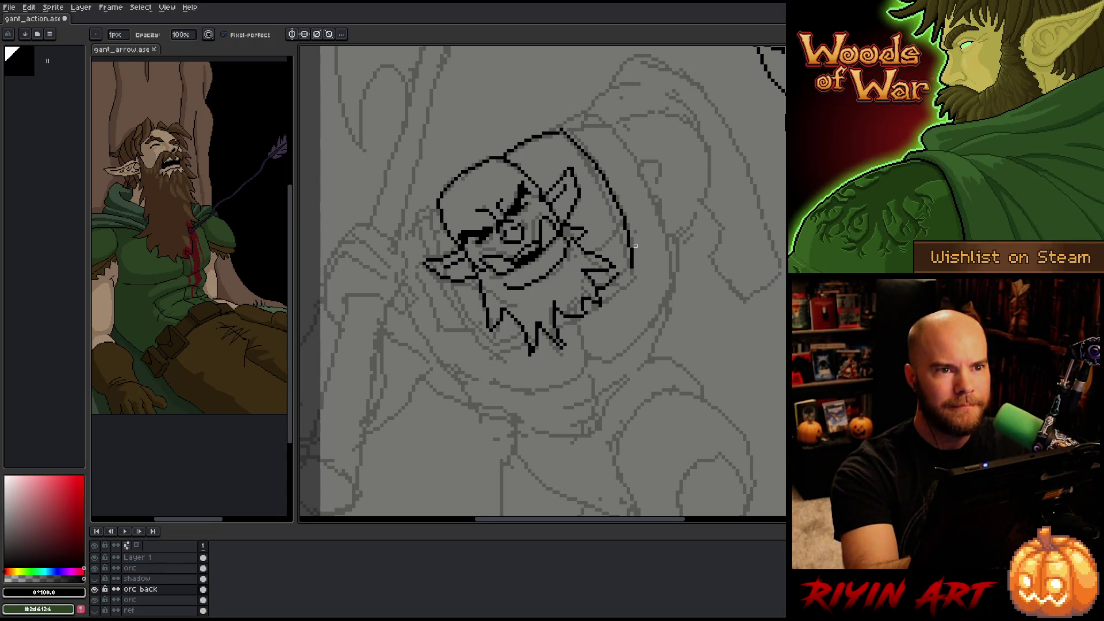
pyautogui.press('b')
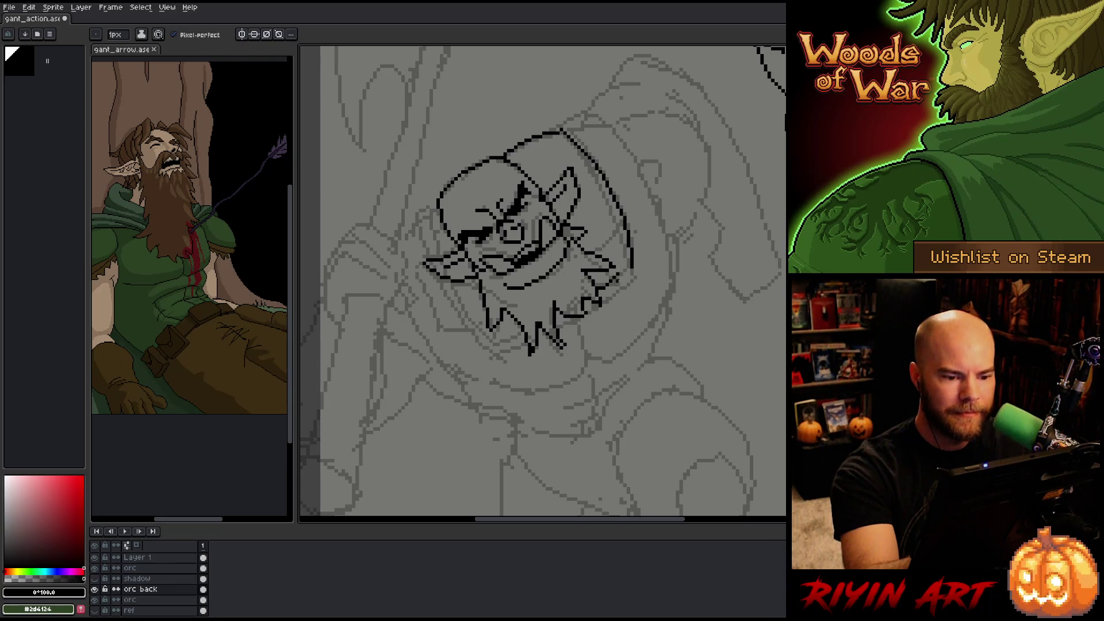
pyautogui.press('e')
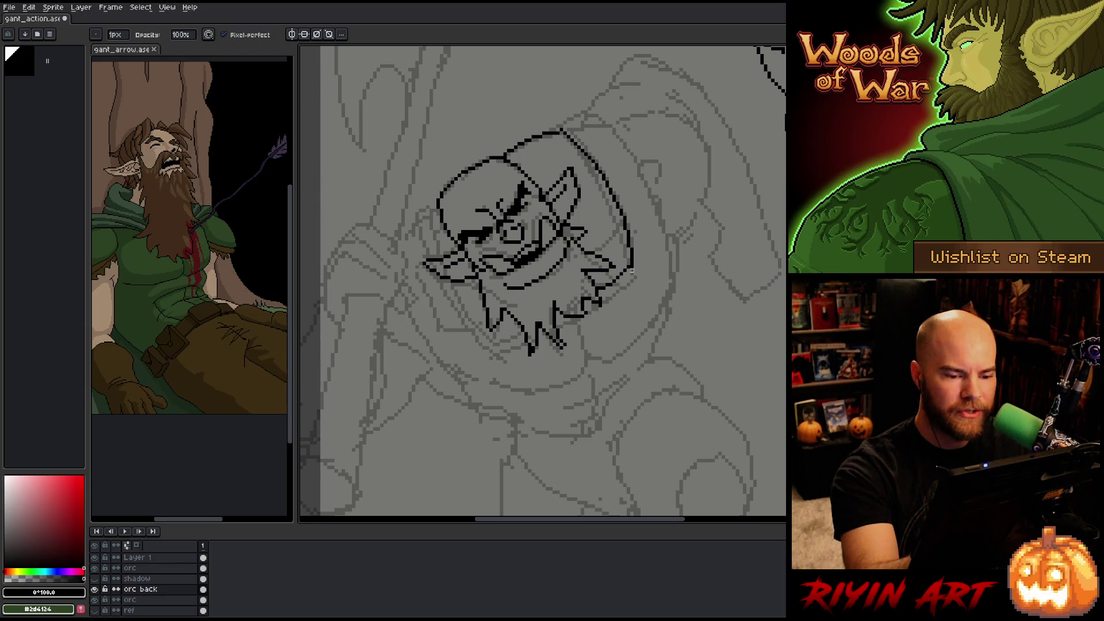
pyautogui.press('b')
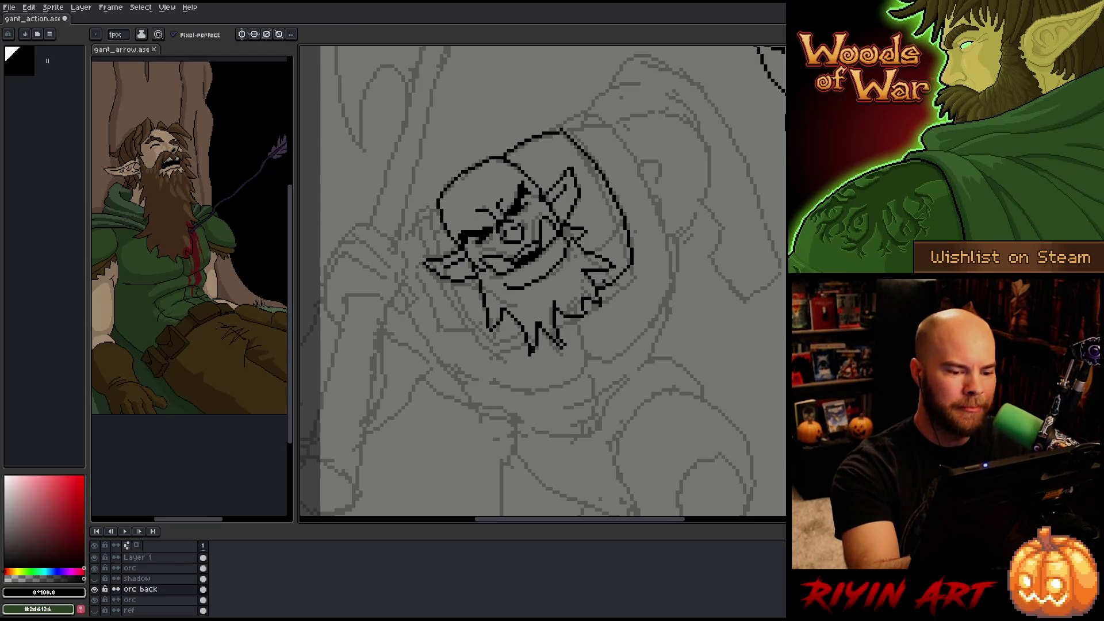
pyautogui.press('e')
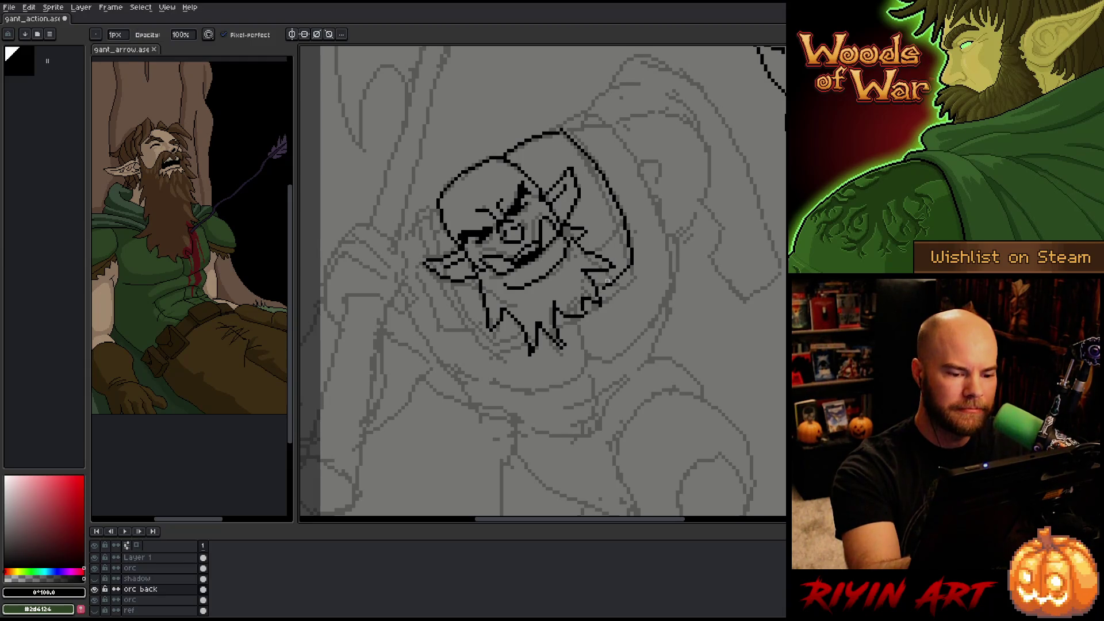
pyautogui.press('b')
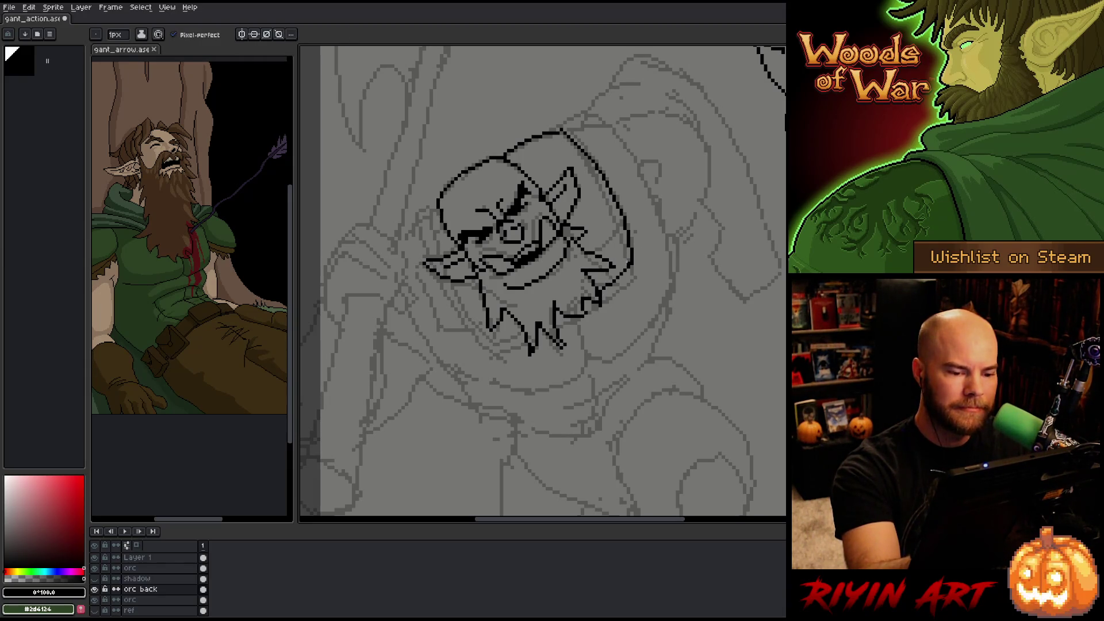
pyautogui.press('e')
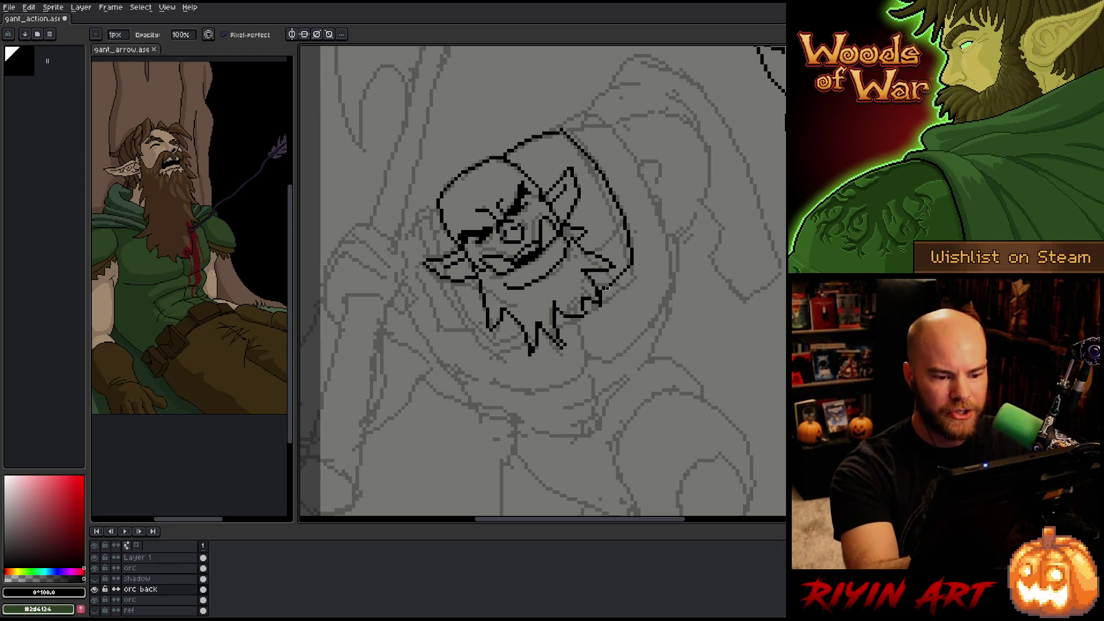
pyautogui.press('b')
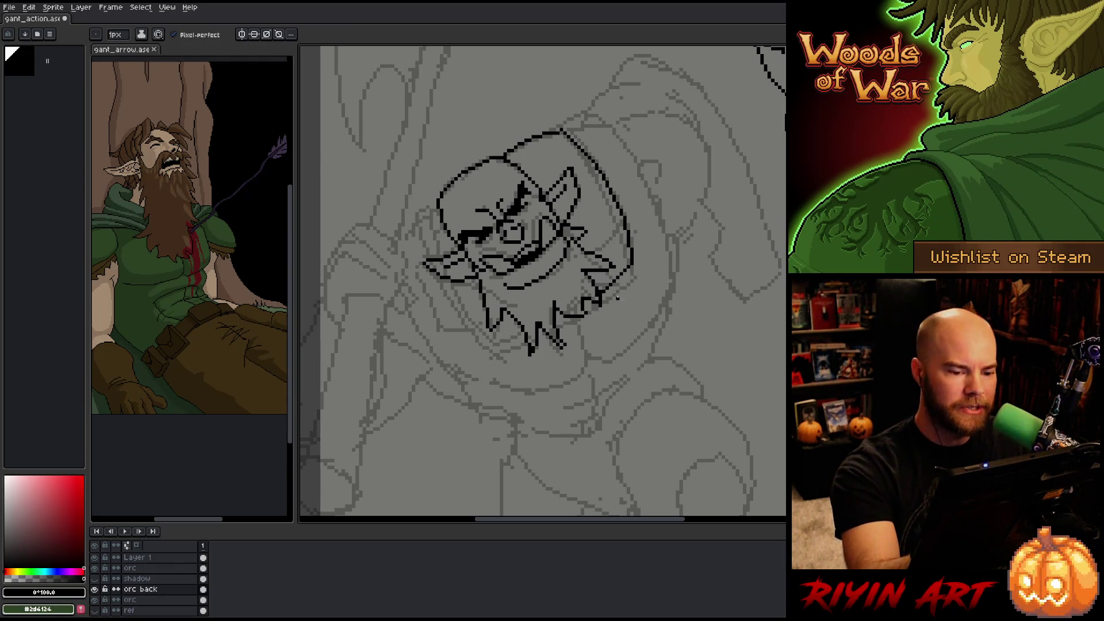
# - Extend the right jaw line up toward the cheek and draw the head's left edge
pyautogui.moveTo(616, 289)
pyautogui.mouseDown()
pyautogui.moveTo(636, 269)
pyautogui.moveTo(617, 288)
pyautogui.mouseUp()
pyautogui.hotkey('ctrl', 'z')
pyautogui.press('e')
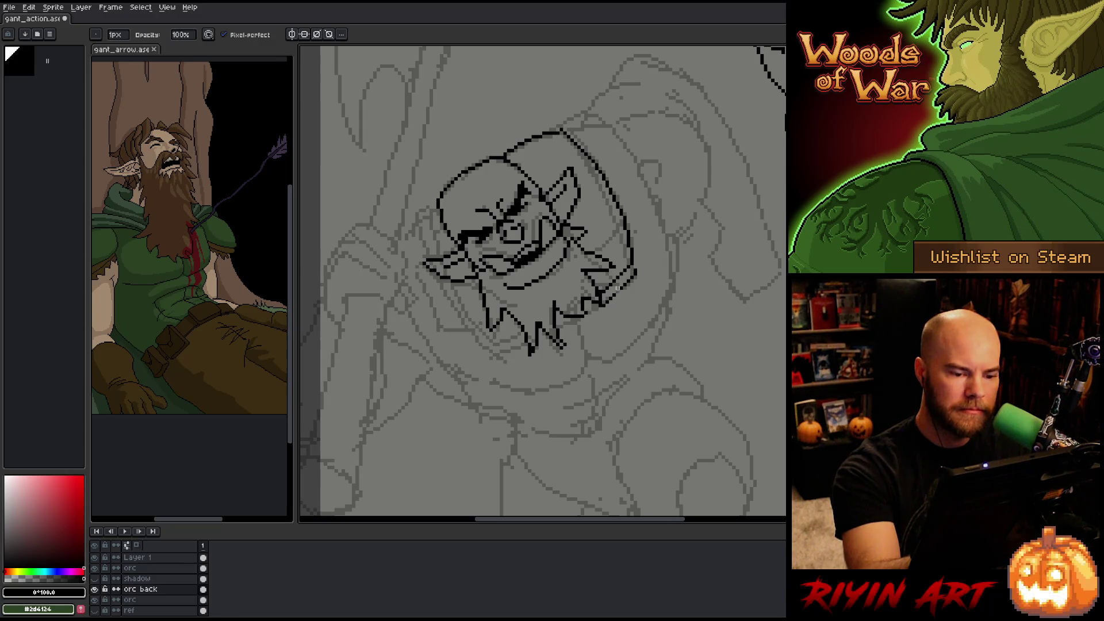
pyautogui.press('b')
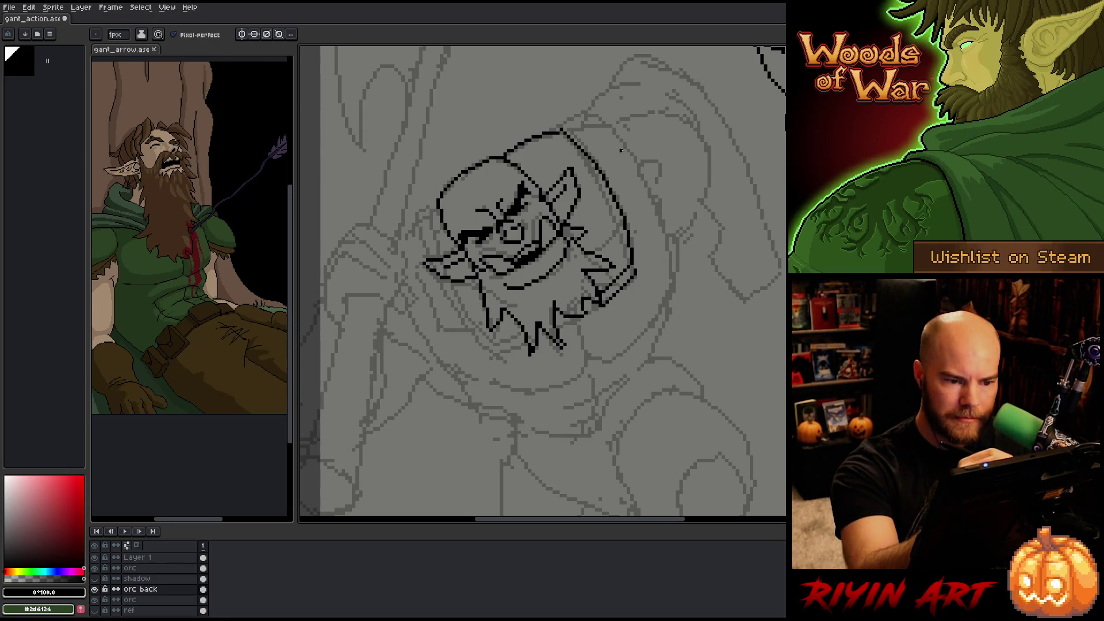
pyautogui.moveTo(635, 272); pyautogui.dragTo(636, 261)
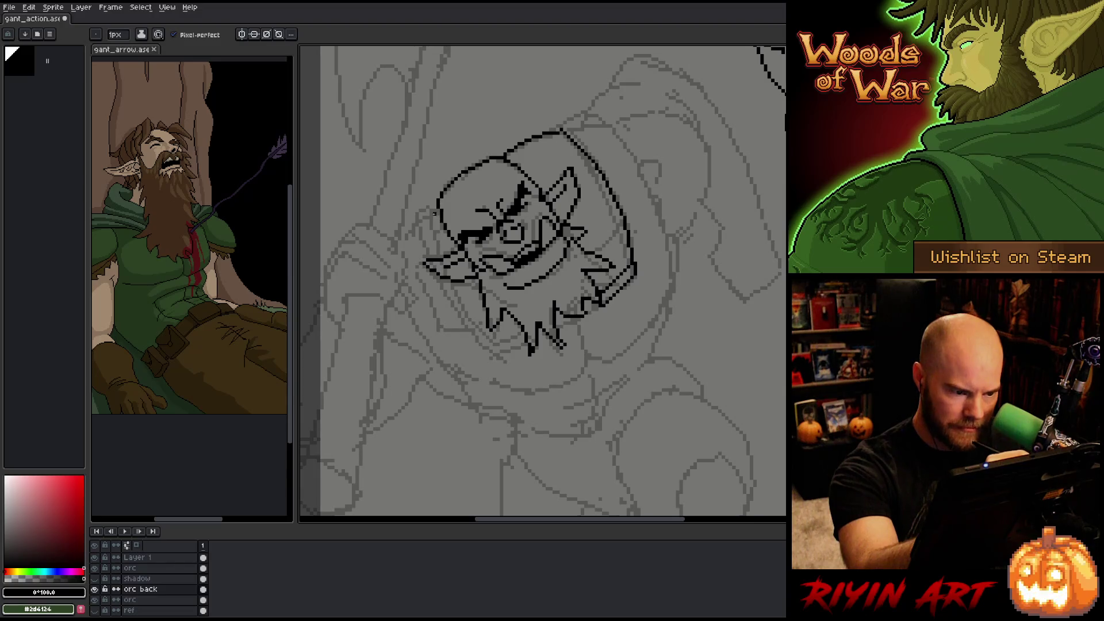
pyautogui.moveTo(434, 210)
pyautogui.mouseDown()
pyautogui.moveTo(444, 259)
pyautogui.moveTo(499, 345)
pyautogui.mouseUp()
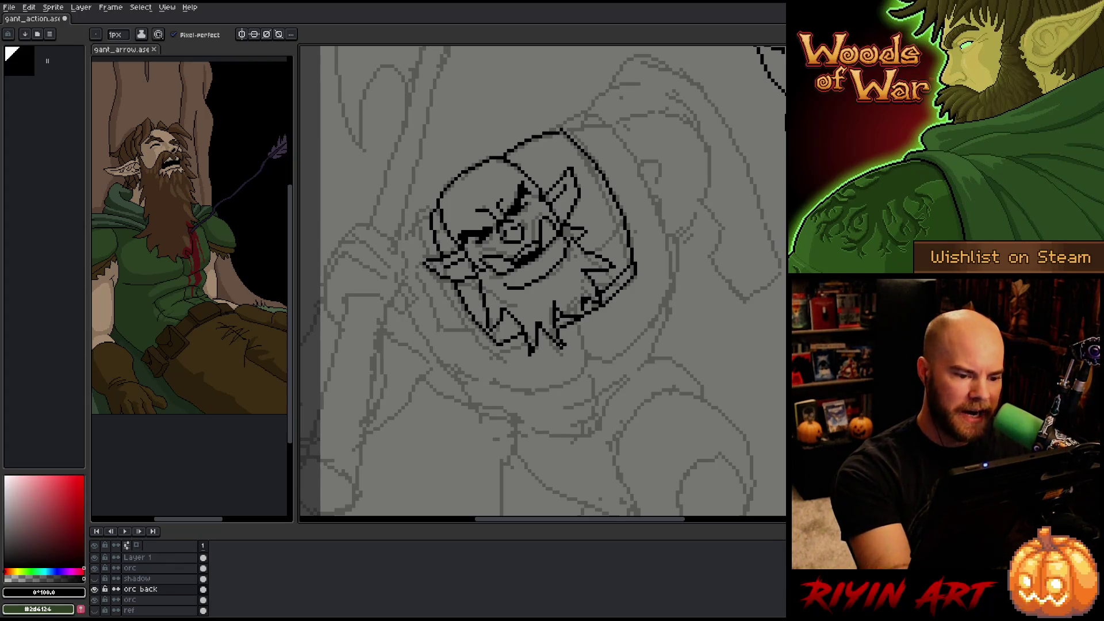
# - Extend the chin's bottom line left and double the lower-left chin outline up to the cheek
pyautogui.press('b')
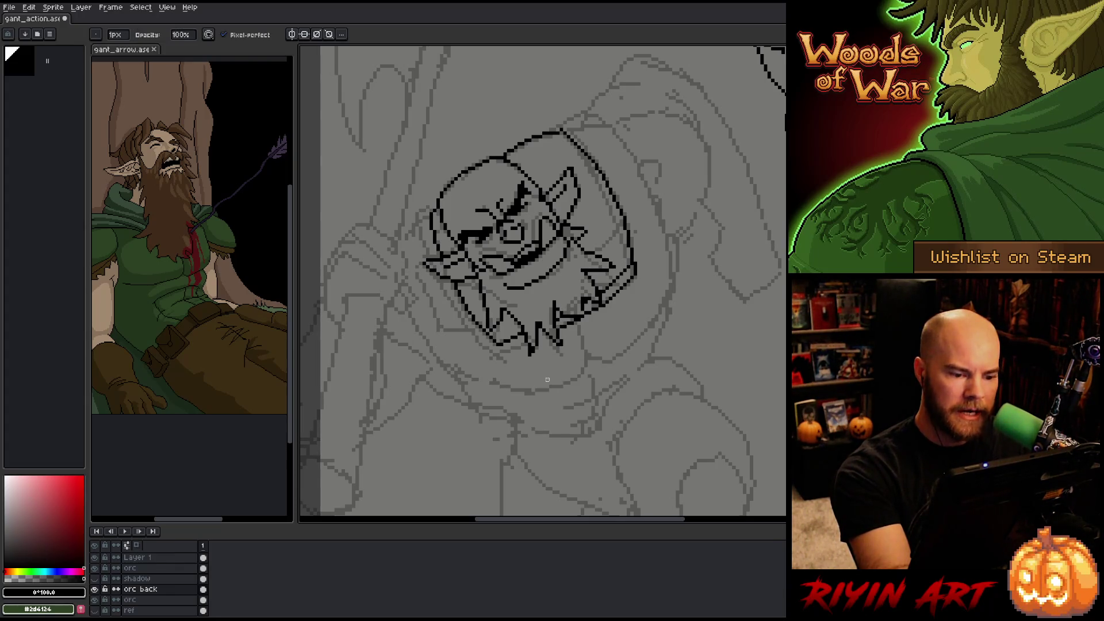
pyautogui.press('e')
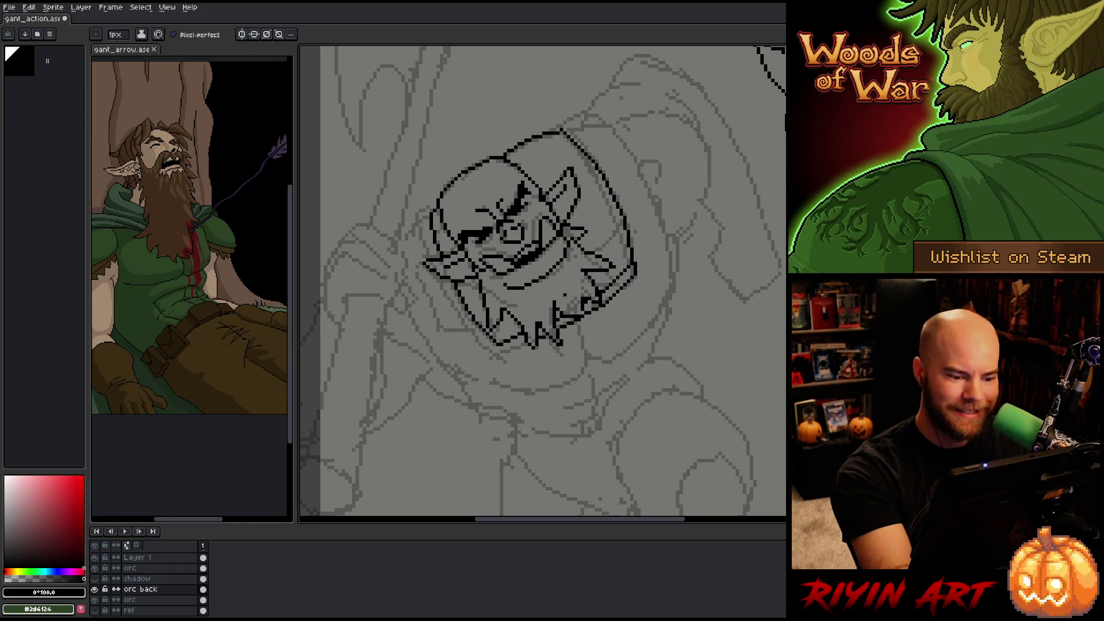
pyautogui.moveTo(519, 347); pyautogui.dragTo(512, 348)
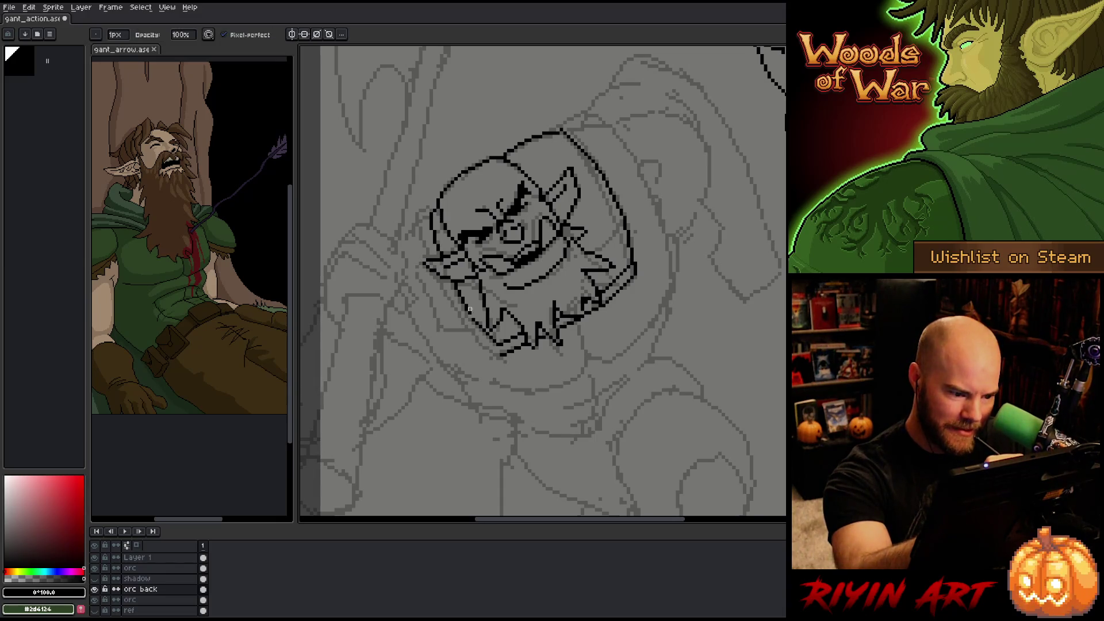
pyautogui.moveTo(467, 324); pyautogui.dragTo(496, 356)
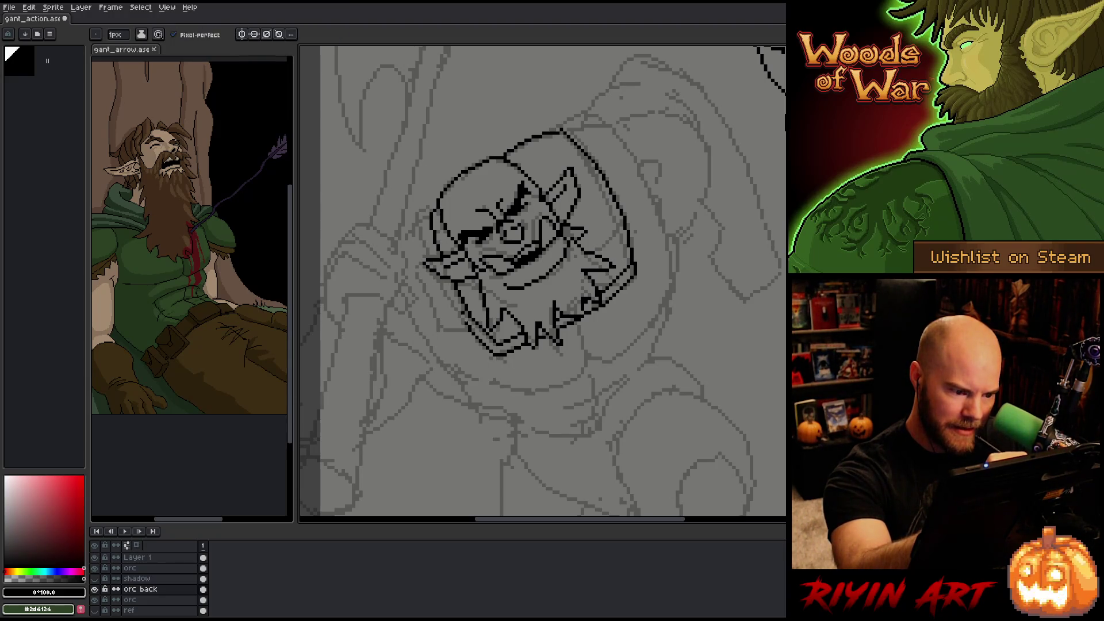
pyautogui.moveTo(468, 332)
pyautogui.mouseDown()
pyautogui.moveTo(418, 223)
pyautogui.moveTo(426, 203)
pyautogui.mouseUp()
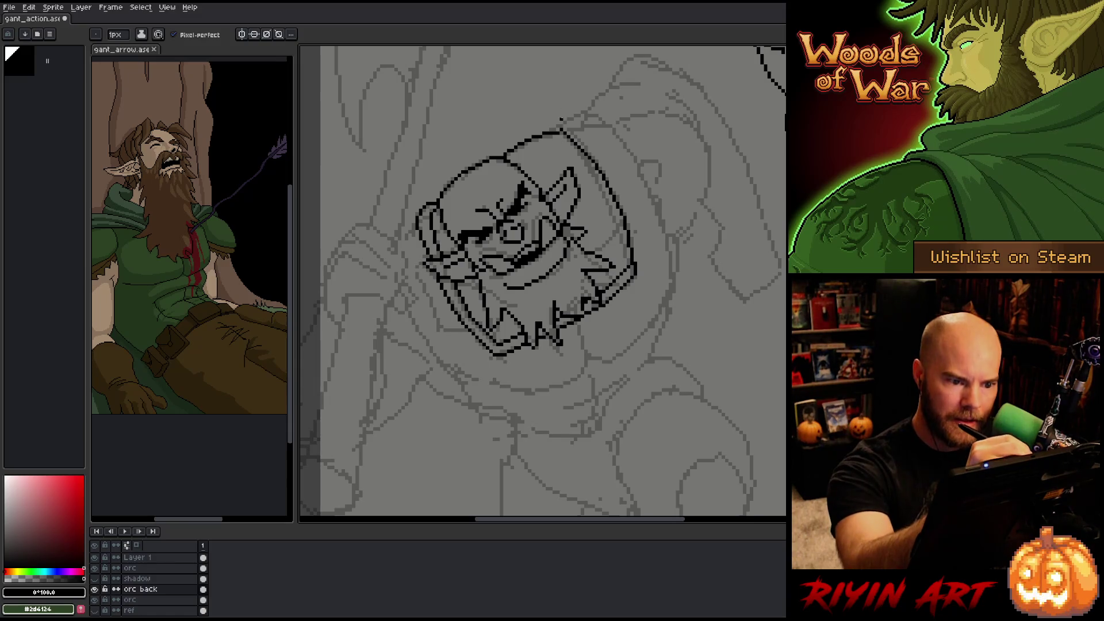
pyautogui.press('e')
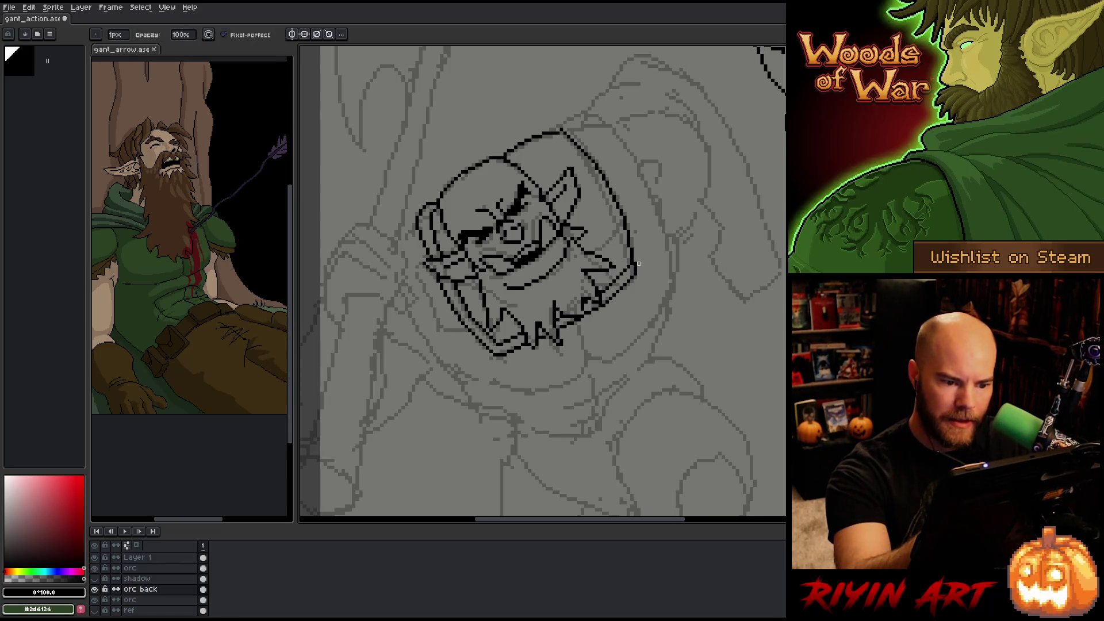
pyautogui.press('b')
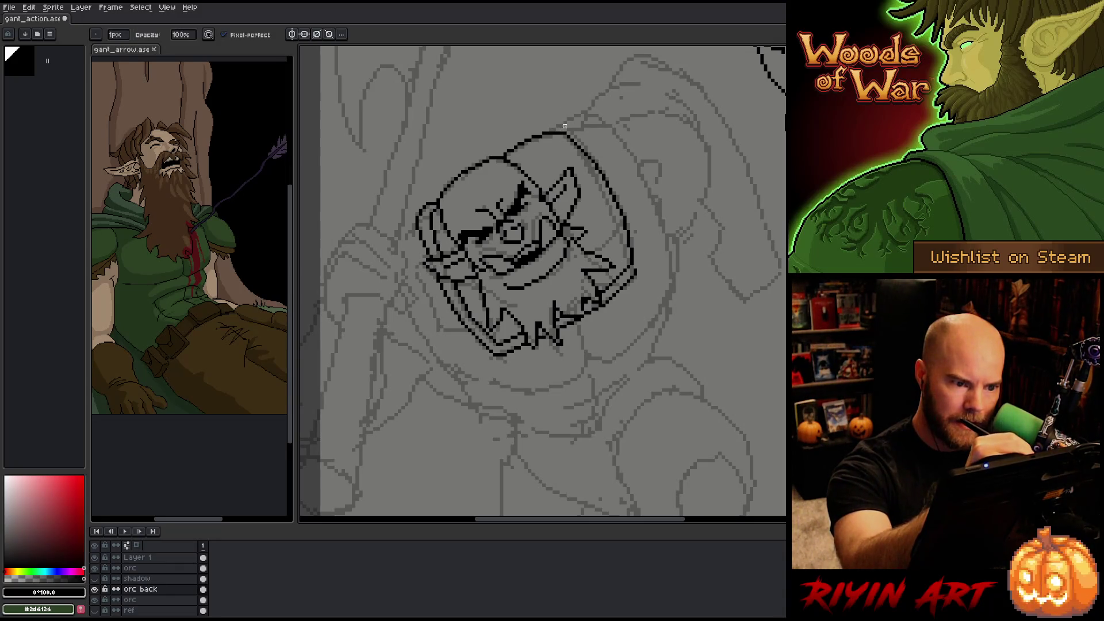
# - Outline the upper-right side of the head and the hood's outer top-right arc
pyautogui.moveTo(555, 127)
pyautogui.mouseDown()
pyautogui.moveTo(573, 126)
pyautogui.moveTo(618, 180)
pyautogui.moveTo(639, 273)
pyautogui.mouseUp()
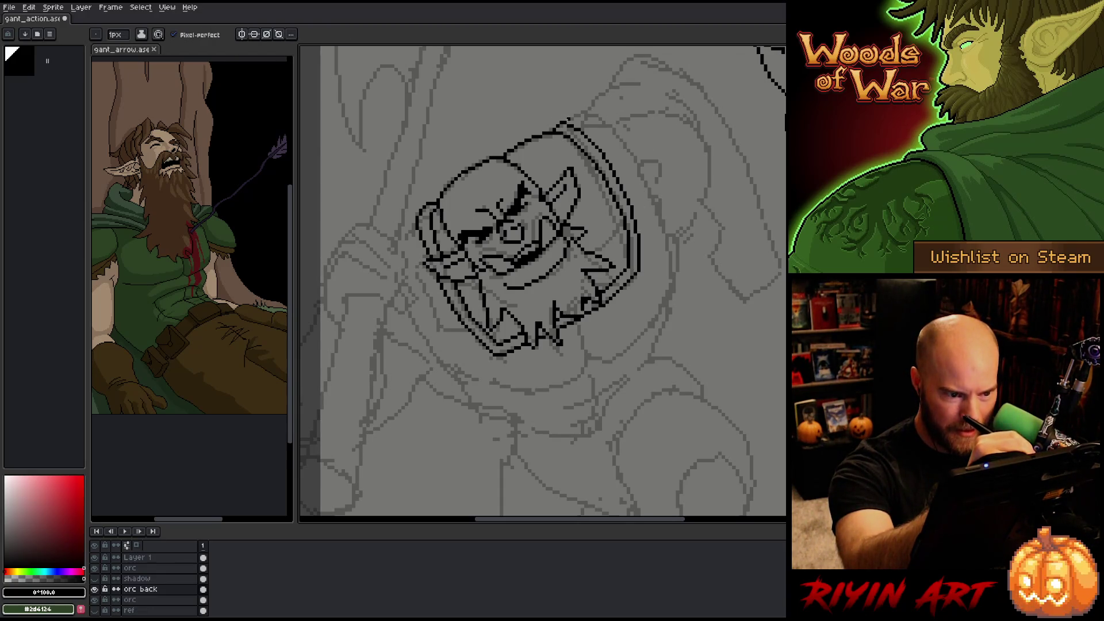
pyautogui.moveTo(569, 117)
pyautogui.mouseDown()
pyautogui.moveTo(586, 109)
pyautogui.moveTo(632, 158)
pyautogui.moveTo(670, 270)
pyautogui.moveTo(655, 319)
pyautogui.moveTo(625, 354)
pyautogui.moveTo(584, 361)
pyautogui.mouseUp()
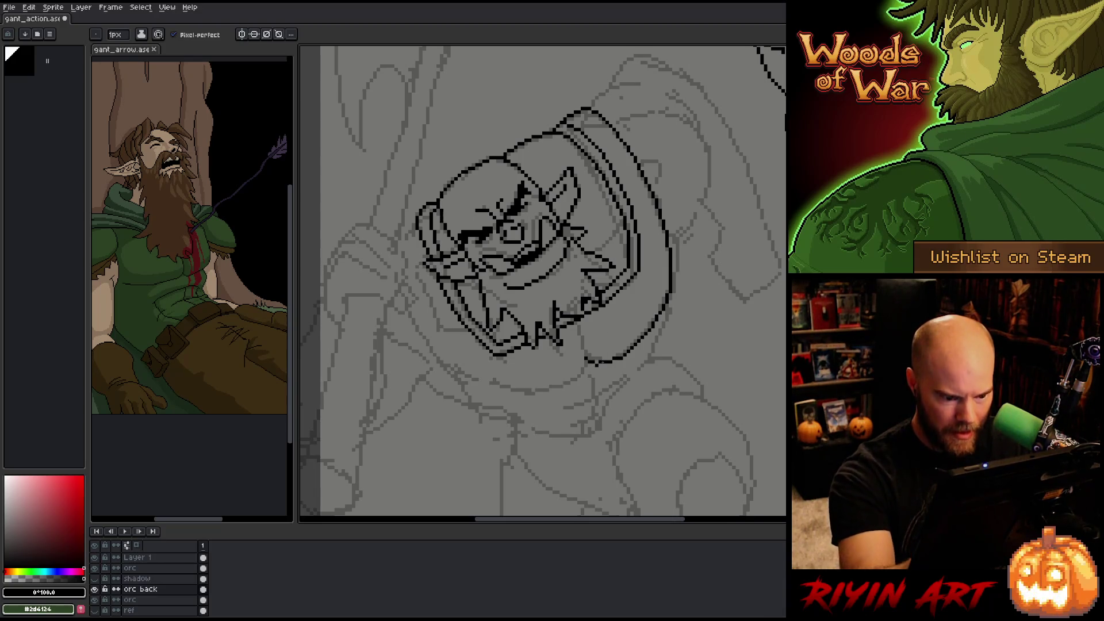
pyautogui.press('e')
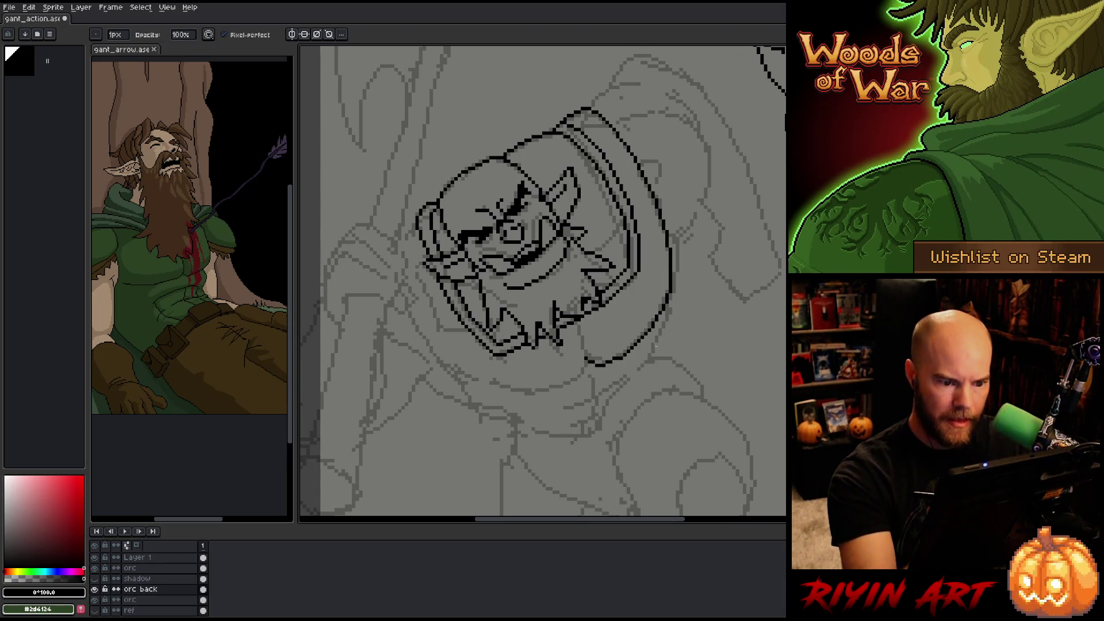
pyautogui.press('b')
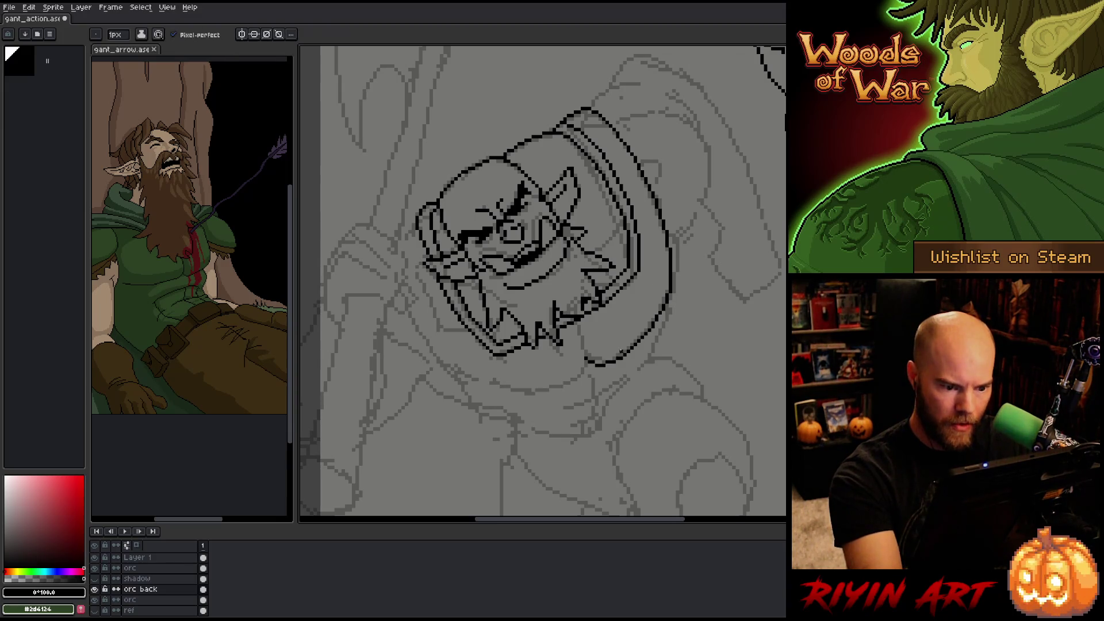
# - Draw a line down from the chin and a curve along its bottom edge
pyautogui.moveTo(574, 323); pyautogui.dragTo(583, 368)
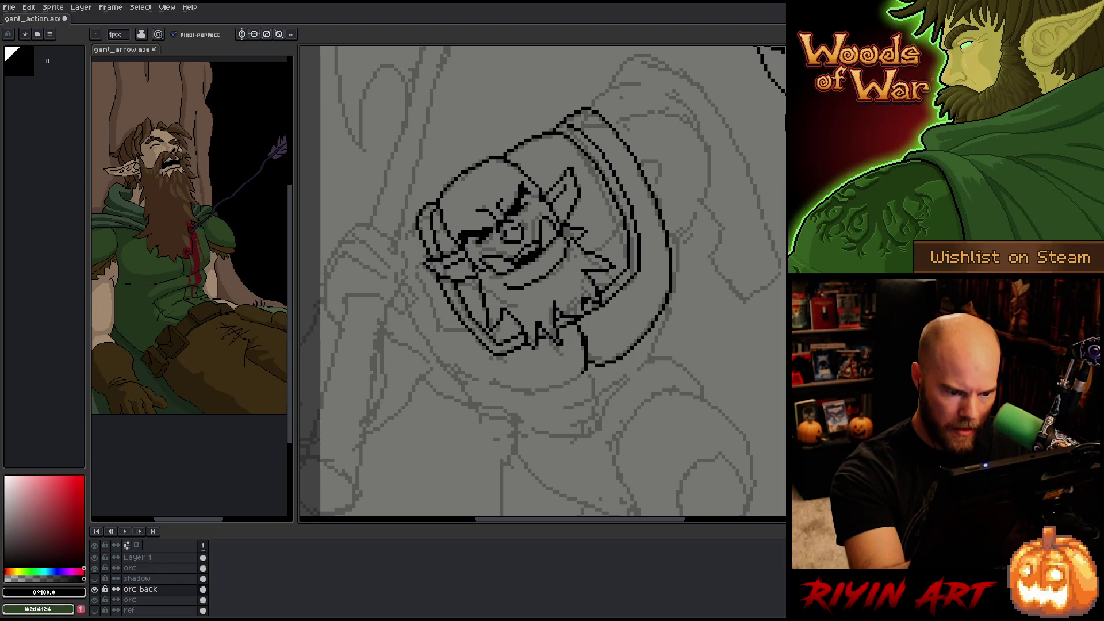
pyautogui.press('e')
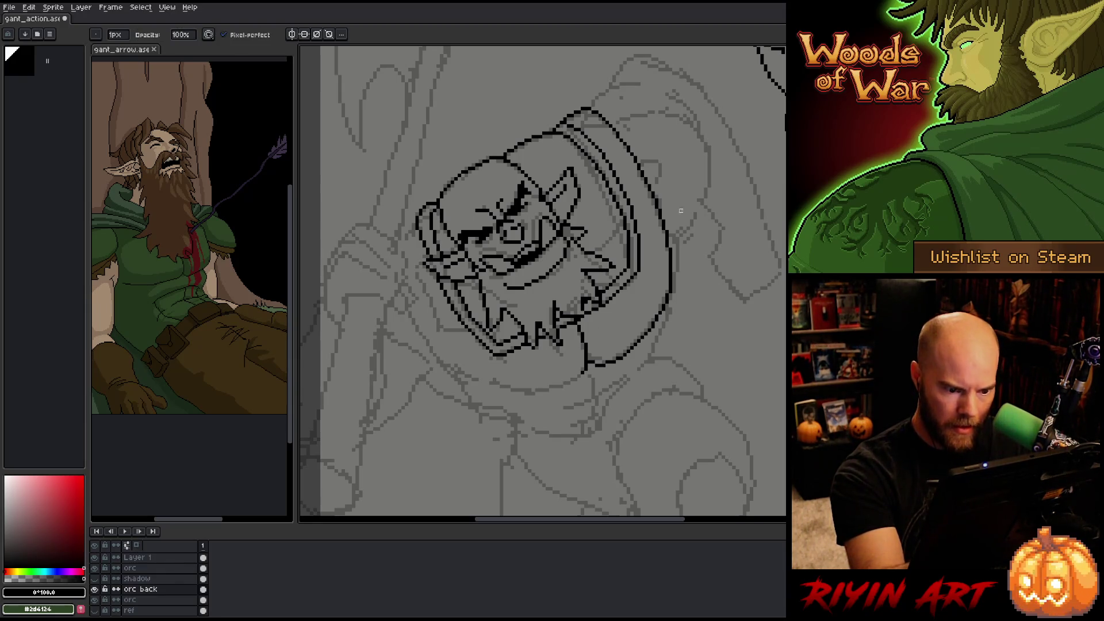
pyautogui.press('b')
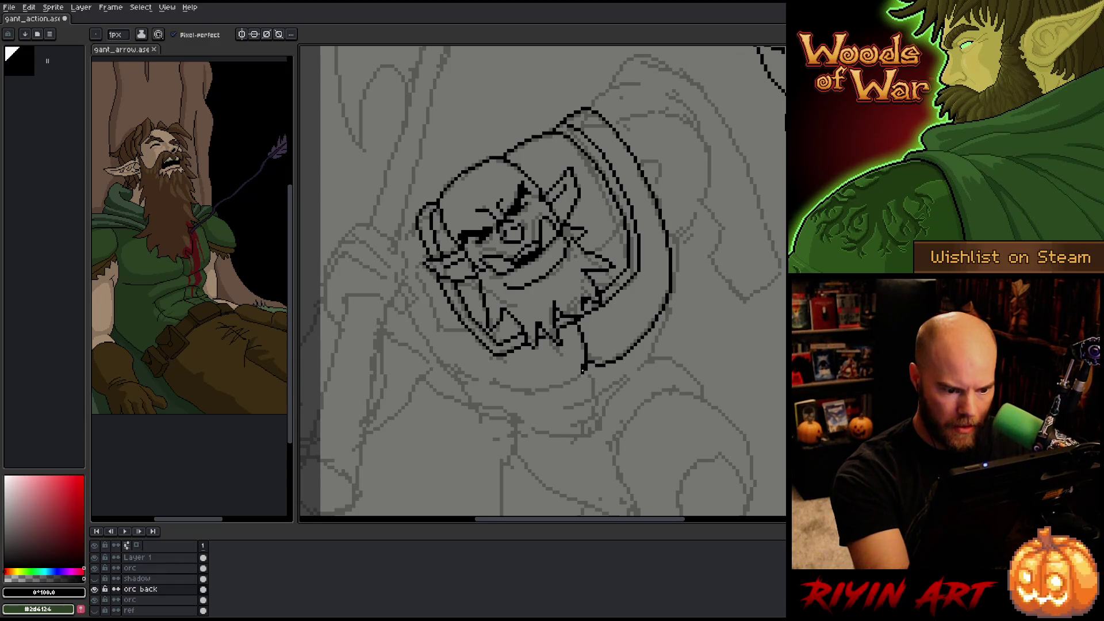
pyautogui.press('e')
pyautogui.press('b')
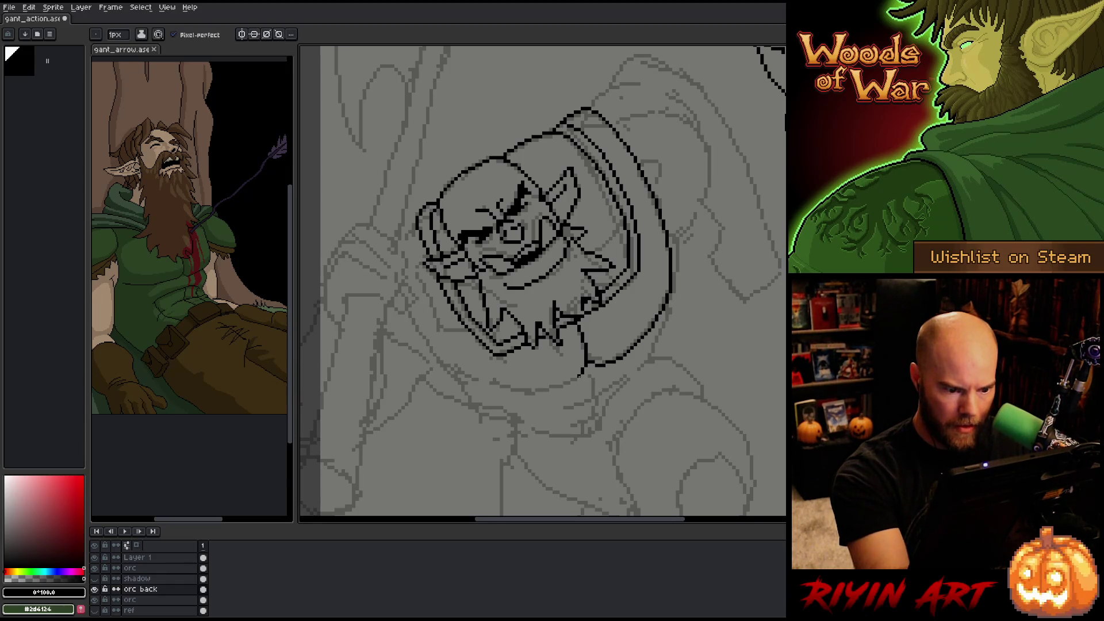
pyautogui.moveTo(569, 384)
pyautogui.mouseDown()
pyautogui.moveTo(505, 396)
pyautogui.moveTo(450, 374)
pyautogui.mouseUp()
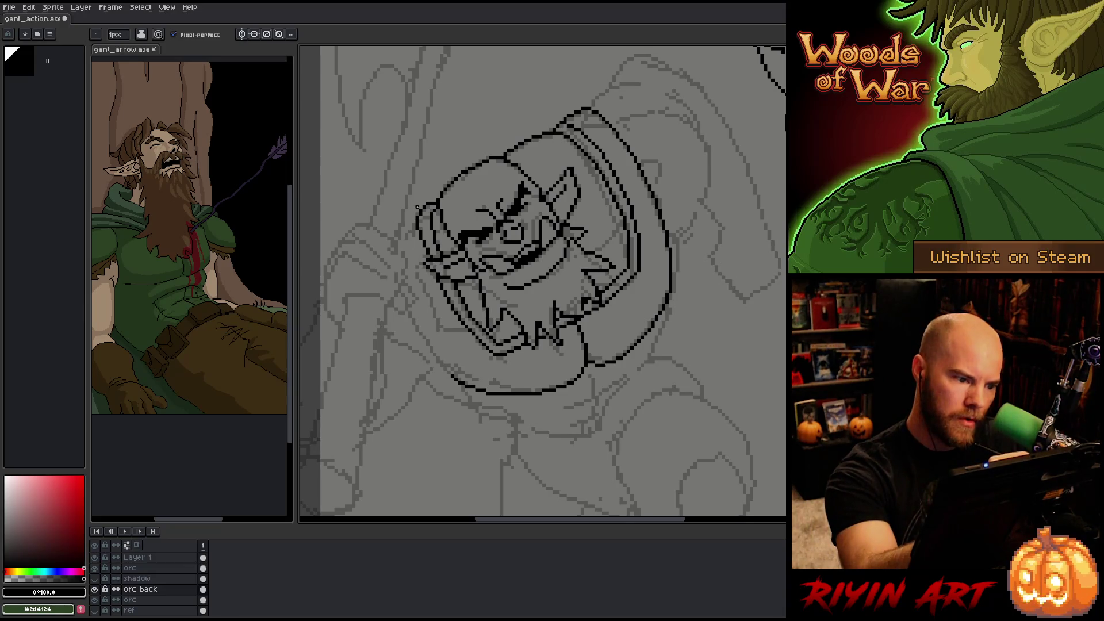
# - Try extending the helmet's left edge, then undo the stray pixels
pyautogui.moveTo(410, 224); pyautogui.dragTo(421, 238)
pyautogui.hotkey('ctrl', 'z')
pyautogui.press('e')
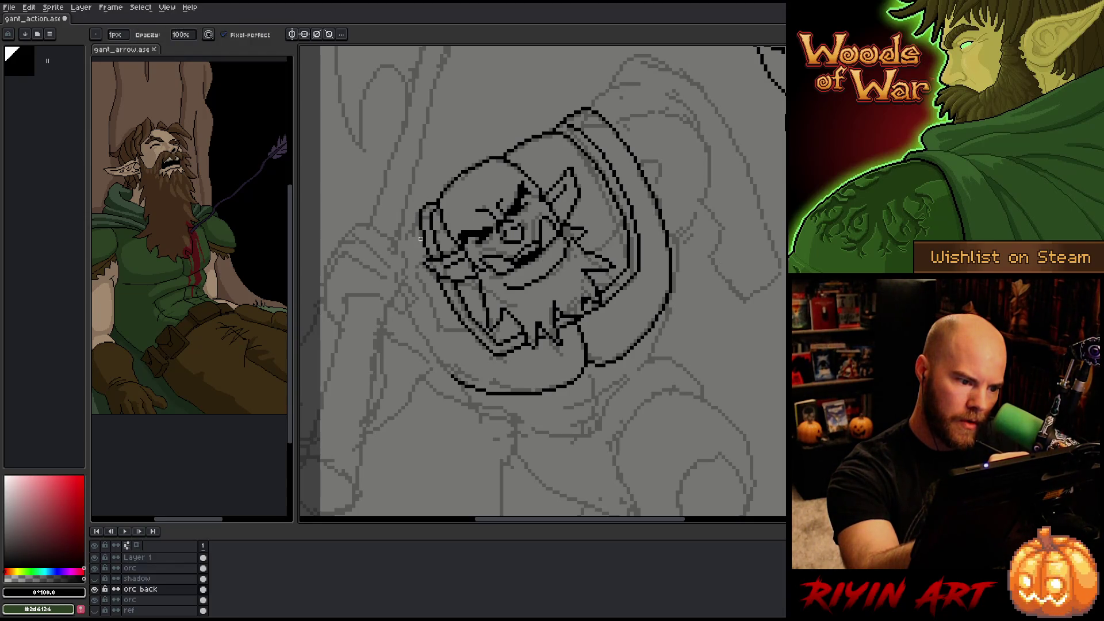
pyautogui.press('b')
pyautogui.press('e')
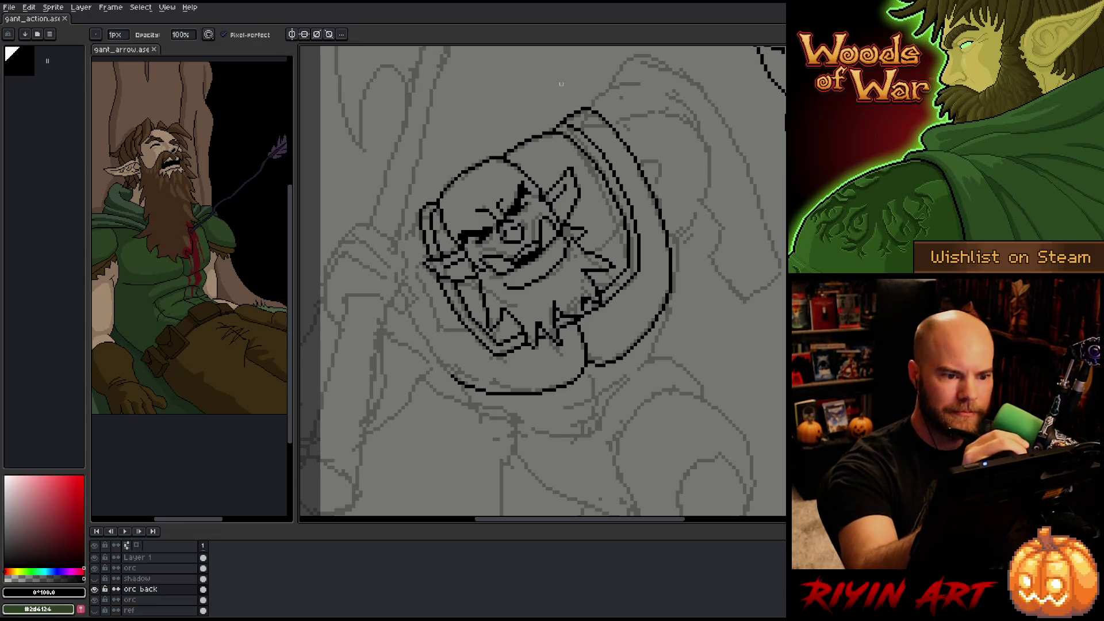
pyautogui.press('b')
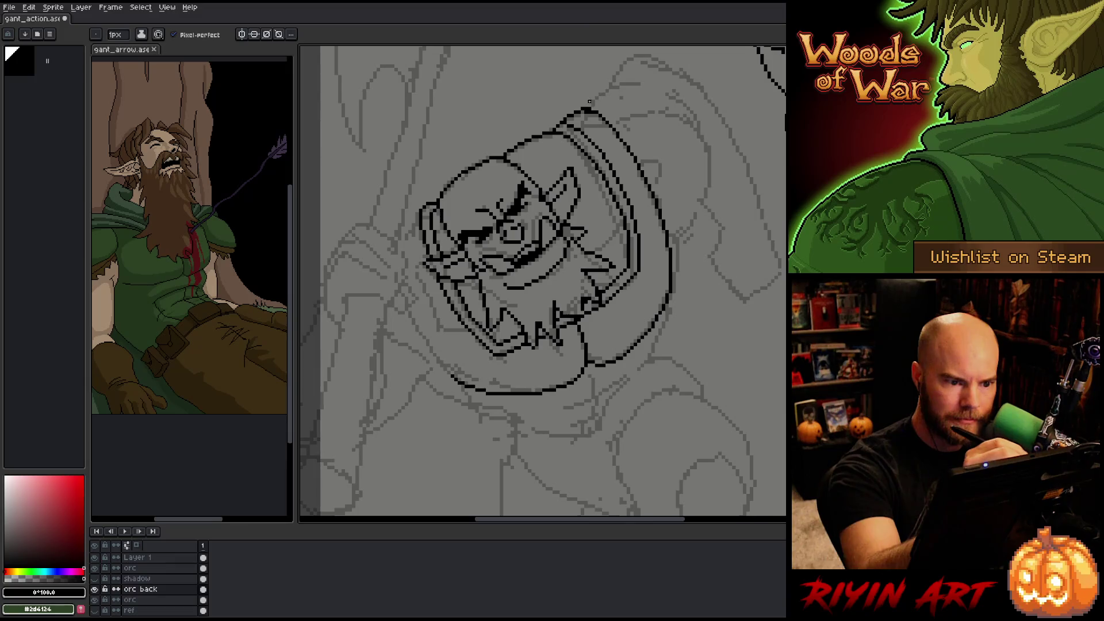
pyautogui.press('e')
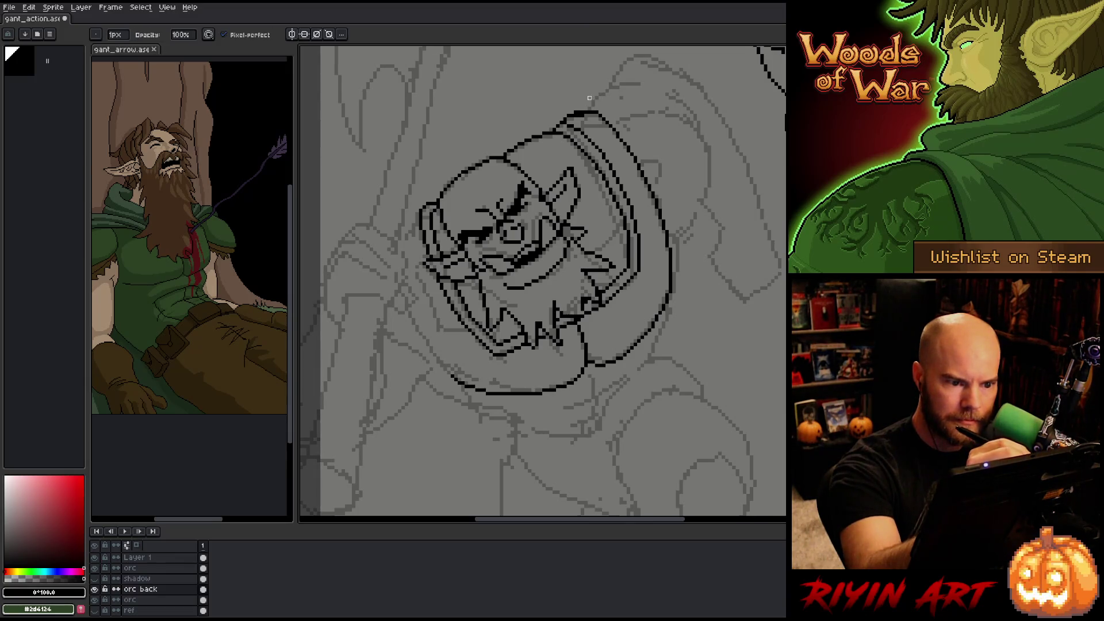
pyautogui.press('b')
pyautogui.press('e')
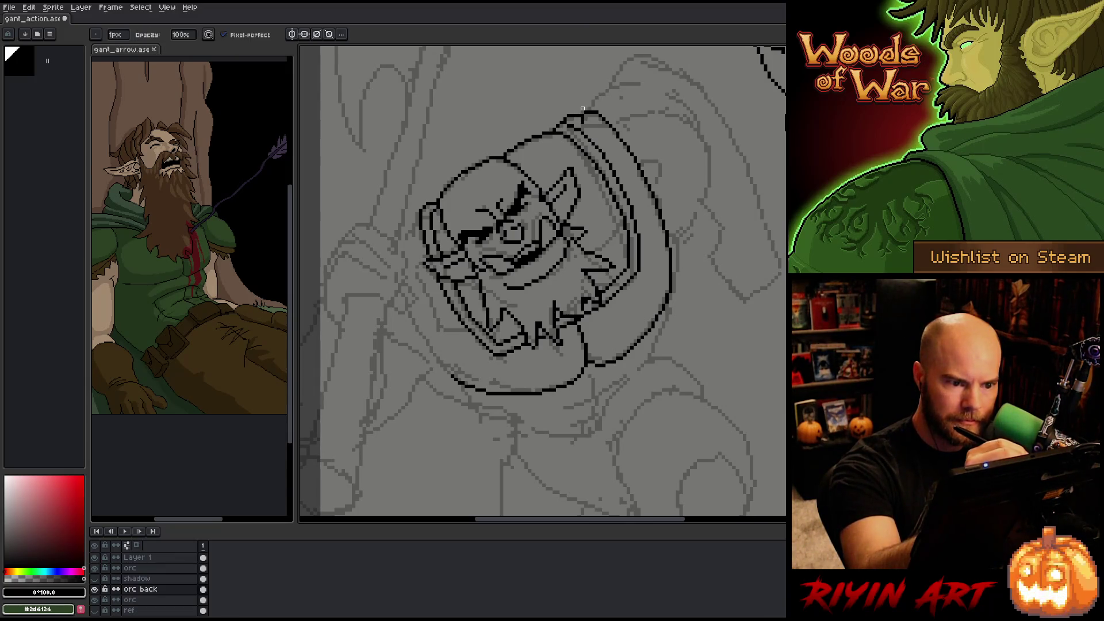
pyautogui.press('b')
pyautogui.press('e')
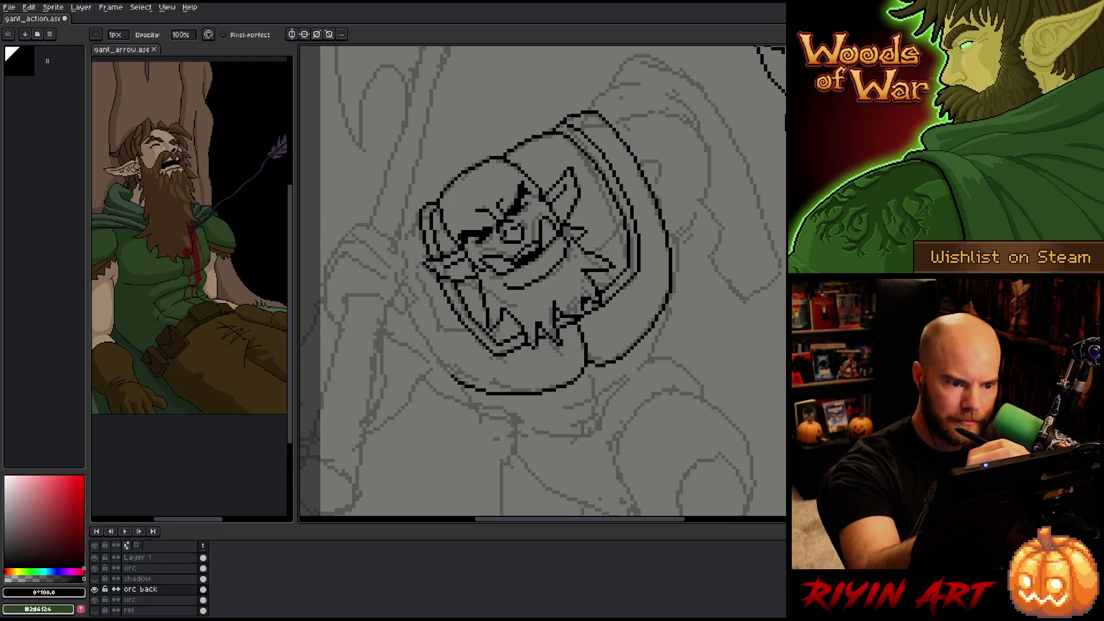
pyautogui.press('b')
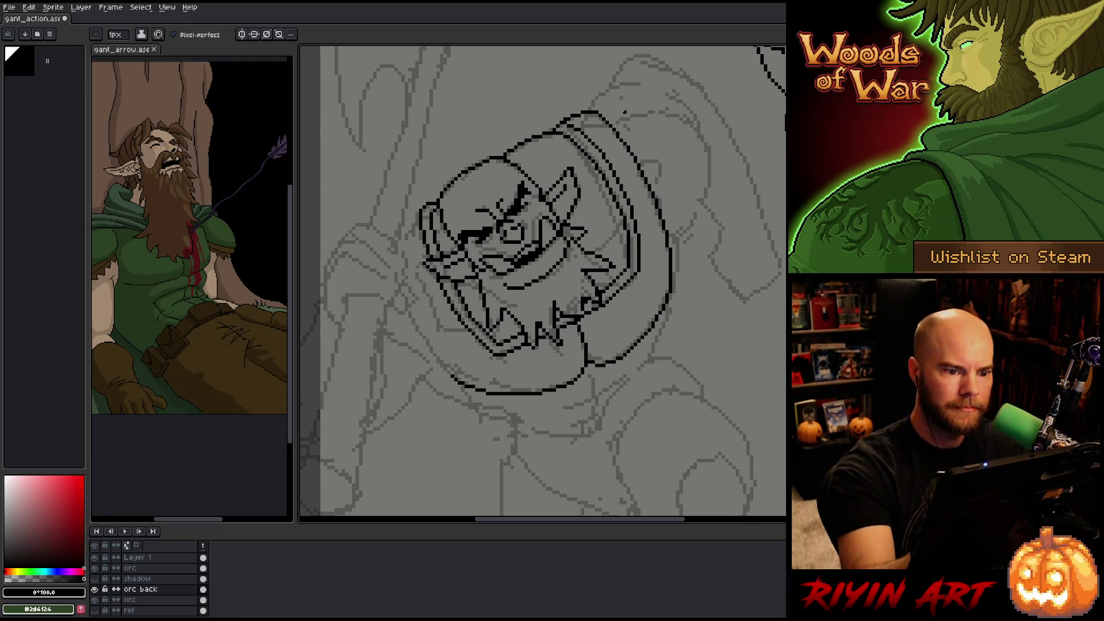
# - Select a small patch at the top of the hood and deselect it
pyautogui.press('m')
pyautogui.moveTo(609, 133)
pyautogui.mouseDown()
pyautogui.moveTo(601, 98)
pyautogui.moveTo(621, 130)
pyautogui.mouseUp()
pyautogui.hotkey('ctrl', 'd')
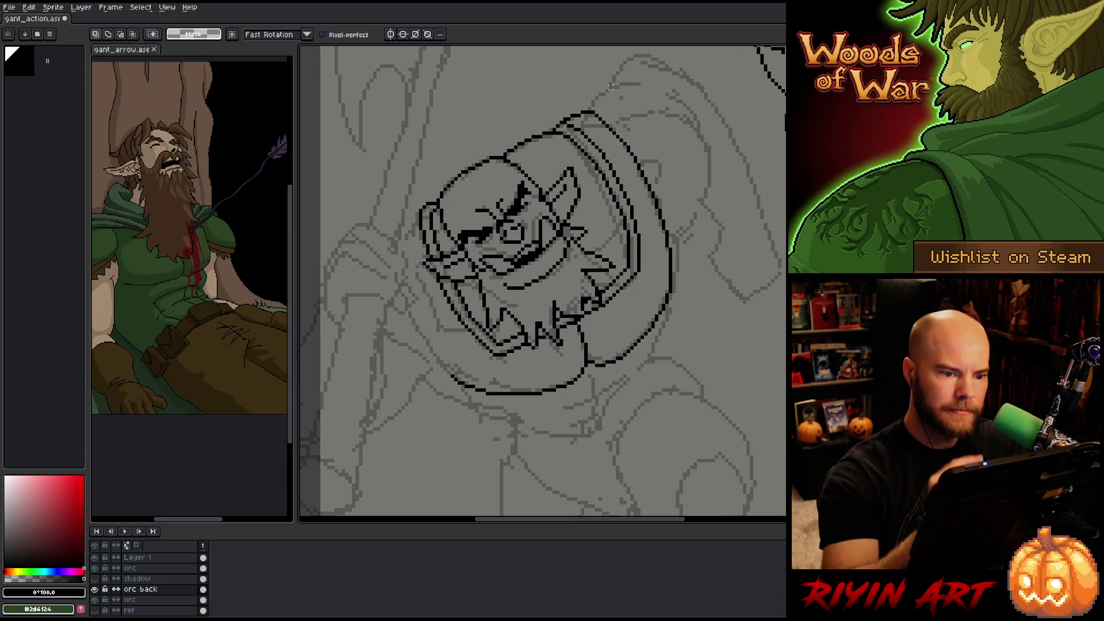
pyautogui.press('b')
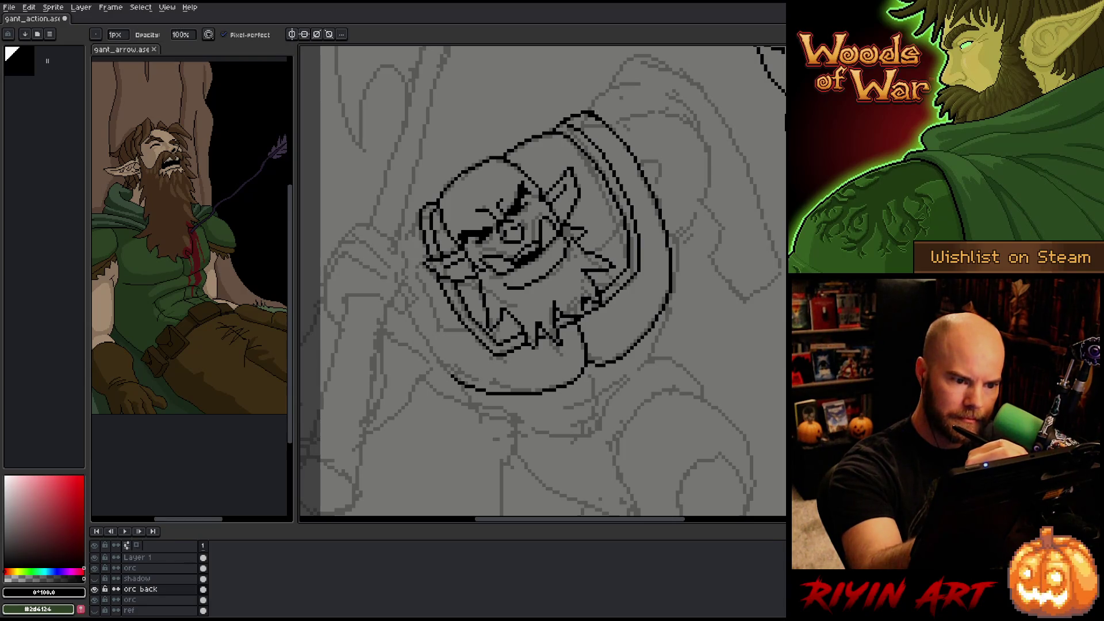
pyautogui.press('e')
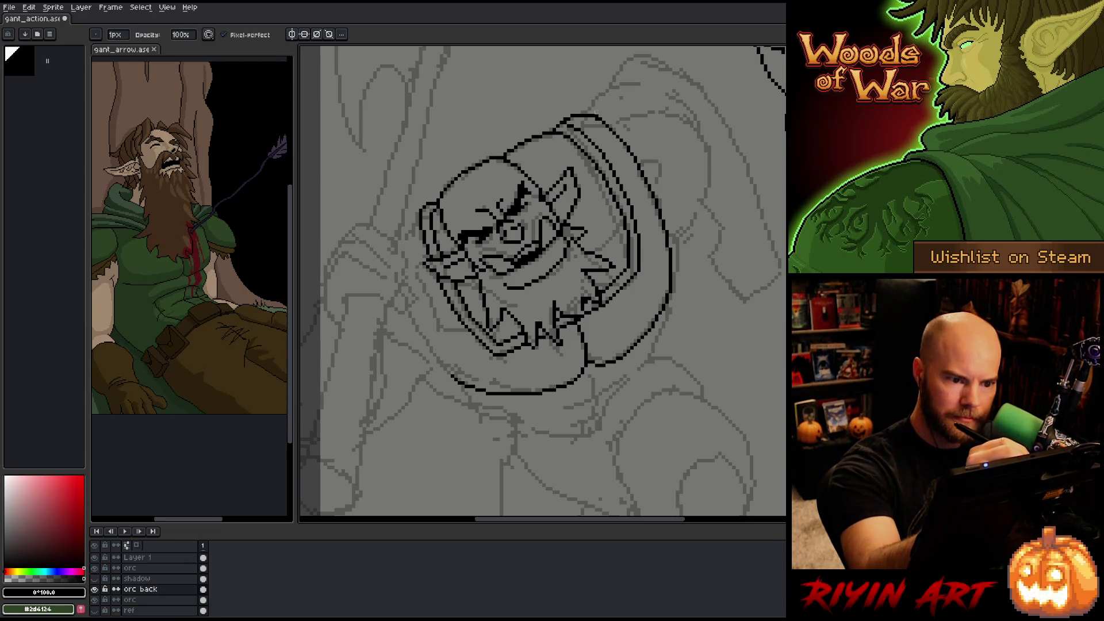
pyautogui.press('b')
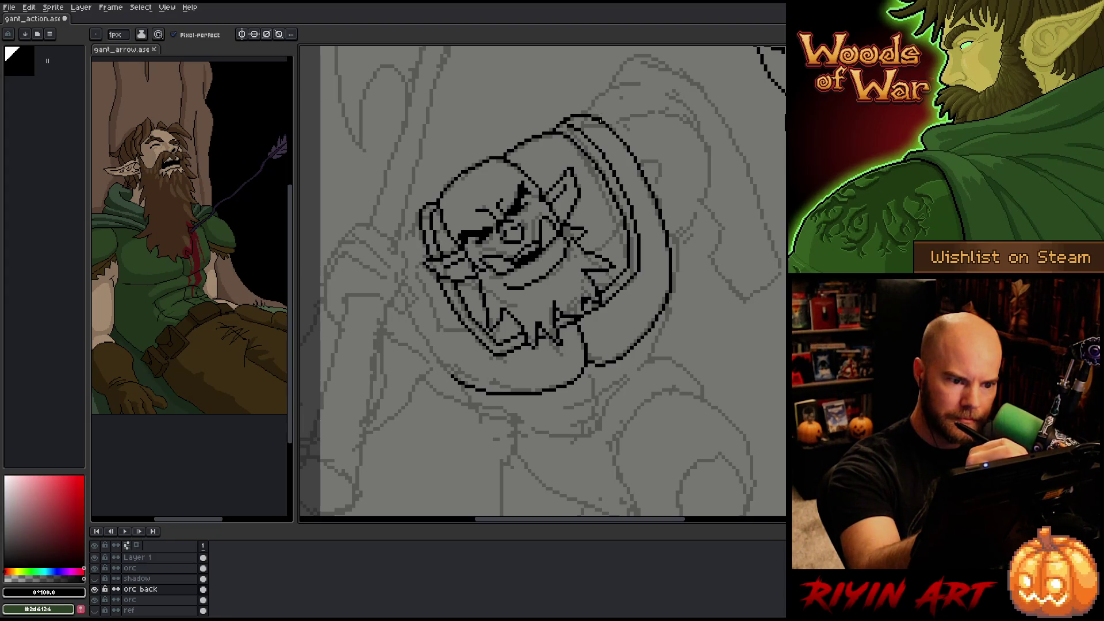
pyautogui.press('e')
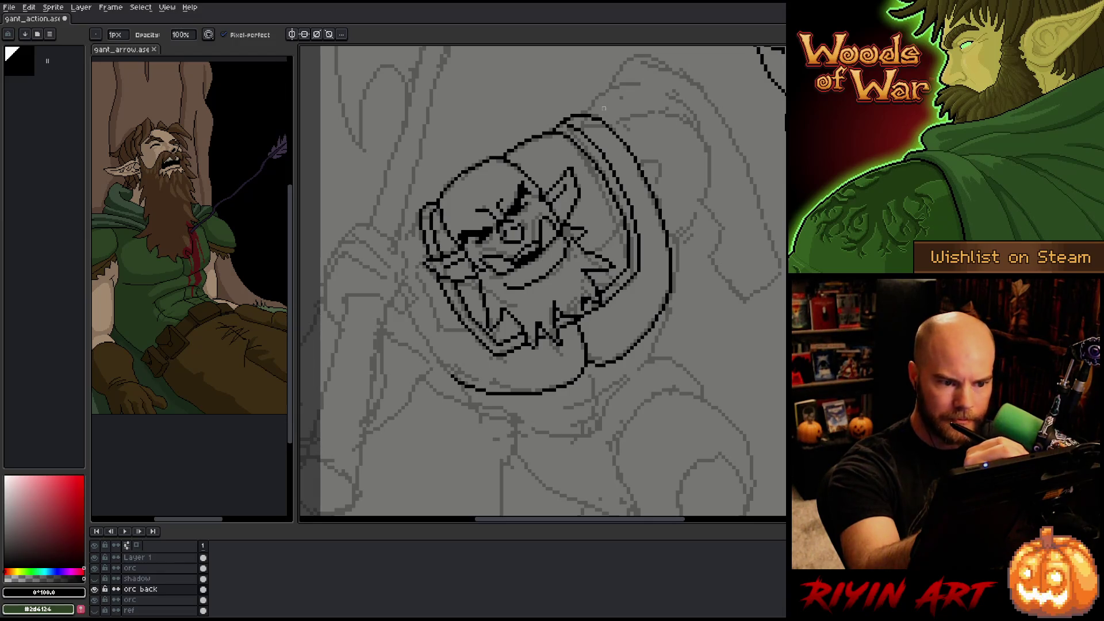
pyautogui.press('b')
pyautogui.press('e')
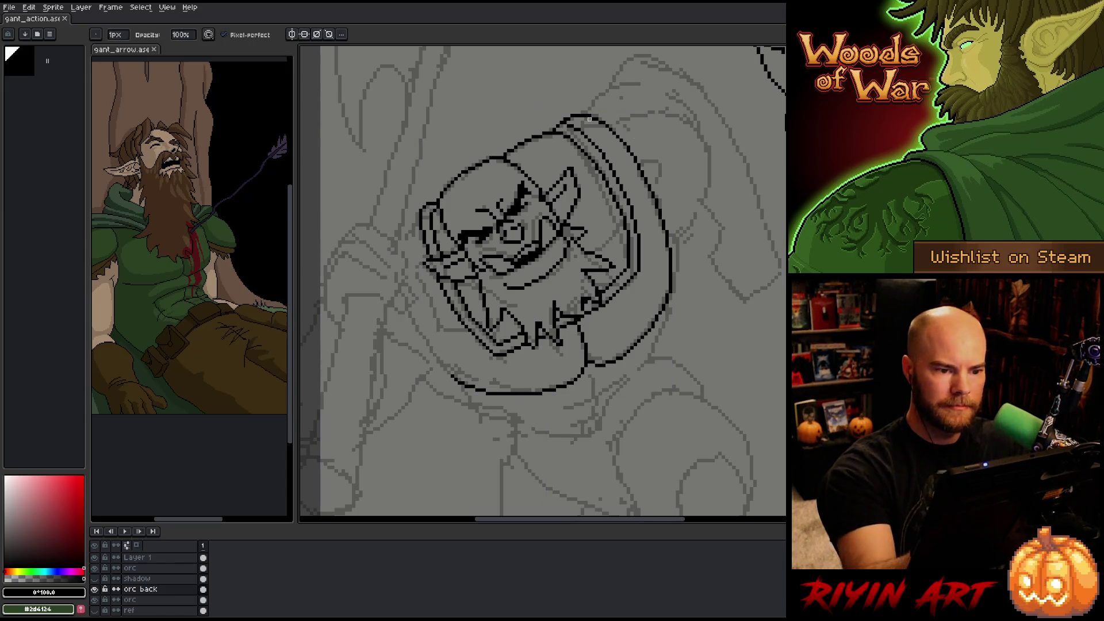
pyautogui.press('b')
pyautogui.press('e')
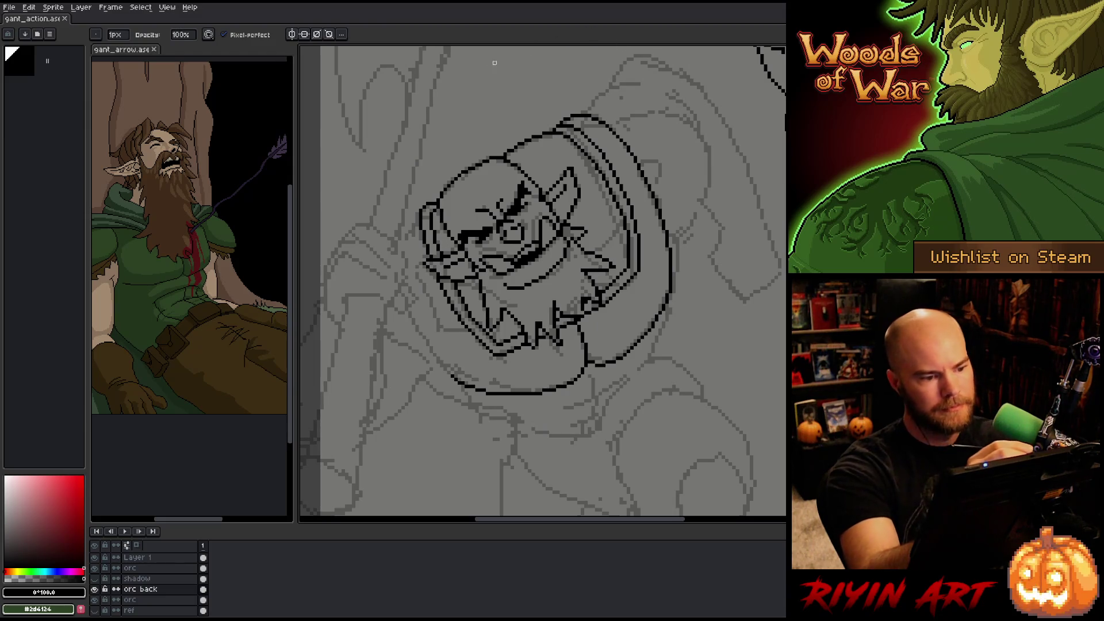
pyautogui.press('b')
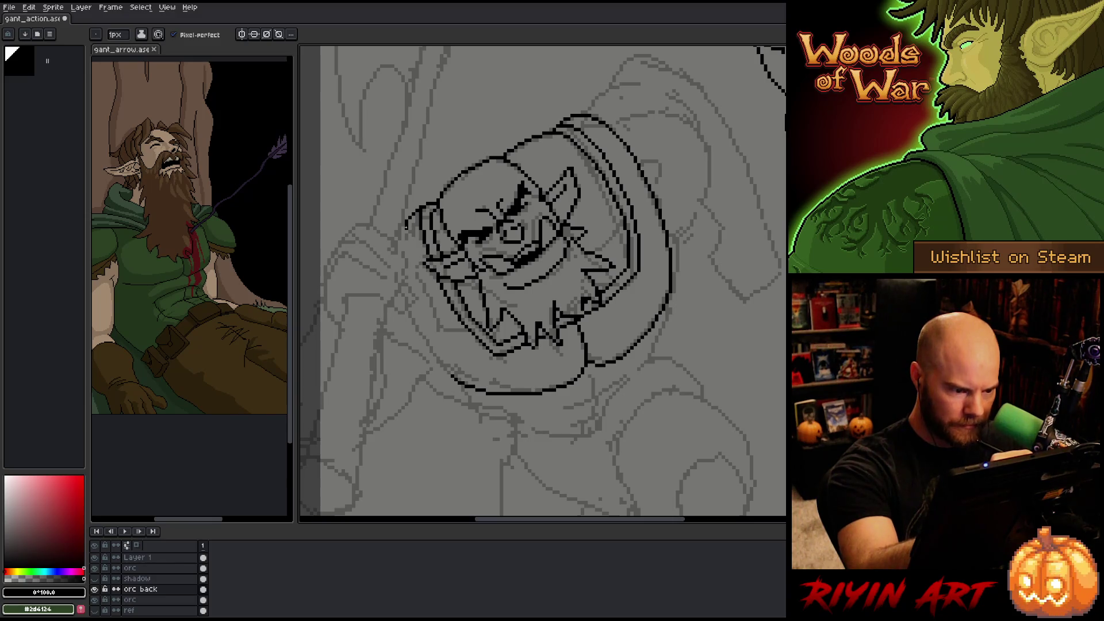
# - Ink the hood's left outer outline, retrying it, and add a stroke at the lower-left
pyautogui.moveTo(405, 228); pyautogui.dragTo(451, 370)
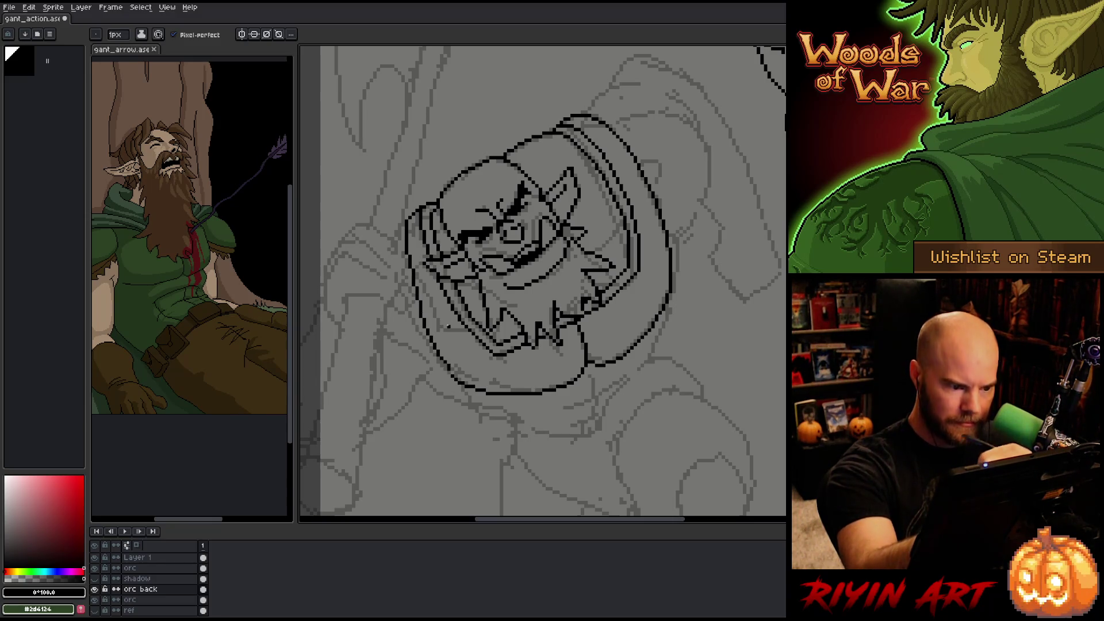
pyautogui.hotkey('ctrl', 'z')
pyautogui.hotkey('ctrl', 'z')
pyautogui.moveTo(402, 221)
pyautogui.mouseDown()
pyautogui.moveTo(406, 262)
pyautogui.moveTo(452, 374)
pyautogui.mouseUp()
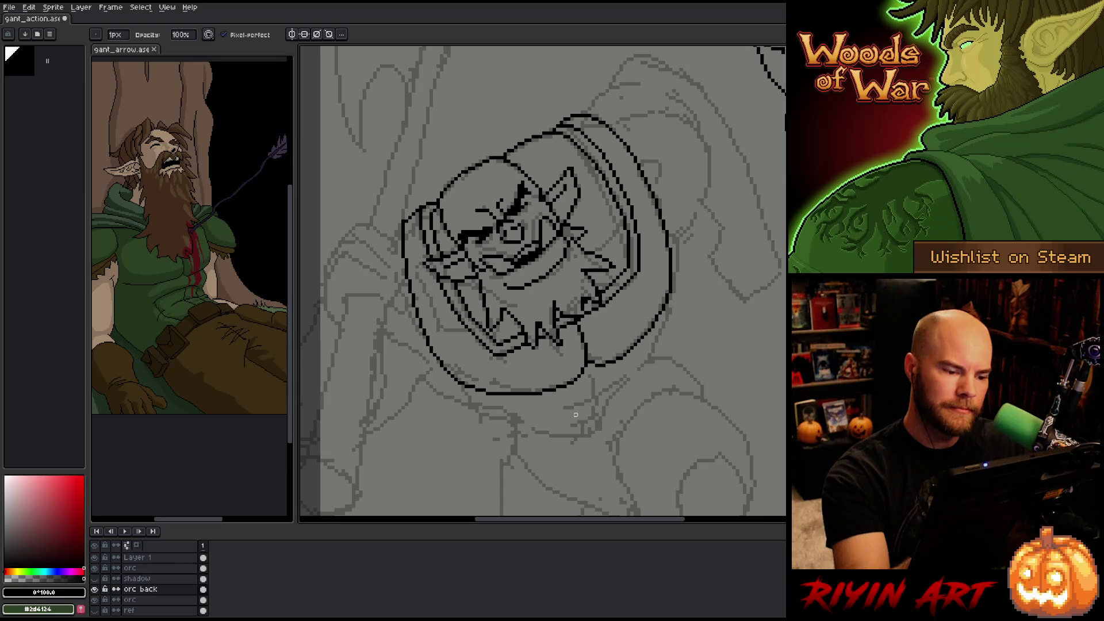
pyautogui.press('e')
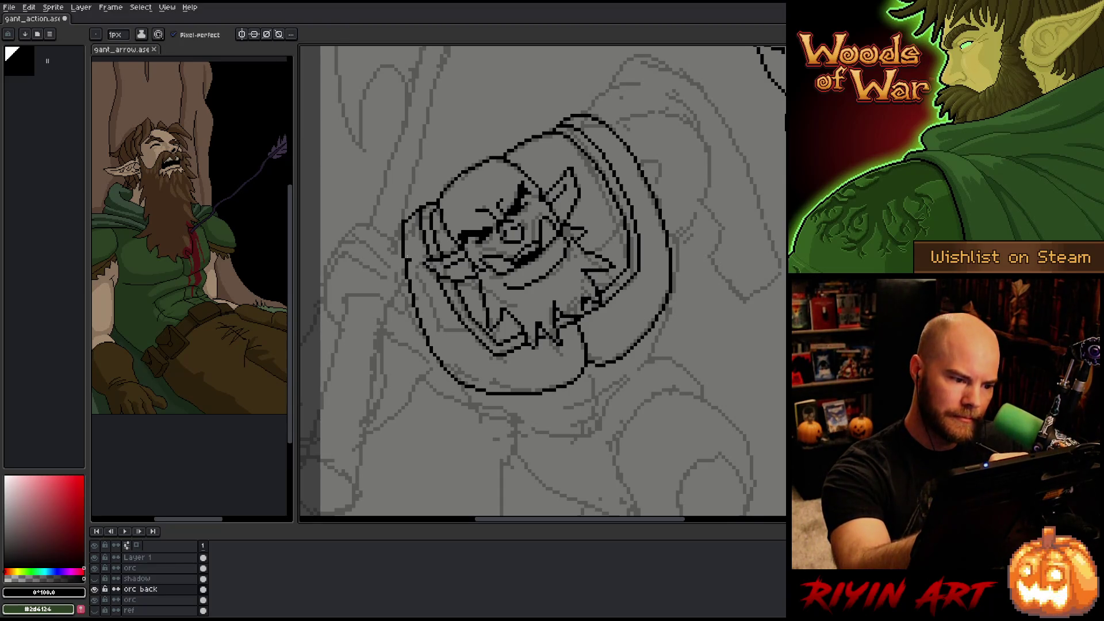
pyautogui.moveTo(403, 247)
pyautogui.mouseDown()
pyautogui.moveTo(429, 342)
pyautogui.moveTo(447, 363)
pyautogui.mouseUp()
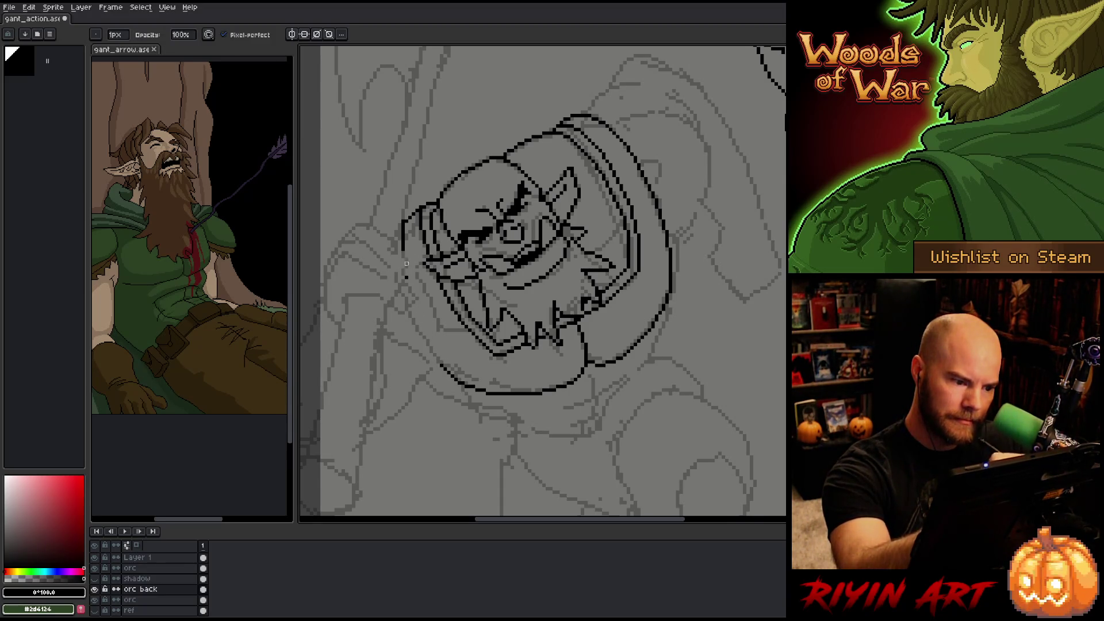
pyautogui.moveTo(405, 248); pyautogui.dragTo(463, 363)
pyautogui.hotkey('ctrl', 'z')
pyautogui.moveTo(403, 251)
pyautogui.mouseDown()
pyautogui.moveTo(463, 362)
pyautogui.moveTo(447, 369)
pyautogui.mouseUp()
pyautogui.hotkey('ctrl', 'z')
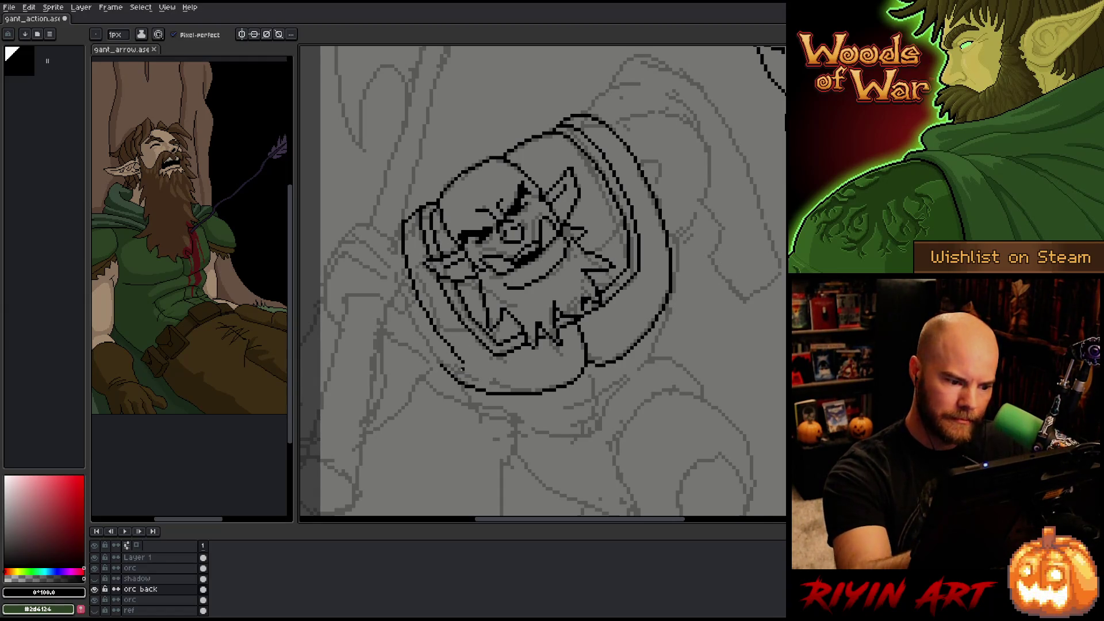
pyautogui.moveTo(465, 368); pyautogui.dragTo(483, 390)
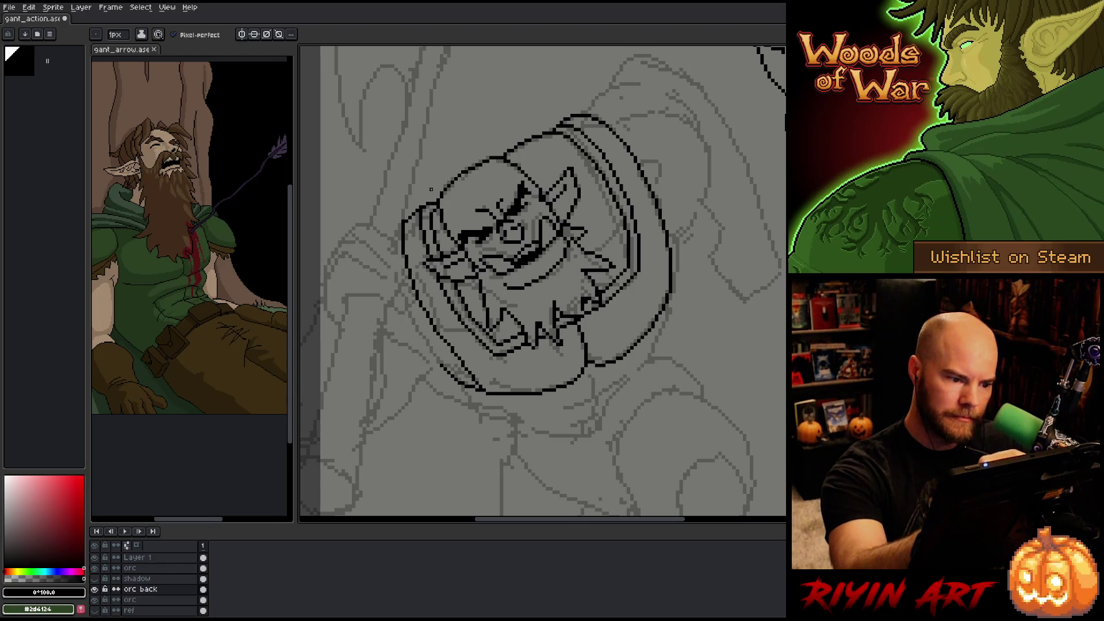
# - Lasso the hood's left outline and nudge it down 2 pixels
pyautogui.hotkey('ctrl', 'z')
pyautogui.press('q')
pyautogui.moveTo(399, 217)
pyautogui.mouseDown()
pyautogui.moveTo(468, 361)
pyautogui.moveTo(401, 221)
pyautogui.mouseUp()
pyautogui.press('Down')
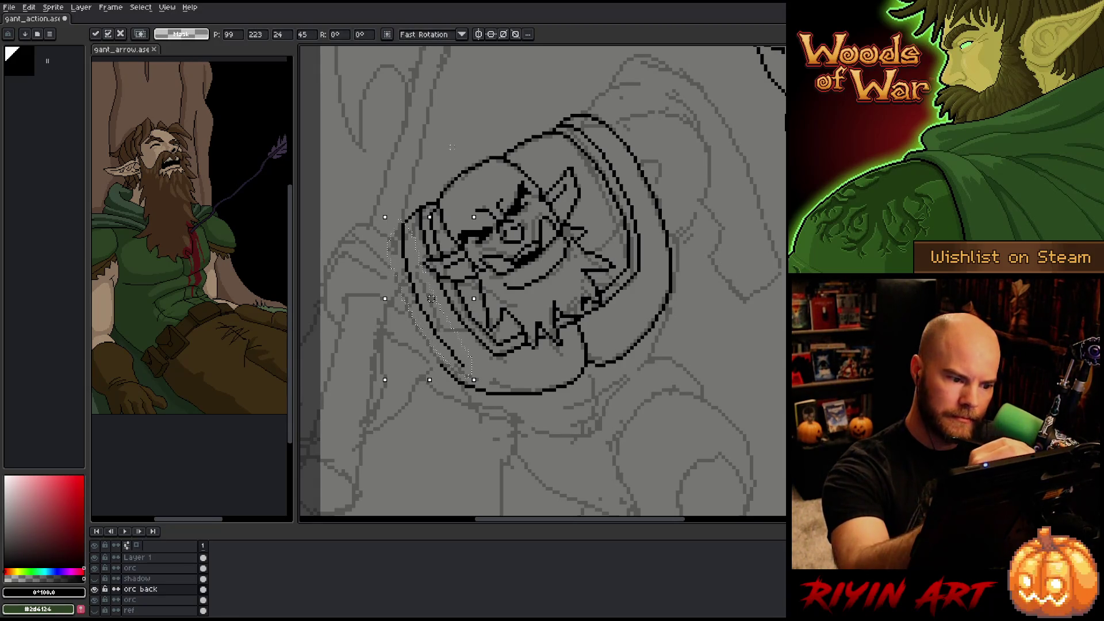
pyautogui.press('Down')
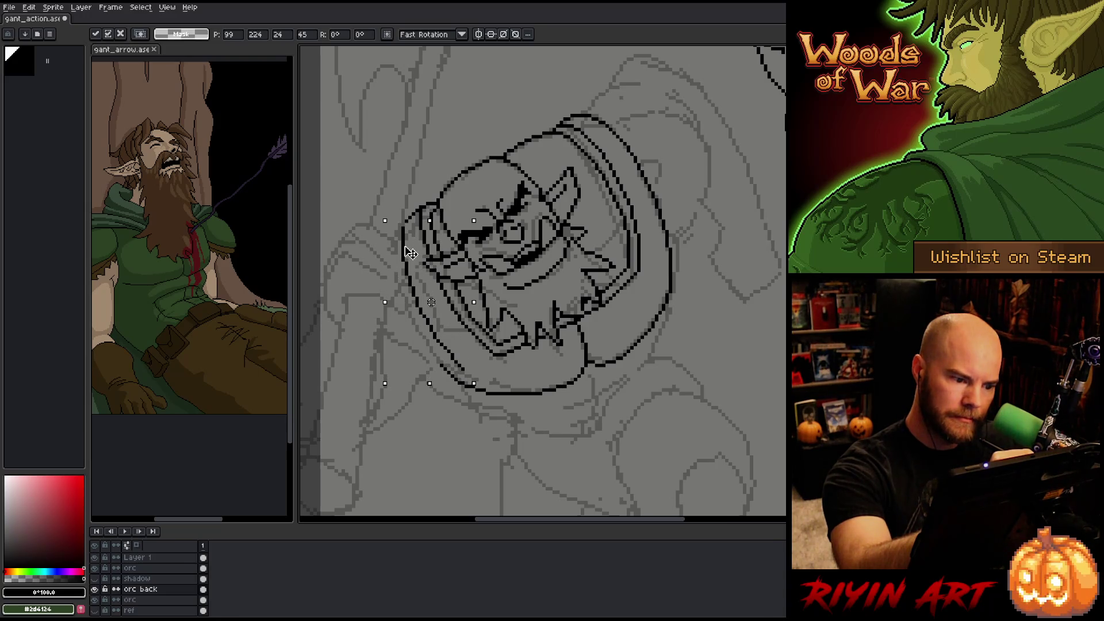
pyautogui.hotkey('ctrl', 'd')
pyautogui.press('b')
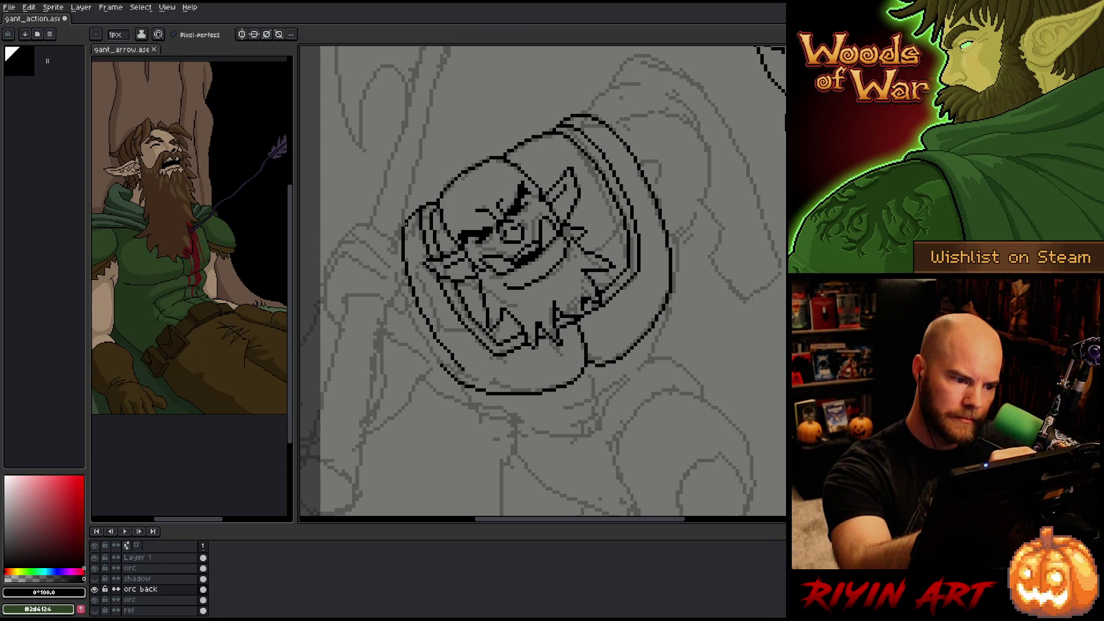
# - Close the gap in the hood's lower-left outline and save the sprite
pyautogui.press('e')
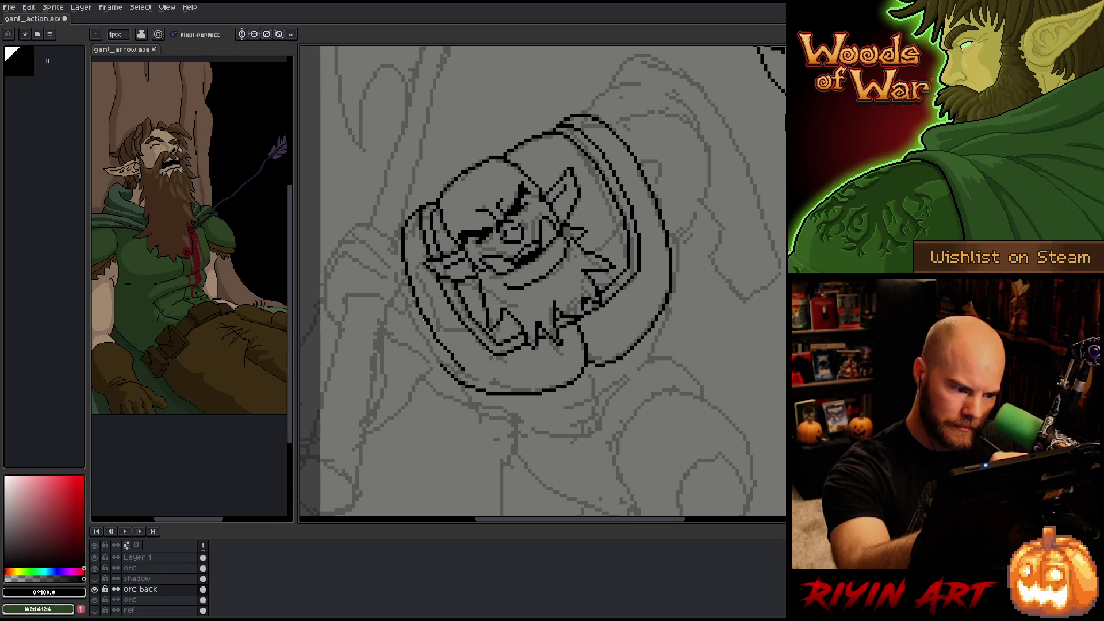
pyautogui.press('b')
pyautogui.press('e')
pyautogui.press('b')
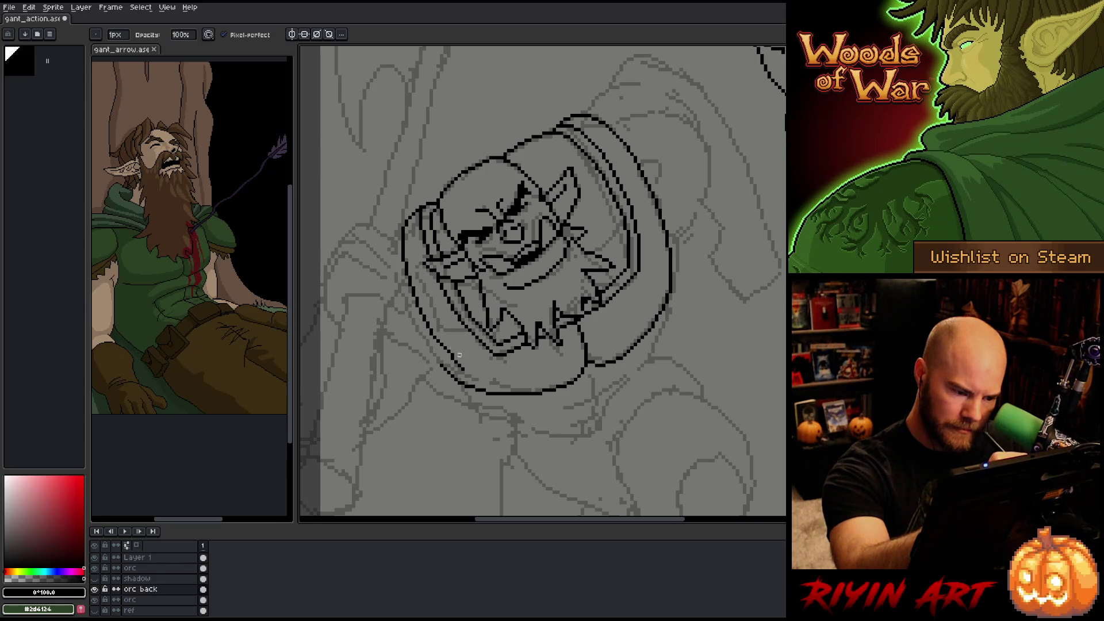
pyautogui.press('e')
pyautogui.moveTo(436, 341); pyautogui.dragTo(452, 357)
pyautogui.press('b')
pyautogui.press('e')
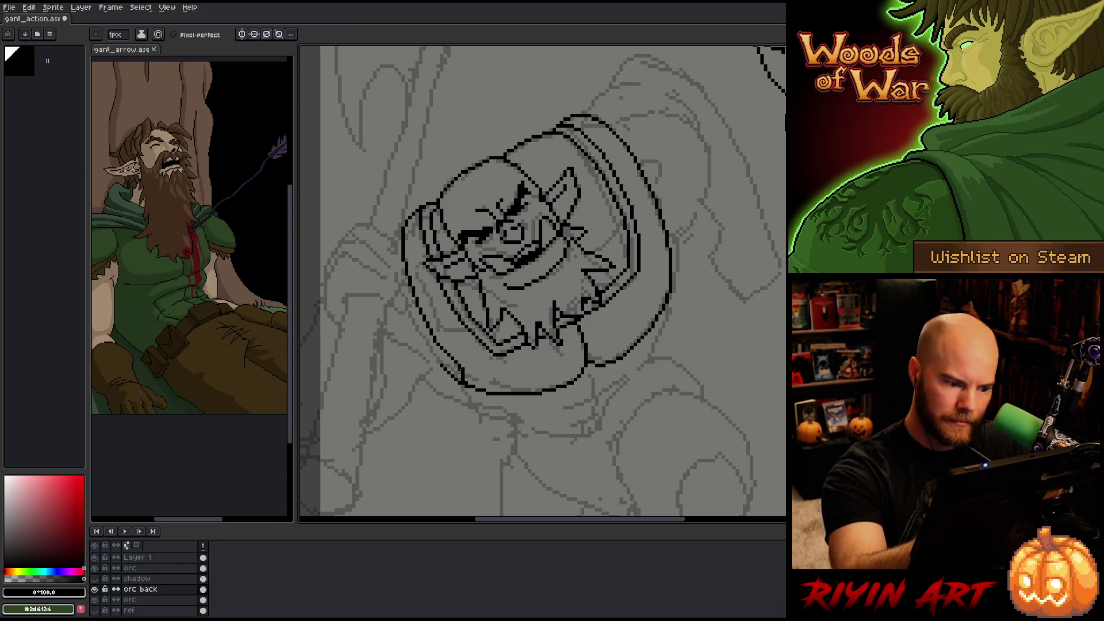
pyautogui.press('b')
pyautogui.press('e')
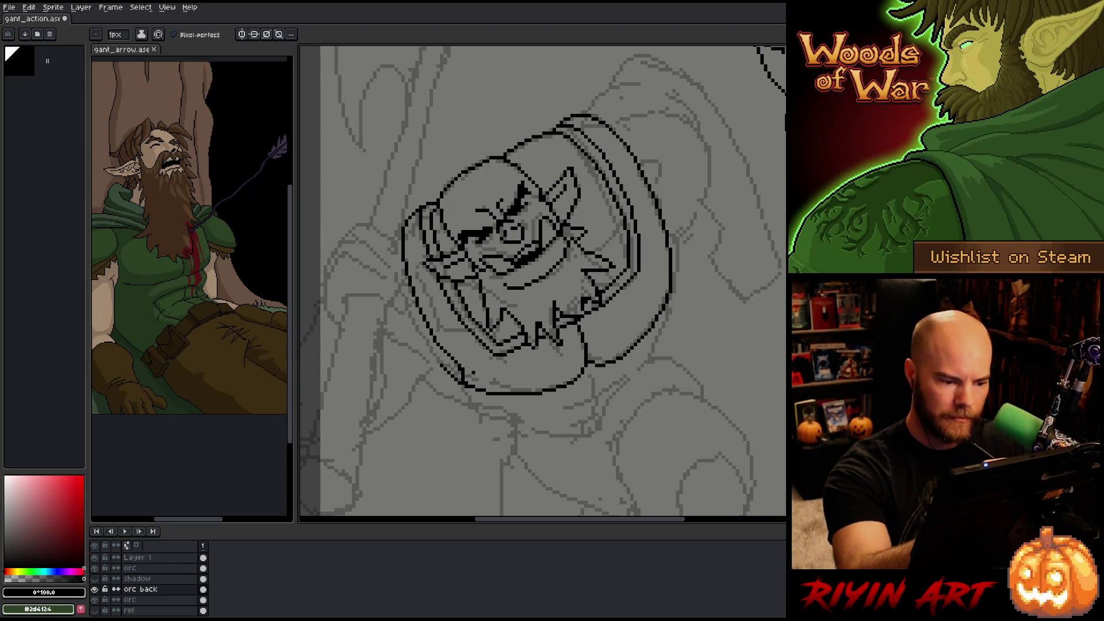
pyautogui.press('b')
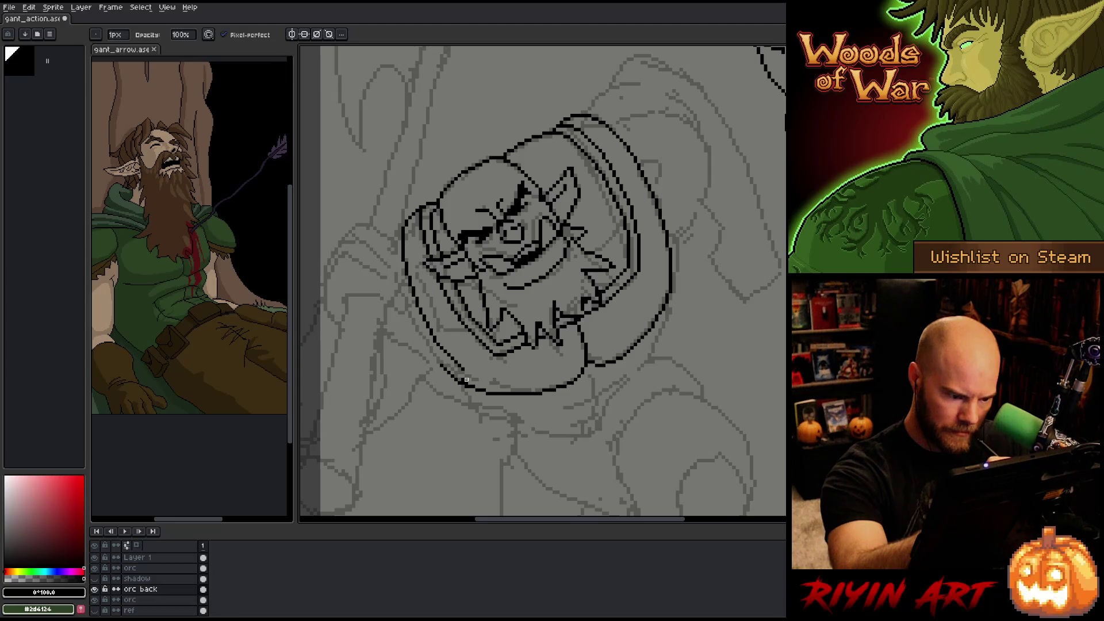
pyautogui.press('e')
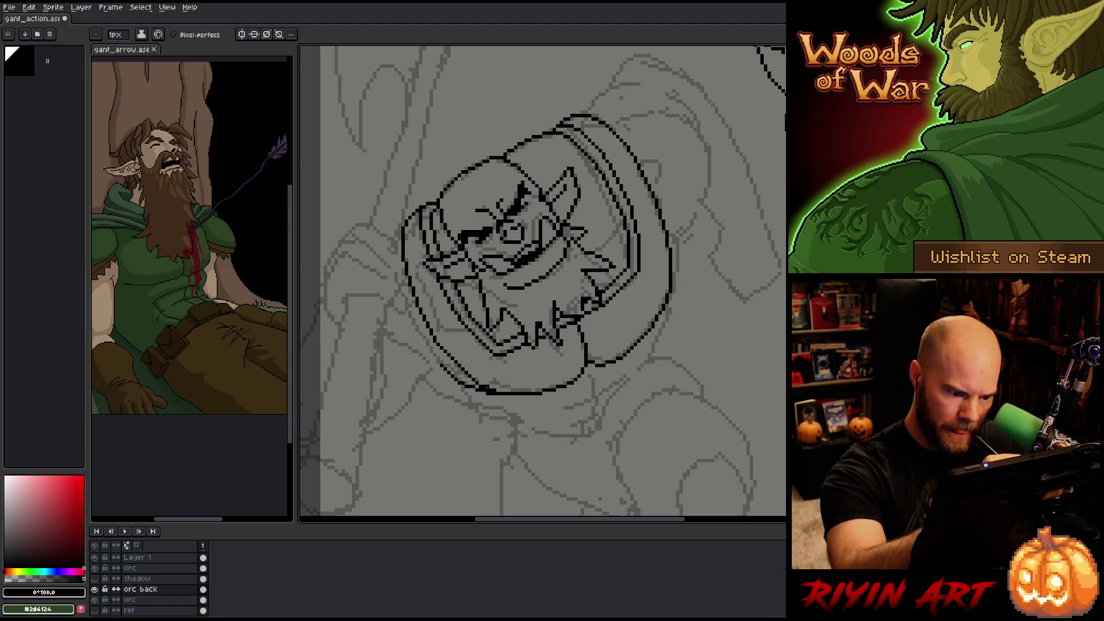
pyautogui.press('b')
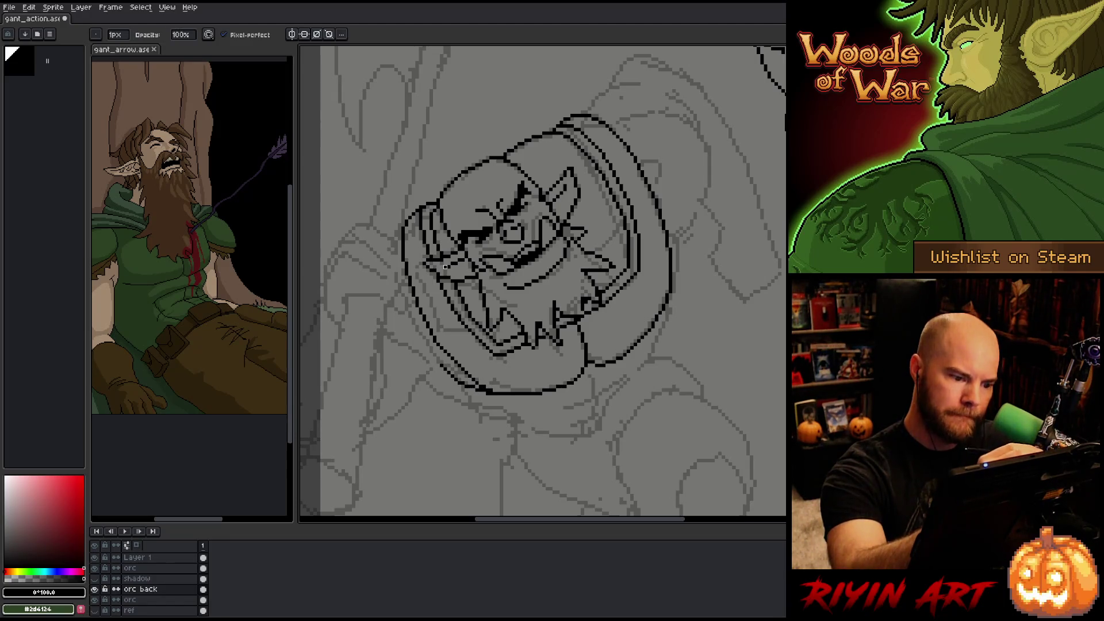
pyautogui.press('e')
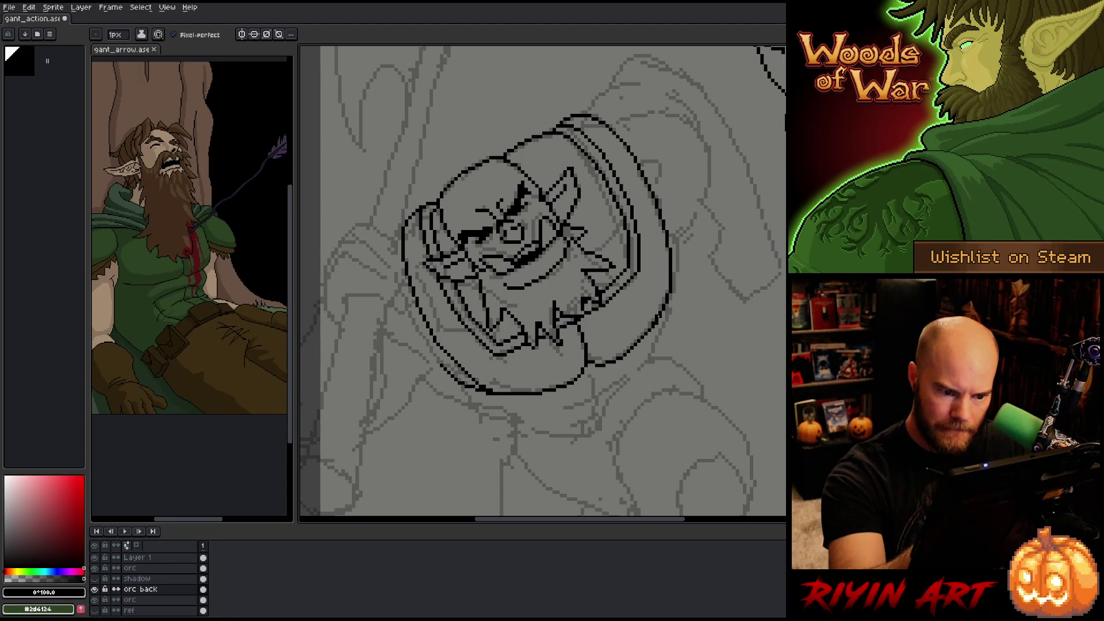
pyautogui.press('b')
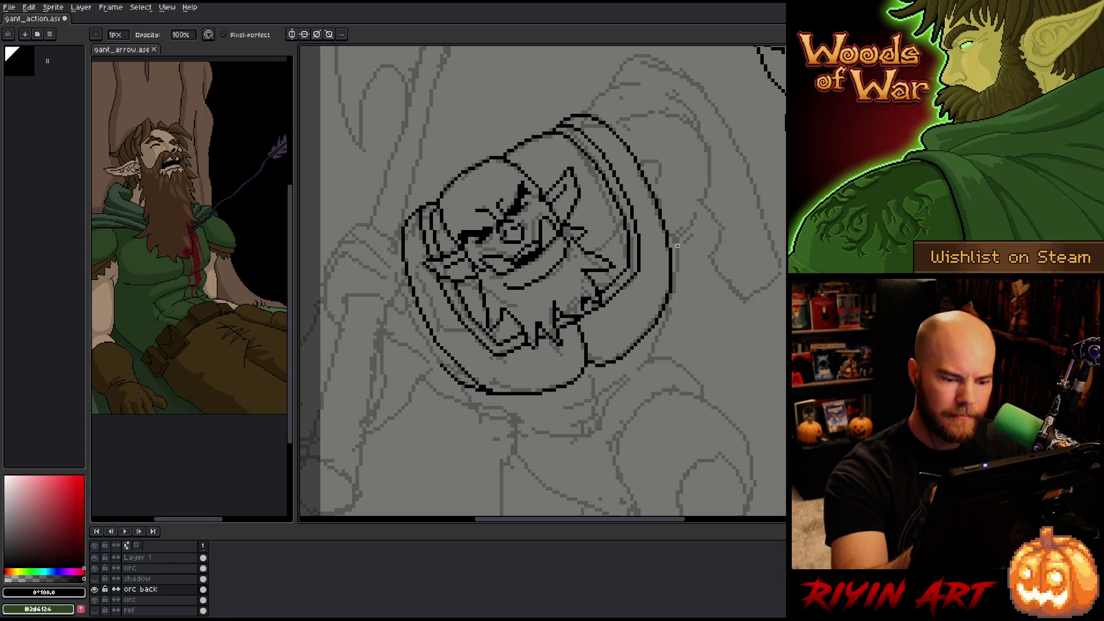
pyautogui.hotkey('ctrl', 's')
# - Erase and redraw the hood's lower-right outline stroke
pyautogui.press('e')
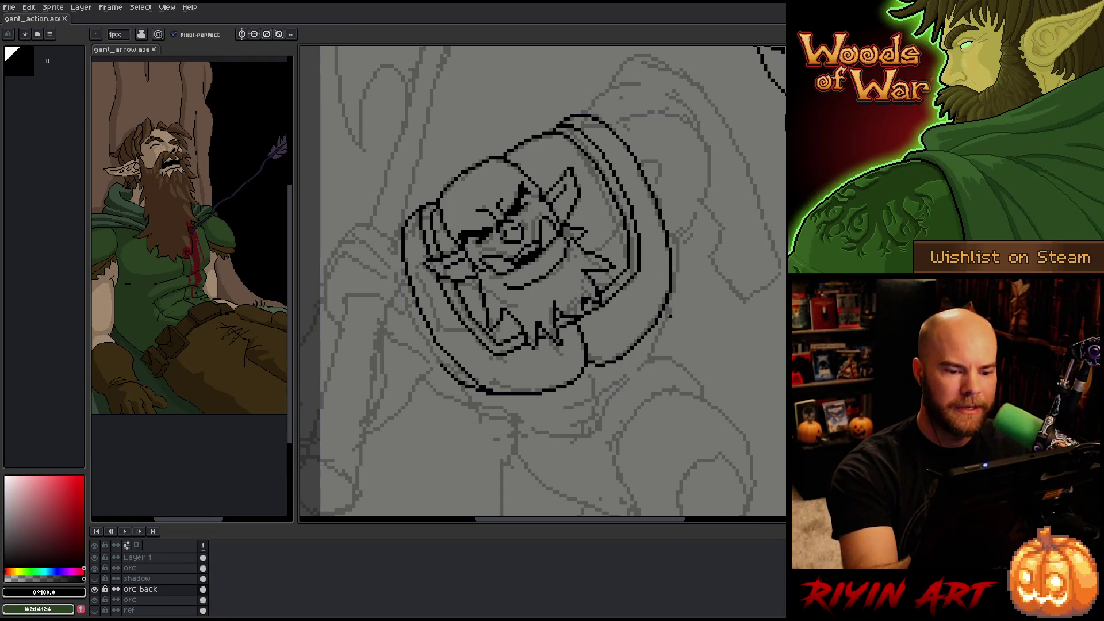
pyautogui.moveTo(667, 314); pyautogui.dragTo(644, 362)
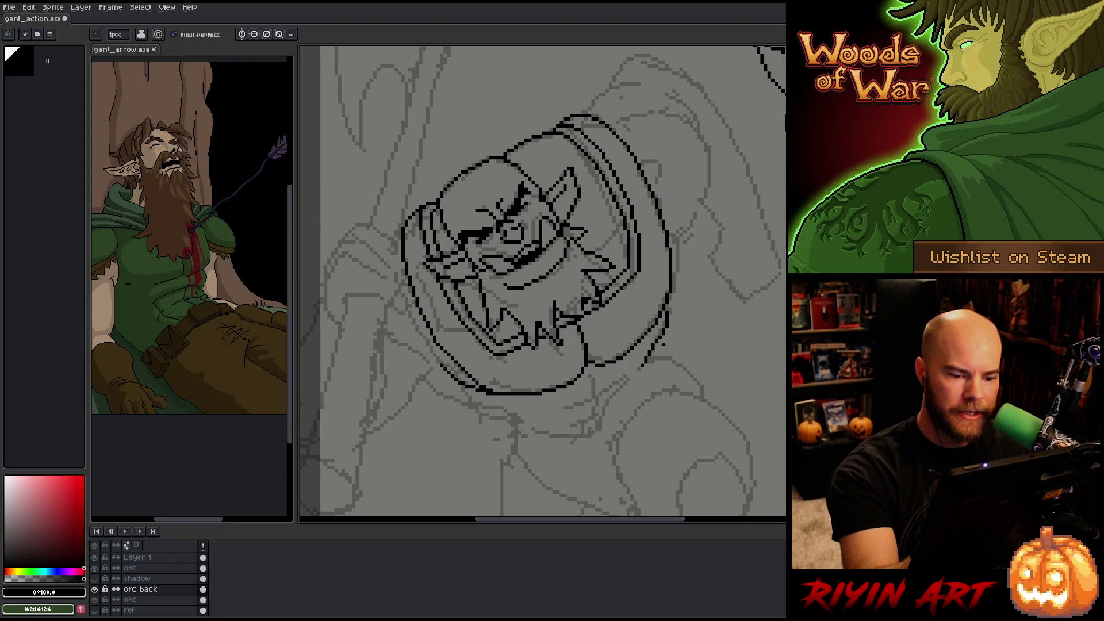
pyautogui.moveTo(667, 312); pyautogui.dragTo(645, 363)
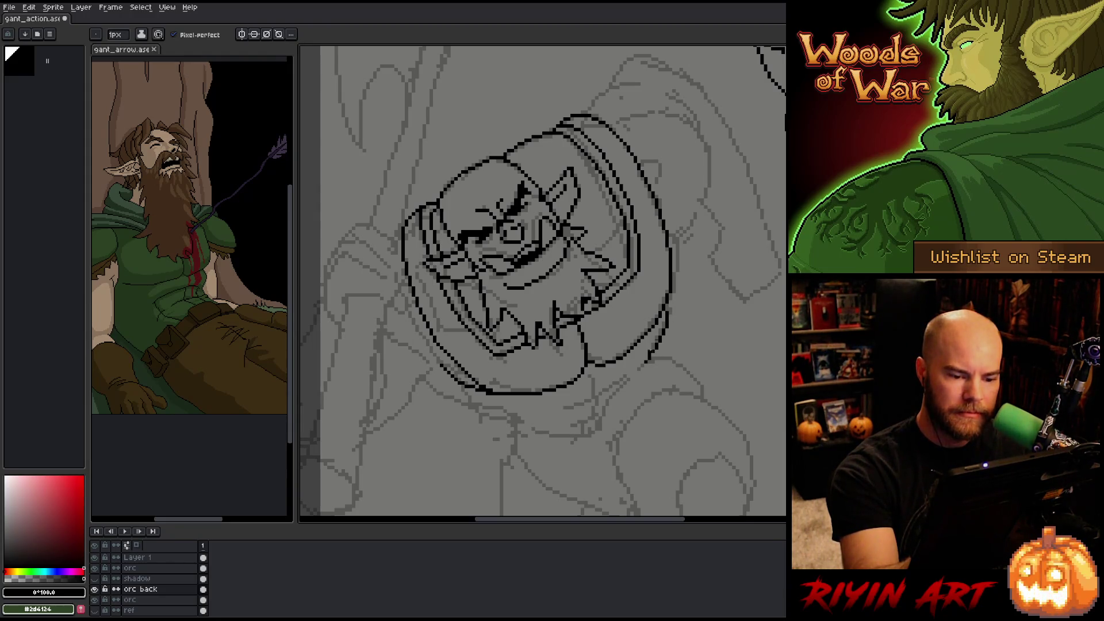
pyautogui.press('b')
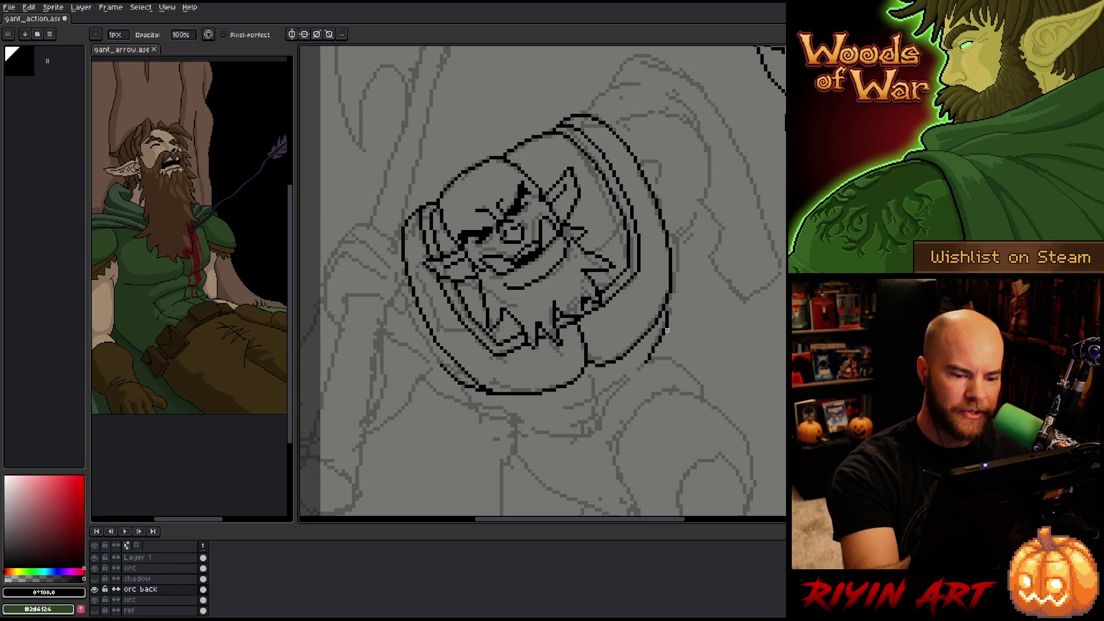
pyautogui.press('e')
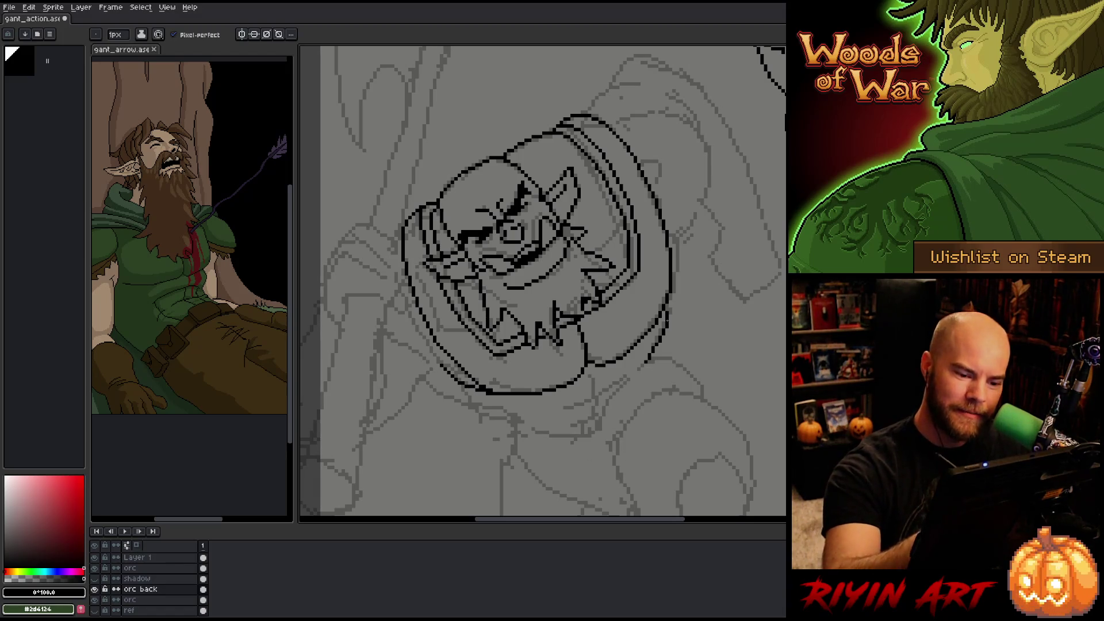
pyautogui.press('b')
pyautogui.press('e')
pyautogui.press('b')
pyautogui.press('e')
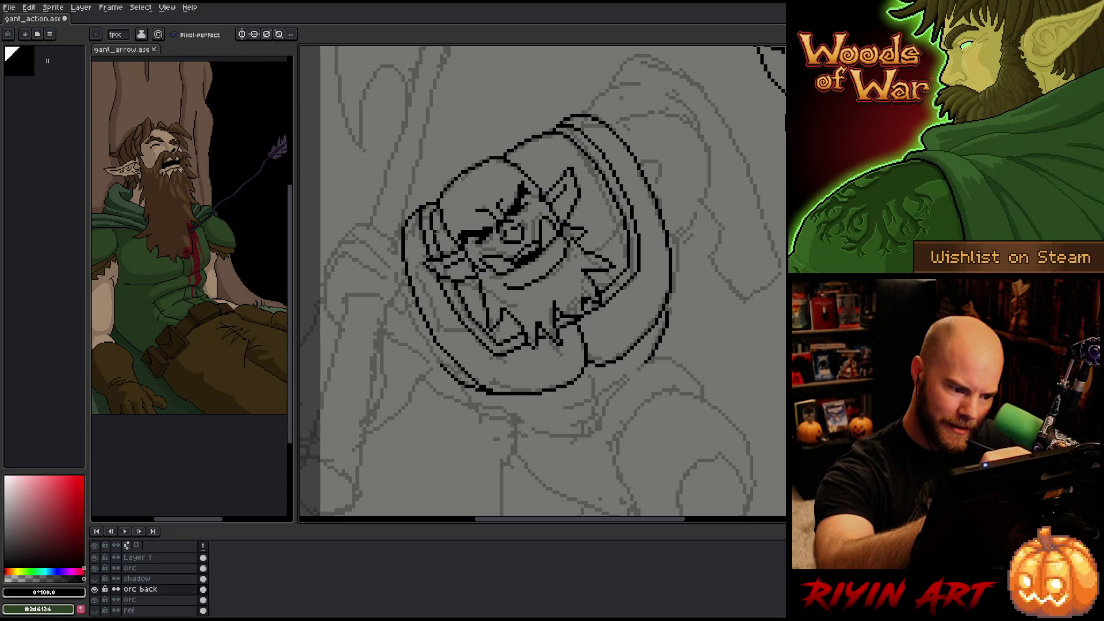
# - Draw the curve beneath the chin and extend it down and right toward the shoulder
pyautogui.moveTo(493, 396); pyautogui.dragTo(497, 418)
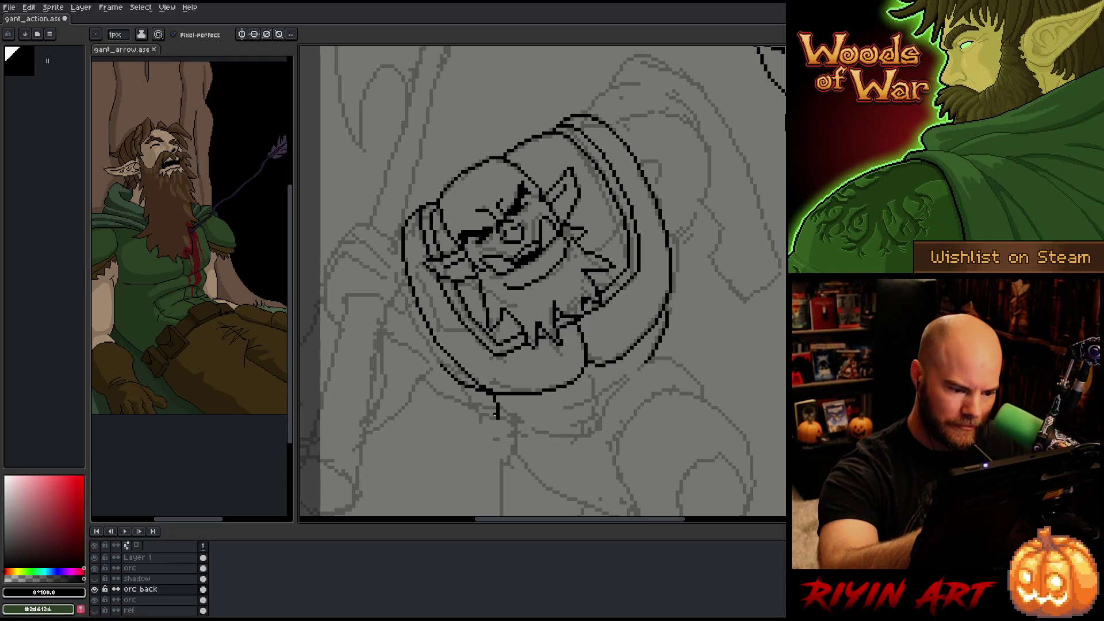
pyautogui.hotkey('ctrl', 'z')
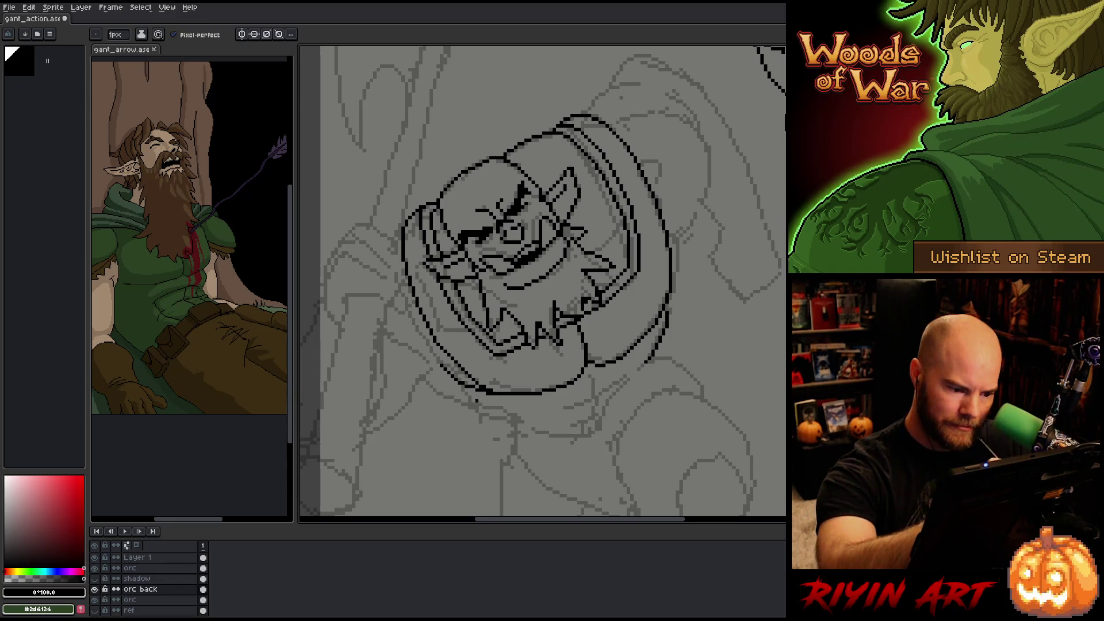
pyautogui.moveTo(478, 390)
pyautogui.mouseDown()
pyautogui.moveTo(485, 409)
pyautogui.moveTo(509, 422)
pyautogui.mouseUp()
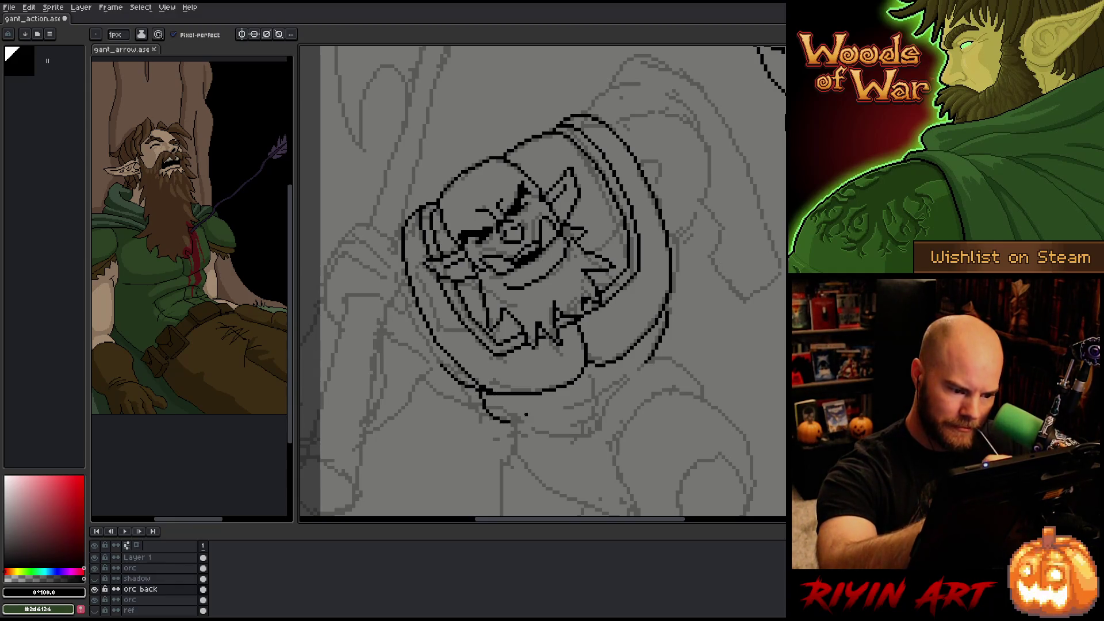
pyautogui.hotkey('ctrl', 'z')
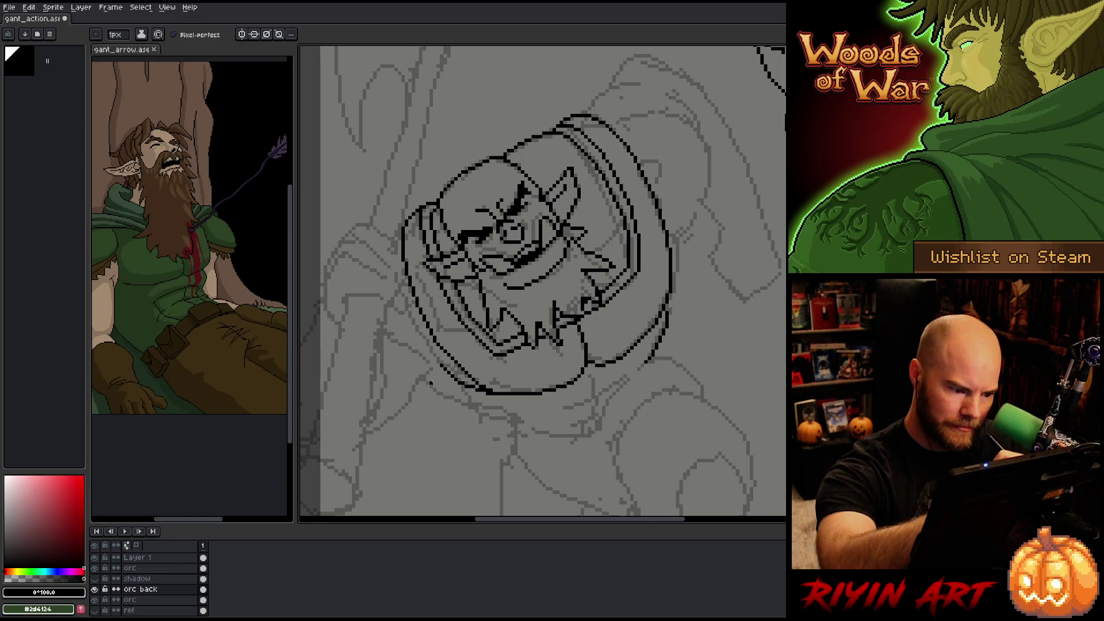
pyautogui.moveTo(427, 380)
pyautogui.mouseDown()
pyautogui.moveTo(455, 403)
pyautogui.moveTo(523, 419)
pyautogui.mouseUp()
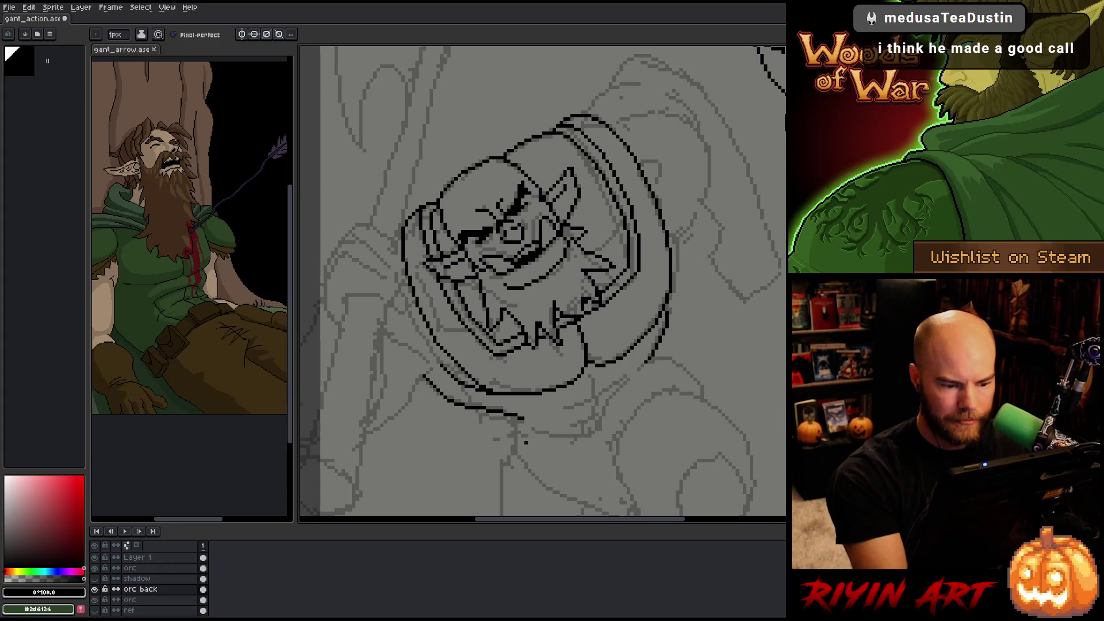
pyautogui.moveTo(524, 422)
pyautogui.mouseDown()
pyautogui.moveTo(556, 437)
pyautogui.moveTo(600, 423)
pyautogui.moveTo(656, 357)
pyautogui.moveTo(694, 365)
pyautogui.moveTo(721, 405)
pyautogui.mouseUp()
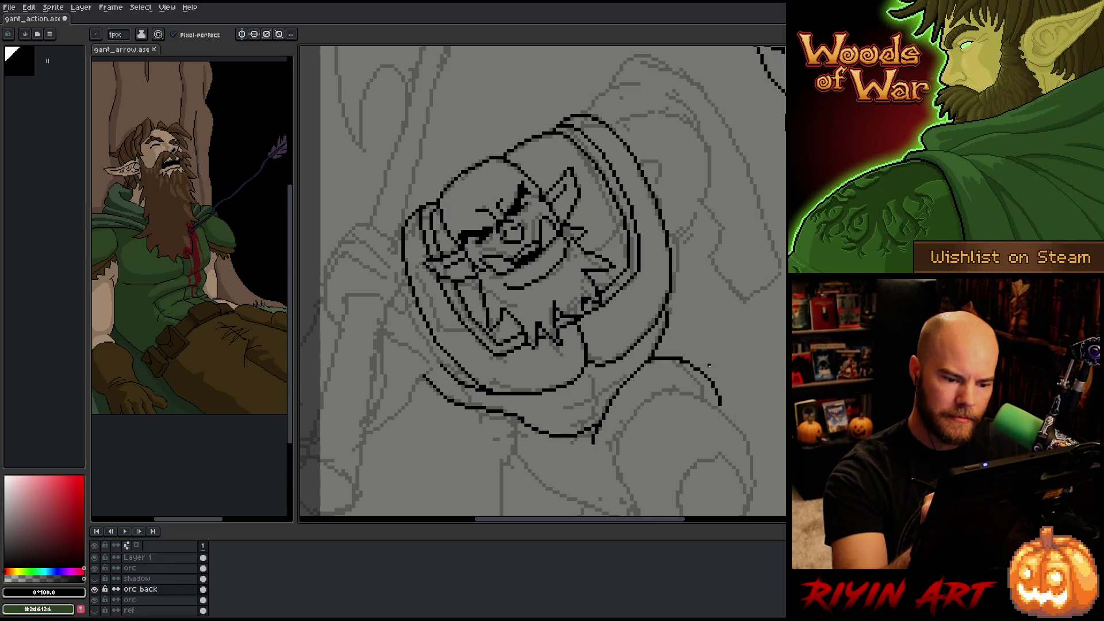
# - Add a short stroke below the chin outline and save the drawing
pyautogui.press('e')
pyautogui.press('b')
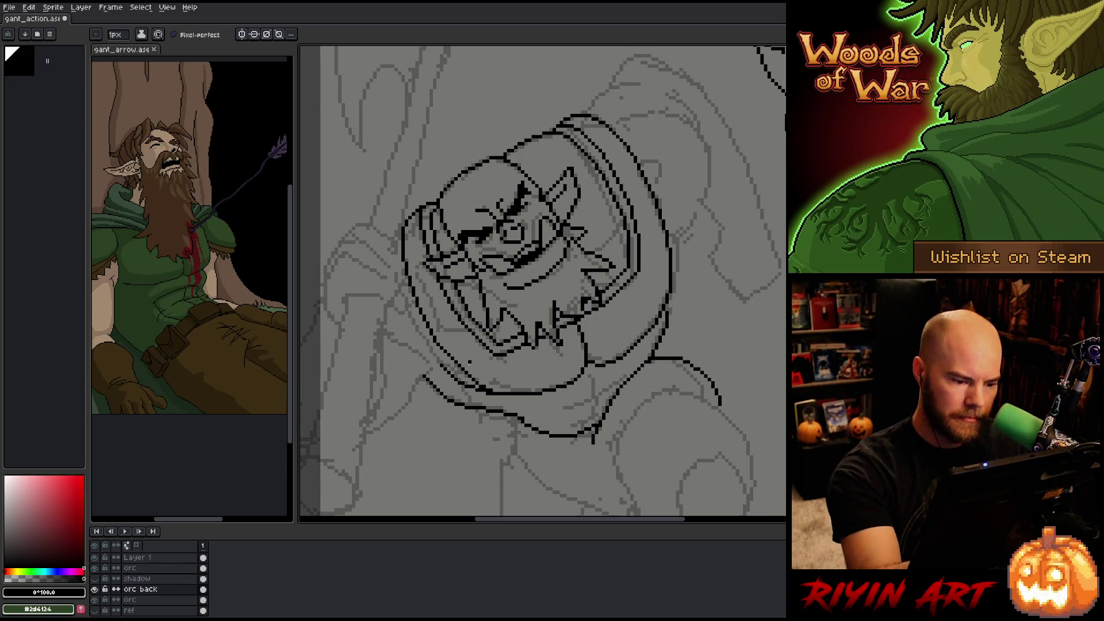
pyautogui.moveTo(488, 396); pyautogui.dragTo(494, 419)
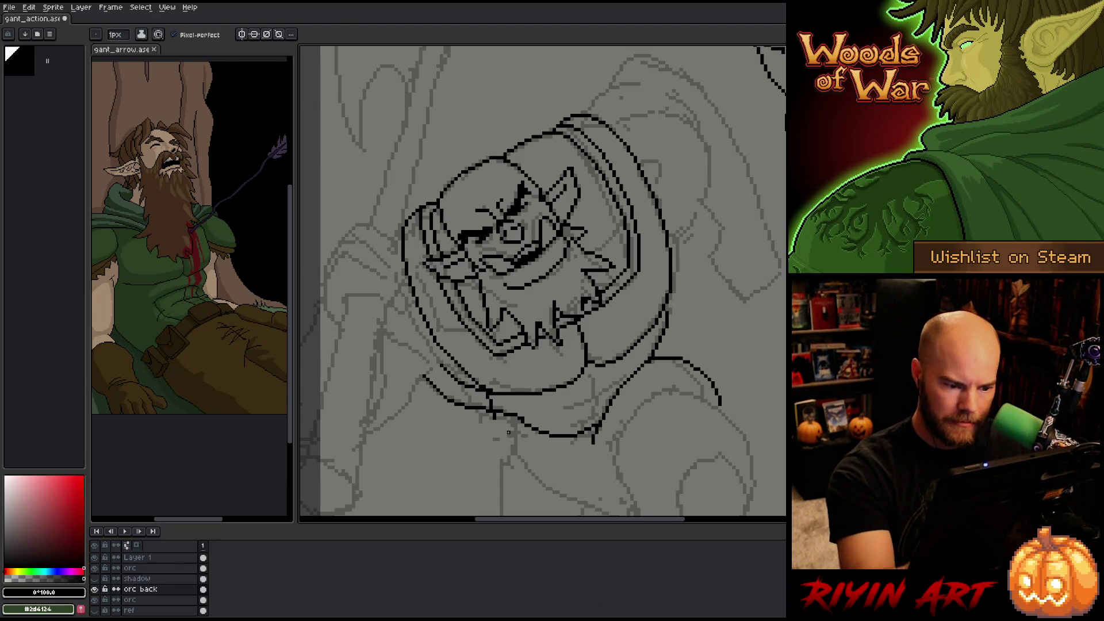
pyautogui.press('e')
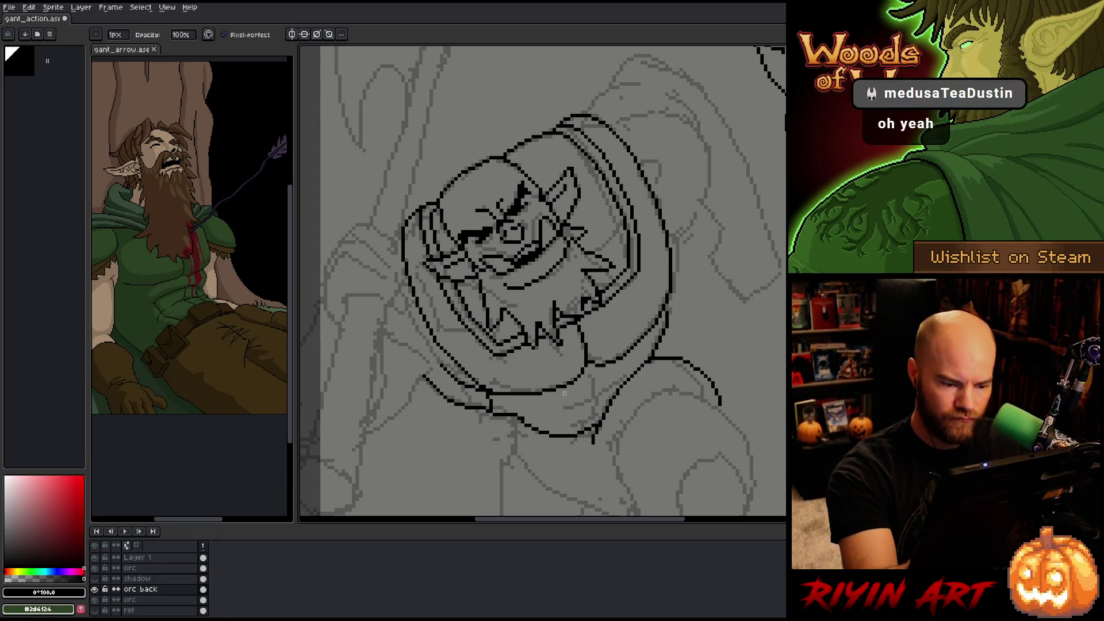
pyautogui.press('b')
pyautogui.press('e')
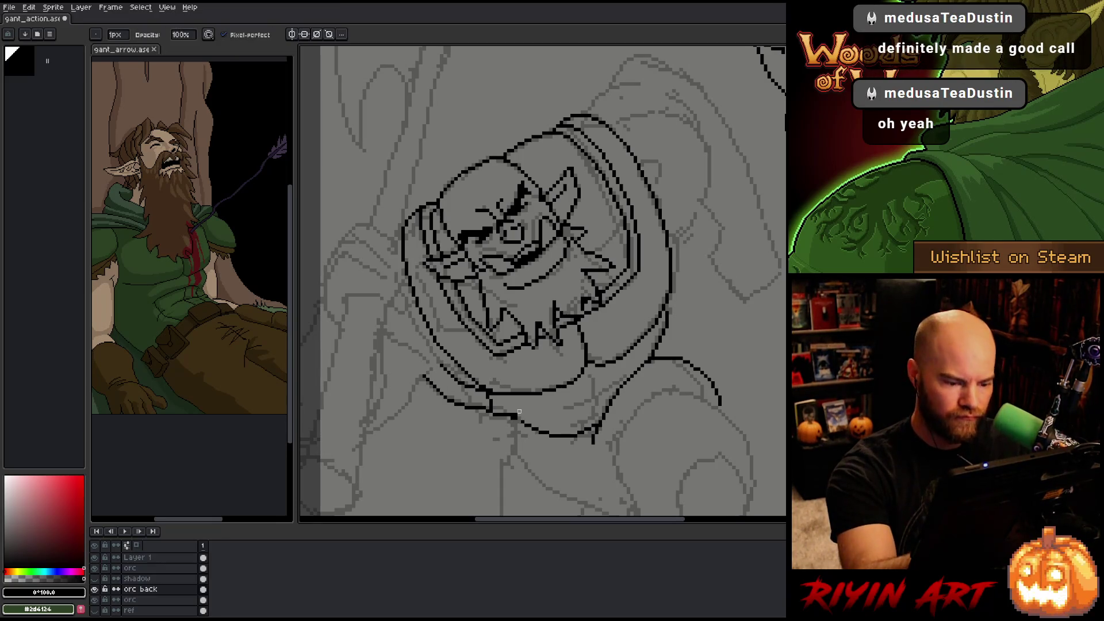
pyautogui.press('b')
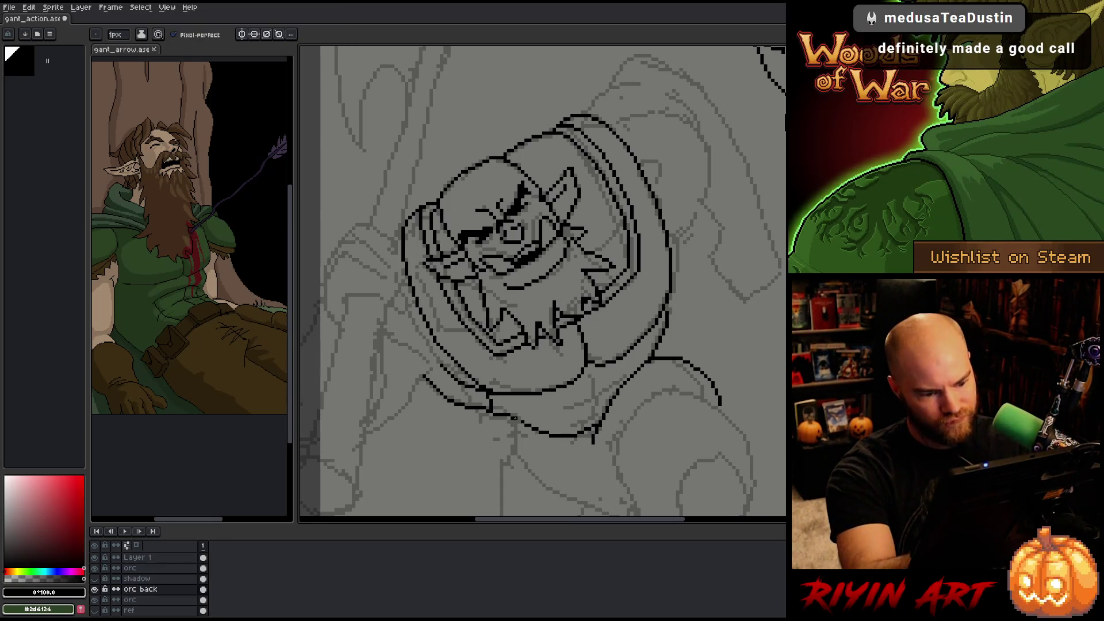
pyautogui.hotkey('ctrl', 's')
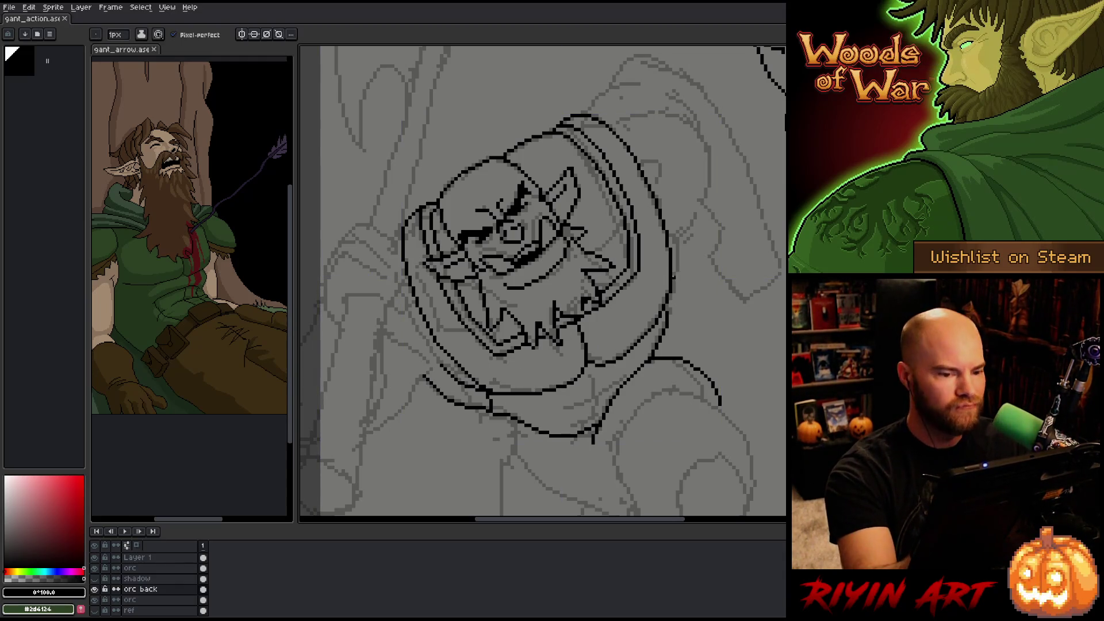
# - Draw a line along the hood's right edge
pyautogui.press('e')
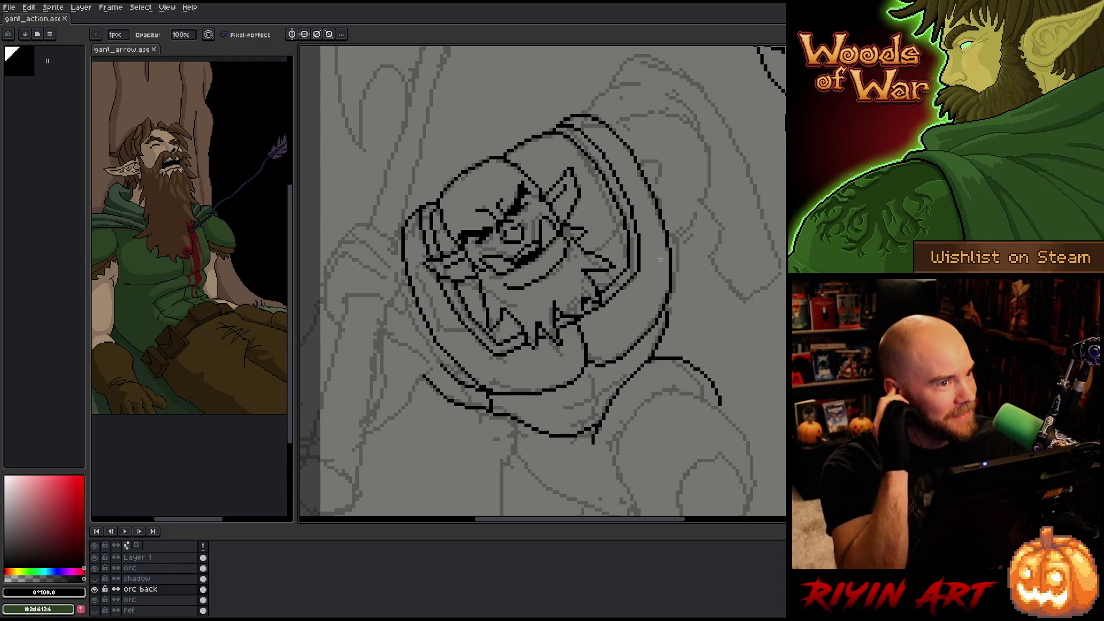
pyautogui.press('b')
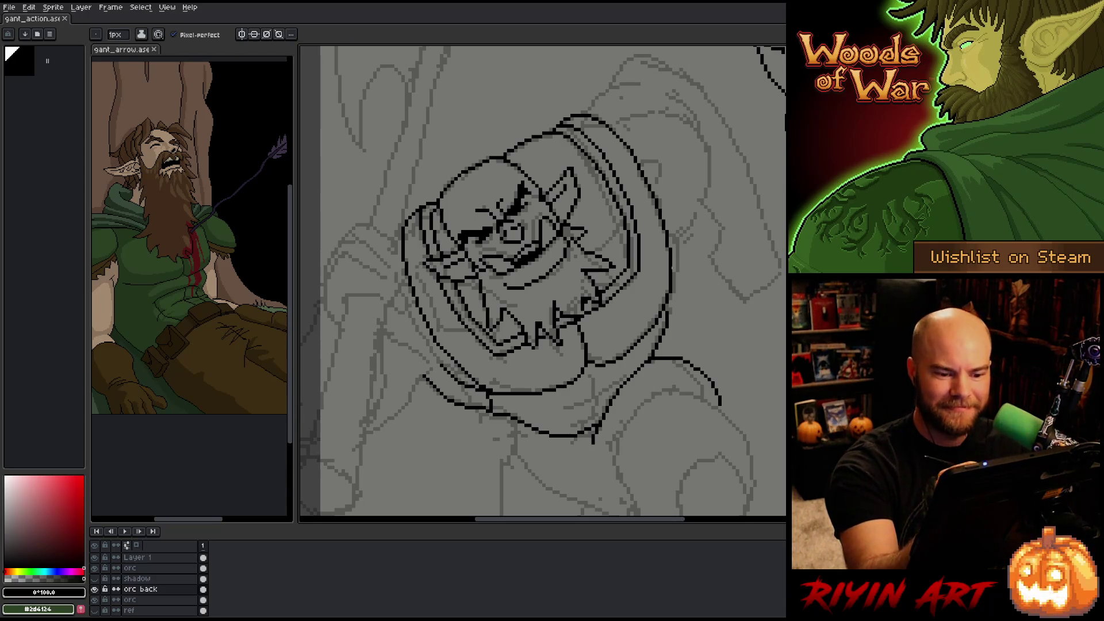
pyautogui.moveTo(673, 280)
pyautogui.mouseDown()
pyautogui.moveTo(678, 216)
pyautogui.moveTo(678, 233)
pyautogui.mouseUp()
# - Pencil a curved outline over the hood's top-right and a short mark at the head's top-right
pyautogui.press('e')
pyautogui.press('b')
pyautogui.moveTo(684, 229)
pyautogui.mouseDown()
pyautogui.moveTo(711, 183)
pyautogui.moveTo(698, 132)
pyautogui.moveTo(639, 109)
pyautogui.moveTo(612, 118)
pyautogui.mouseUp()
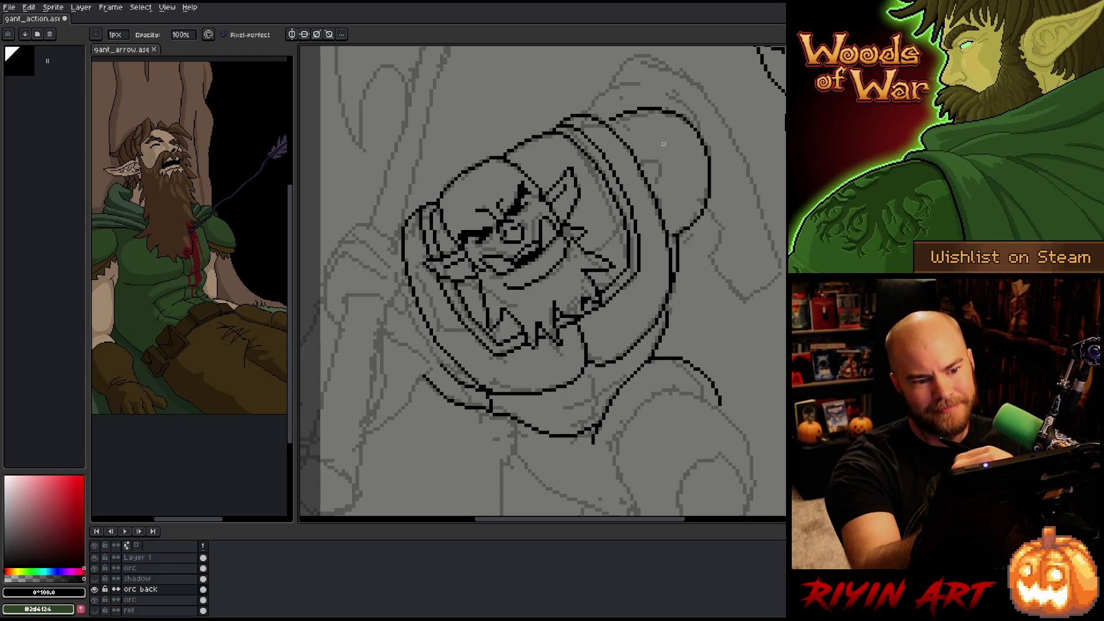
pyautogui.moveTo(644, 162)
pyautogui.mouseDown()
pyautogui.moveTo(661, 161)
pyautogui.moveTo(660, 175)
pyautogui.mouseUp()
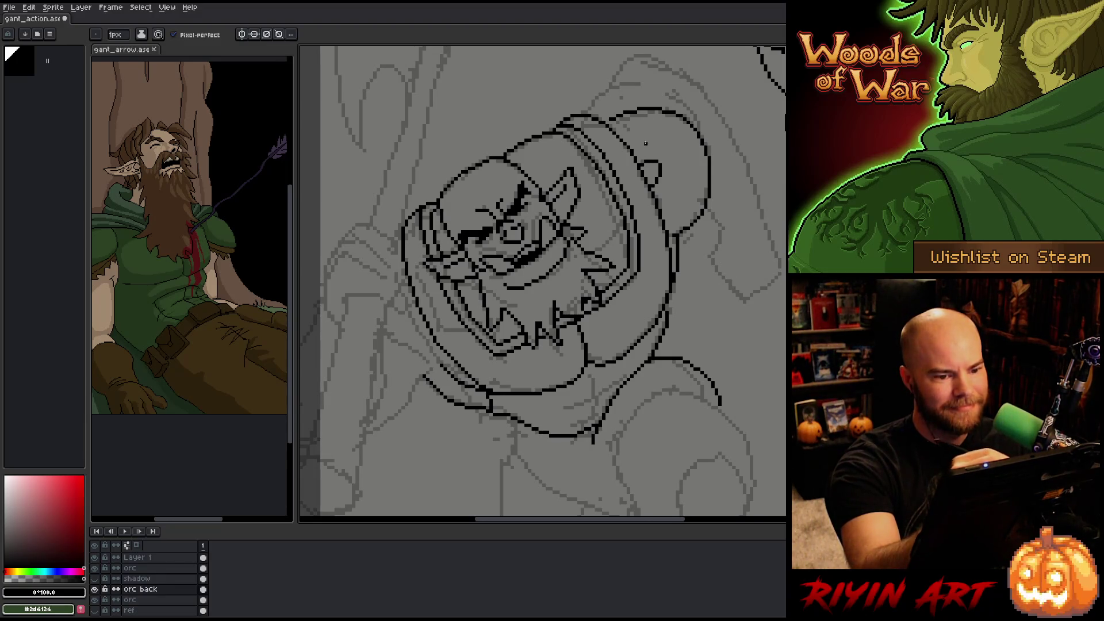
# - Pan the canvas to bring the orc's left shoulder into view
pyautogui.press('b')
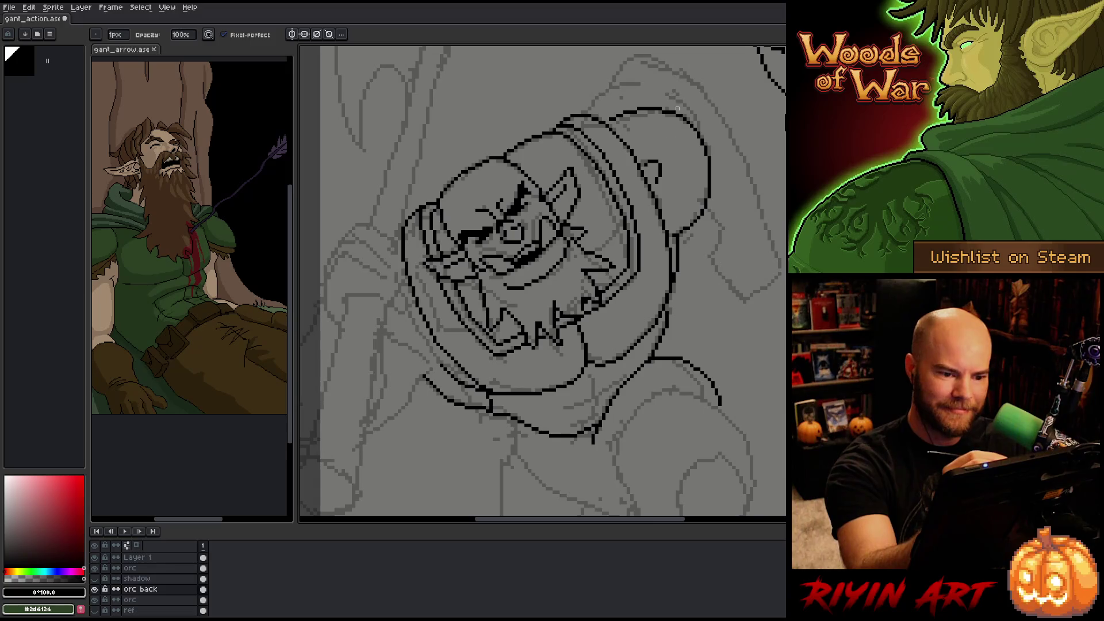
pyautogui.press('h')
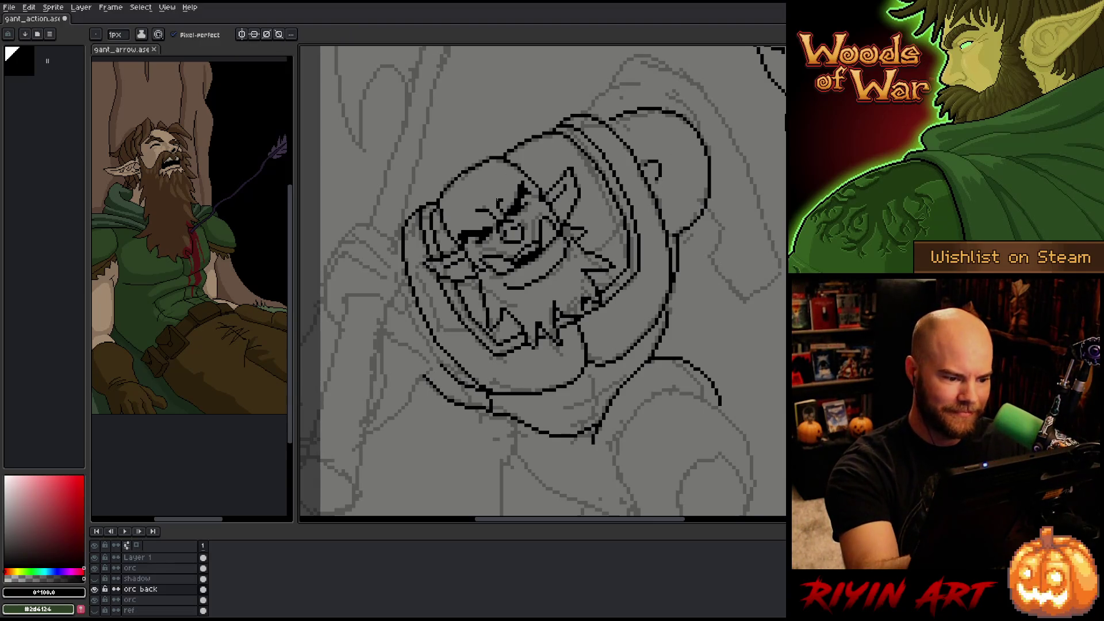
pyautogui.moveTo(464, 346)
pyautogui.mouseDown()
pyautogui.moveTo(547, 312)
pyautogui.moveTo(474, 296)
pyautogui.mouseUp()
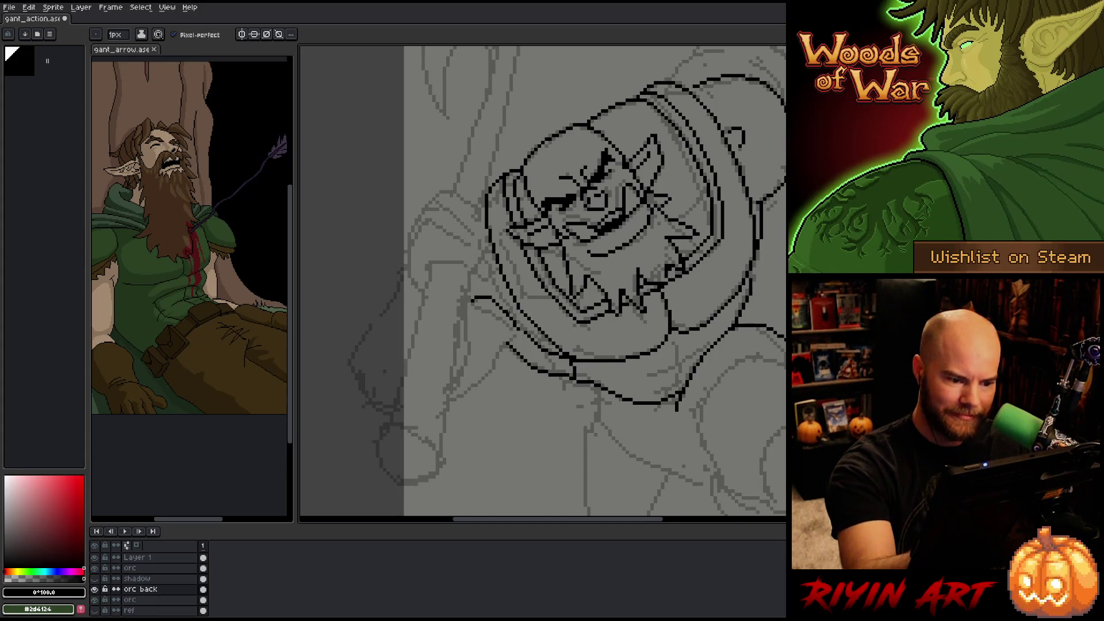
# - Pencil a line running down-left from under the hood toward the left shoulder
pyautogui.moveTo(515, 336)
pyautogui.mouseDown()
pyautogui.moveTo(498, 364)
pyautogui.moveTo(454, 393)
pyautogui.mouseUp()
pyautogui.press('e')
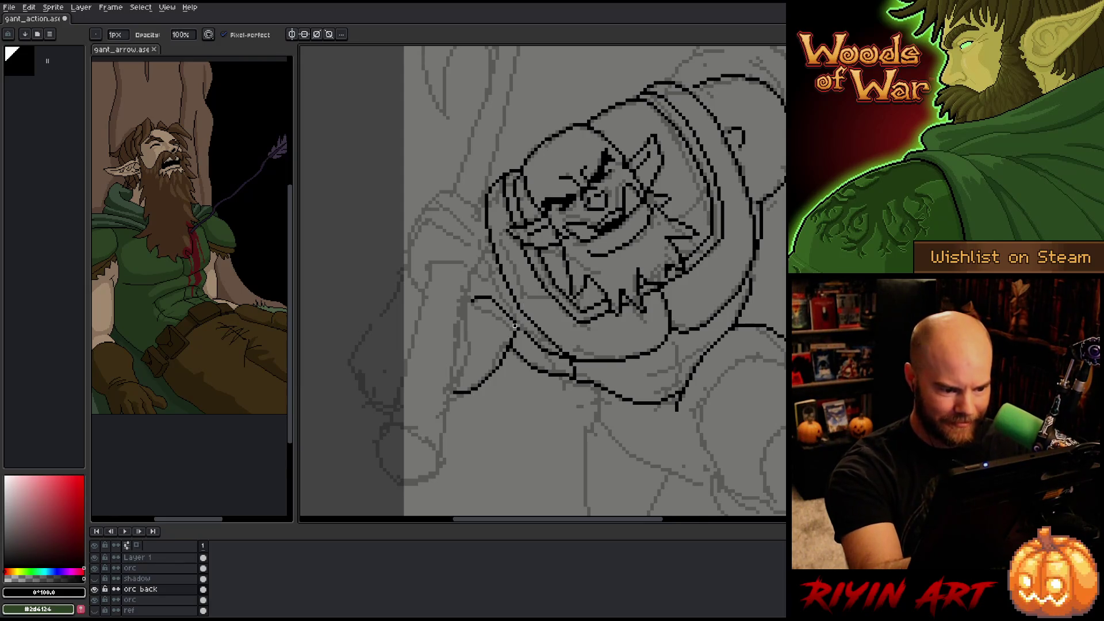
pyautogui.press('b')
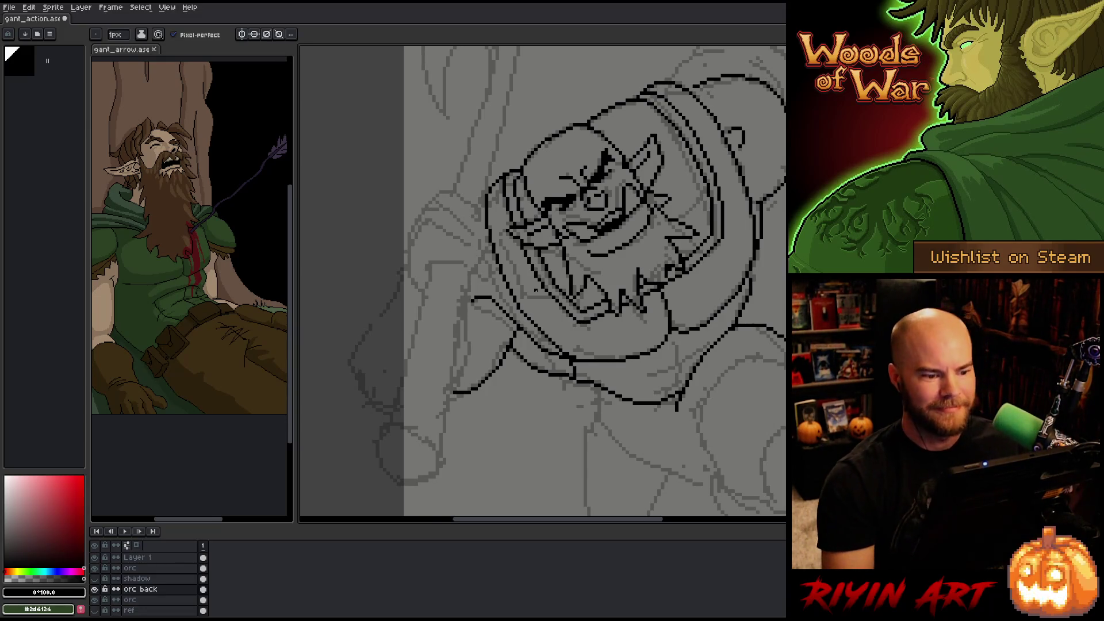
# - Zoom out and back in, then draw a stroke below the jaw and undo it
pyautogui.scroll(-2, 540, 272)
pyautogui.scroll(2, 610, 253)
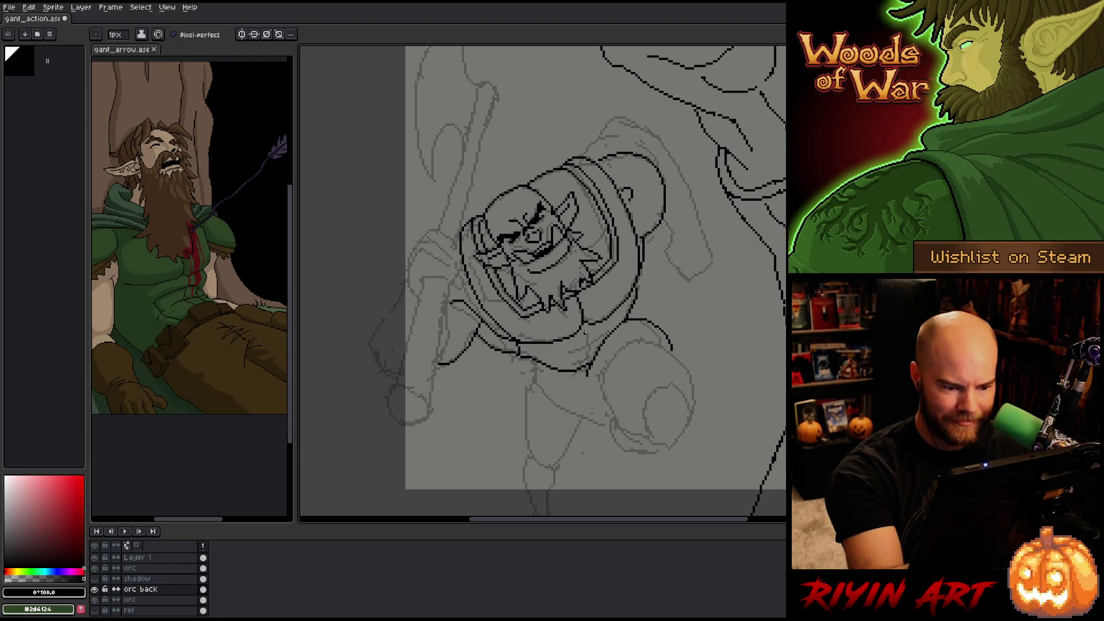
pyautogui.moveTo(568, 354)
pyautogui.mouseDown()
pyautogui.moveTo(606, 334)
pyautogui.moveTo(580, 354)
pyautogui.moveTo(606, 337)
pyautogui.moveTo(590, 354)
pyautogui.mouseUp()
pyautogui.hotkey('ctrl', 'z')
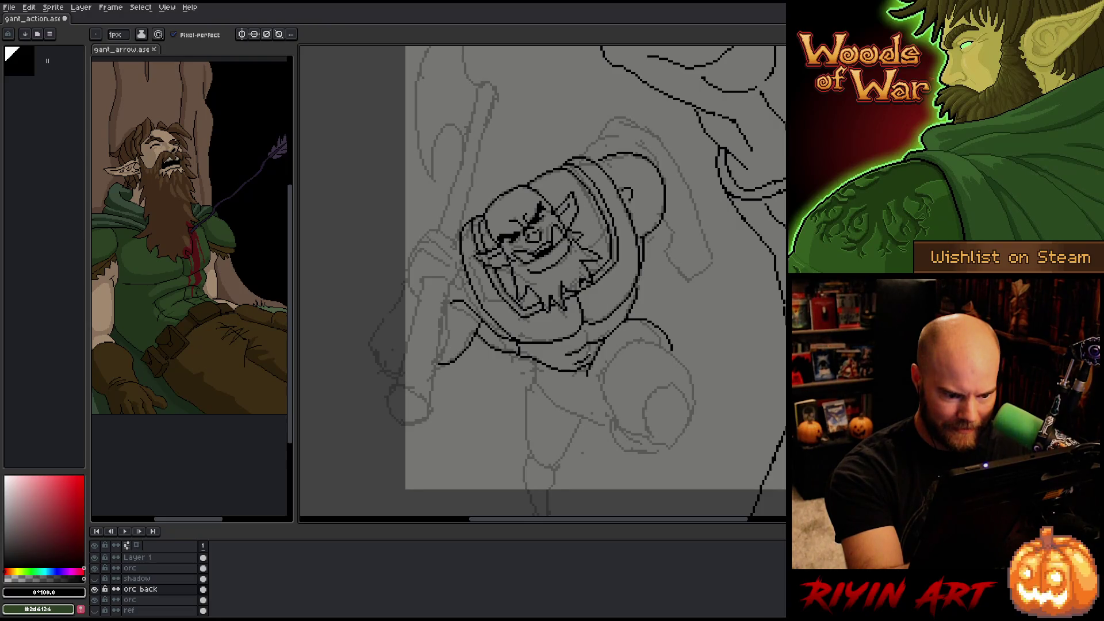
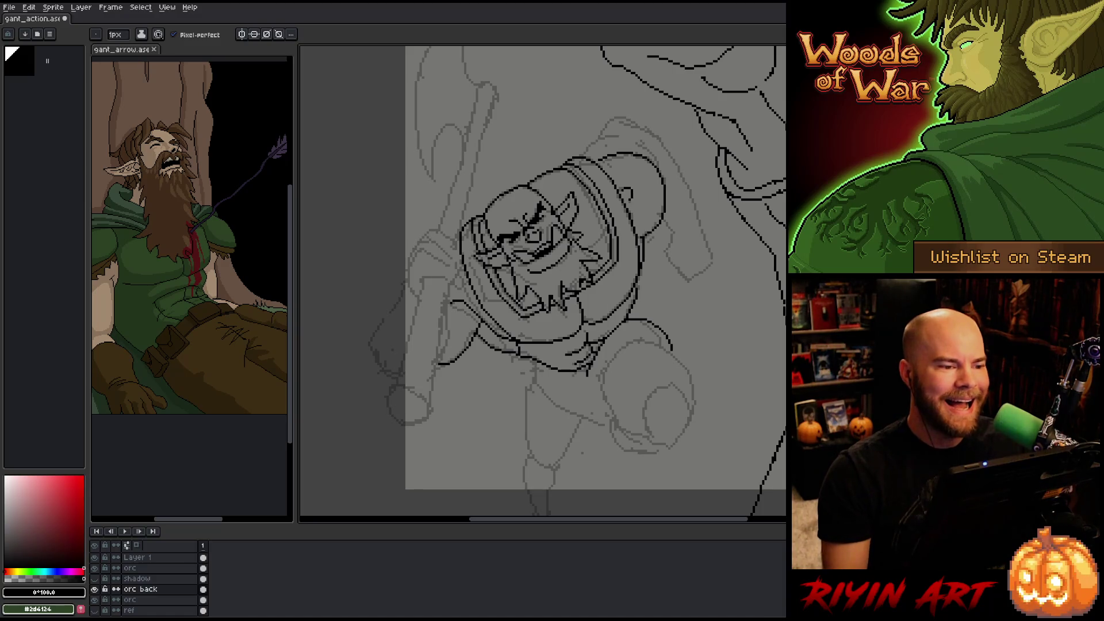
# - Save the file and ink the arcs of the orc's left hand and fist outline
pyautogui.hotkey('ctrl', 's')
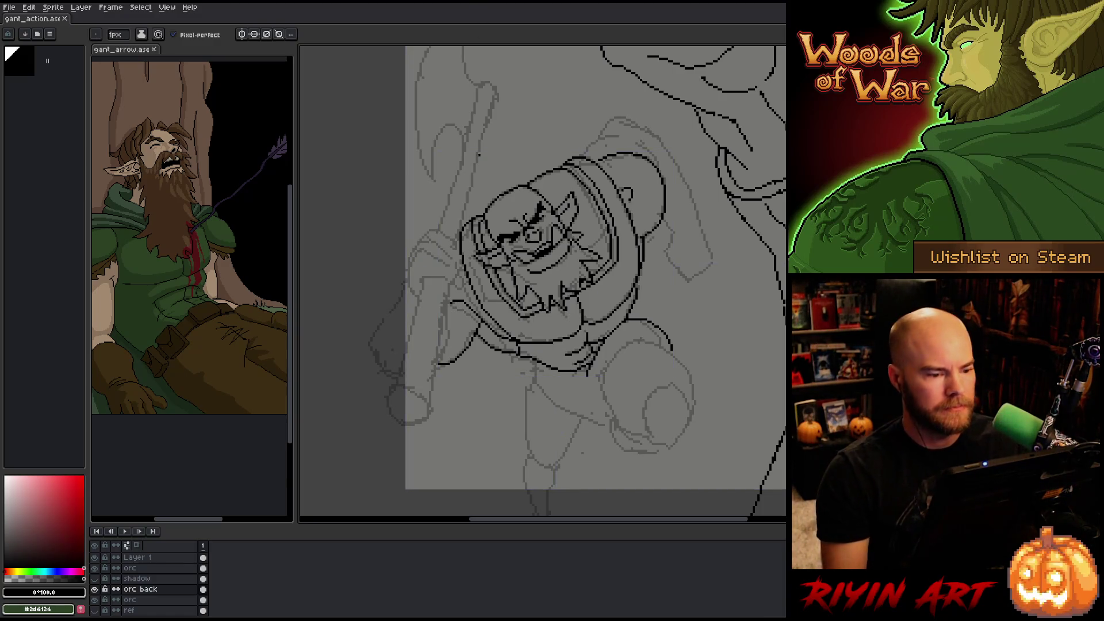
pyautogui.moveTo(468, 350); pyautogui.dragTo(494, 371)
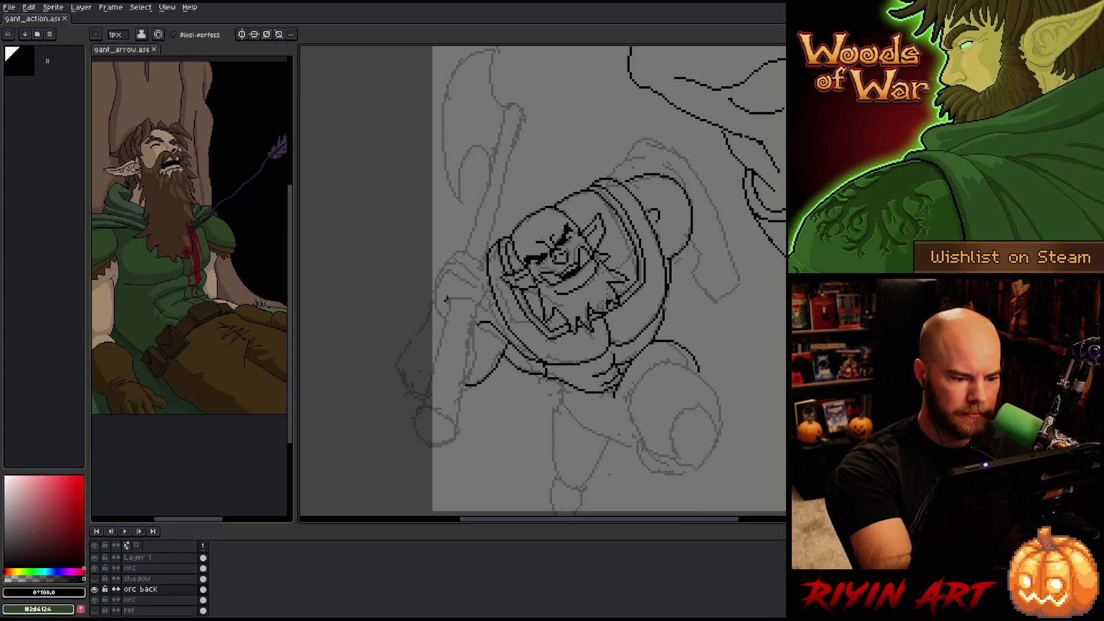
pyautogui.moveTo(446, 303)
pyautogui.mouseDown()
pyautogui.moveTo(473, 297)
pyautogui.moveTo(477, 311)
pyautogui.mouseUp()
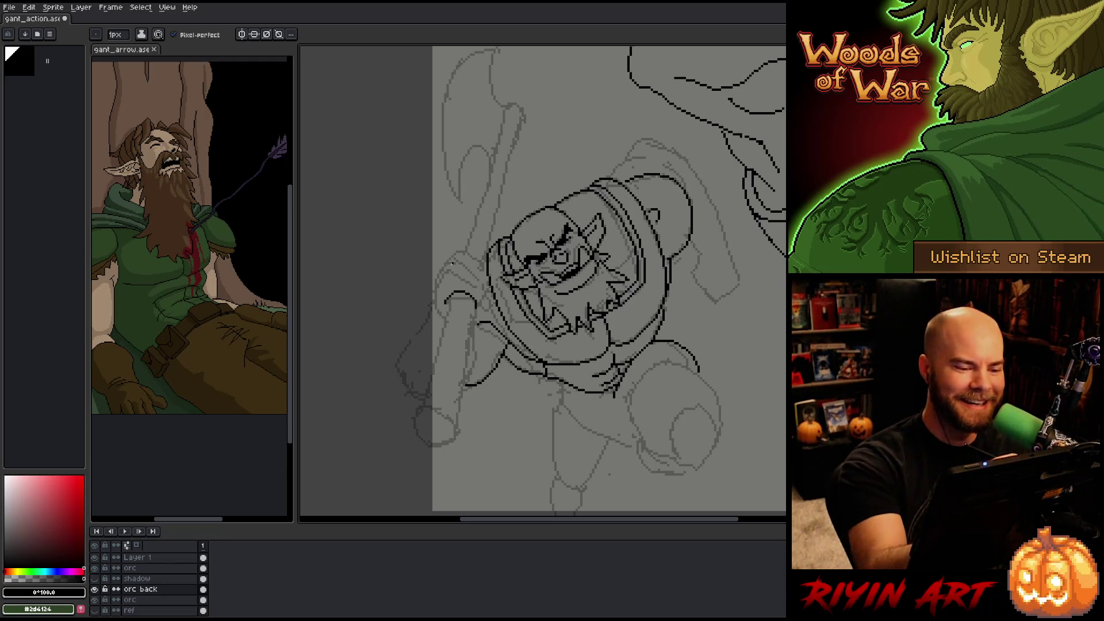
pyautogui.moveTo(458, 271); pyautogui.dragTo(477, 282)
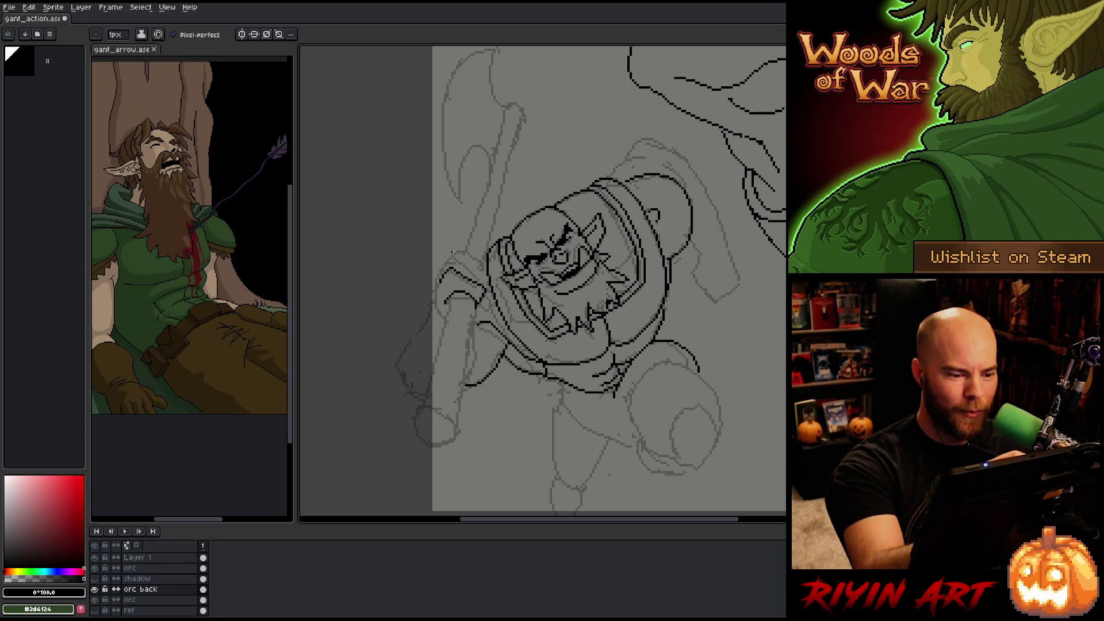
pyautogui.moveTo(476, 272); pyautogui.dragTo(485, 279)
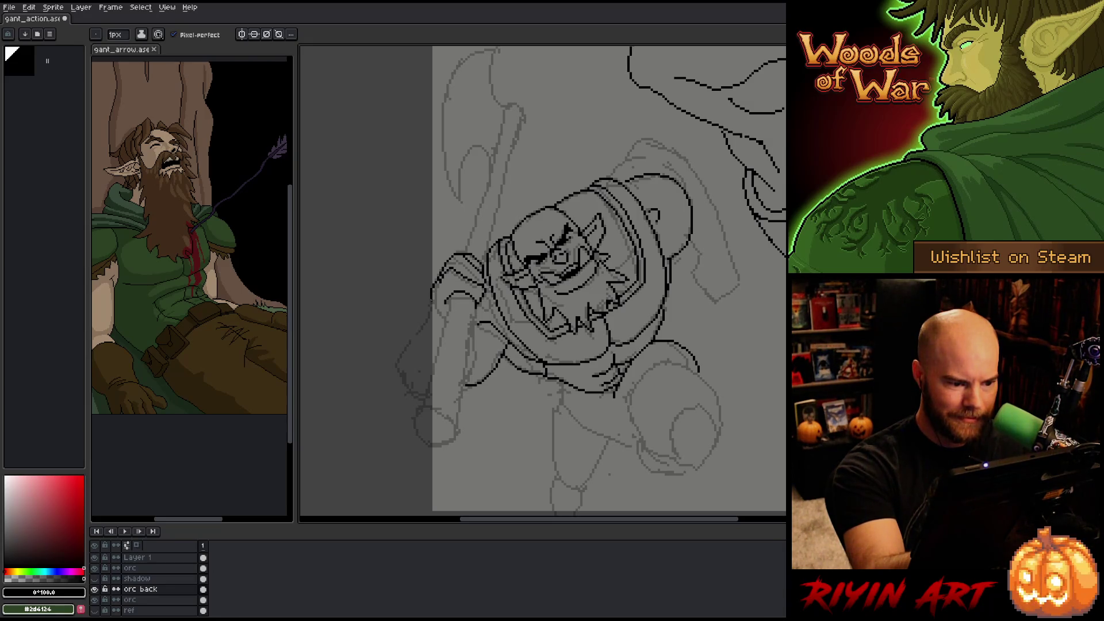
# - Erase part of the hand outline, ink the left arm contours downward, and add Layer 2
pyautogui.moveTo(438, 275)
pyautogui.mouseDown()
pyautogui.moveTo(431, 305)
pyautogui.moveTo(444, 318)
pyautogui.mouseUp()
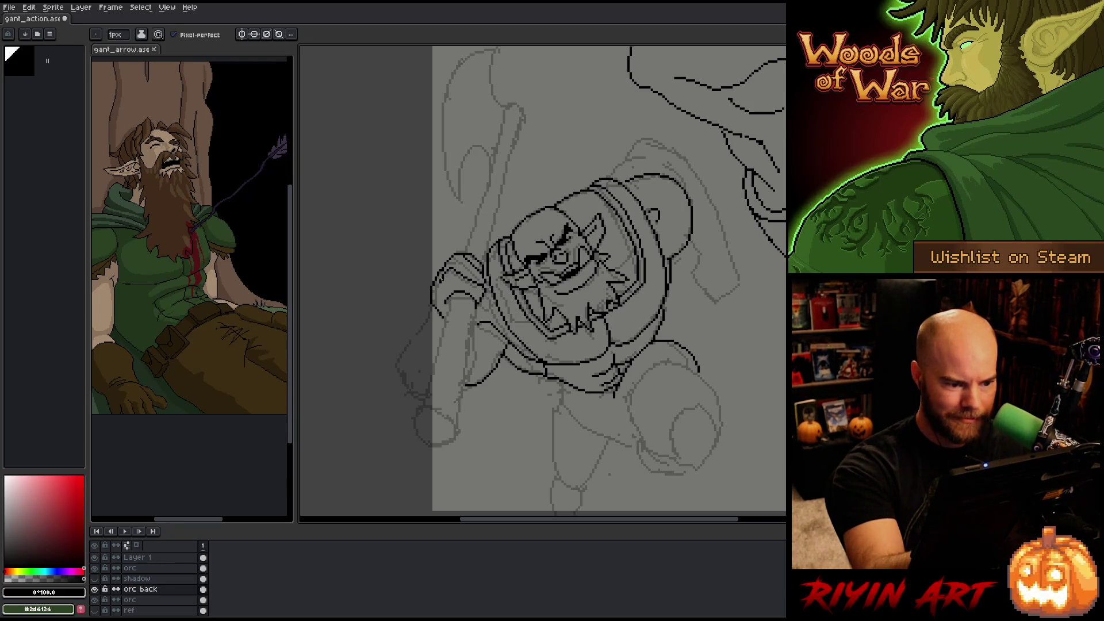
pyautogui.press('b')
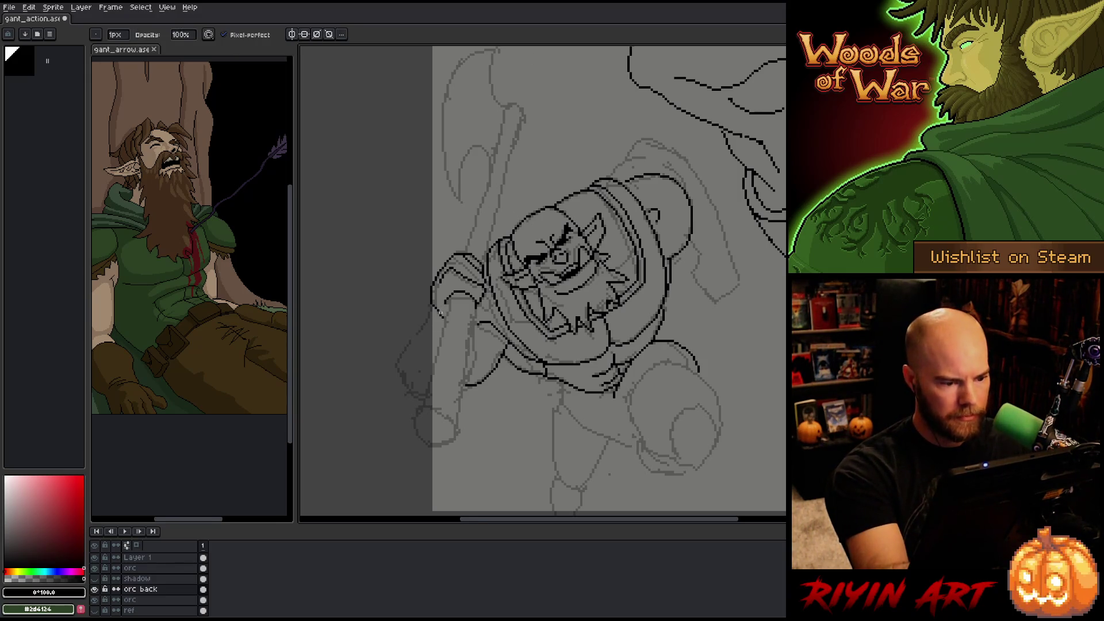
pyautogui.press('e')
pyautogui.moveTo(434, 307)
pyautogui.mouseDown()
pyautogui.moveTo(435, 323)
pyautogui.moveTo(398, 362)
pyautogui.moveTo(406, 394)
pyautogui.mouseUp()
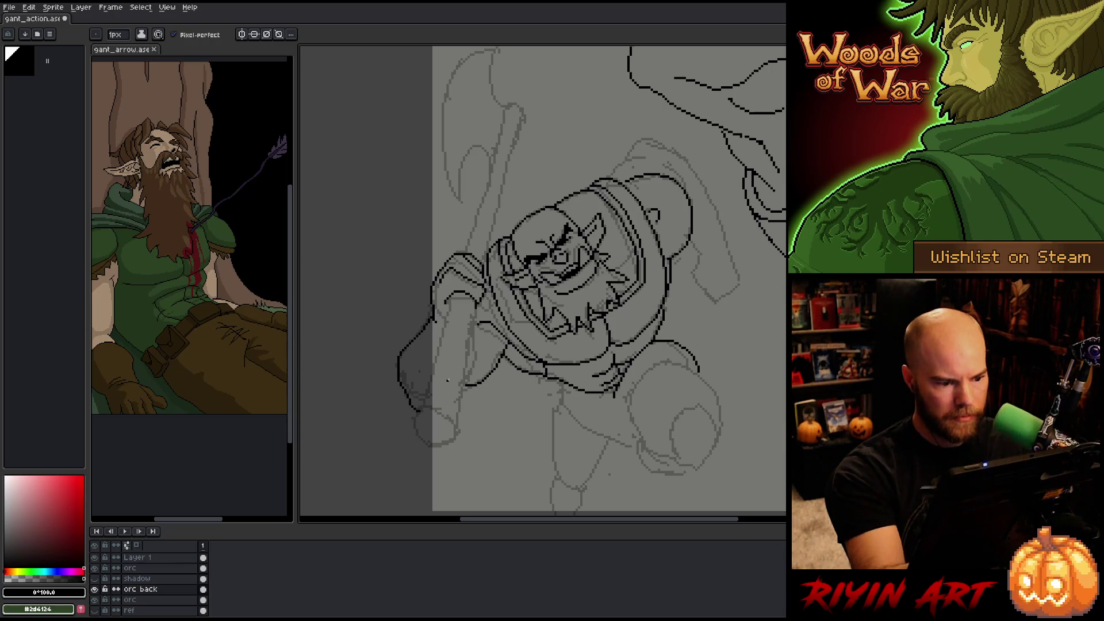
pyautogui.moveTo(471, 330); pyautogui.dragTo(462, 411)
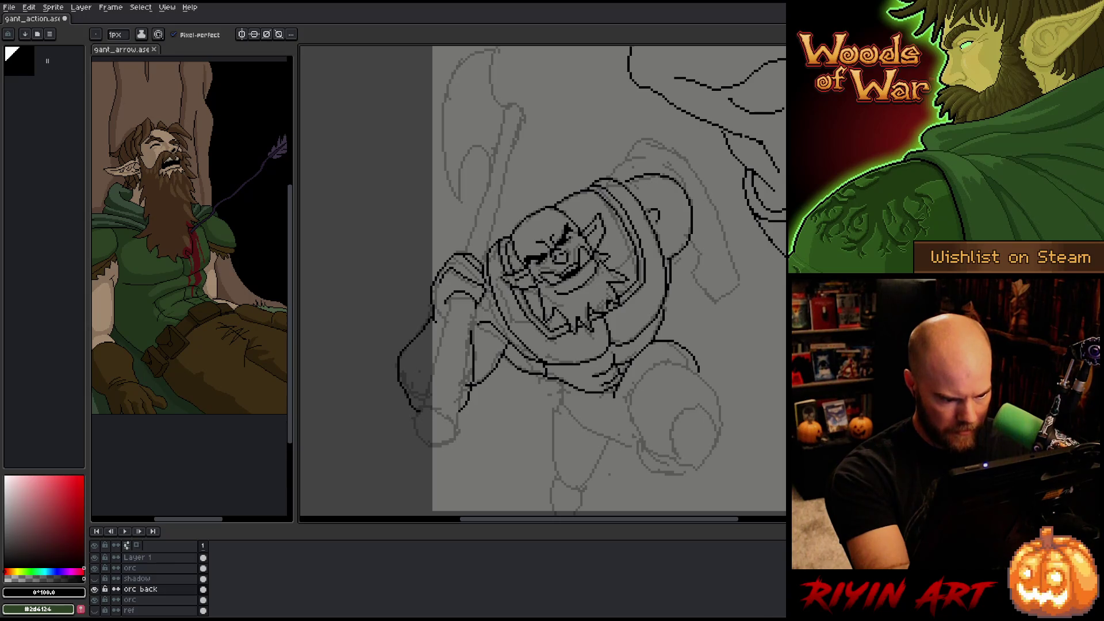
pyautogui.press('e')
pyautogui.press('b')
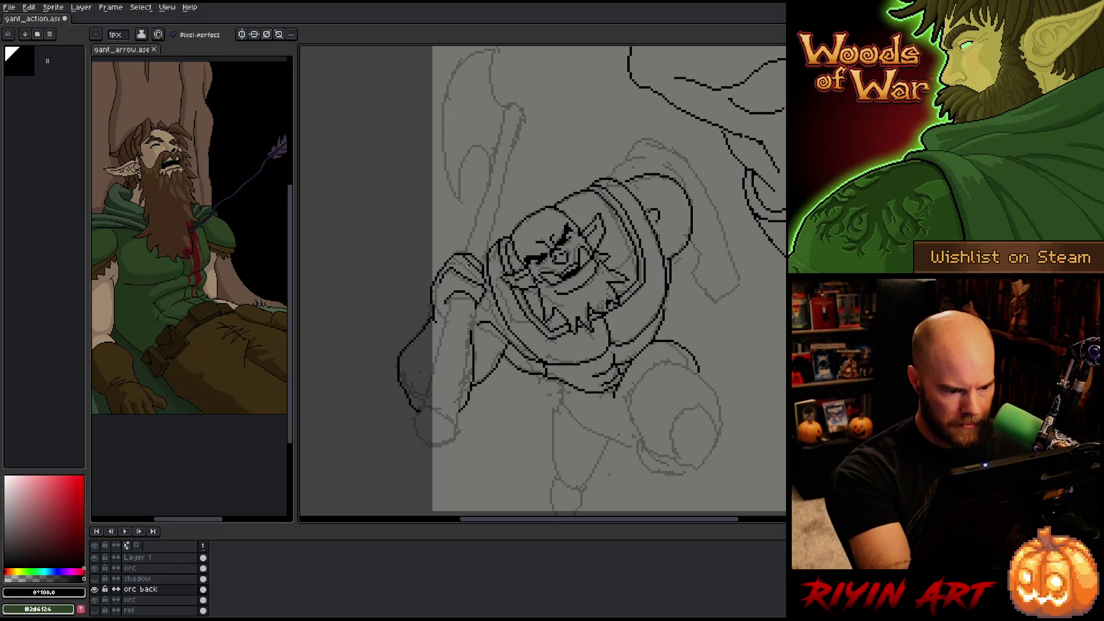
pyautogui.hotkey('shift', 'n')
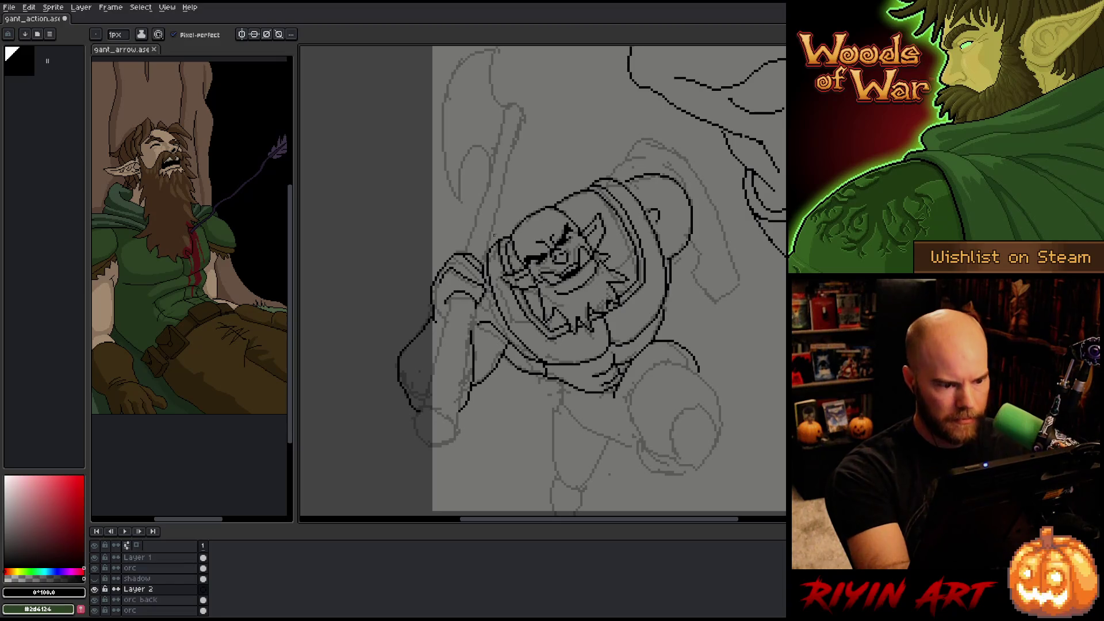
# - Draw the two long straight parallel lines of the axe handle on Layer 2
pyautogui.keyDown('shift'); pyautogui.click(417, 411); pyautogui.keyUp('shift')
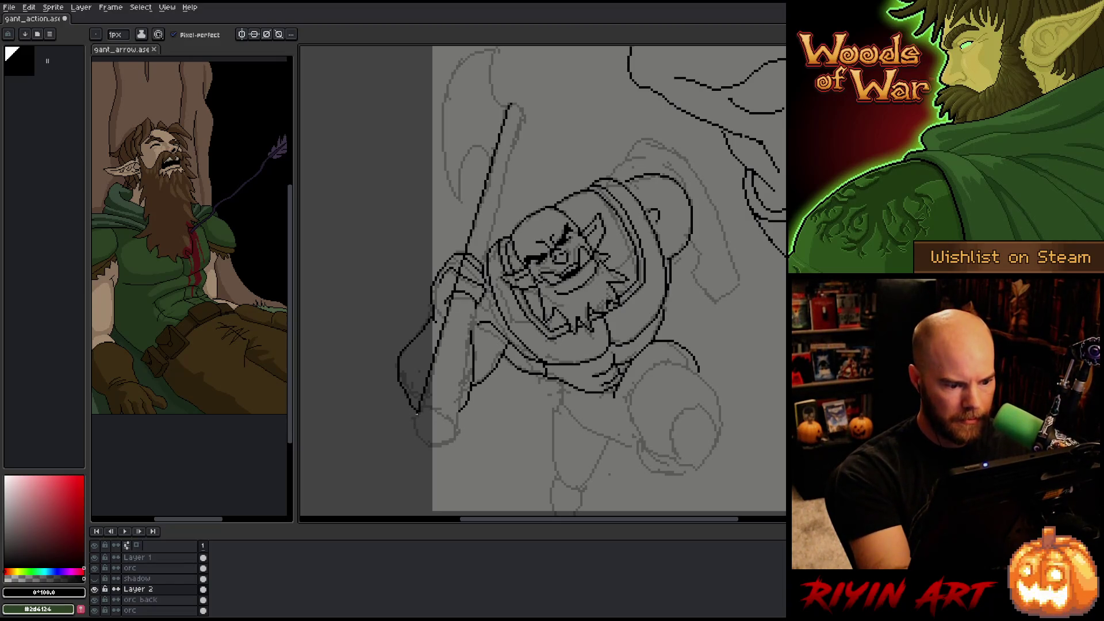
pyautogui.click(523, 110)
pyautogui.keyDown('shift'); pyautogui.click(455, 430); pyautogui.keyUp('shift')
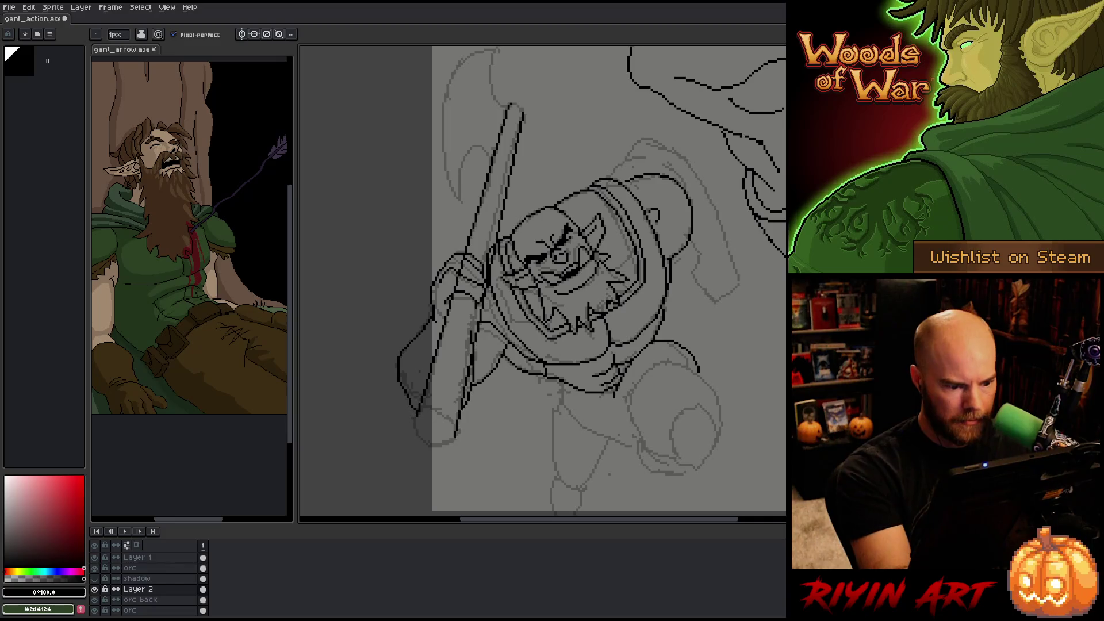
pyautogui.hotkey('ctrl', 'z')
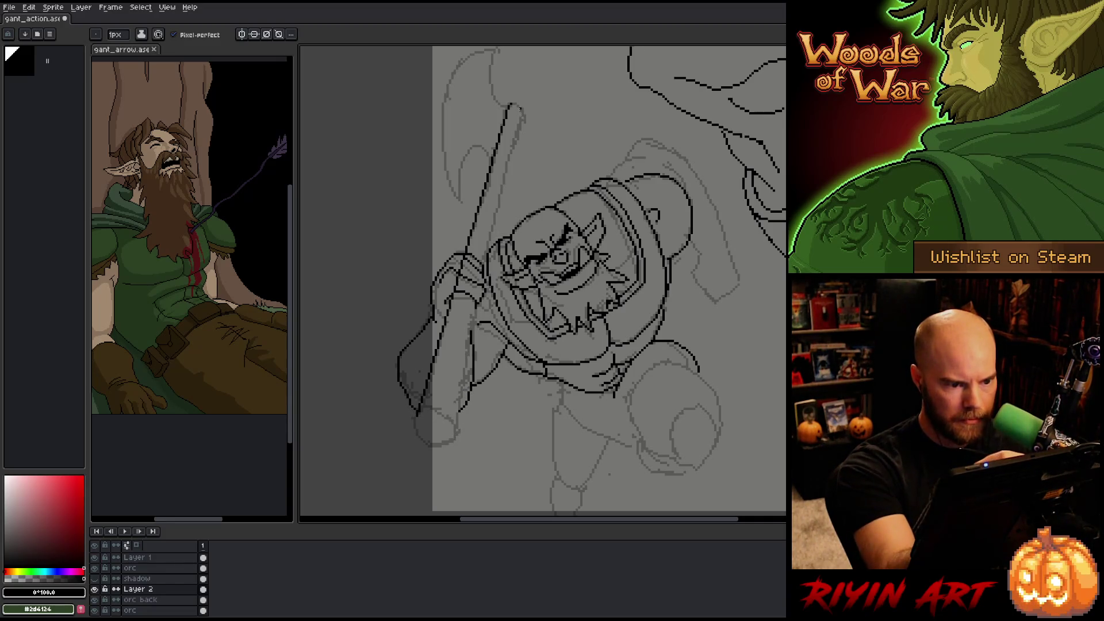
pyautogui.keyDown('shift'); pyautogui.click(452, 432); pyautogui.keyUp('shift')
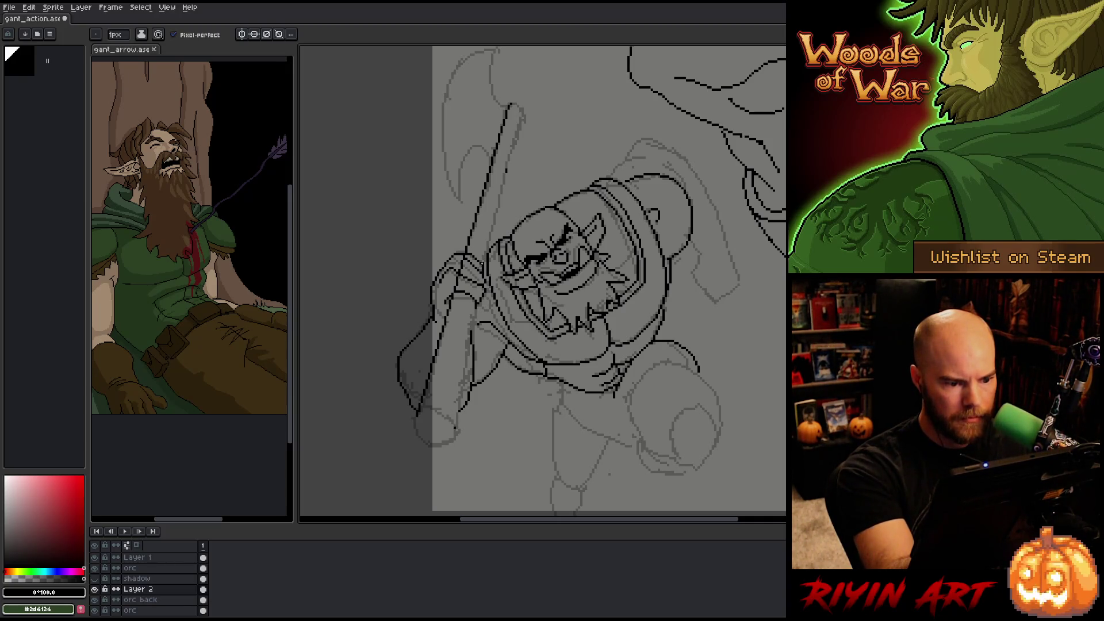
pyautogui.moveTo(454, 429); pyautogui.dragTo(471, 316)
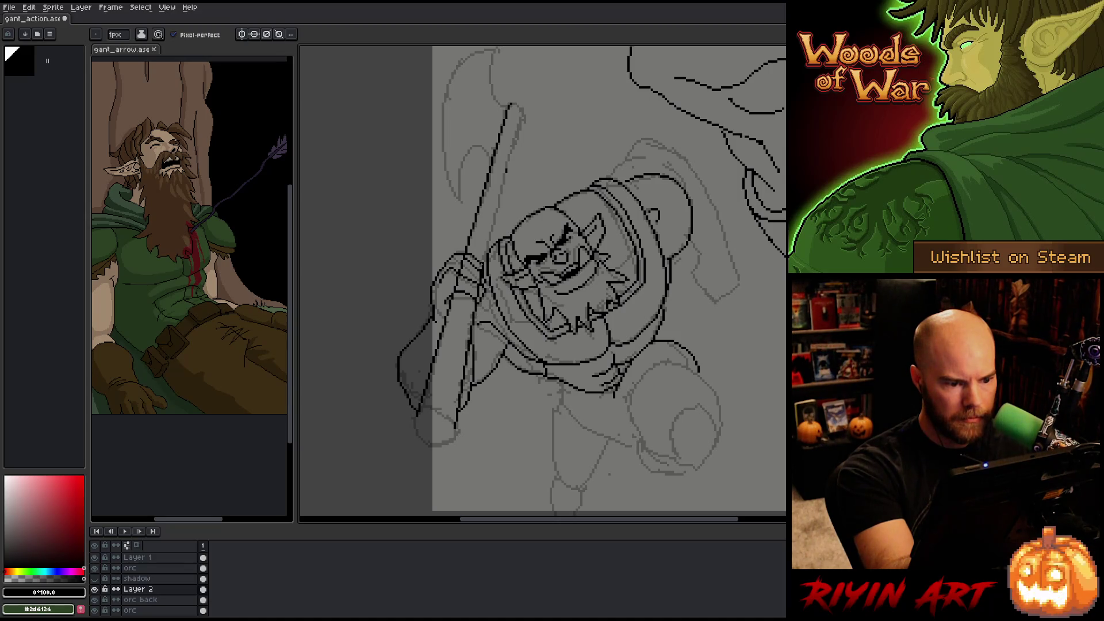
pyautogui.moveTo(481, 272); pyautogui.dragTo(471, 312)
pyautogui.hotkey('ctrl', 'z')
pyautogui.moveTo(506, 171); pyautogui.dragTo(481, 262)
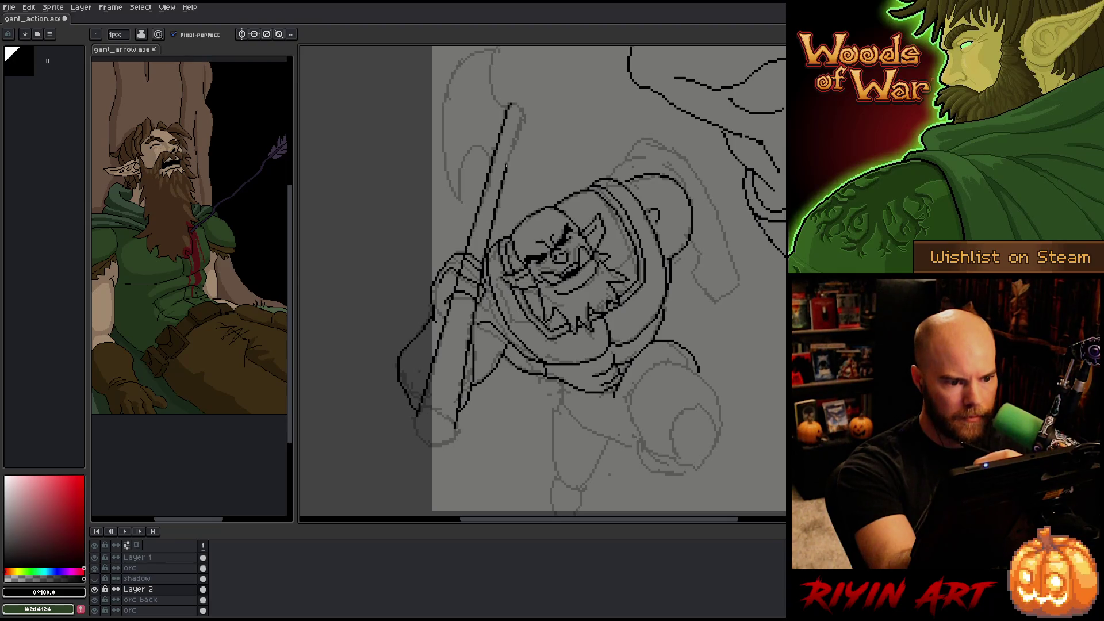
pyautogui.moveTo(506, 166)
pyautogui.mouseDown()
pyautogui.moveTo(522, 115)
pyautogui.moveTo(512, 102)
pyautogui.mouseUp()
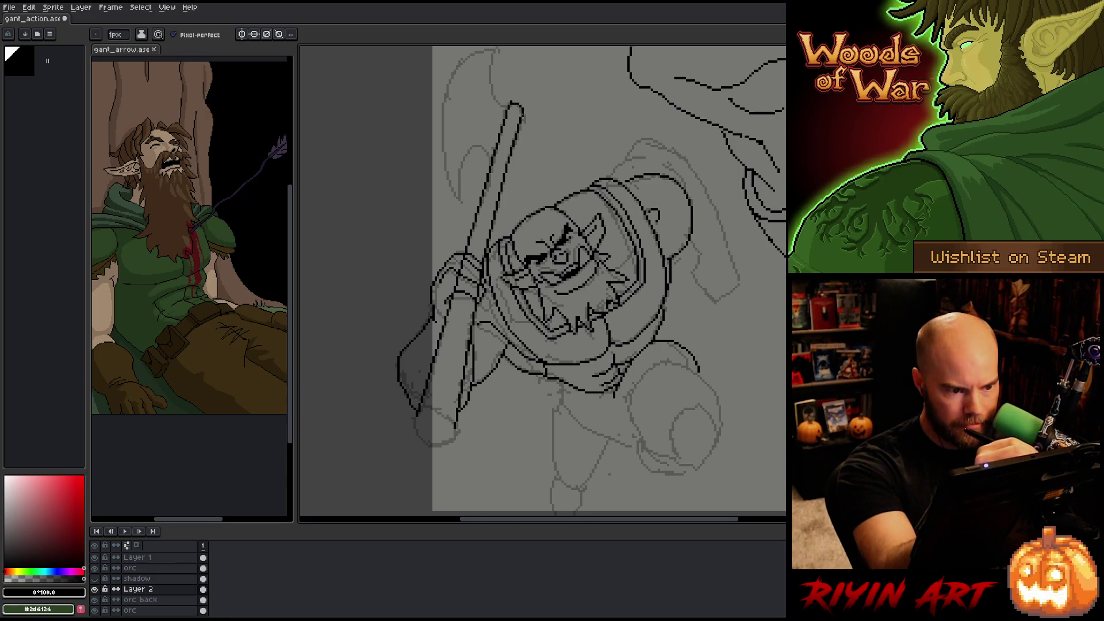
# - Erase stray pixels on the handle and draw its rounded butt end cap
pyautogui.press('e')
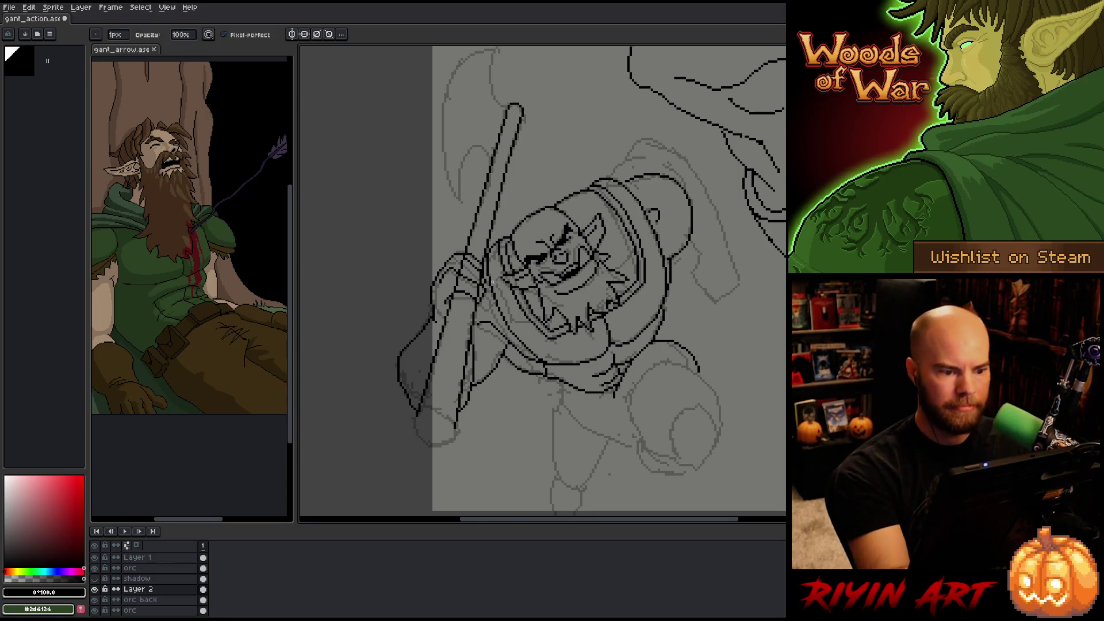
pyautogui.moveTo(460, 274)
pyautogui.mouseDown()
pyautogui.moveTo(462, 260)
pyautogui.moveTo(480, 267)
pyautogui.mouseUp()
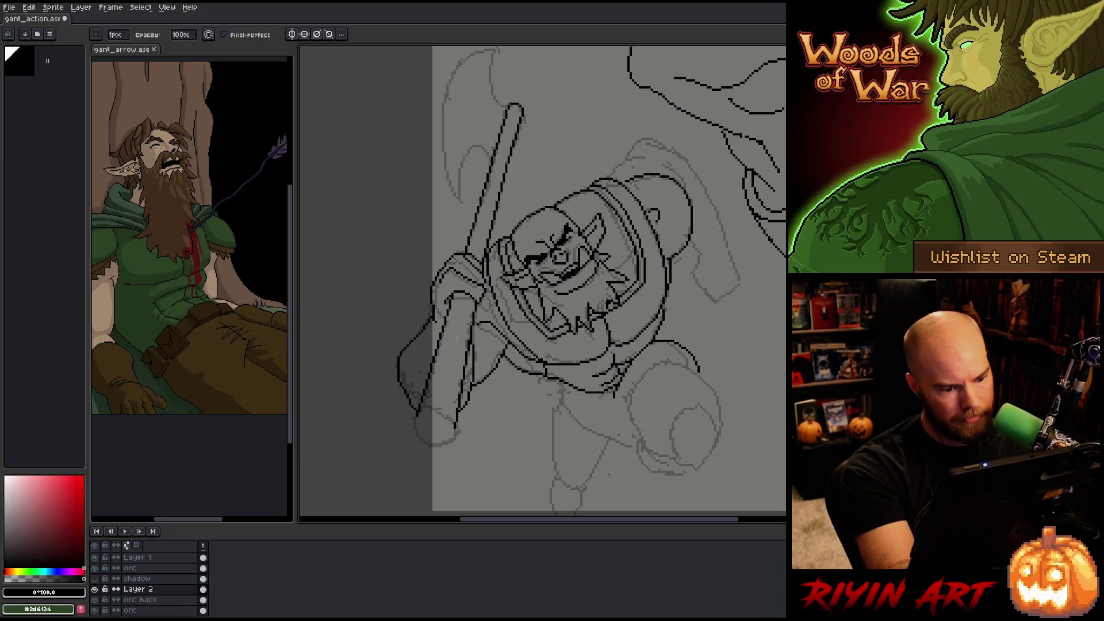
pyautogui.press('b')
pyautogui.moveTo(416, 420)
pyautogui.mouseDown()
pyautogui.moveTo(428, 445)
pyautogui.moveTo(457, 427)
pyautogui.mouseUp()
pyautogui.press('b')
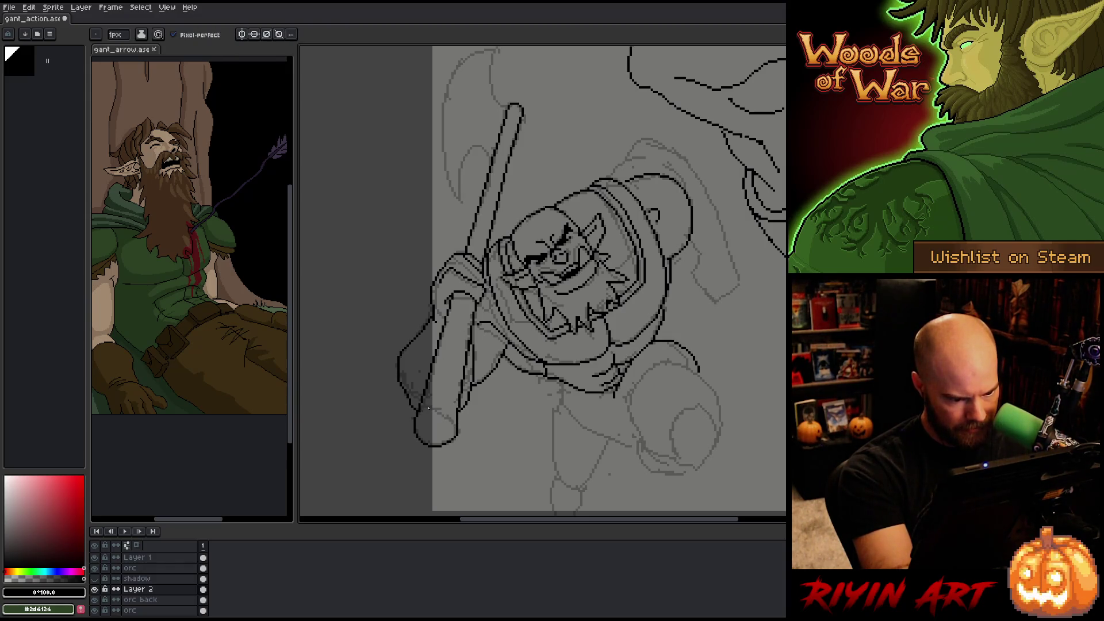
pyautogui.moveTo(438, 410); pyautogui.dragTo(452, 418)
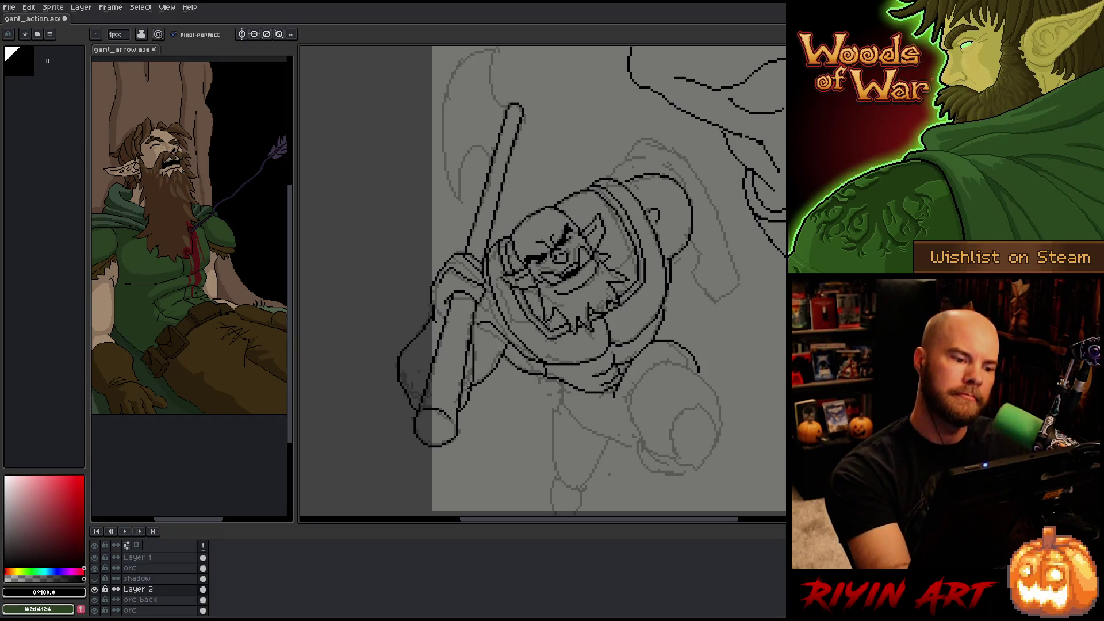
# - Ink the handle's left edge near its top and sketch a curve beside it
pyautogui.press('space')
pyautogui.moveTo(545, 165); pyautogui.dragTo(559, 203)
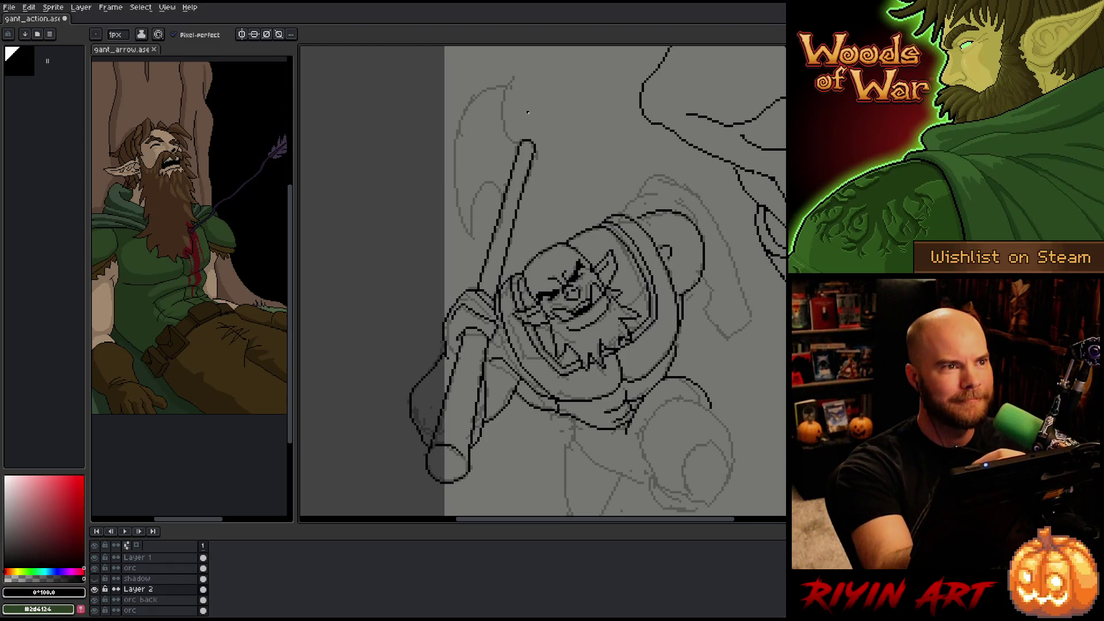
pyautogui.press('e')
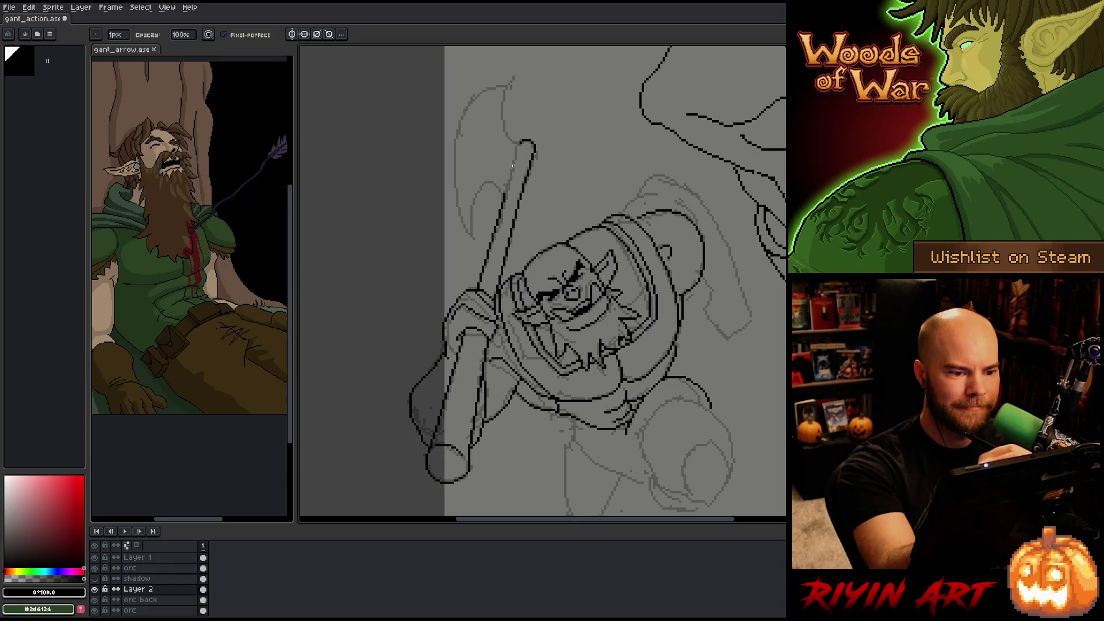
pyautogui.press('b')
pyautogui.moveTo(522, 155); pyautogui.dragTo(507, 196)
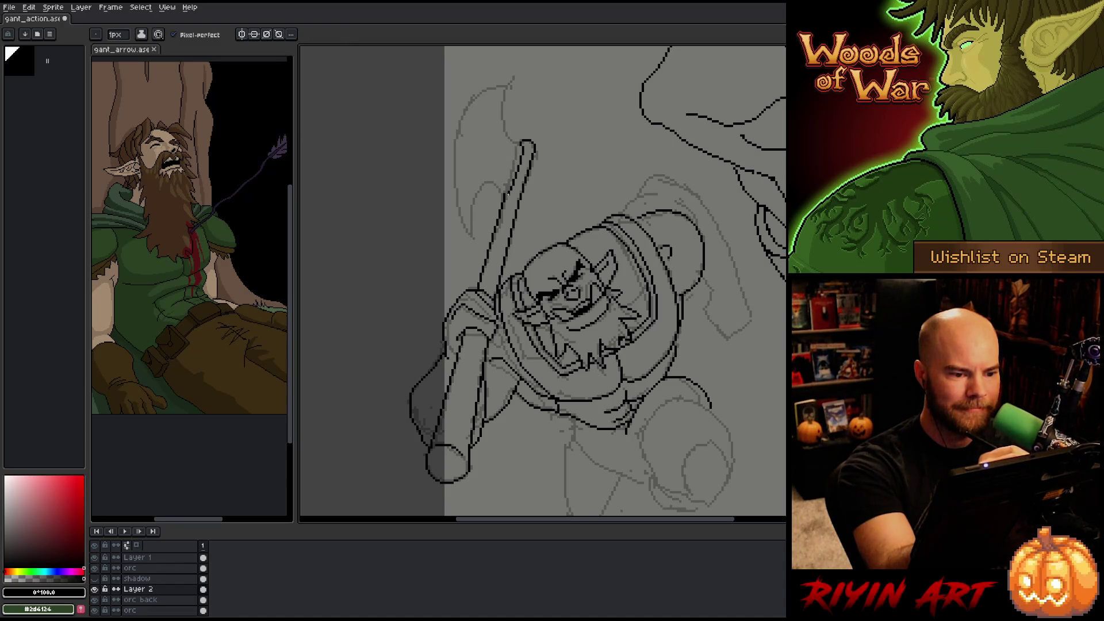
pyautogui.press('e')
pyautogui.press('b')
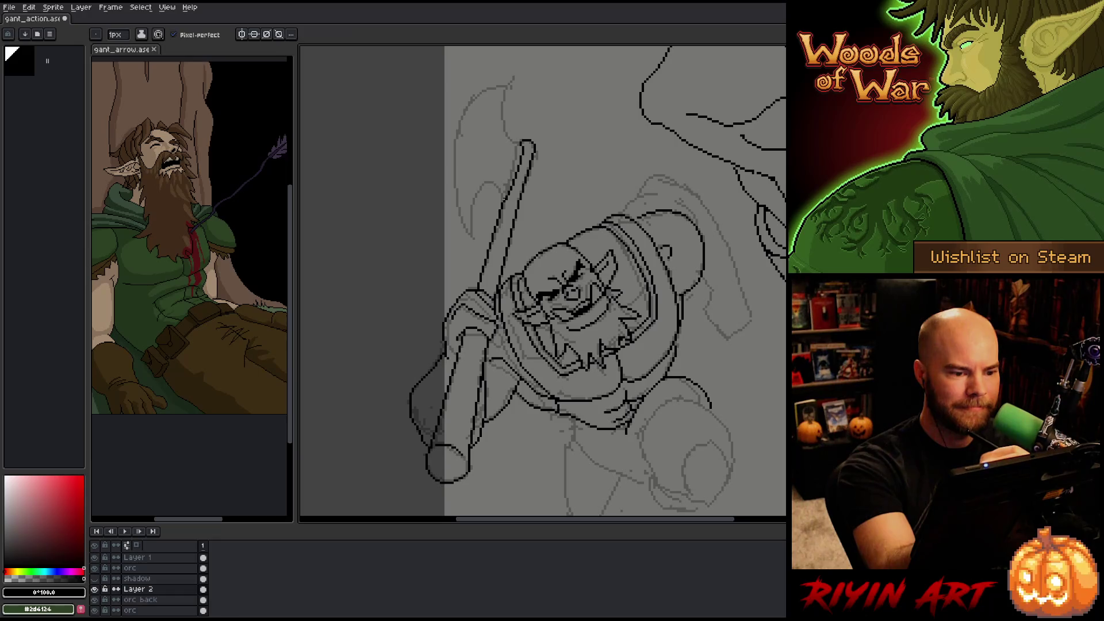
pyautogui.moveTo(484, 185); pyautogui.dragTo(473, 236)
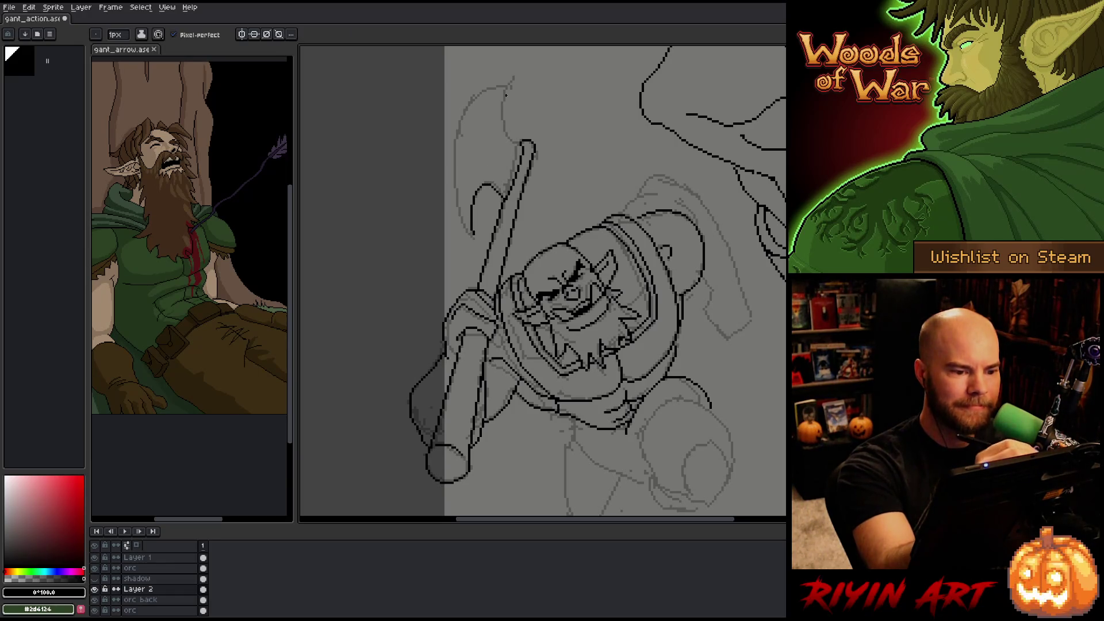
# - Ink a 1px line along the inner left edge of the axe blade above the handle
pyautogui.moveTo(515, 138)
pyautogui.mouseDown()
pyautogui.moveTo(503, 119)
pyautogui.moveTo(517, 92)
pyautogui.moveTo(460, 131)
pyautogui.moveTo(449, 206)
pyautogui.moveTo(466, 234)
pyautogui.mouseUp()
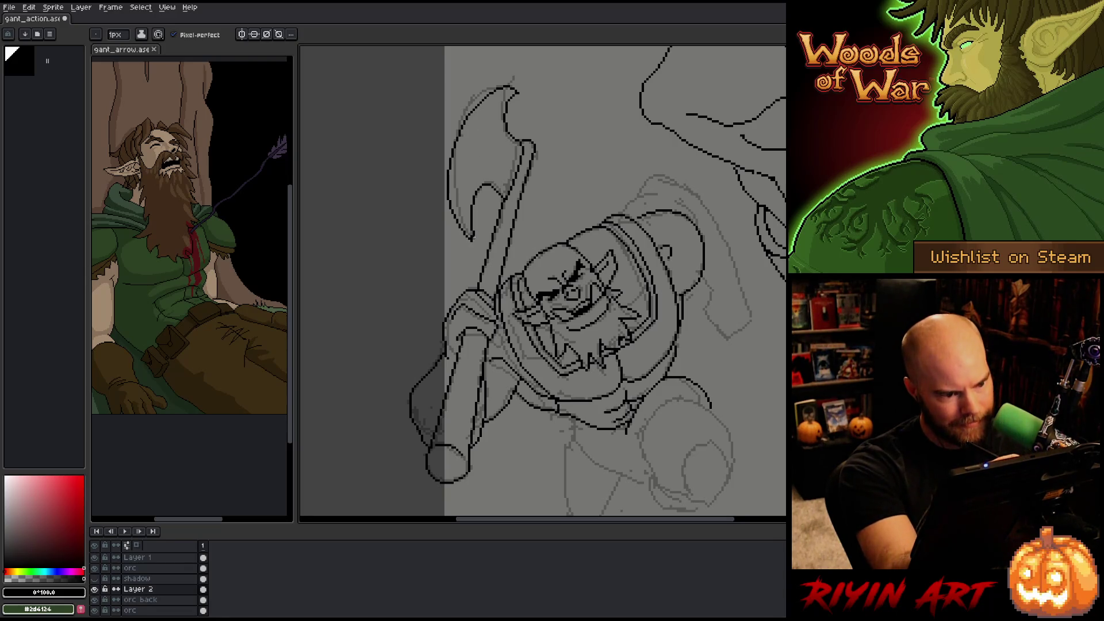
pyautogui.press('b')
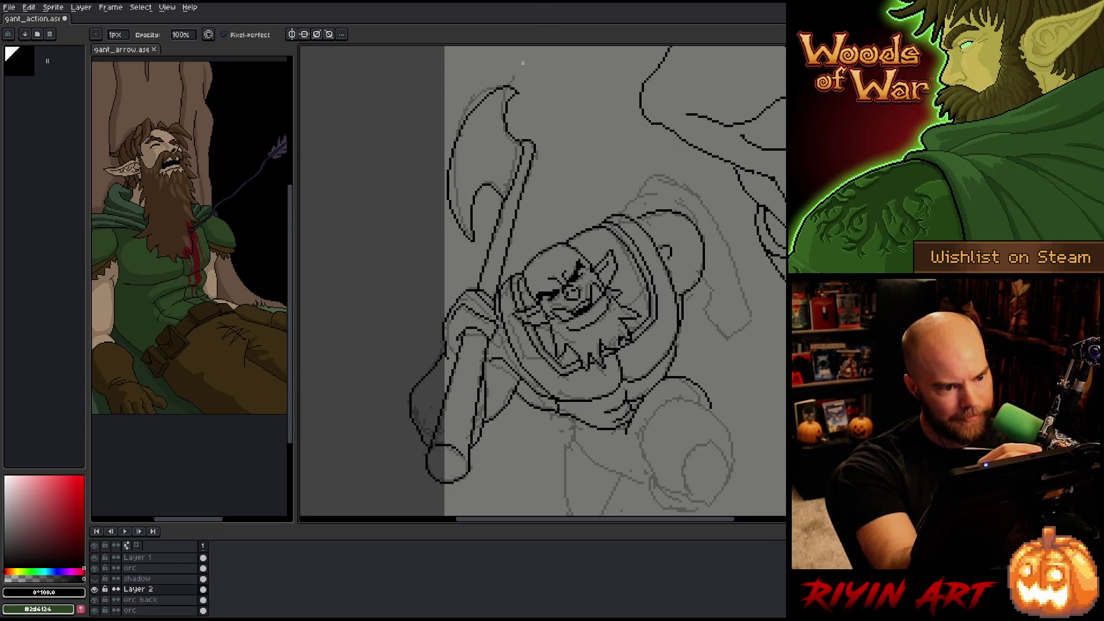
pyautogui.press('e')
pyautogui.press('b')
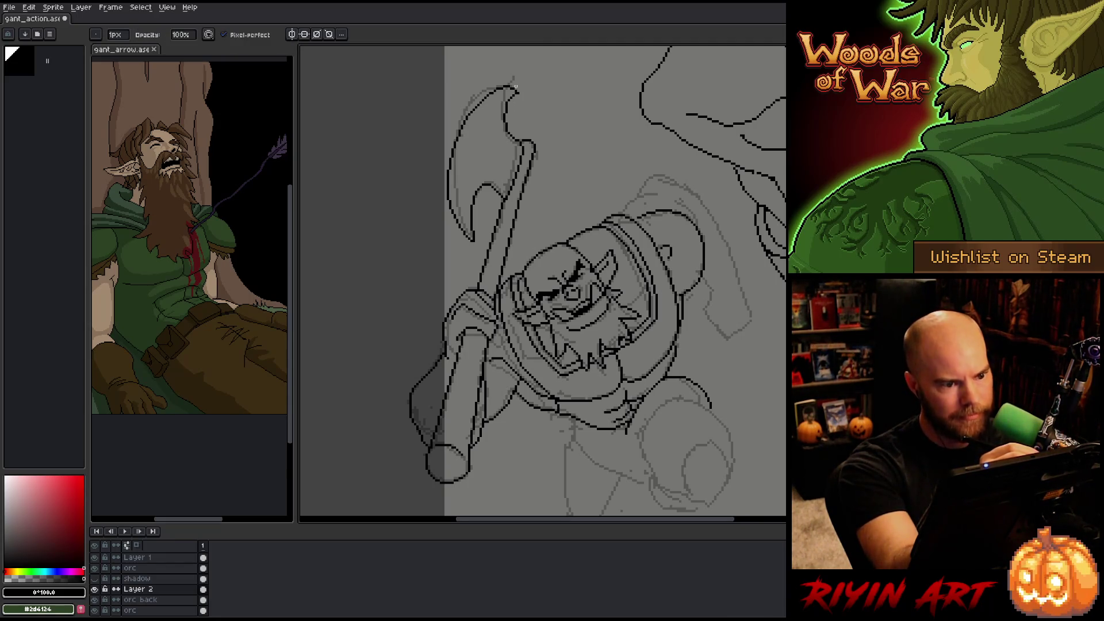
pyautogui.press('e')
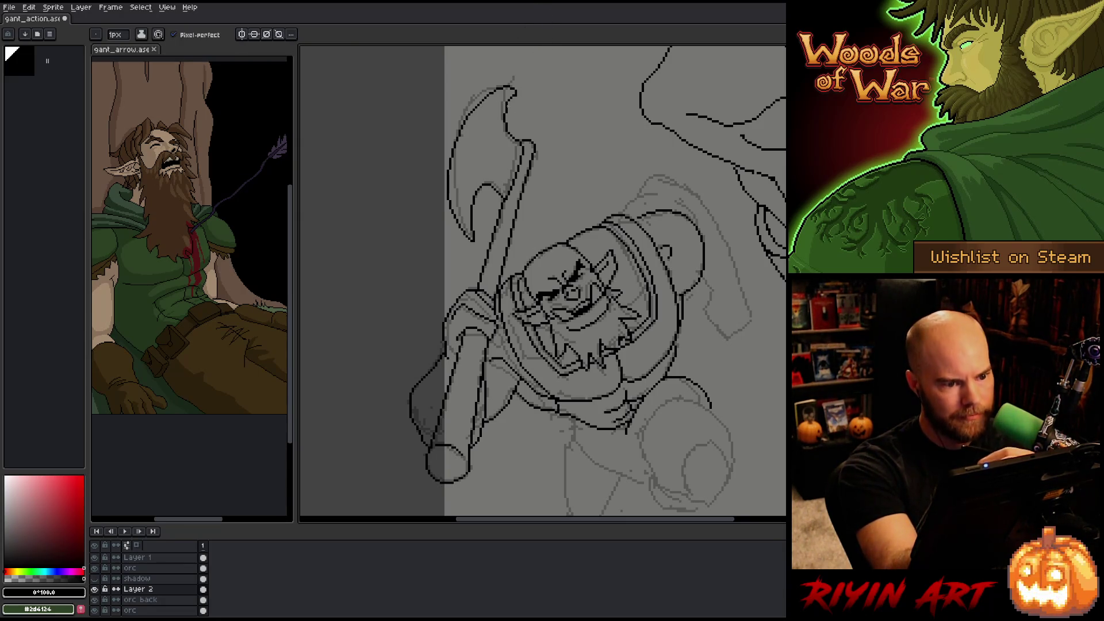
pyautogui.moveTo(499, 100); pyautogui.dragTo(464, 224)
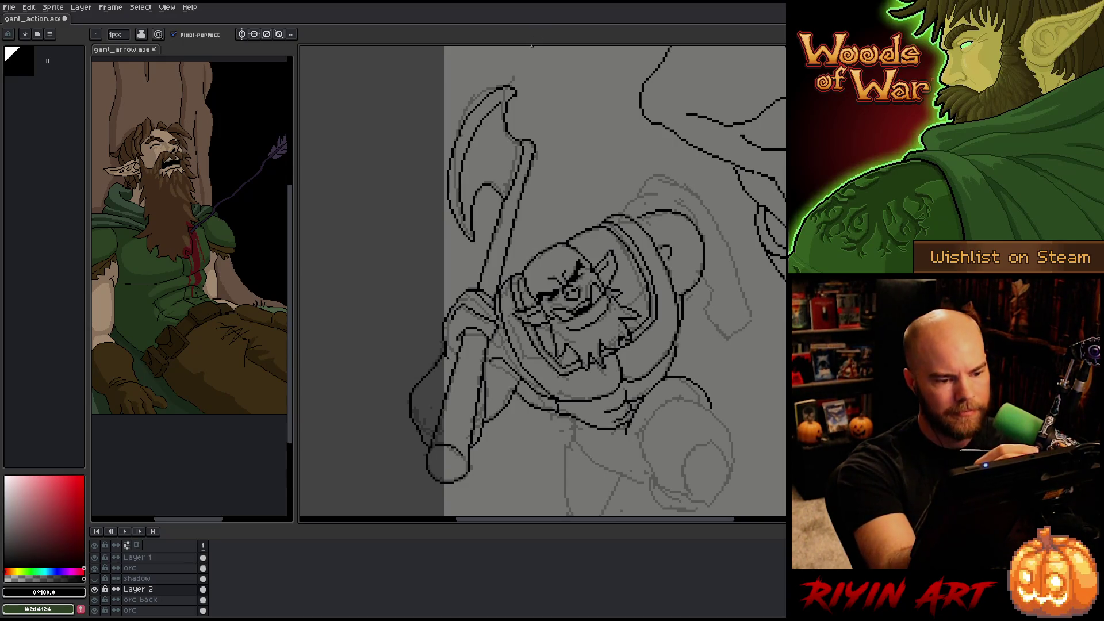
pyautogui.hscroll(3, 632, 387)
pyautogui.scroll(-1, 633, 387)
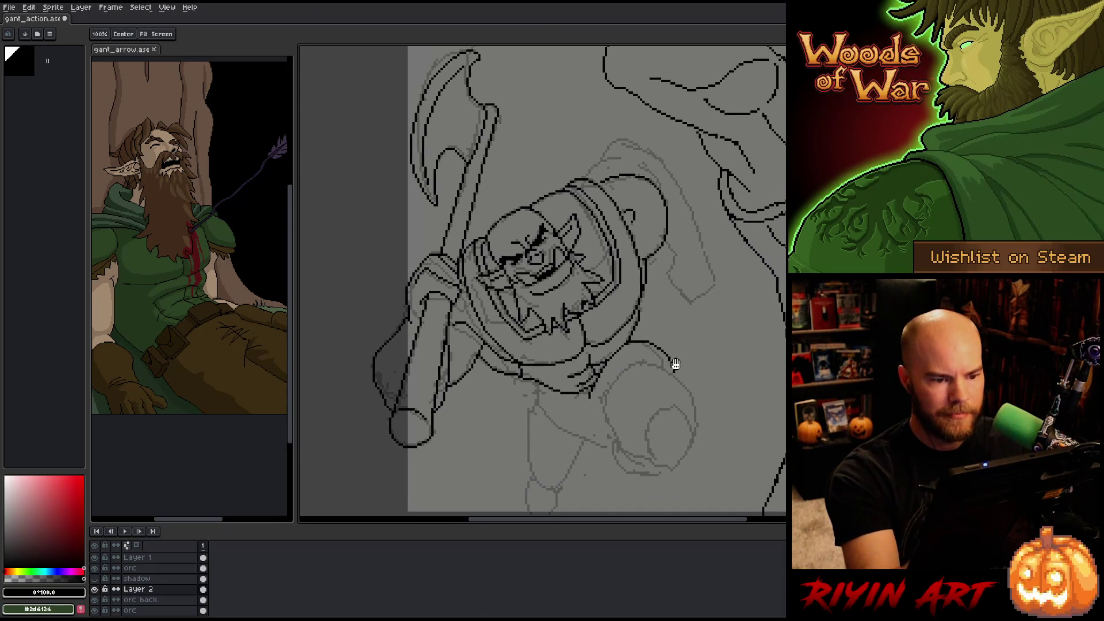
# - Ink the helmet's right side and top curve, deleting a stray patch of pixels
pyautogui.moveTo(530, 181)
pyautogui.mouseDown()
pyautogui.moveTo(543, 167)
pyautogui.moveTo(571, 171)
pyautogui.moveTo(556, 164)
pyautogui.moveTo(577, 171)
pyautogui.mouseUp()
pyautogui.hotkey('ctrl', 'z')
pyautogui.hotkey('ctrl', 'z')
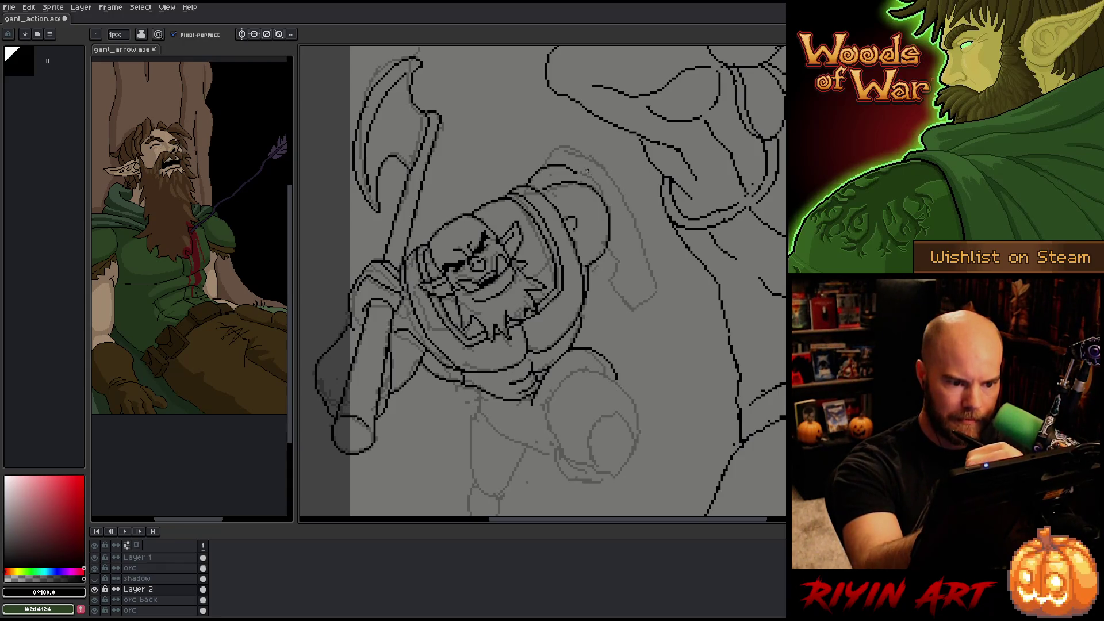
pyautogui.moveTo(590, 176); pyautogui.dragTo(603, 199)
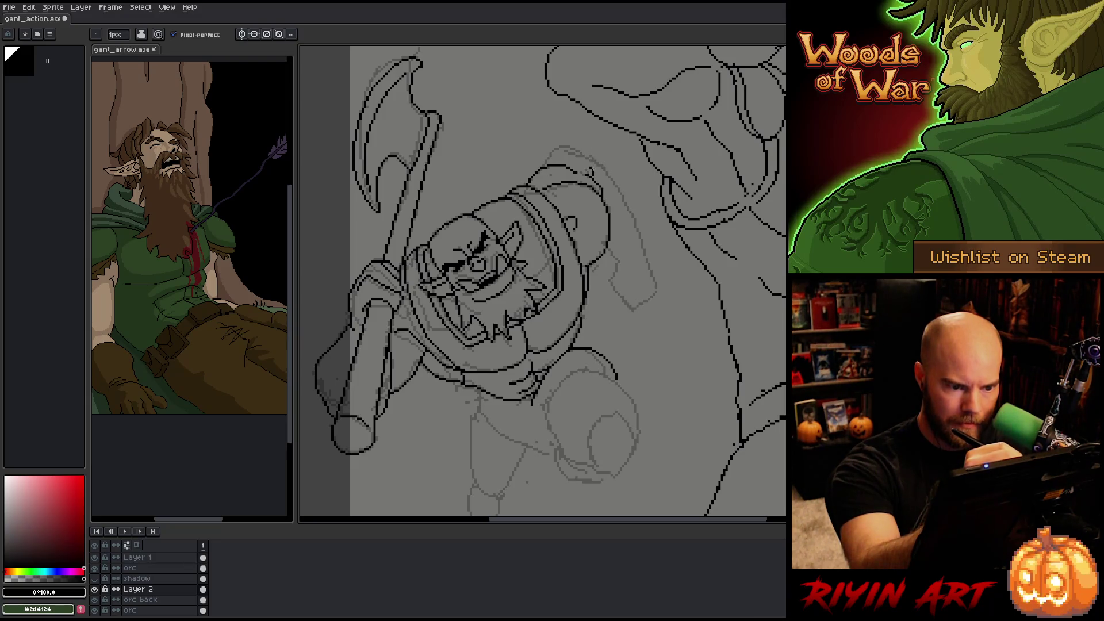
pyautogui.press('m')
pyautogui.moveTo(579, 154); pyautogui.dragTo(603, 179)
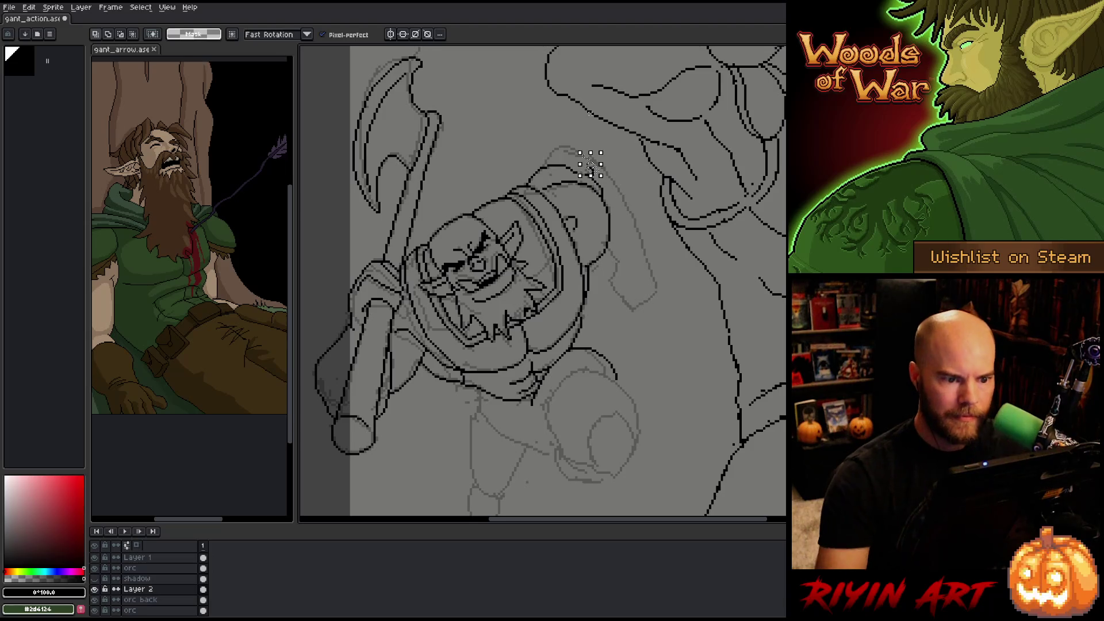
pyautogui.press('Delete')
pyautogui.press('b')
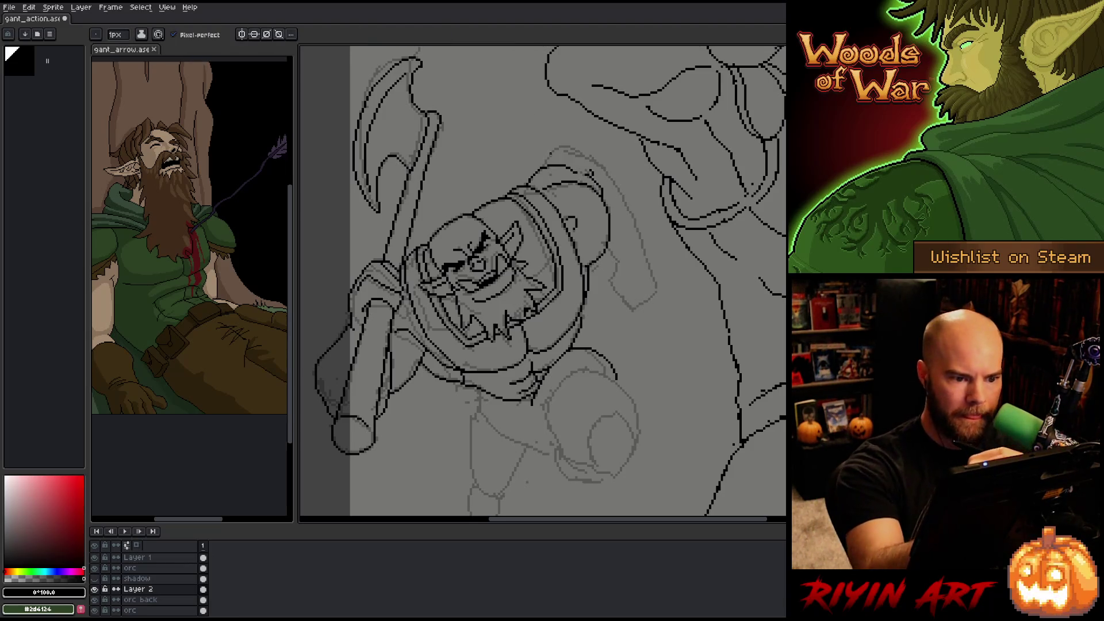
pyautogui.moveTo(547, 156)
pyautogui.mouseDown()
pyautogui.moveTo(566, 143)
pyautogui.moveTo(606, 164)
pyautogui.moveTo(635, 204)
pyautogui.moveTo(658, 291)
pyautogui.mouseUp()
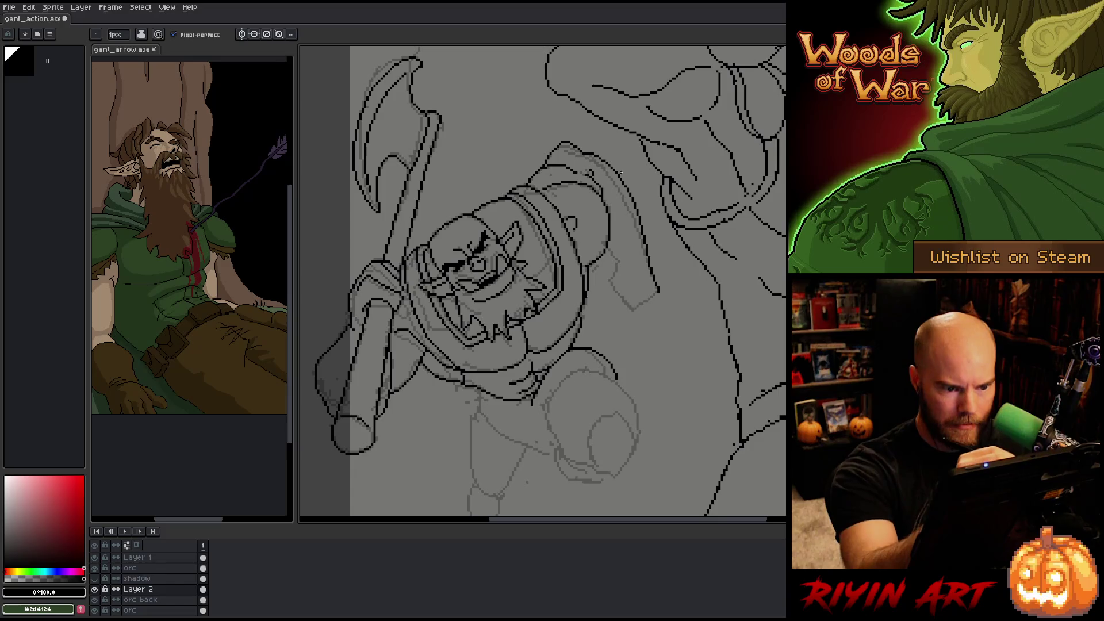
# - Clear an area right of the orc and draw a line up the side of the hand
pyautogui.press('e')
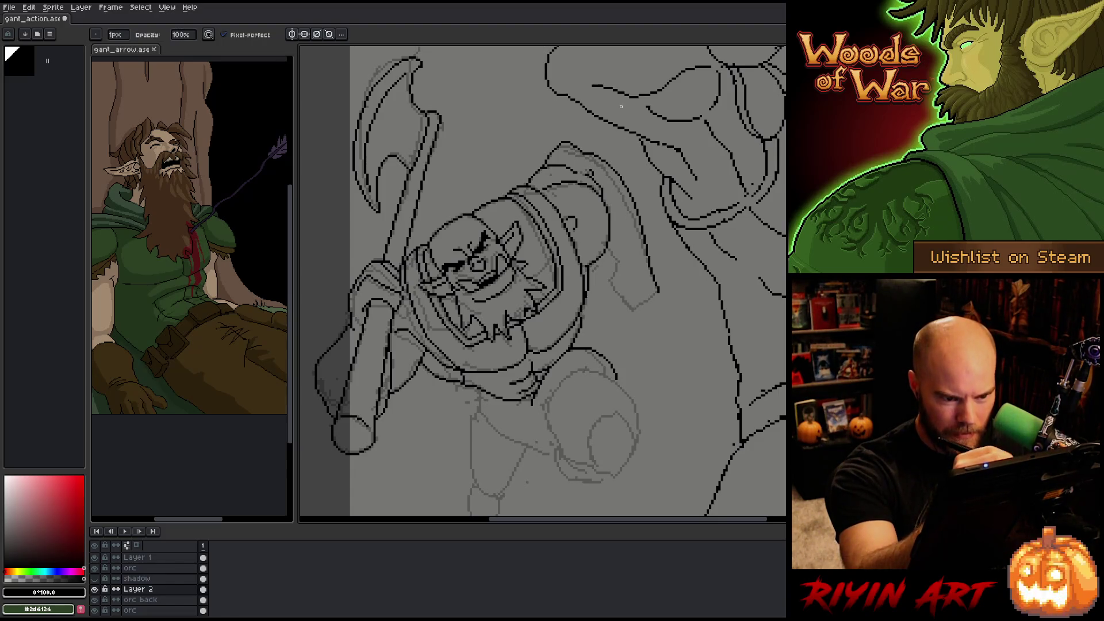
pyautogui.press('q')
pyautogui.moveTo(671, 315)
pyautogui.mouseDown()
pyautogui.moveTo(640, 190)
pyautogui.moveTo(640, 298)
pyautogui.mouseUp()
pyautogui.press('b')
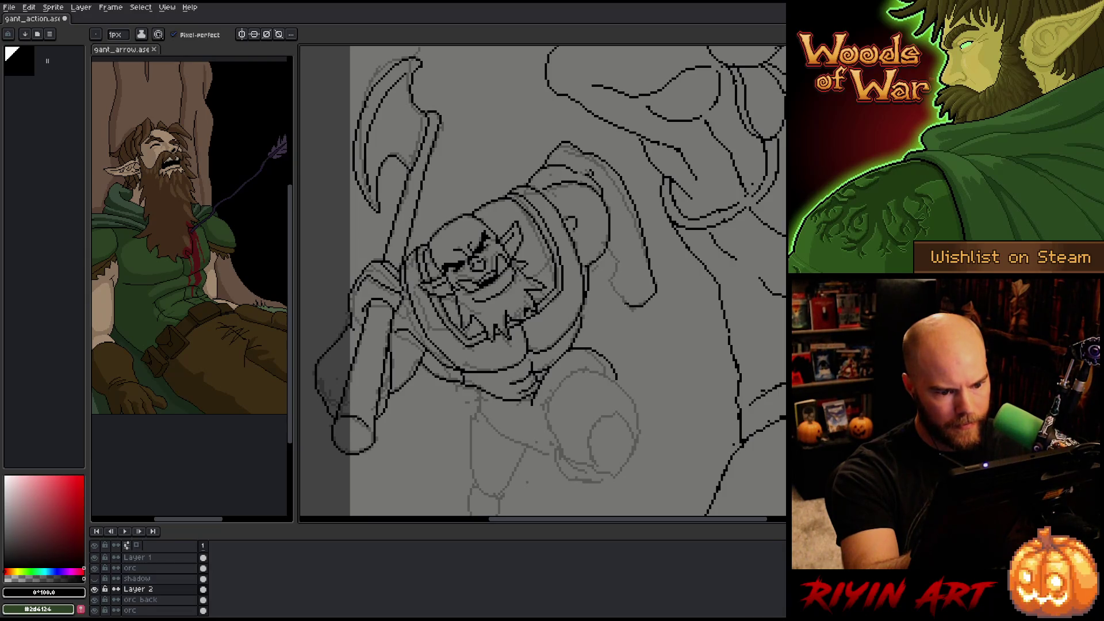
pyautogui.moveTo(620, 303); pyautogui.dragTo(610, 265)
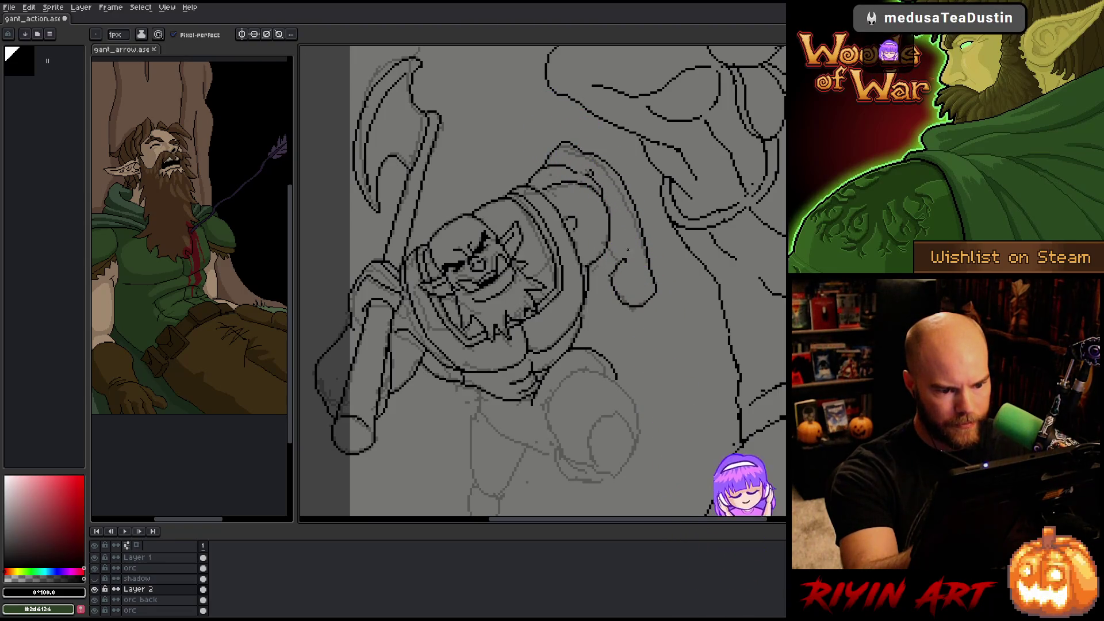
# - Erase and touch up stray pixels along the hand line
pyautogui.press('e')
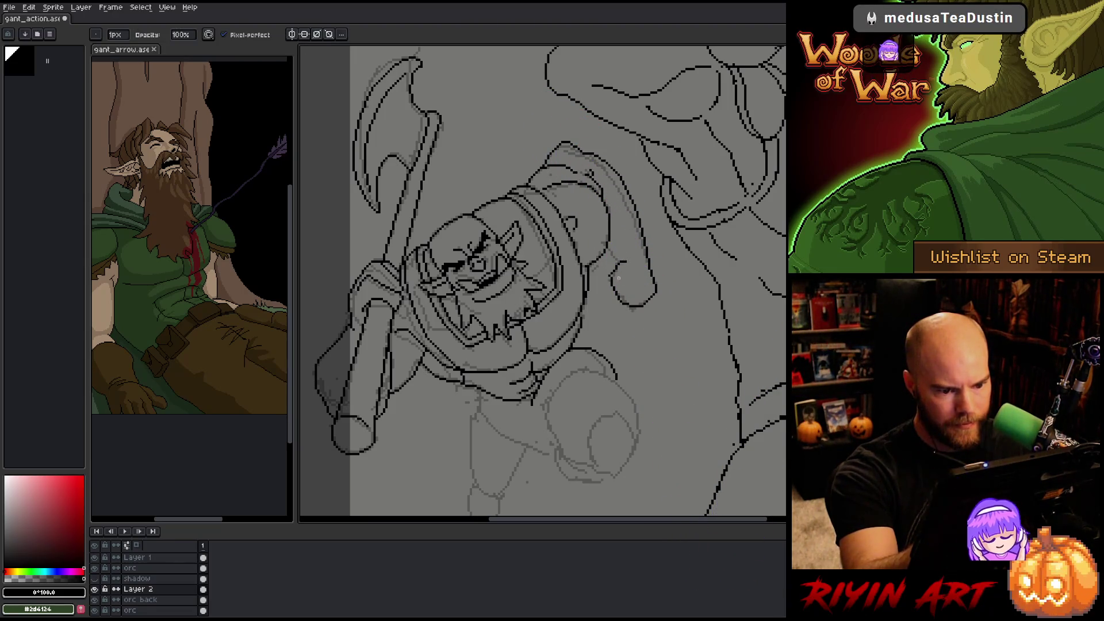
pyautogui.press('b')
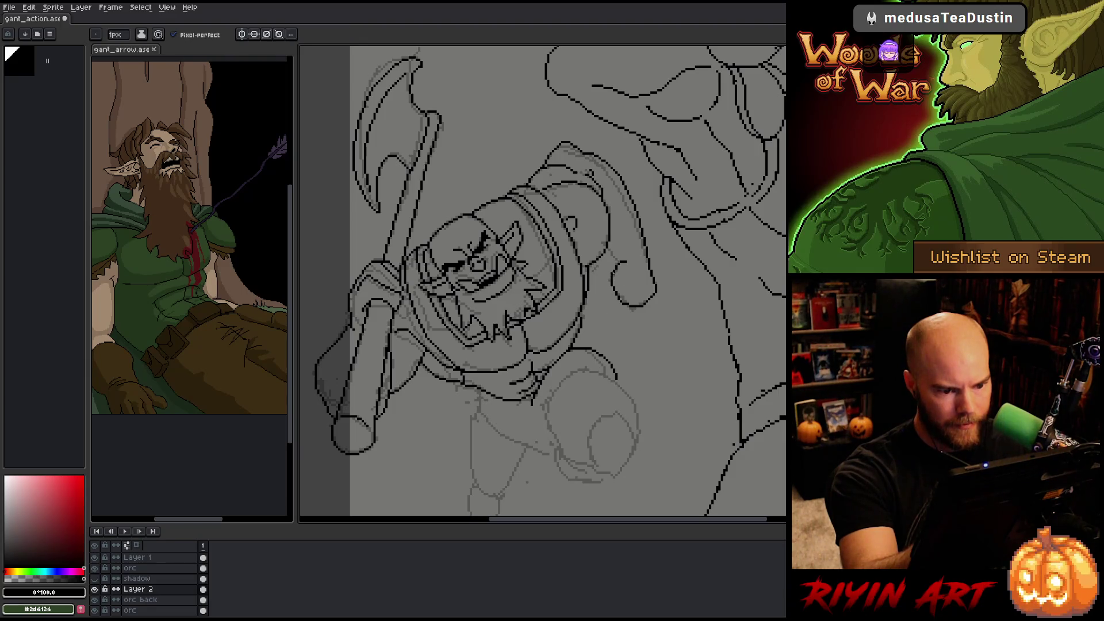
pyautogui.press('e')
pyautogui.press('b')
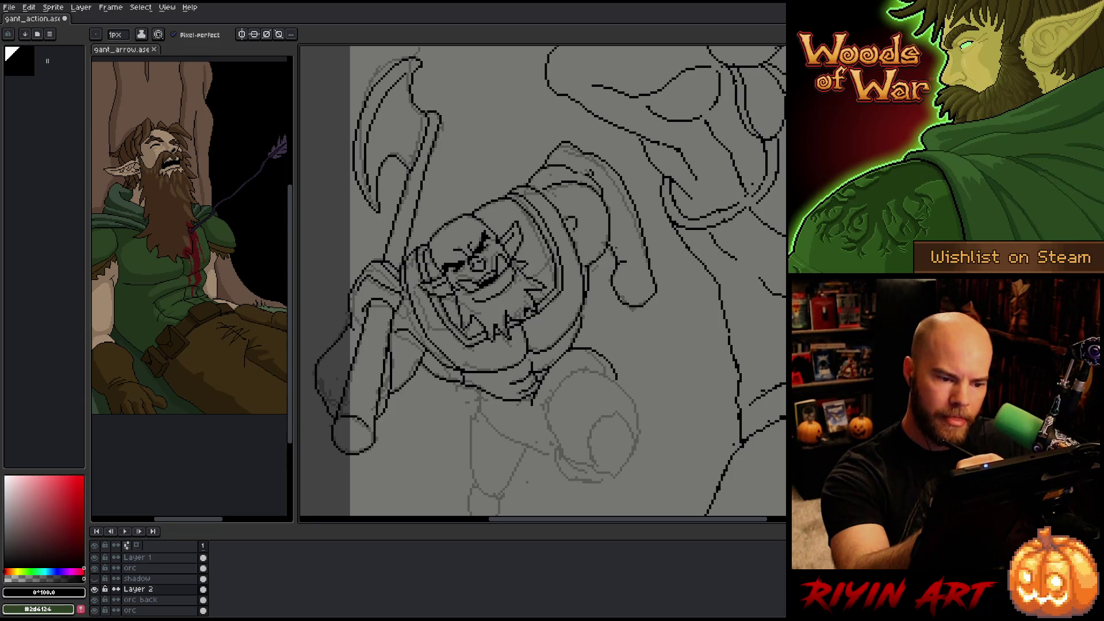
pyautogui.press('b')
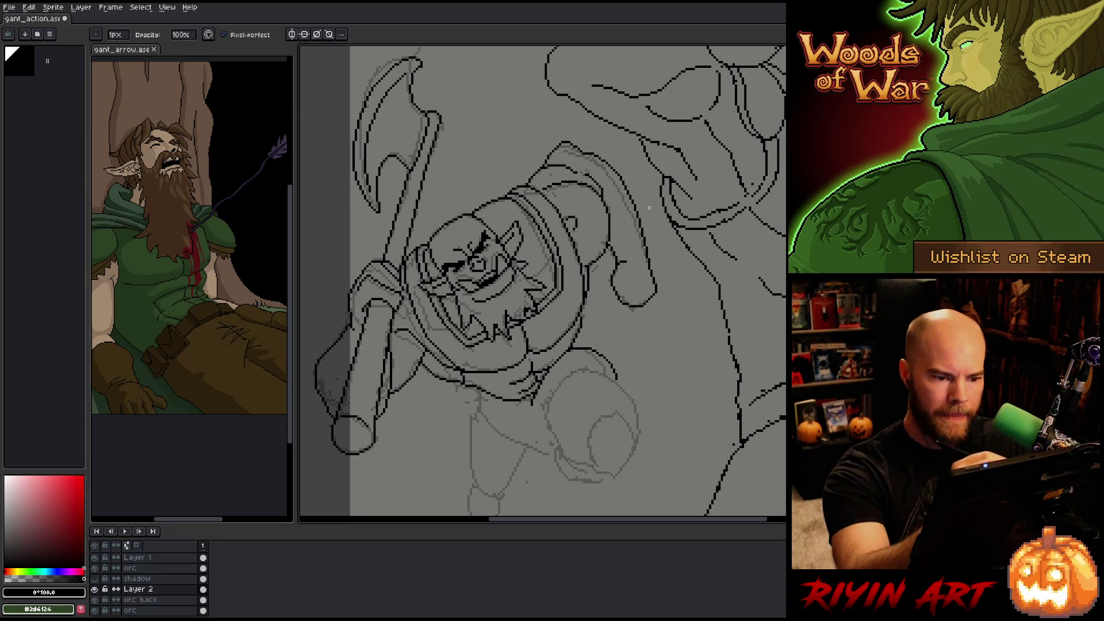
pyautogui.press('e')
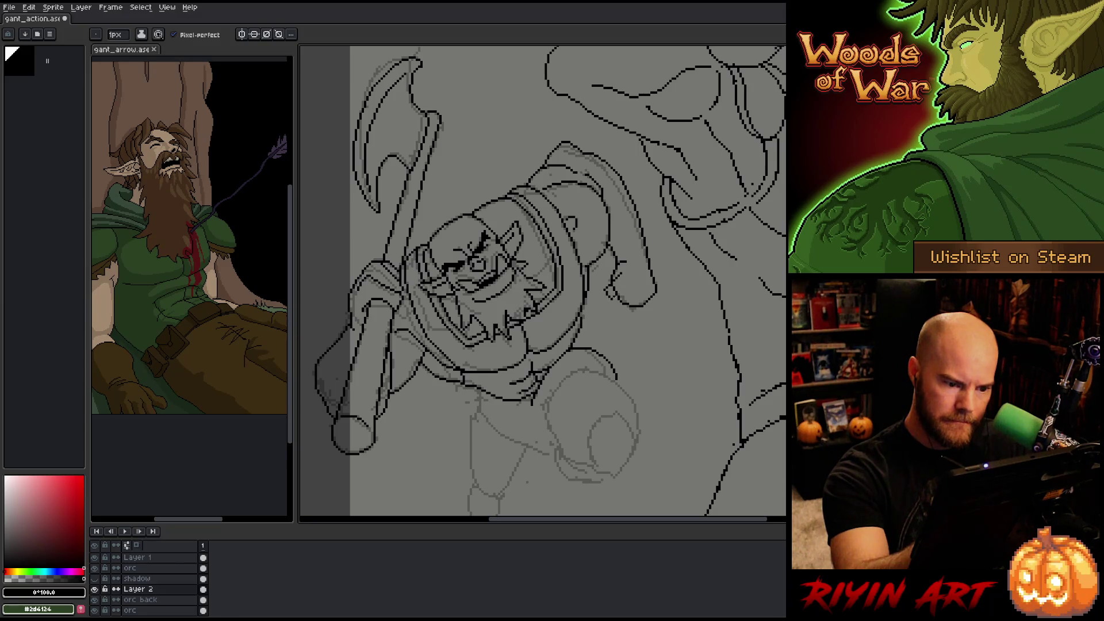
pyautogui.moveTo(609, 296); pyautogui.dragTo(620, 275)
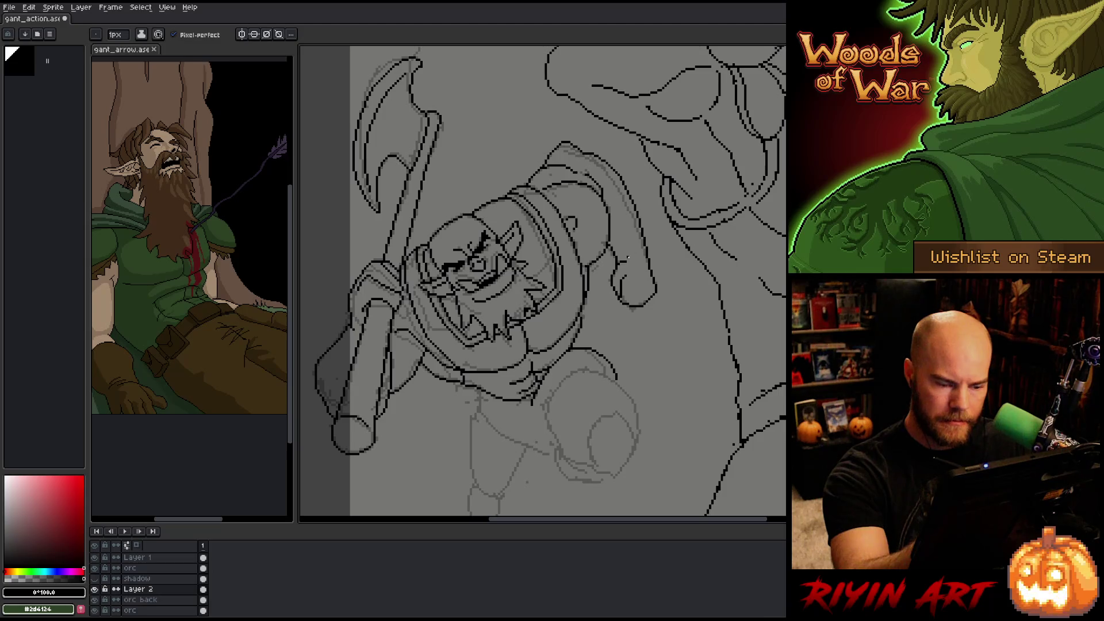
pyautogui.press('b')
pyautogui.press('e')
pyautogui.moveTo(615, 279); pyautogui.dragTo(608, 296)
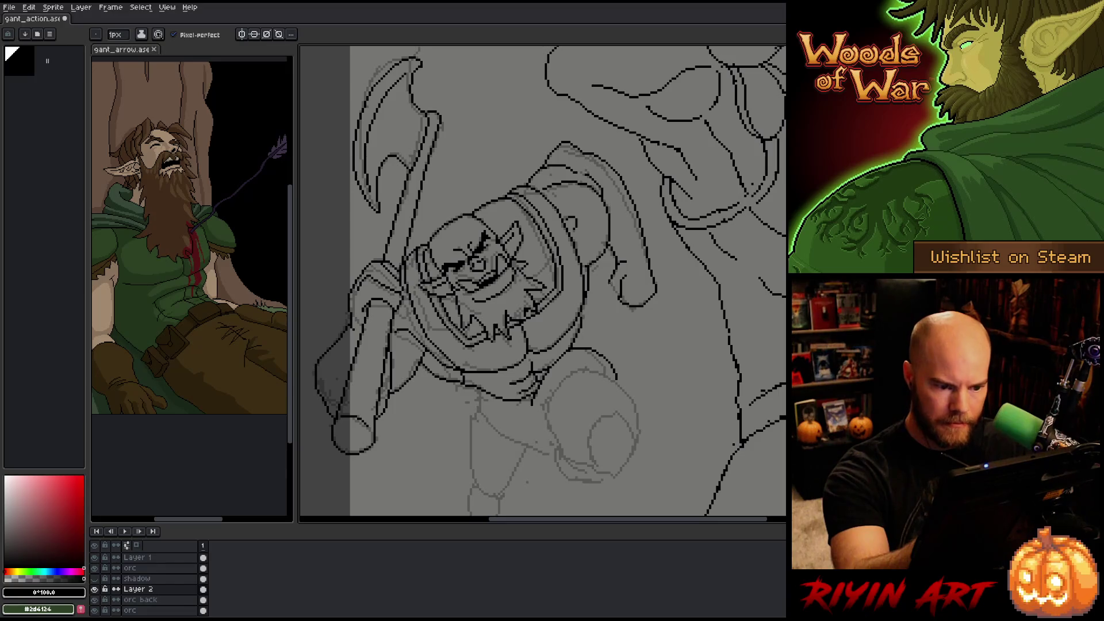
pyautogui.press('b')
pyautogui.click(624, 280)
pyautogui.press('e')
pyautogui.click(624, 284)
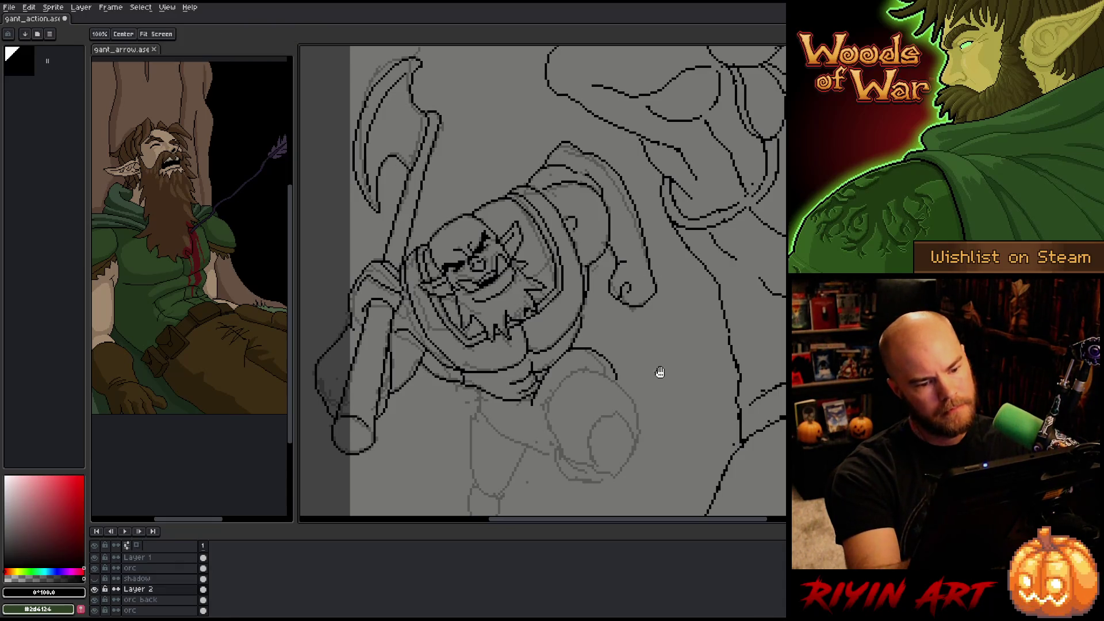
# - Ink the outer curve and inner curl of the orc's shoulder pad
pyautogui.moveTo(661, 336); pyautogui.dragTo(663, 244)
pyautogui.moveTo(546, 307)
pyautogui.mouseDown()
pyautogui.moveTo(559, 282)
pyautogui.moveTo(598, 270)
pyautogui.moveTo(634, 307)
pyautogui.moveTo(634, 345)
pyautogui.mouseUp()
pyautogui.moveTo(603, 297)
pyautogui.mouseDown()
pyautogui.moveTo(613, 319)
pyautogui.moveTo(590, 339)
pyautogui.mouseUp()
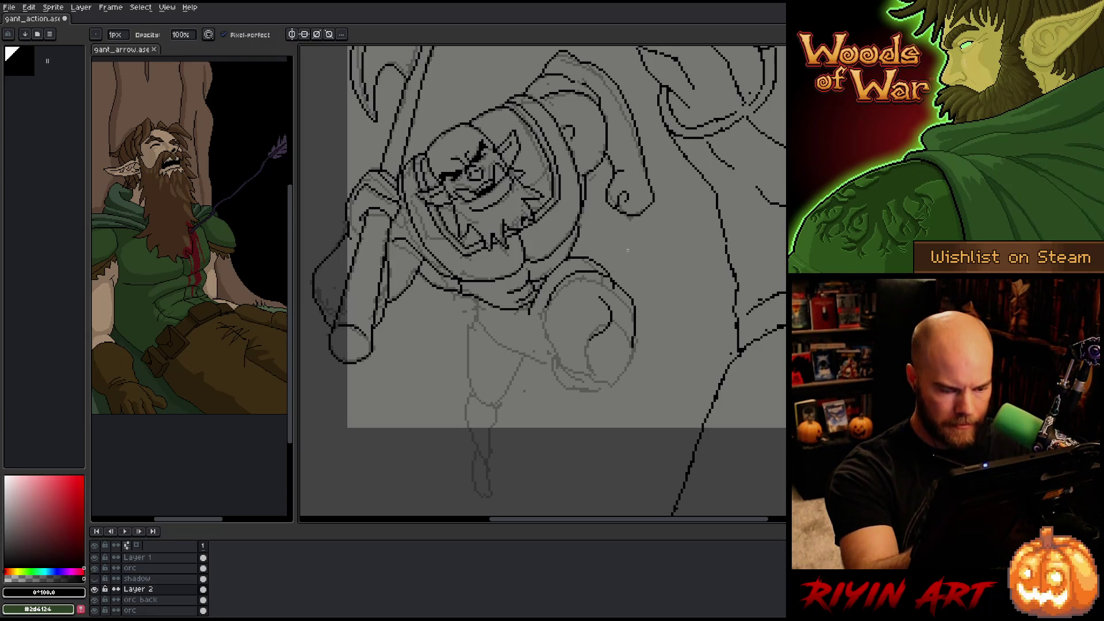
pyautogui.scroll(2, 636, 382)
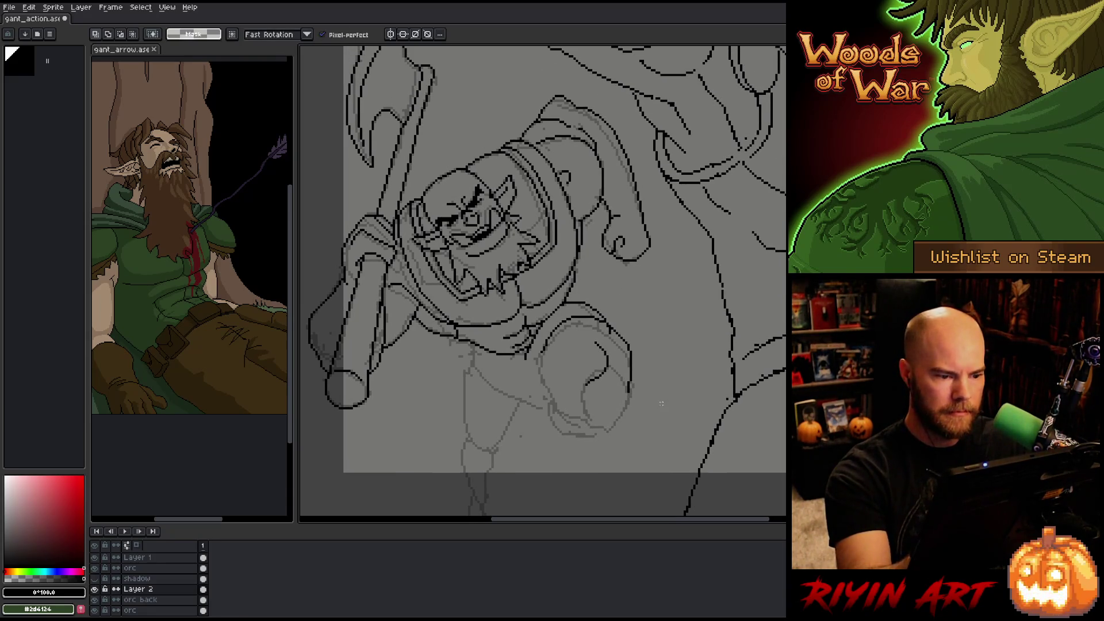
# - Cut the lassoed shoulder and fist strokes from Layer 2 and paste them in place on orc back
pyautogui.keyDown('alt'); pyautogui.click(95, 589); pyautogui.keyUp('alt')
pyautogui.moveTo(699, 215)
pyautogui.mouseDown()
pyautogui.moveTo(477, 195)
pyautogui.moveTo(689, 458)
pyautogui.mouseUp()
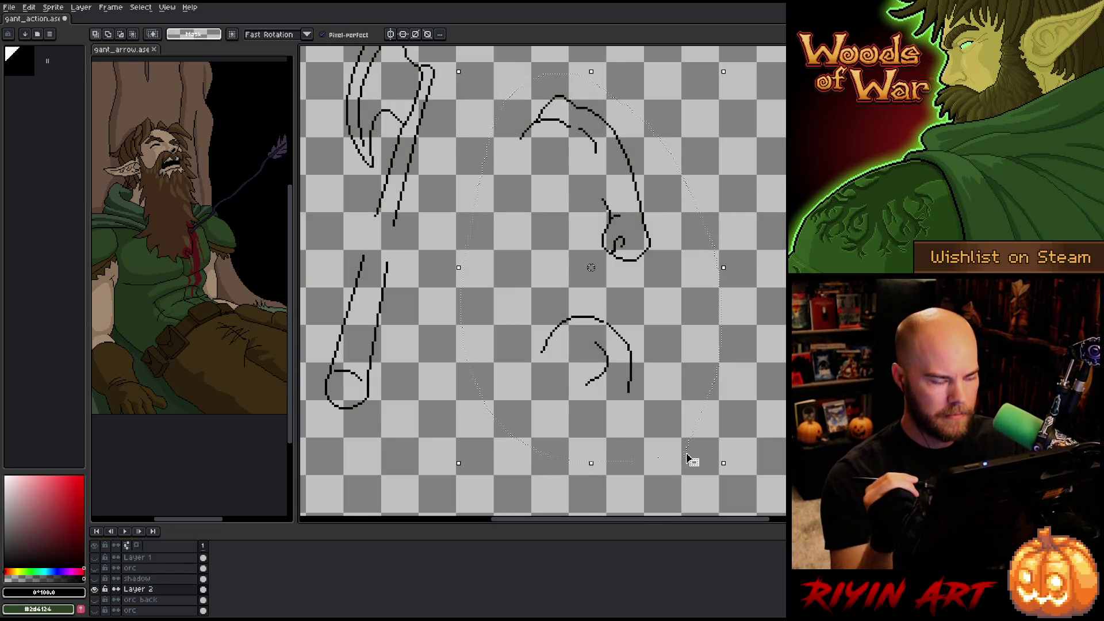
pyautogui.press('Delete')
pyautogui.keyDown('alt'); pyautogui.click(95, 589); pyautogui.keyUp('alt')
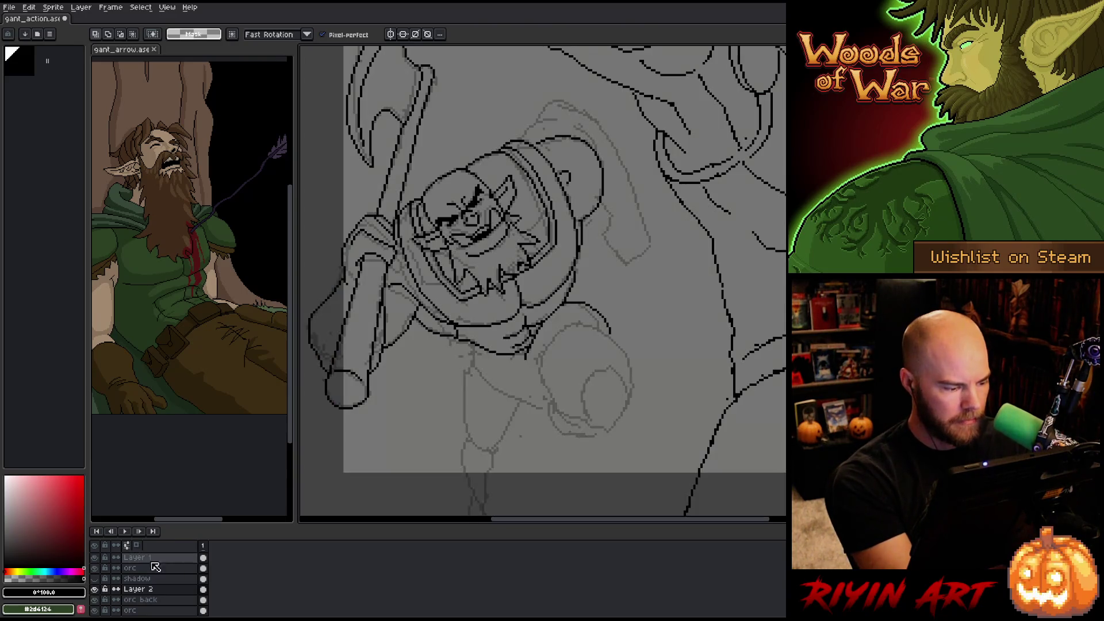
pyautogui.click(141, 599)
pyautogui.hotkey('ctrl', 'v')
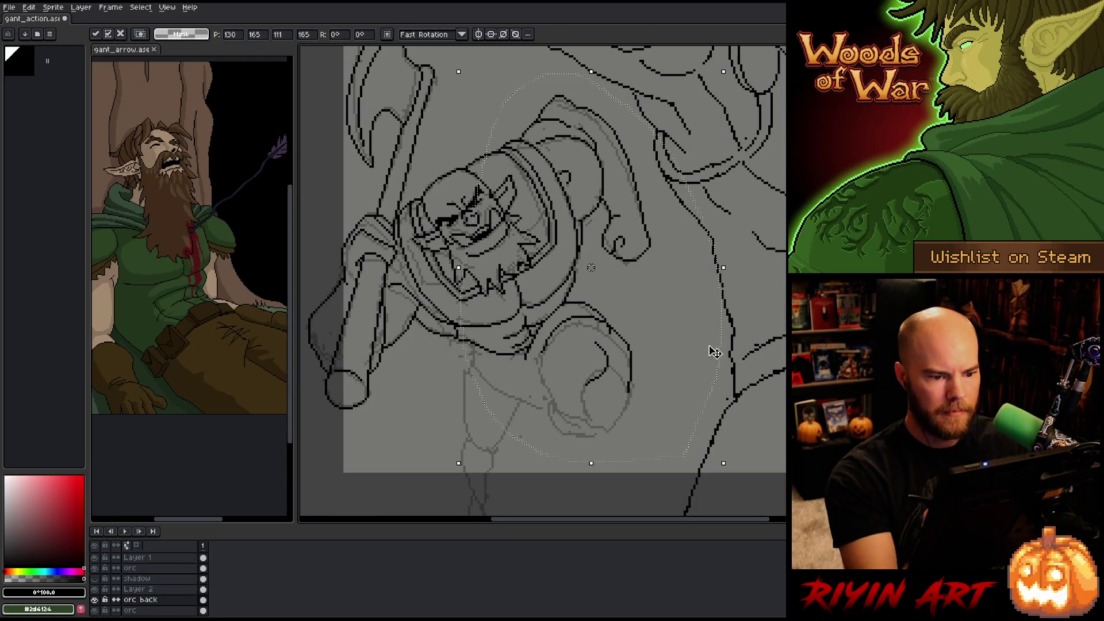
pyautogui.press('Return')
pyautogui.press('b')
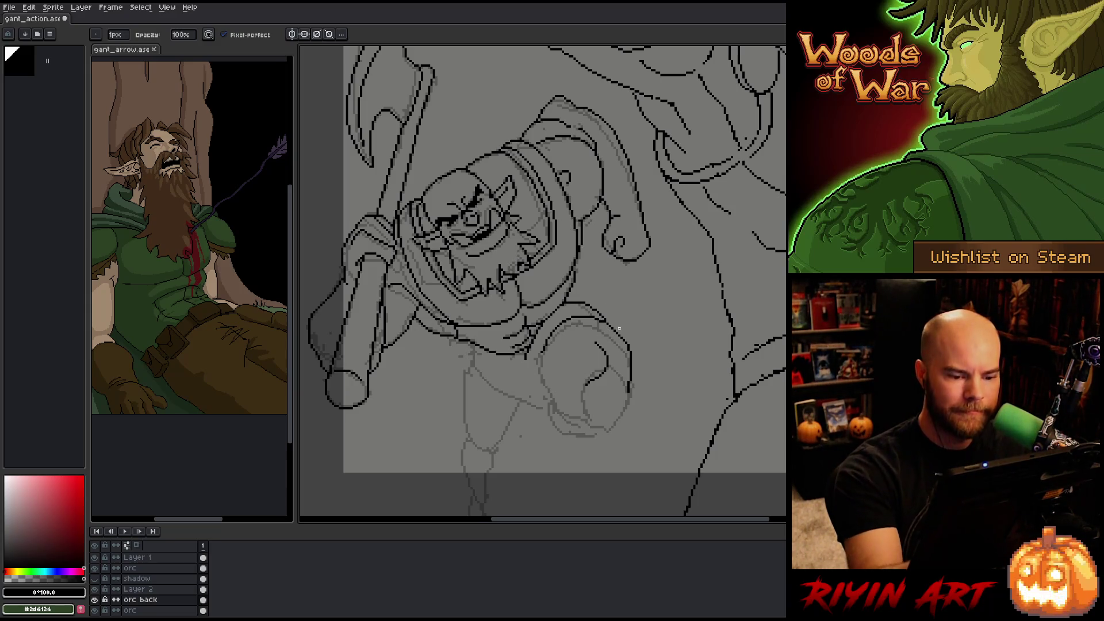
# - Darken the short line near the hand and ink the fist's left side and bottom edge
pyautogui.press('e')
pyautogui.moveTo(612, 368)
pyautogui.mouseDown()
pyautogui.moveTo(628, 388)
pyautogui.moveTo(610, 430)
pyautogui.mouseUp()
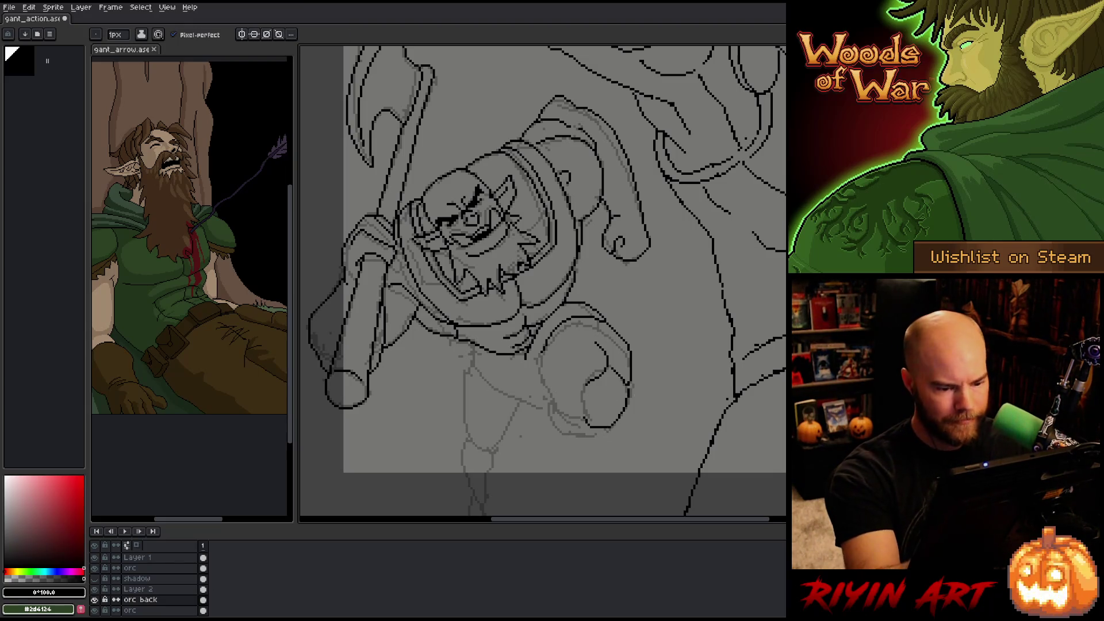
pyautogui.moveTo(568, 418)
pyautogui.mouseDown()
pyautogui.moveTo(540, 371)
pyautogui.moveTo(556, 340)
pyautogui.mouseUp()
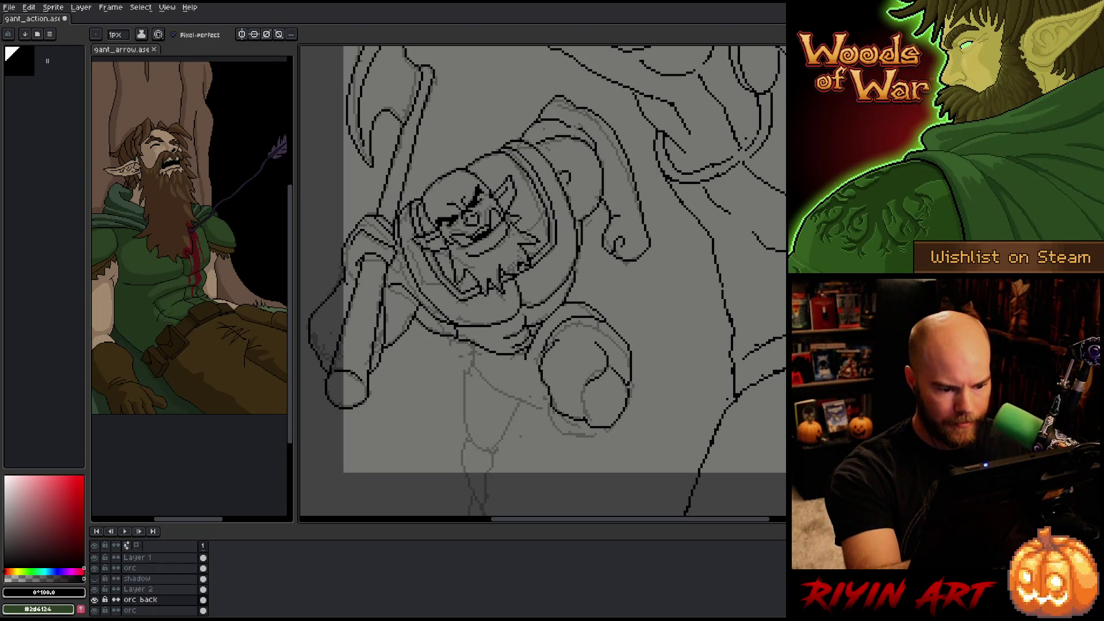
pyautogui.press('b')
pyautogui.moveTo(598, 298); pyautogui.dragTo(588, 262)
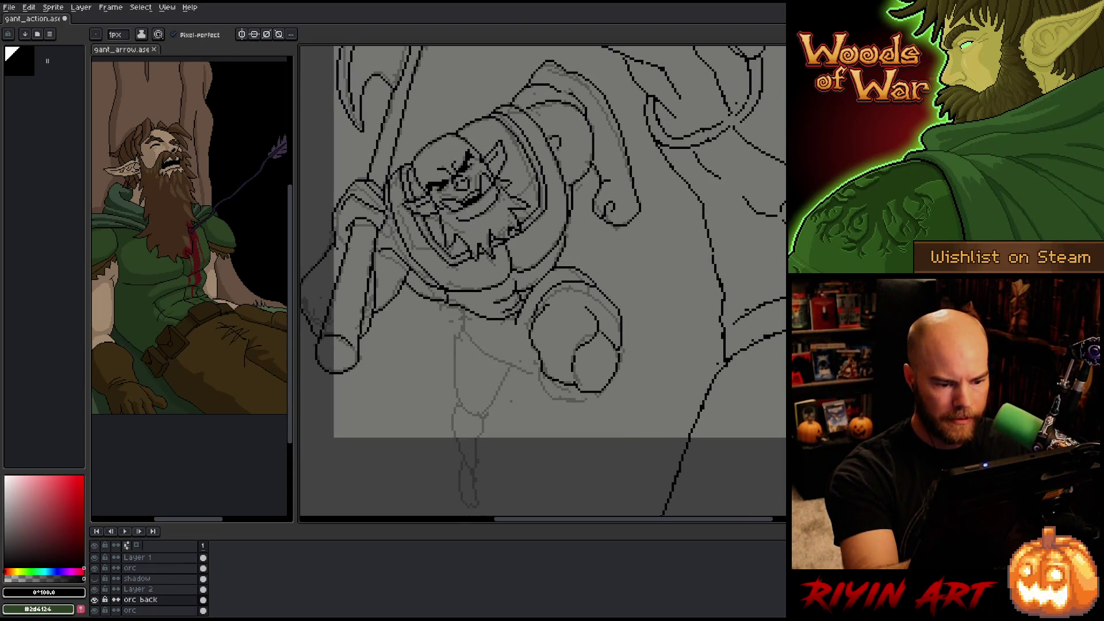
pyautogui.moveTo(539, 373)
pyautogui.mouseDown()
pyautogui.moveTo(555, 400)
pyautogui.moveTo(581, 402)
pyautogui.mouseUp()
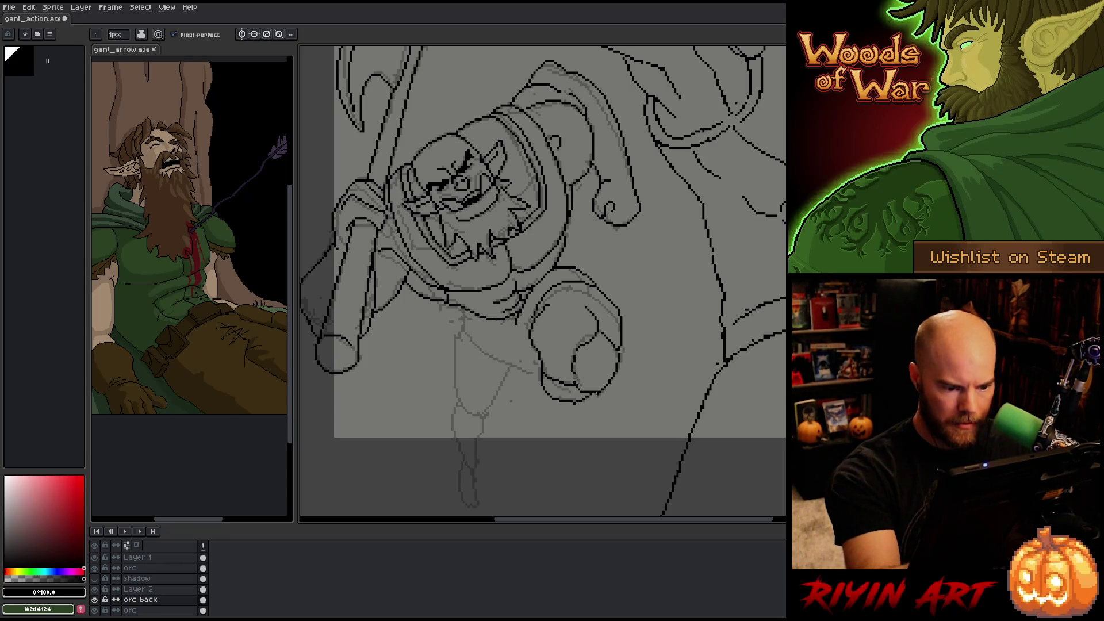
pyautogui.press('e')
pyautogui.press('b')
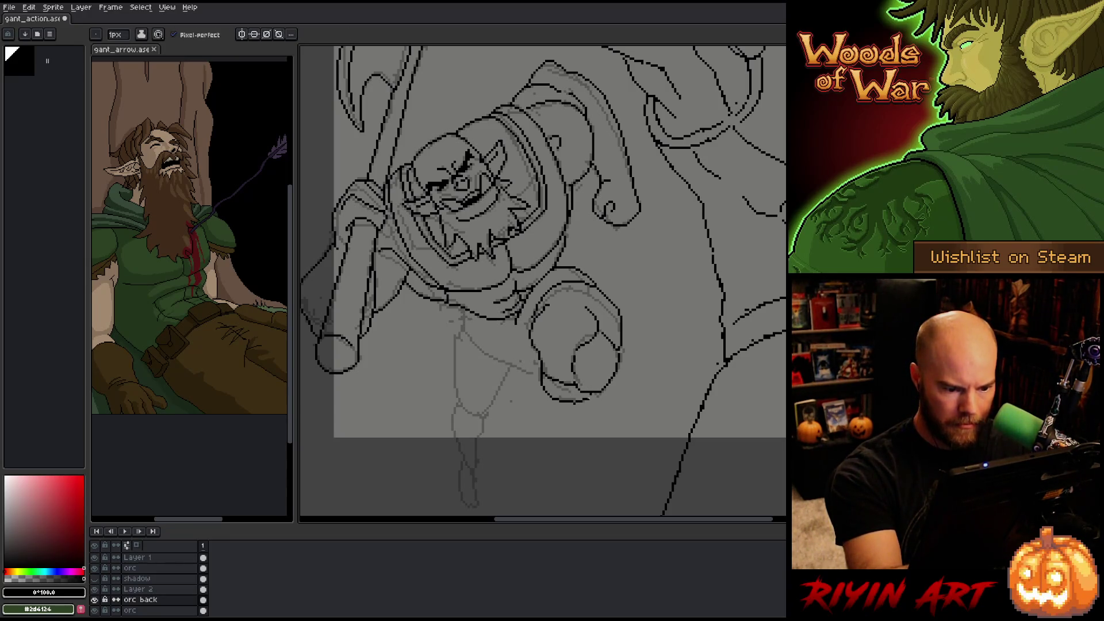
pyautogui.press('e')
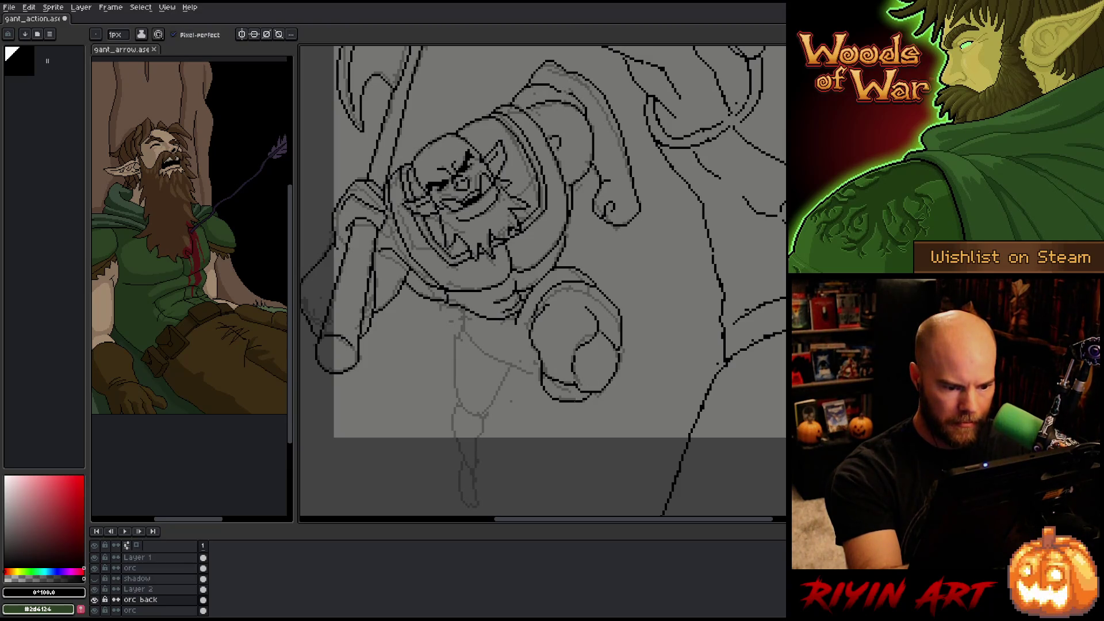
pyautogui.press('h')
pyautogui.moveTo(639, 295); pyautogui.dragTo(688, 313)
pyautogui.press('b')
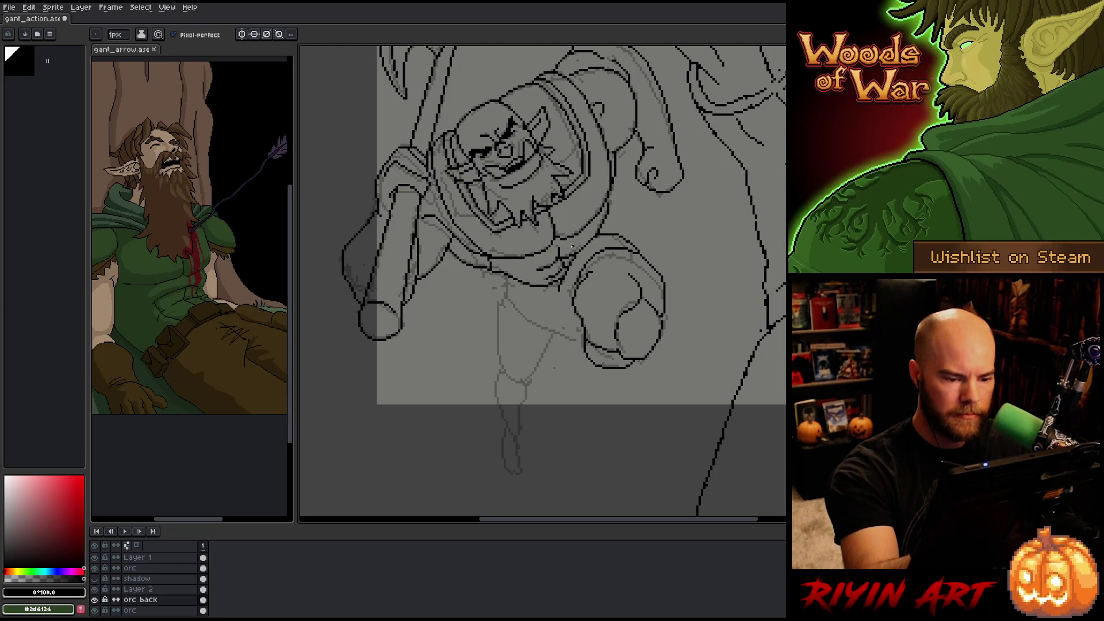
# - Save the drawing
pyautogui.press('e')
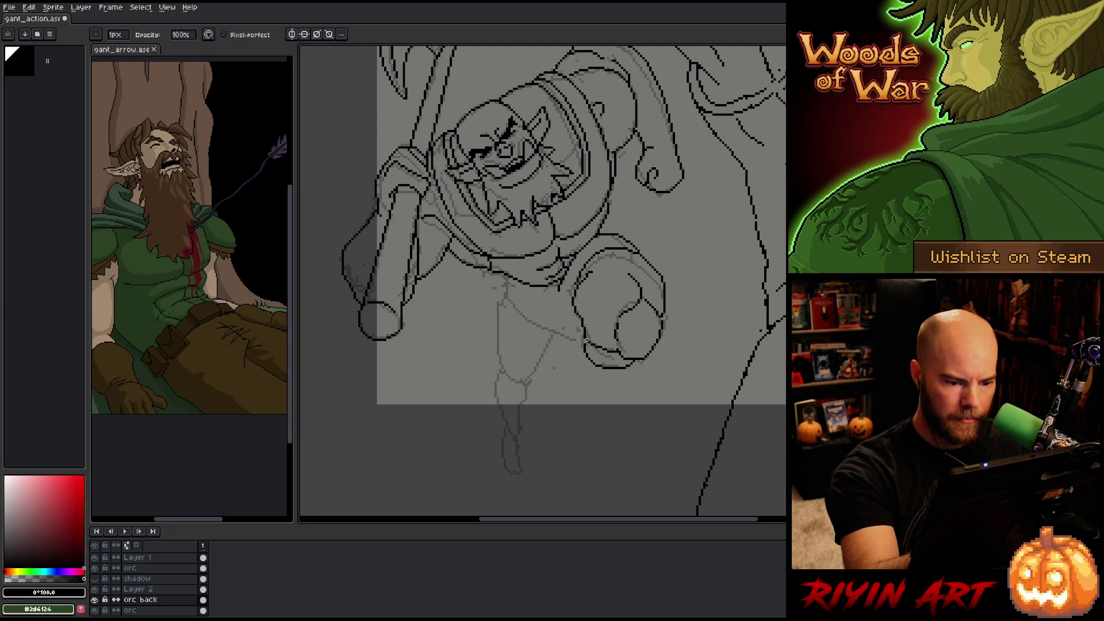
pyautogui.press('b')
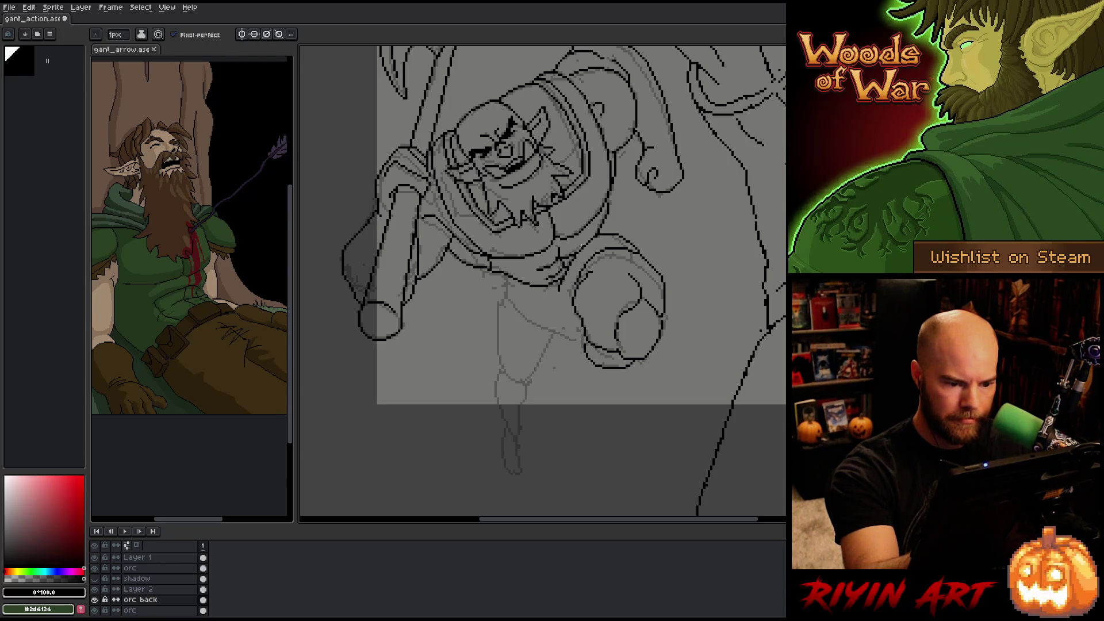
pyautogui.press('e')
pyautogui.press('b')
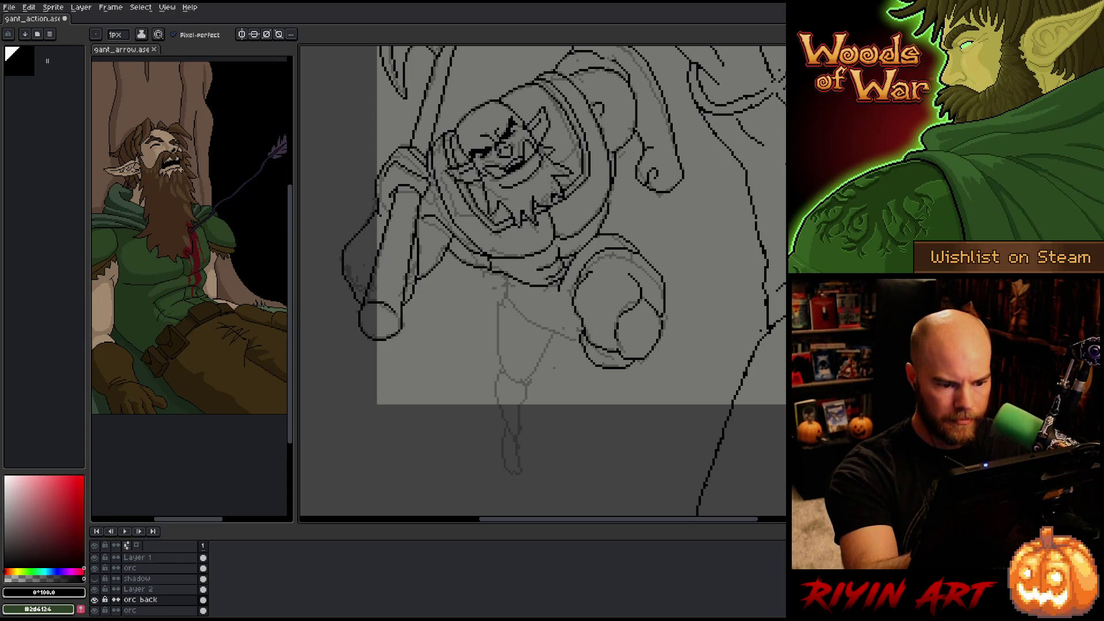
pyautogui.press('e')
pyautogui.press('b')
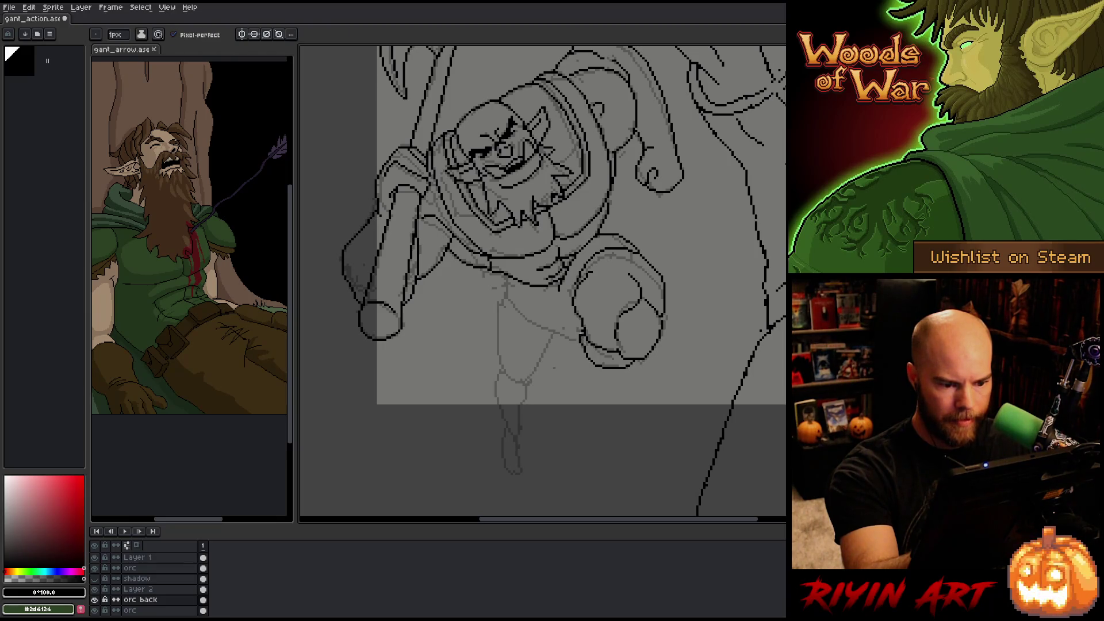
pyautogui.press('e')
pyautogui.press('b')
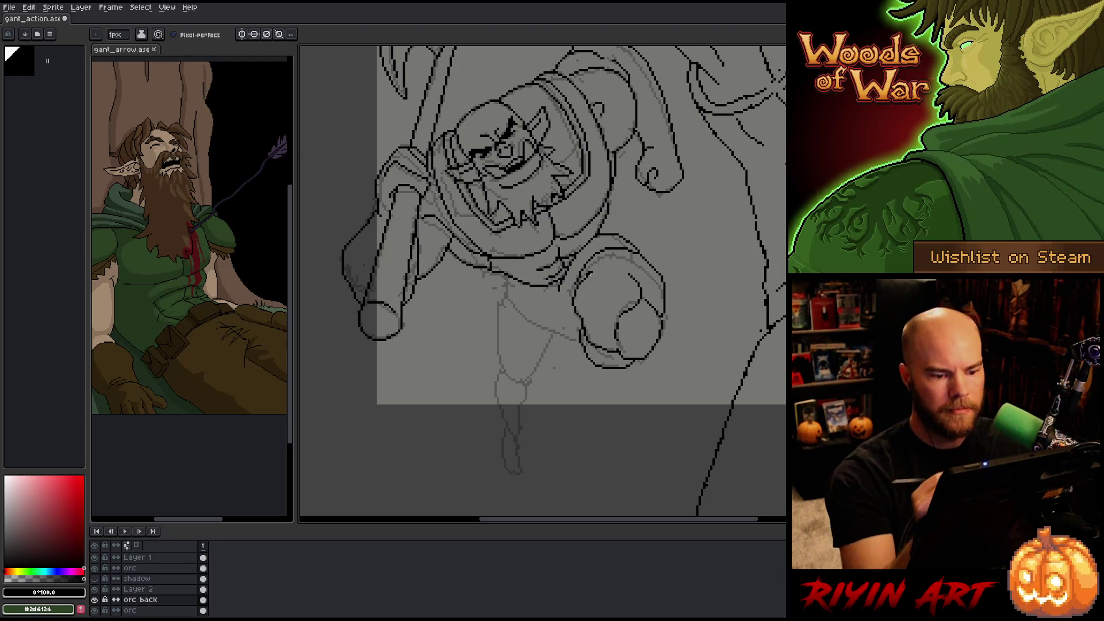
pyautogui.hotkey('ctrl', 's')
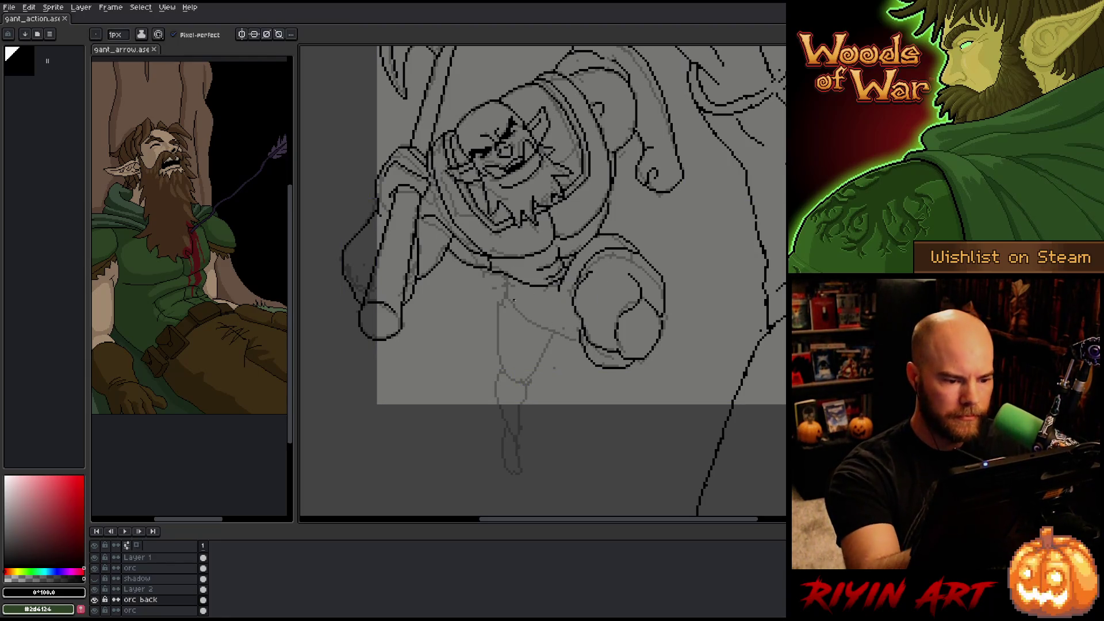
# - Ink the orc's lower torso outline and a short line below the arm
pyautogui.moveTo(504, 303); pyautogui.dragTo(572, 353)
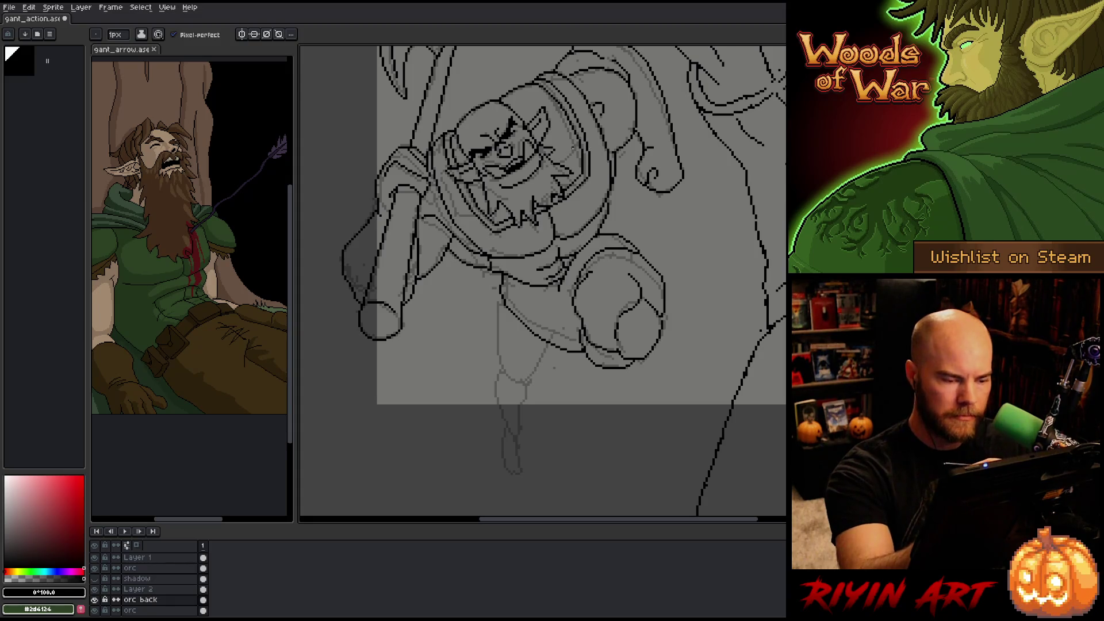
pyautogui.moveTo(565, 350)
pyautogui.mouseDown()
pyautogui.moveTo(555, 369)
pyautogui.moveTo(584, 351)
pyautogui.mouseUp()
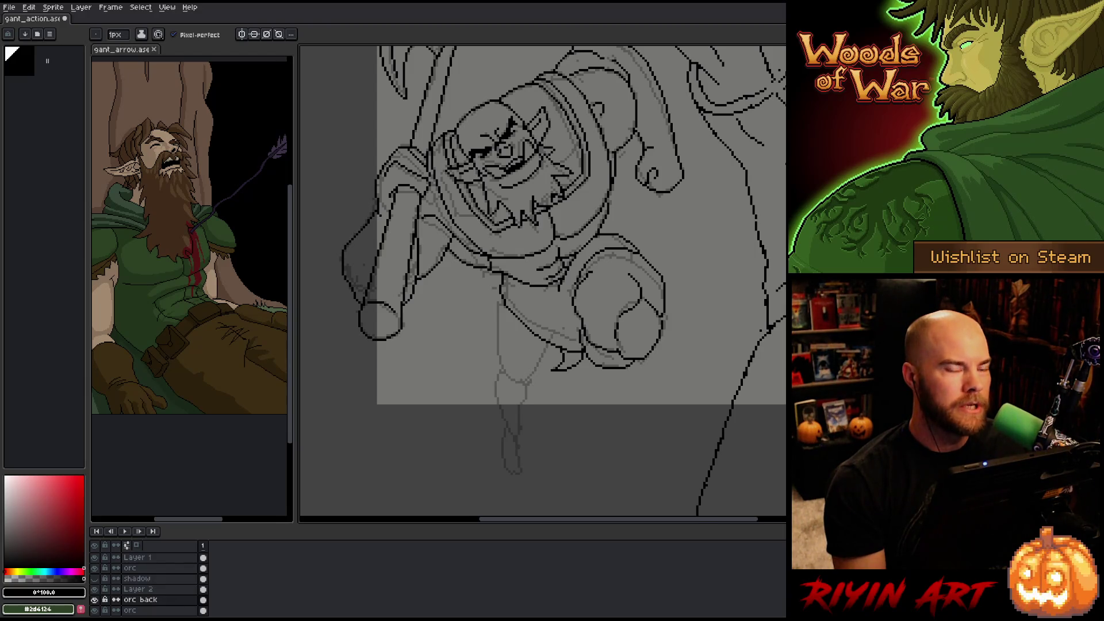
pyautogui.press('e')
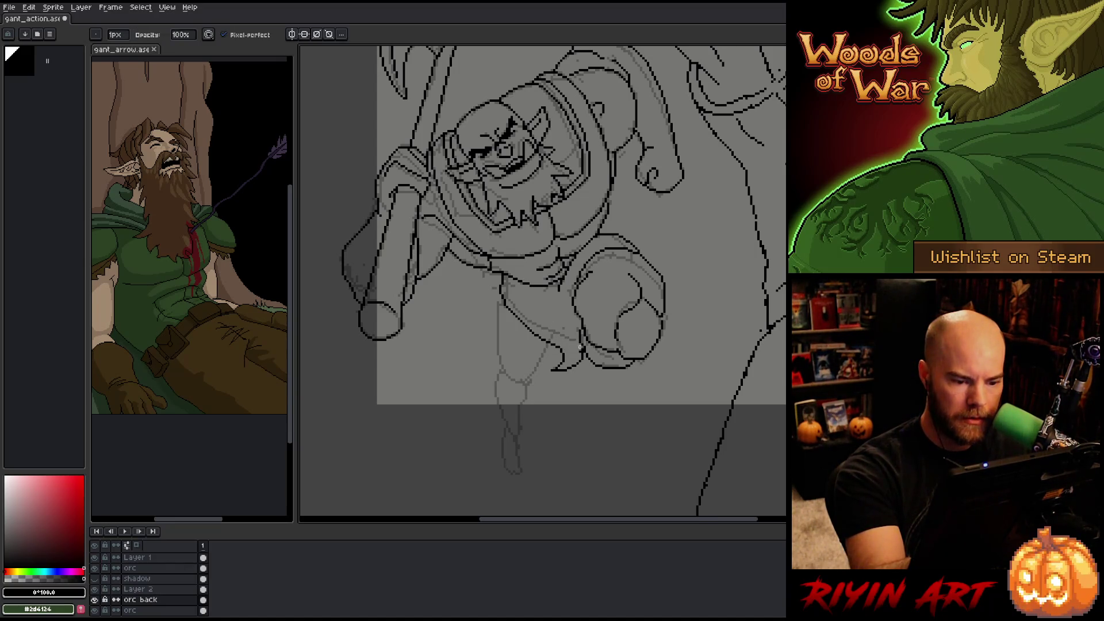
pyautogui.press('b')
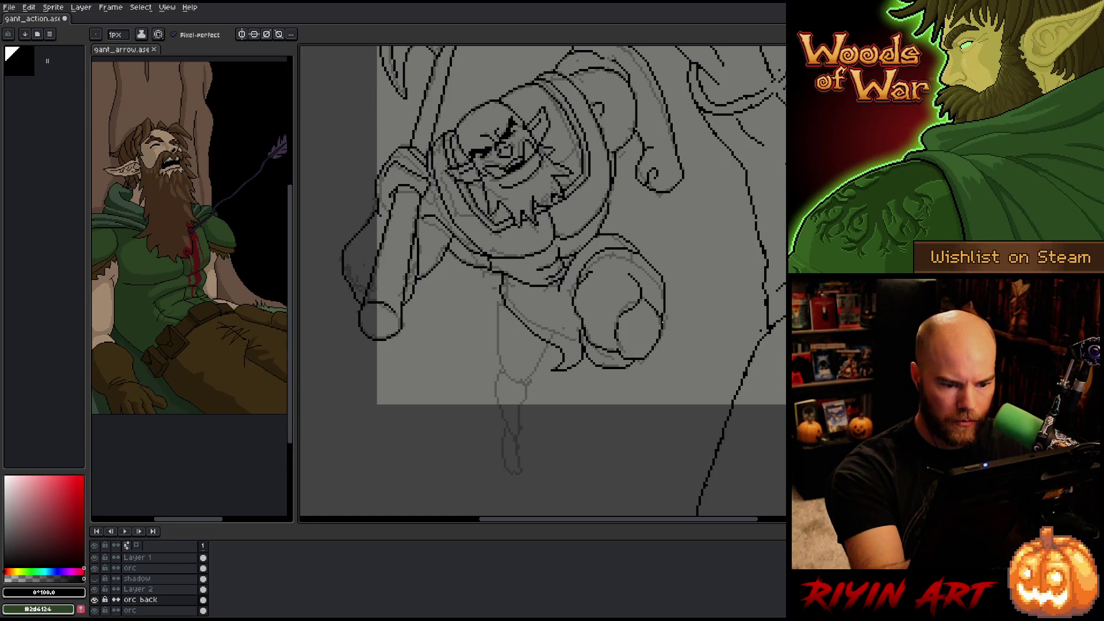
pyautogui.press('e')
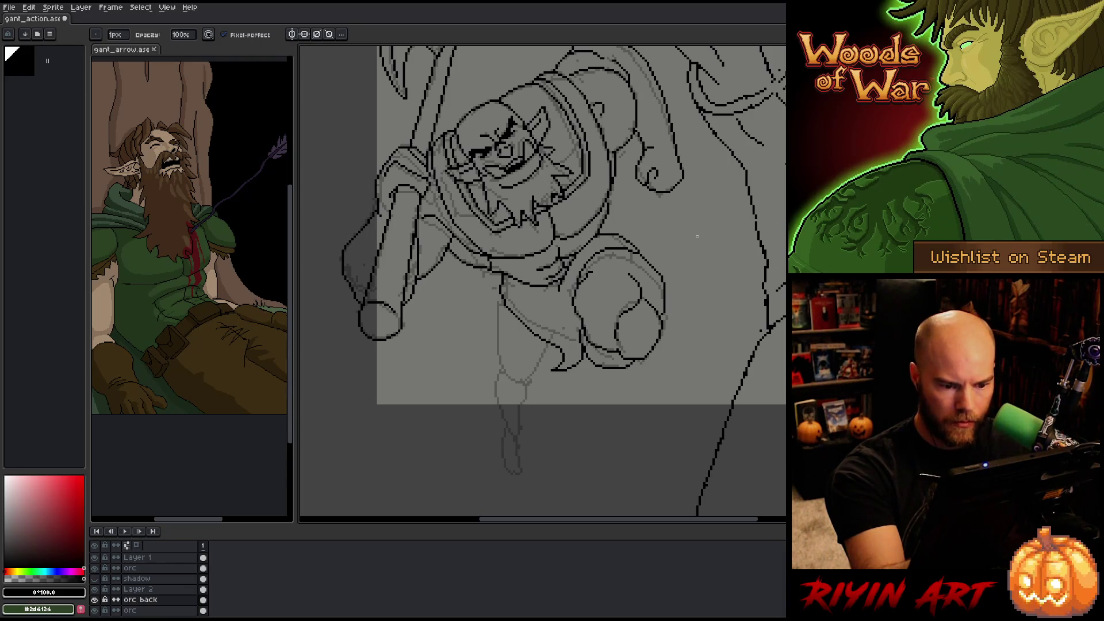
pyautogui.press('b')
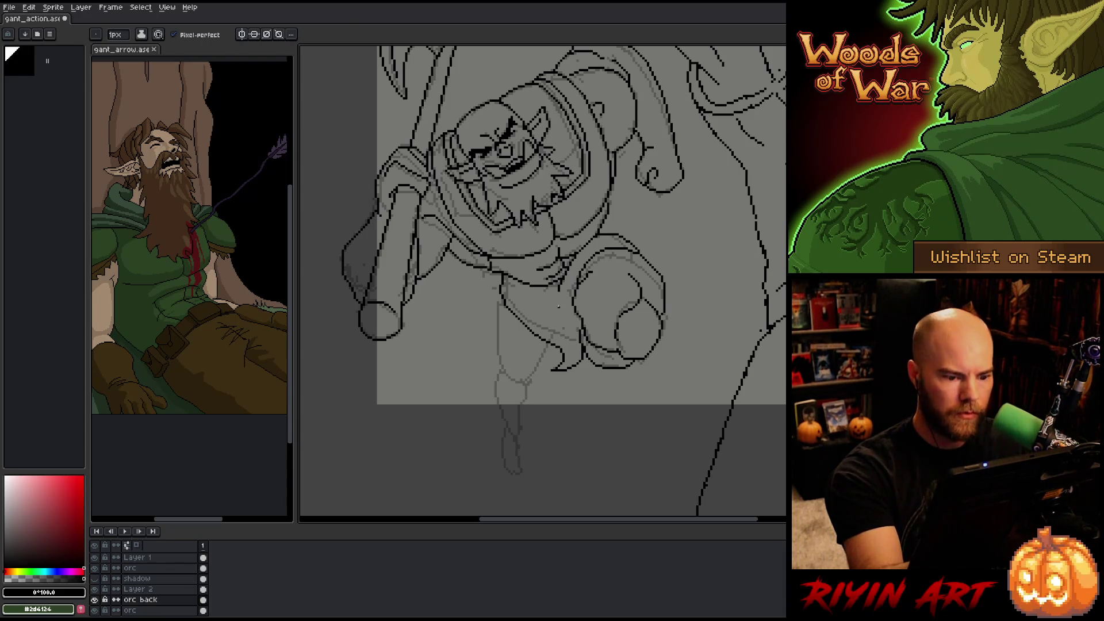
# - Ink the orc's hip line, the left side of his torso and the upper leg outline in black
pyautogui.moveTo(548, 345); pyautogui.dragTo(530, 378)
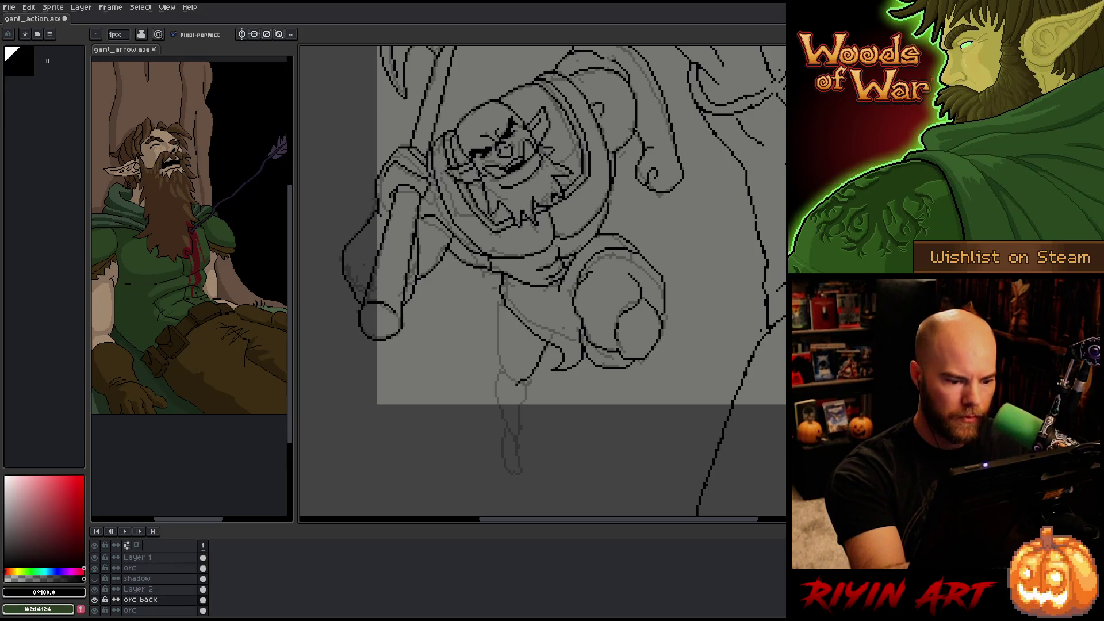
pyautogui.hotkey('ctrl', 'z')
pyautogui.moveTo(548, 345); pyautogui.dragTo(528, 377)
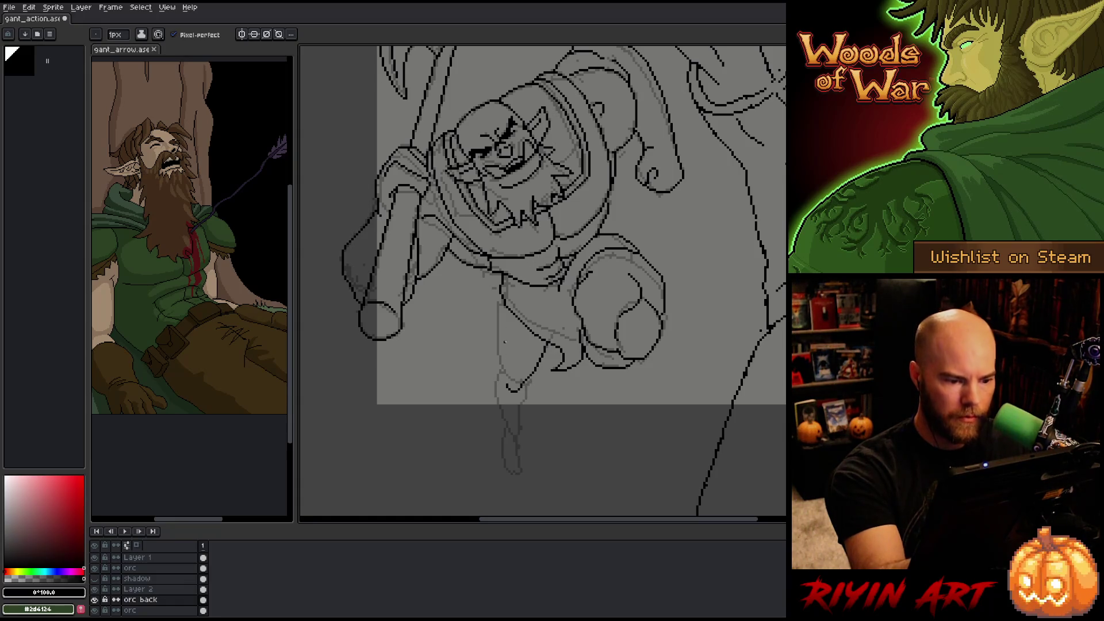
pyautogui.moveTo(502, 300)
pyautogui.mouseDown()
pyautogui.moveTo(498, 371)
pyautogui.moveTo(511, 378)
pyautogui.mouseUp()
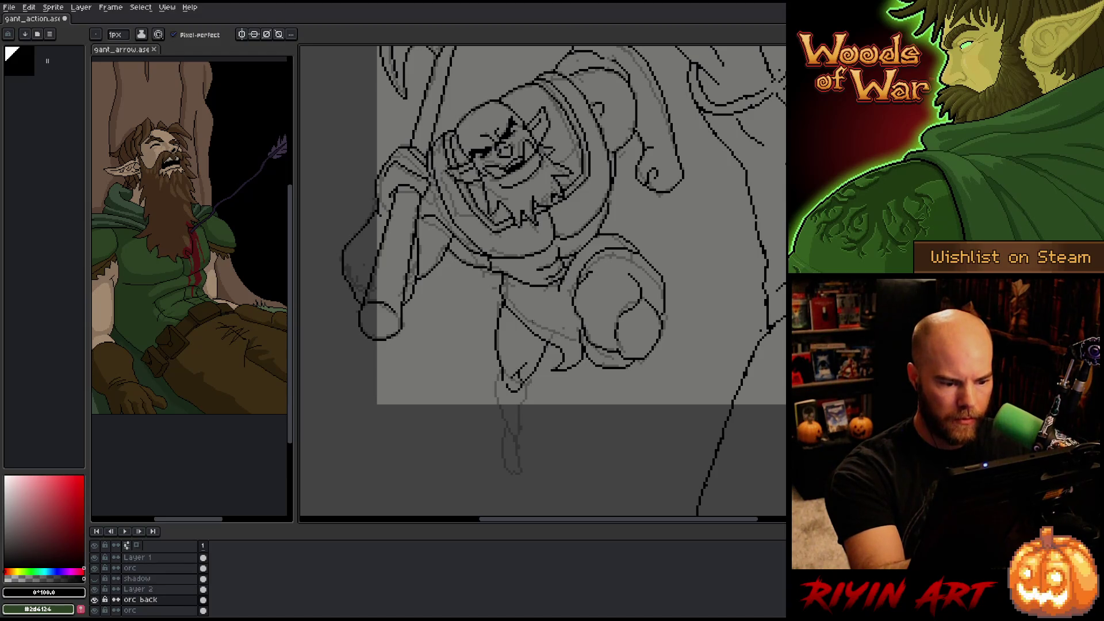
pyautogui.moveTo(498, 377); pyautogui.dragTo(492, 400)
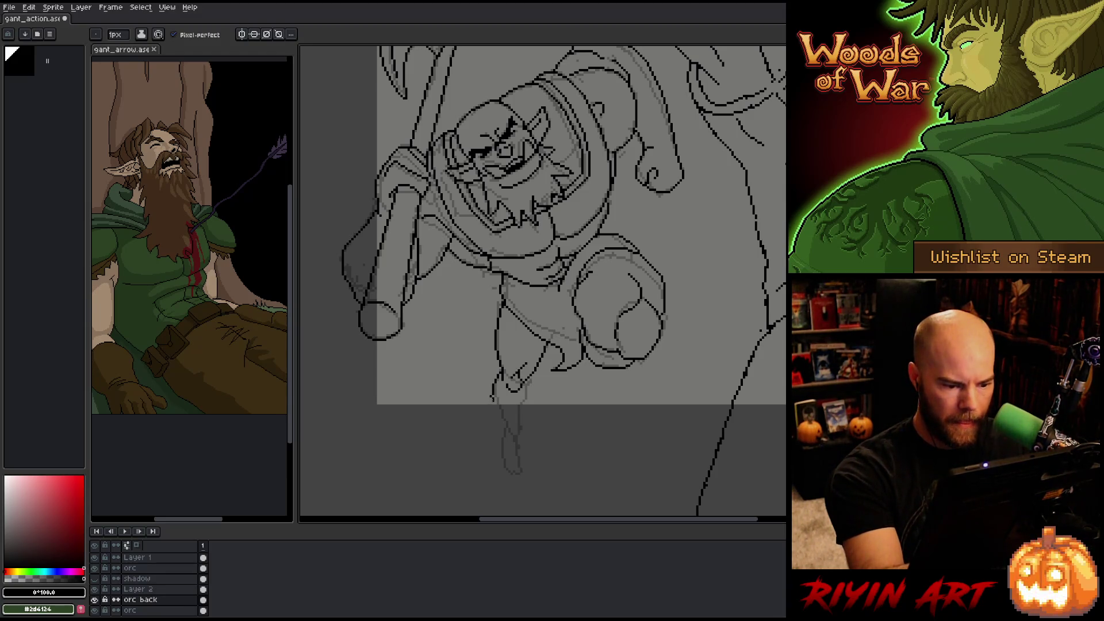
# - Ink the orc's lower leg and the left edge of his foot
pyautogui.press('e')
pyautogui.press('b')
pyautogui.press('e')
pyautogui.press('b')
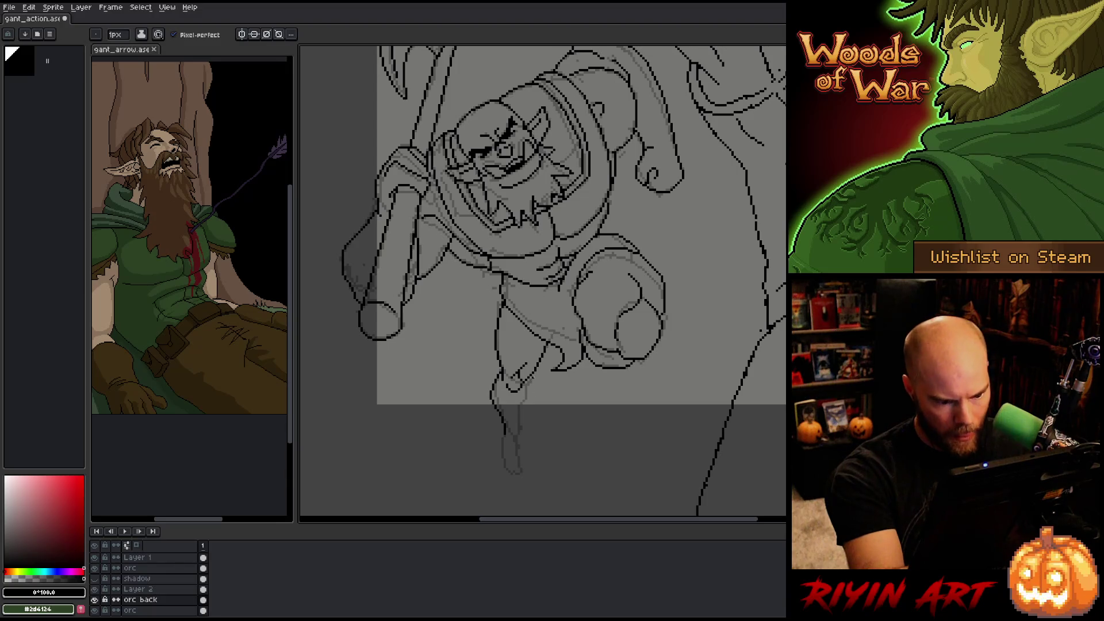
pyautogui.moveTo(524, 383); pyautogui.dragTo(527, 395)
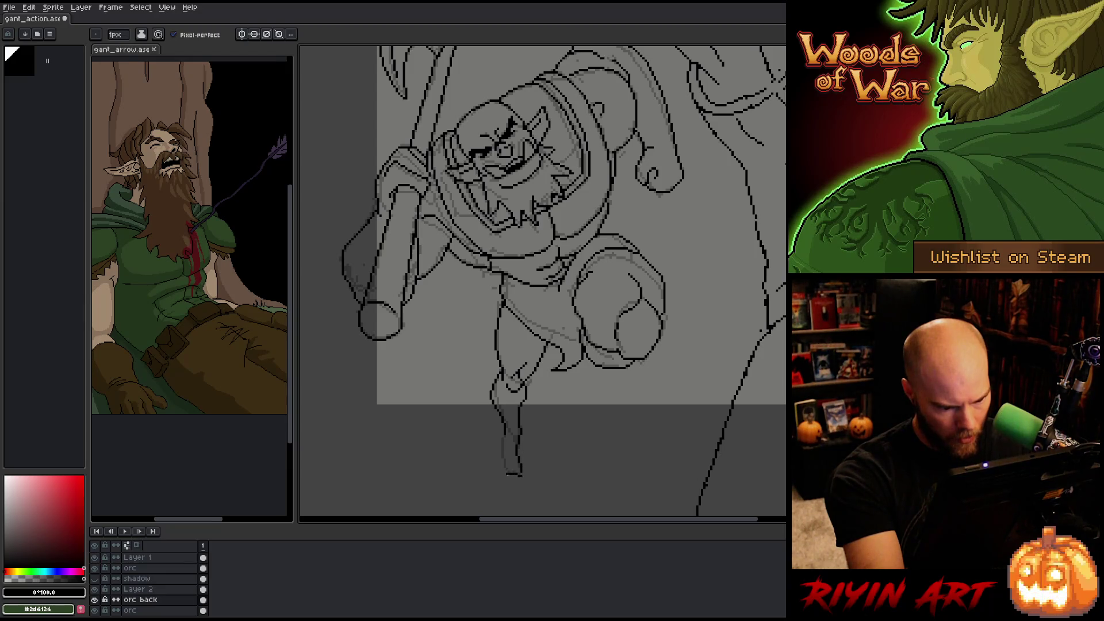
pyautogui.hotkey('ctrl', 'z')
pyautogui.moveTo(506, 475); pyautogui.dragTo(499, 435)
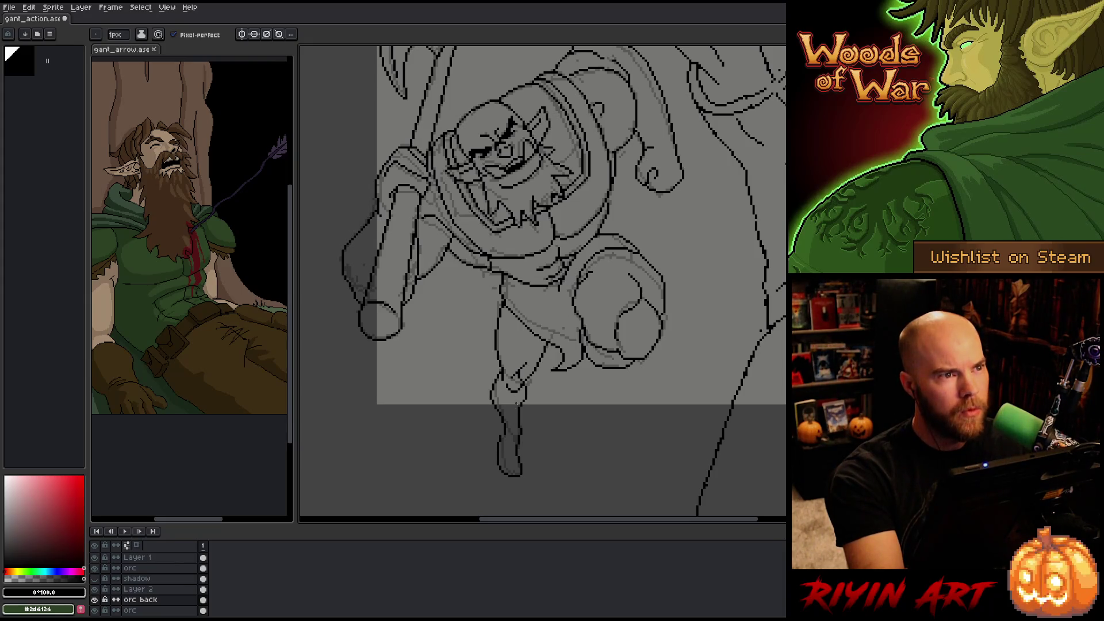
# - Briefly lasso the bottom of the foot, deselect it, and save gant_action.ase
pyautogui.press('m')
pyautogui.moveTo(501, 440)
pyautogui.mouseDown()
pyautogui.moveTo(512, 469)
pyautogui.moveTo(484, 423)
pyautogui.mouseUp()
pyautogui.hotkey('ctrl', 'd')
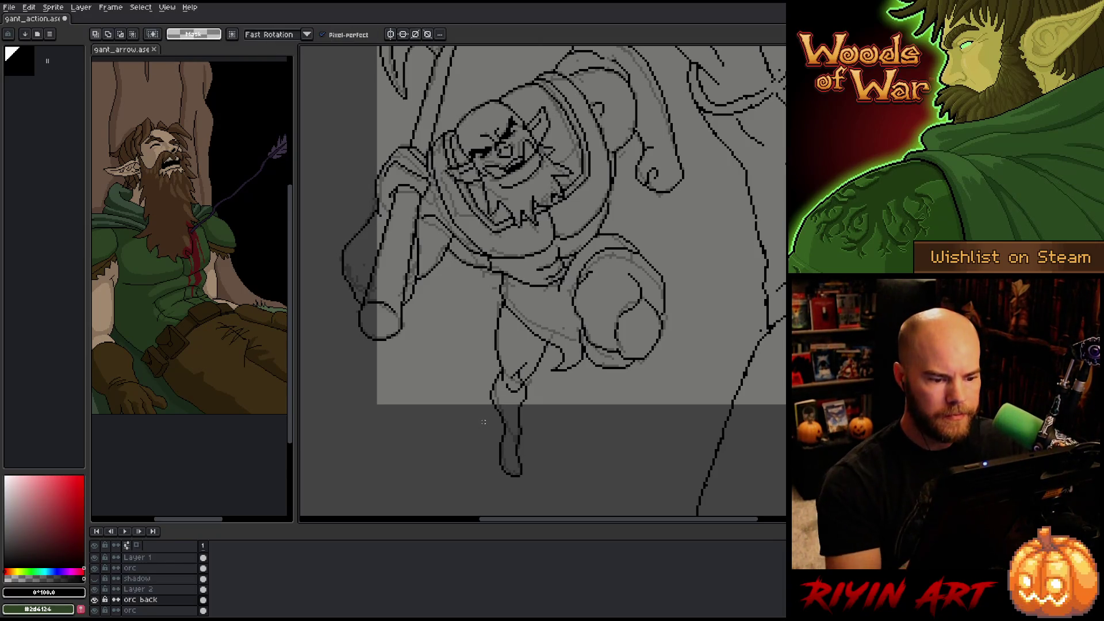
pyautogui.press('b')
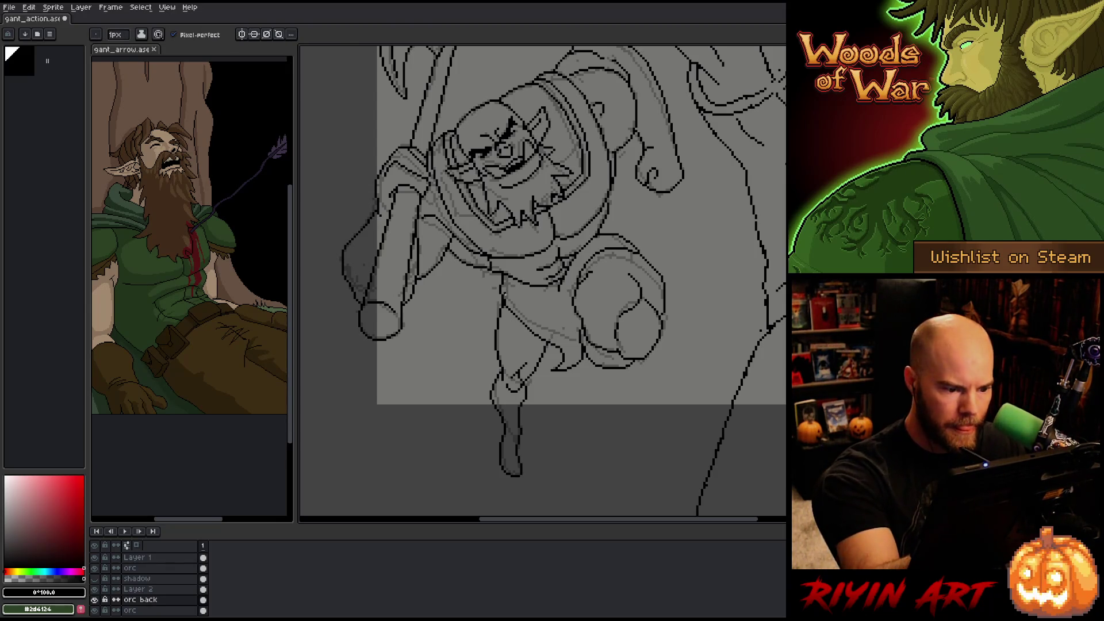
pyautogui.hotkey('ctrl', 's')
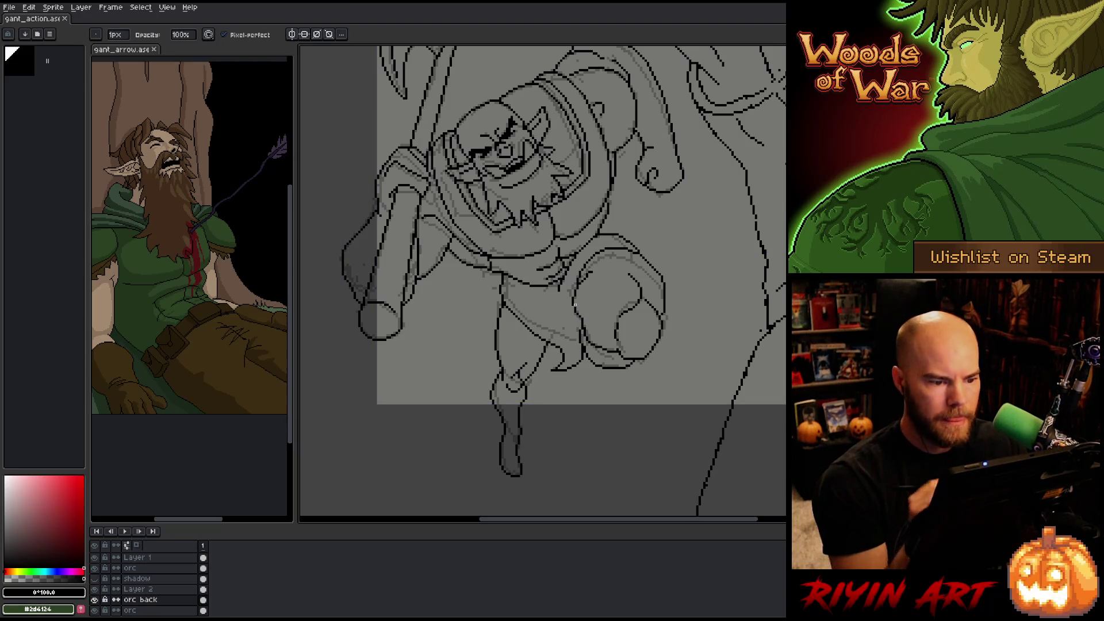
# - Erase a short stray stretch of line on the orc's torso and save again
pyautogui.press('e')
pyautogui.moveTo(558, 292)
pyautogui.mouseDown()
pyautogui.moveTo(546, 316)
pyautogui.moveTo(532, 307)
pyautogui.mouseUp()
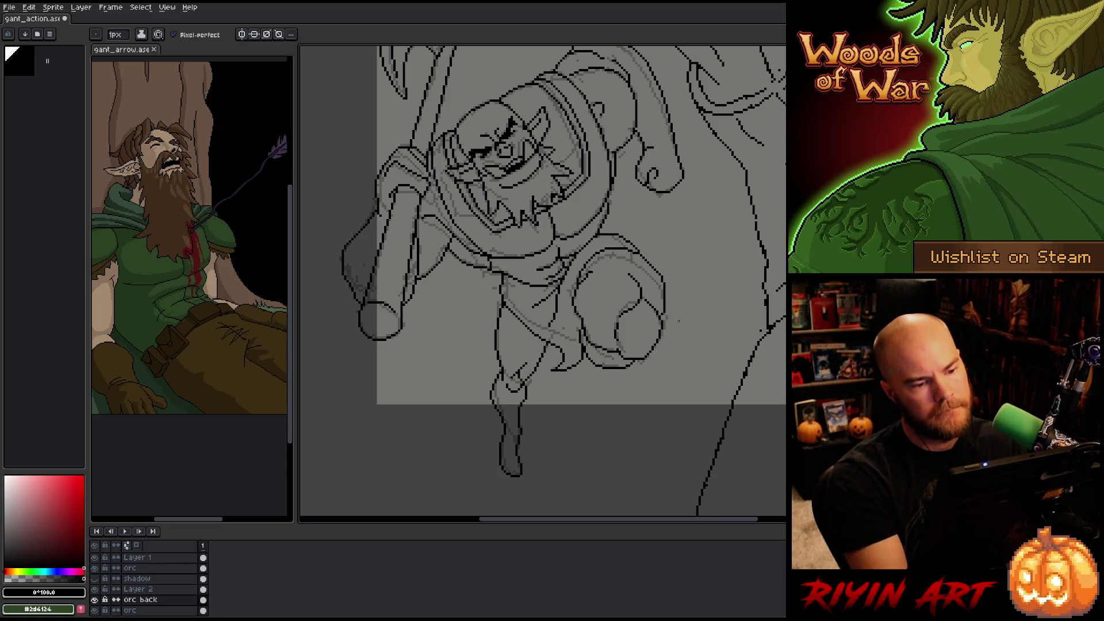
pyautogui.moveTo(671, 249); pyautogui.dragTo(633, 349)
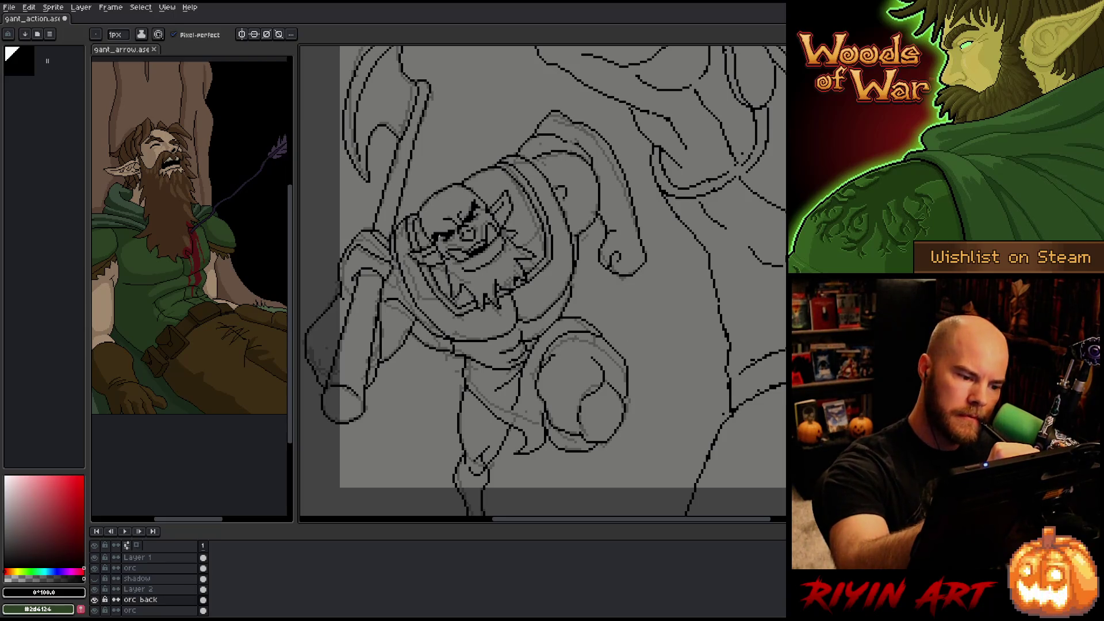
pyautogui.press('b')
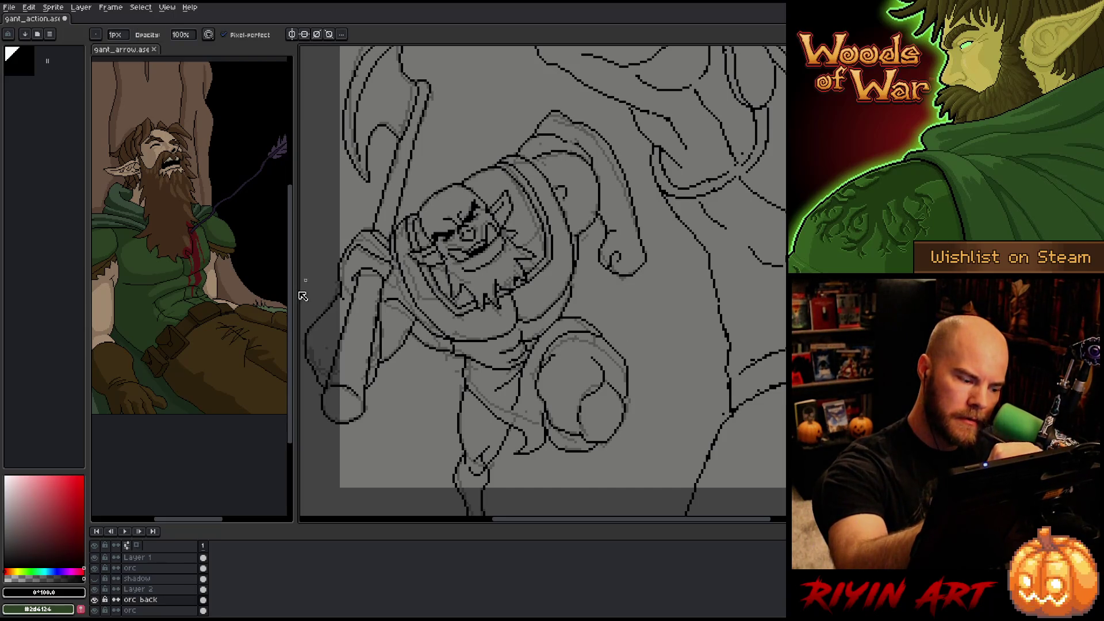
pyautogui.press('e')
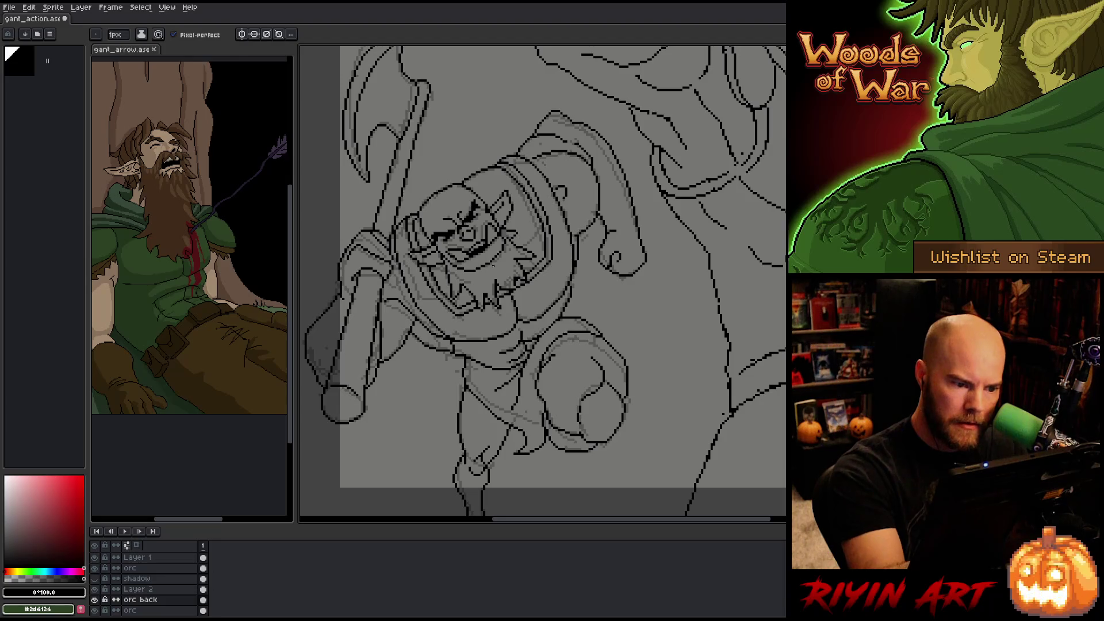
pyautogui.press('b')
pyautogui.press('e')
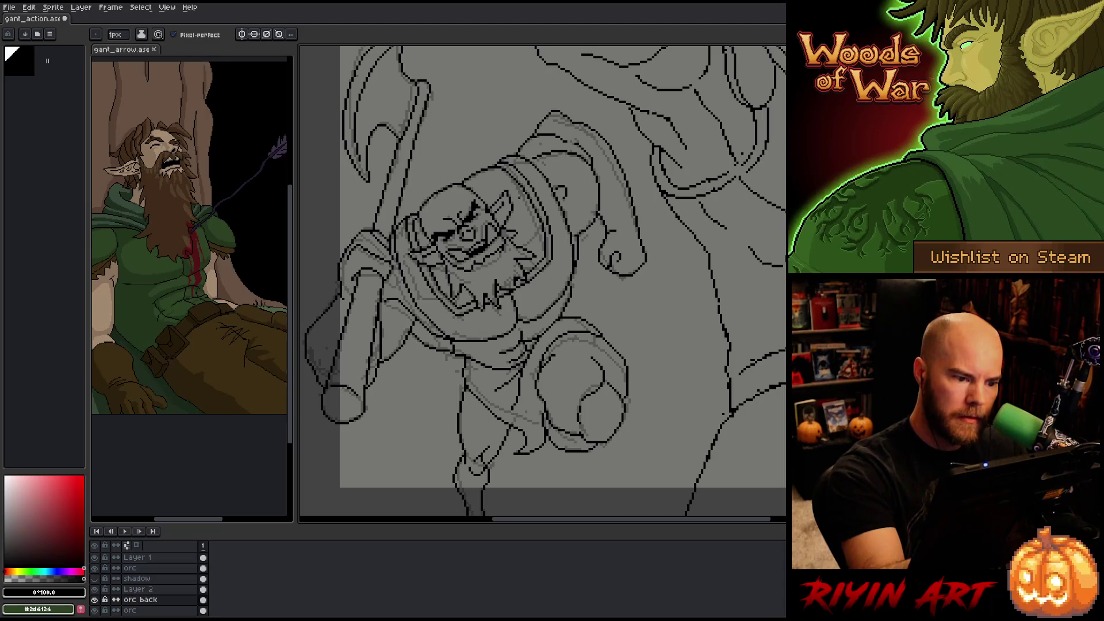
pyautogui.press('g')
pyautogui.press('b')
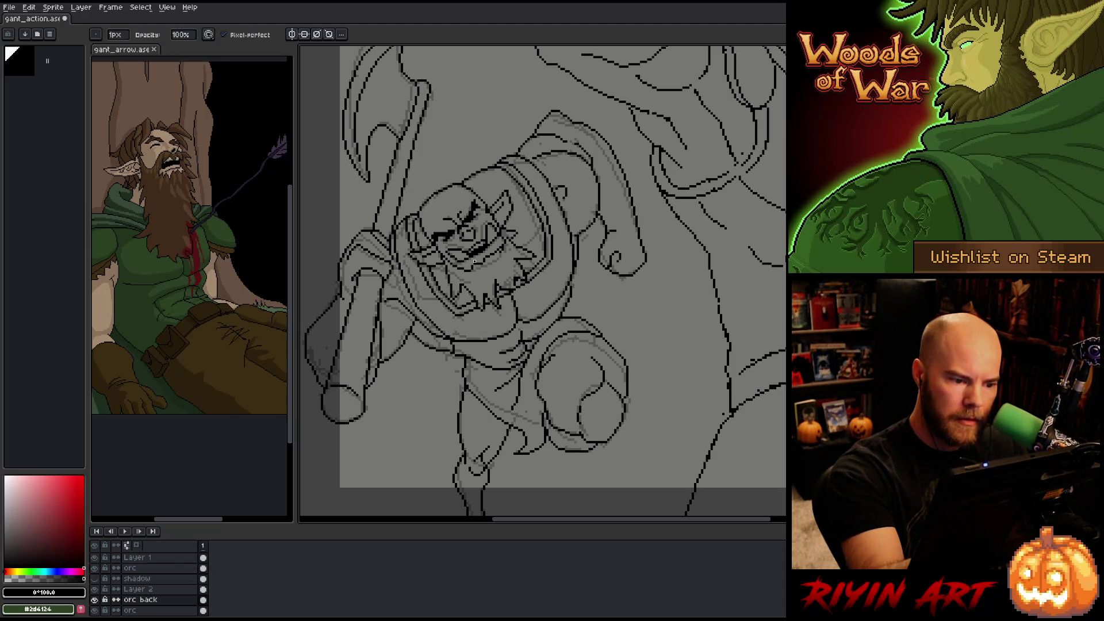
pyautogui.hotkey('ctrl', 's')
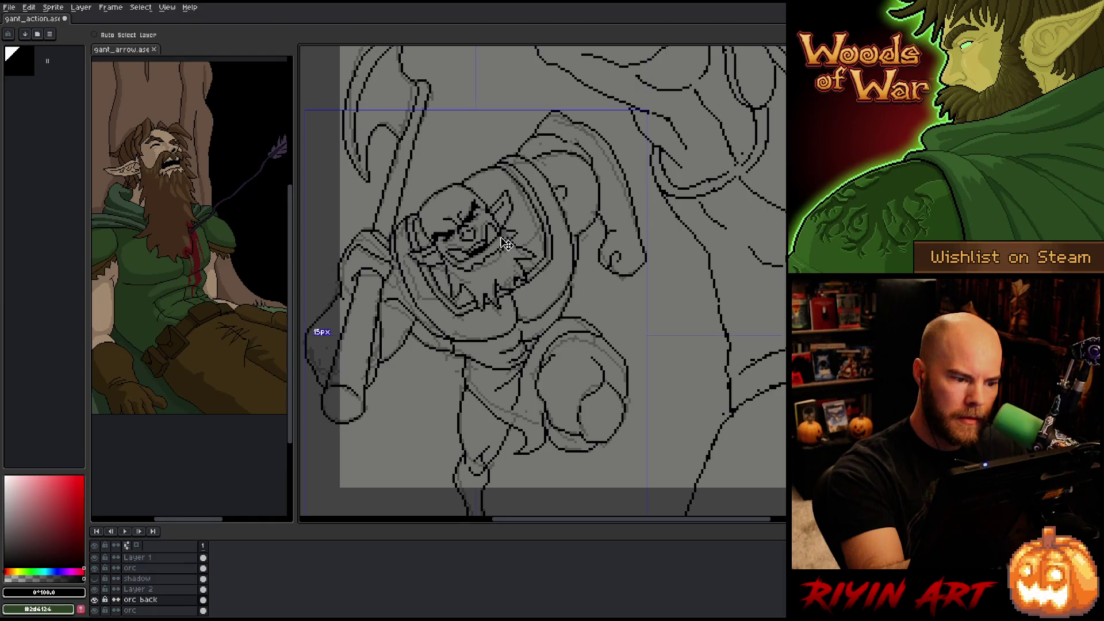
# - Select a small patch of the orc's head, deselect it, and save the file
pyautogui.press('m')
pyautogui.moveTo(496, 183); pyautogui.dragTo(513, 199)
pyautogui.hotkey('ctrl', 'd')
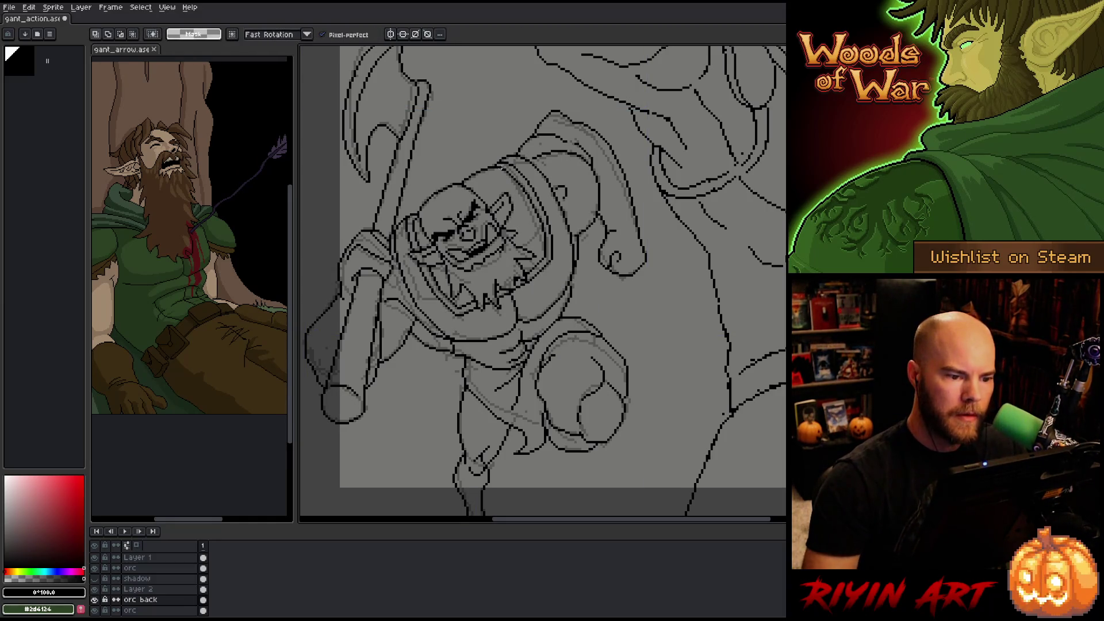
pyautogui.hotkey('ctrl', 's')
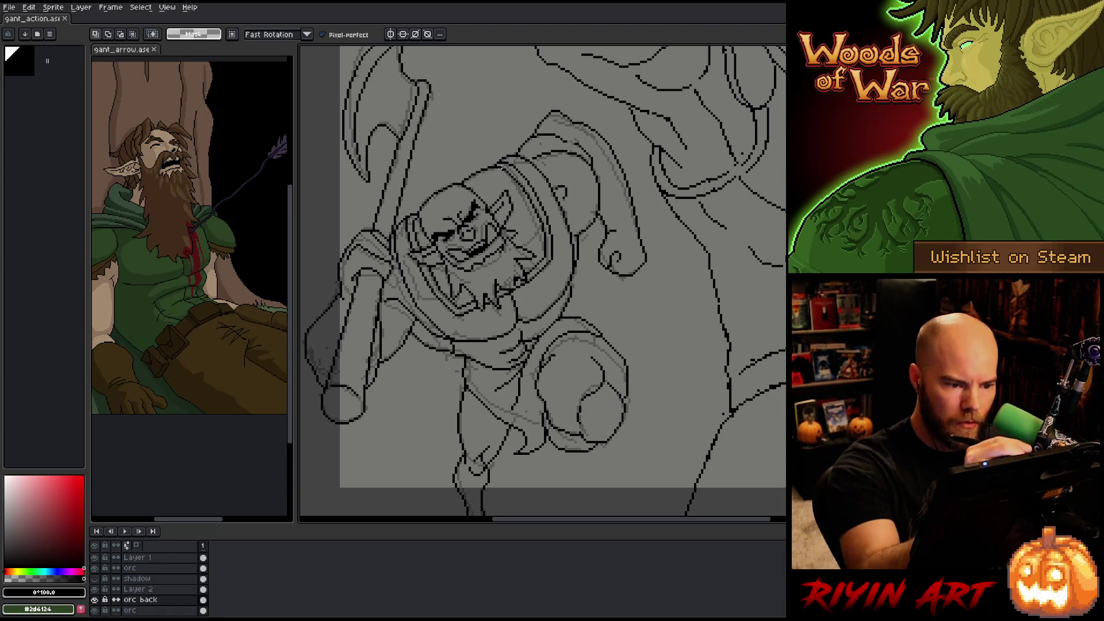
pyautogui.press('b')
pyautogui.press('e')
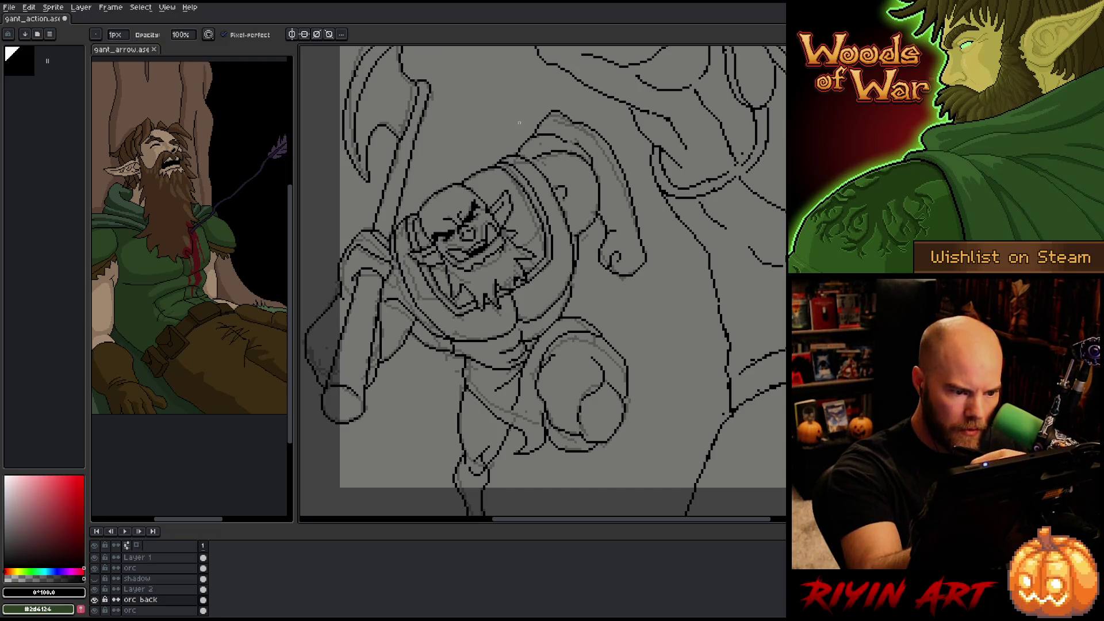
pyautogui.press('b')
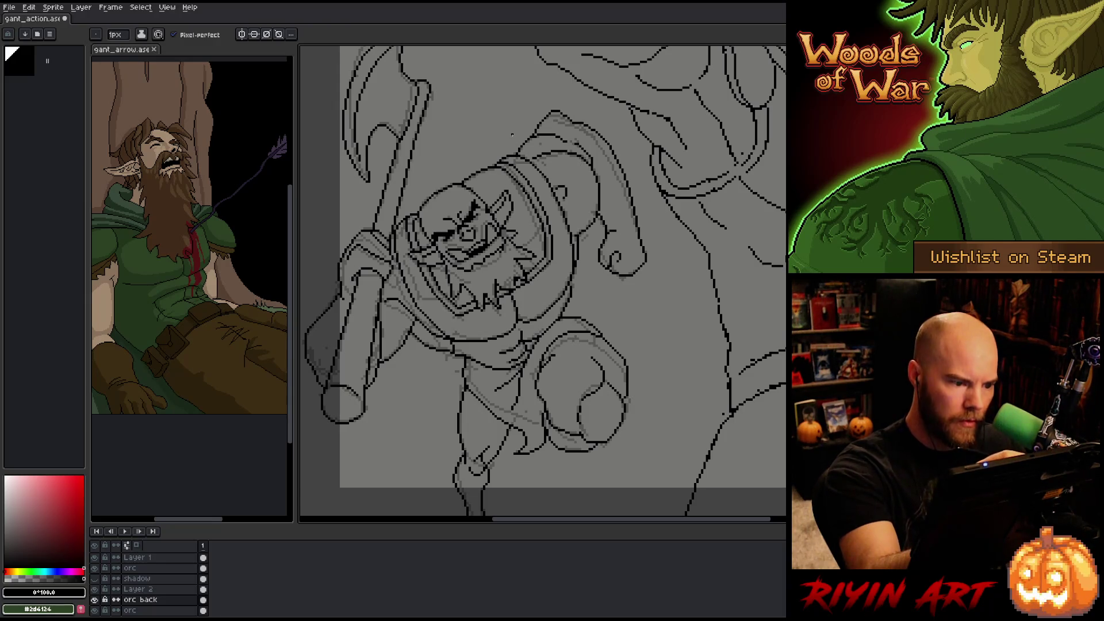
pyautogui.press('m')
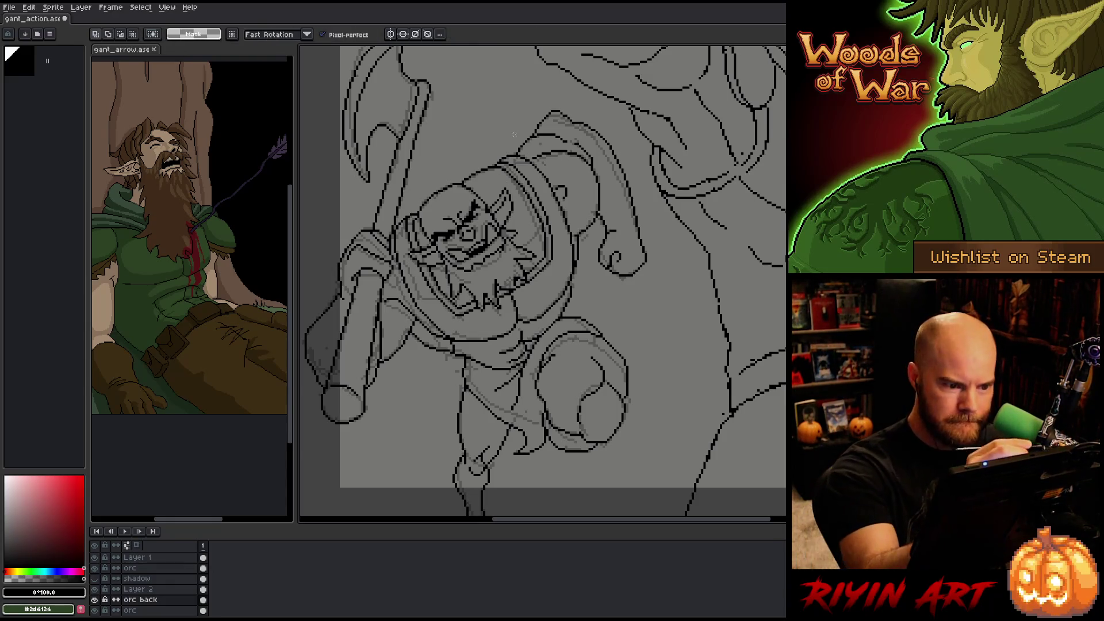
pyautogui.press('b')
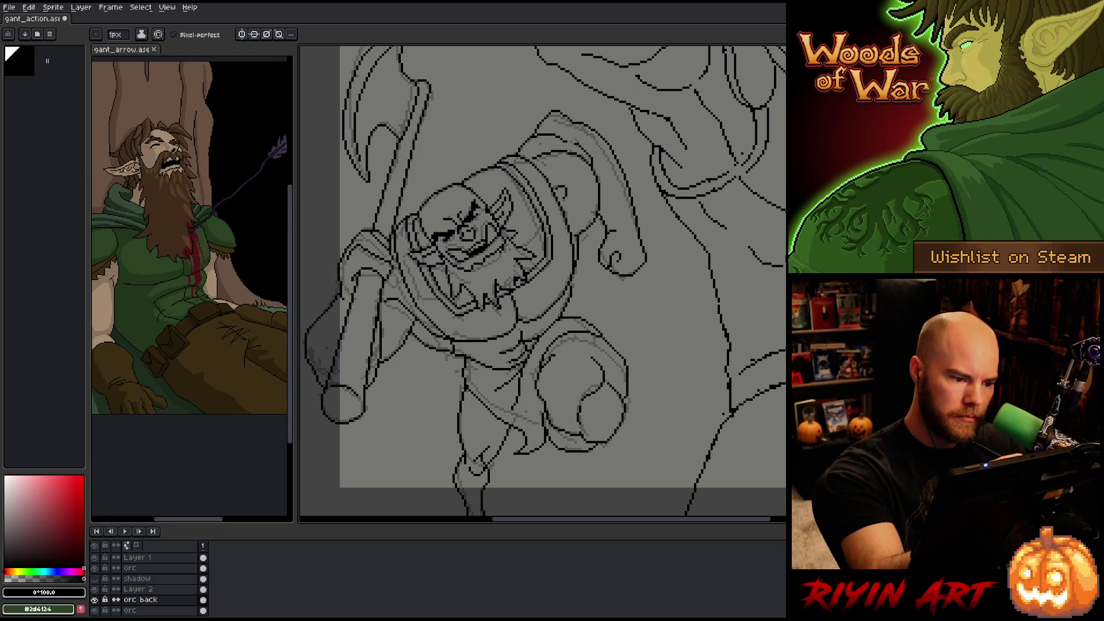
pyautogui.scroll(-4, 512, 288)
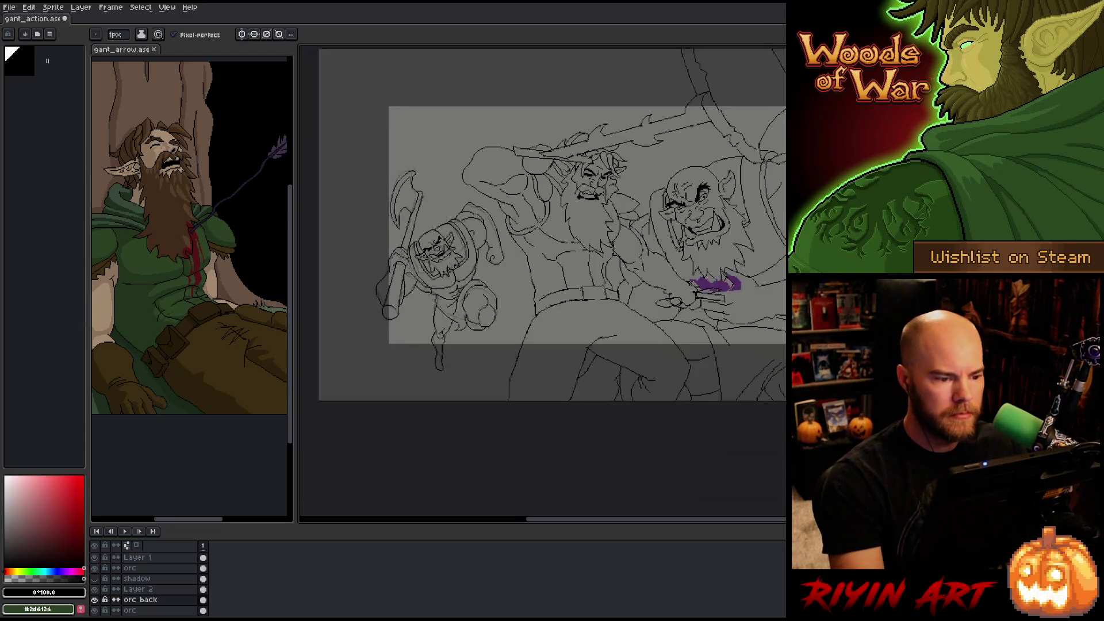
# - Make the shadow layer's hooded figure visible and move that layer below orc back
pyautogui.moveTo(512, 288); pyautogui.dragTo(494, 302)
pyautogui.hotkey('ctrl', 's')
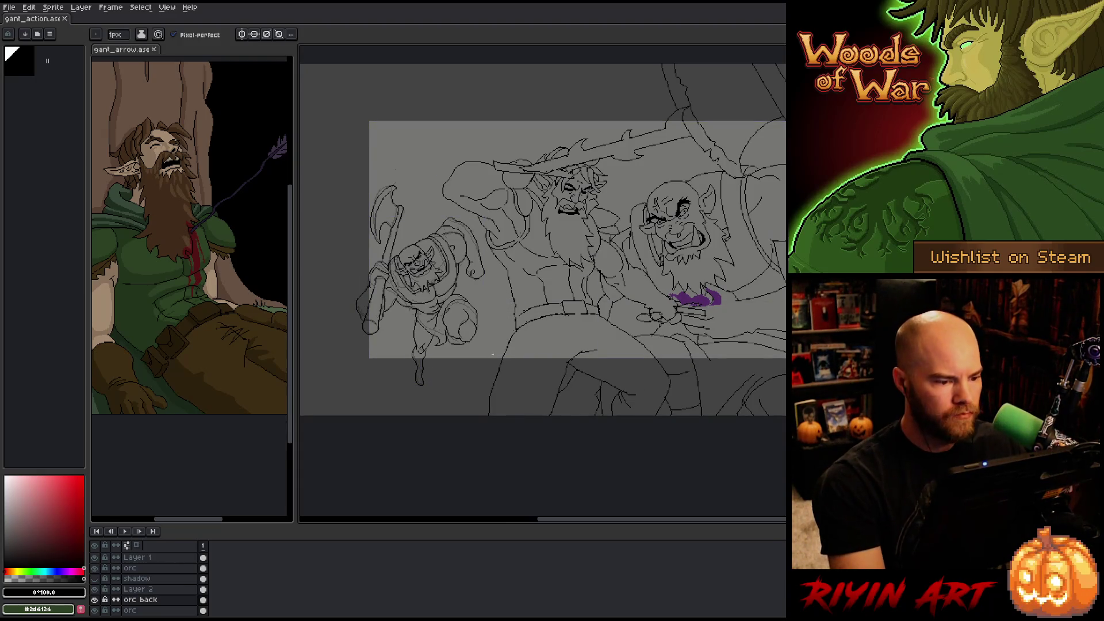
pyautogui.scroll(-1, 121, 604)
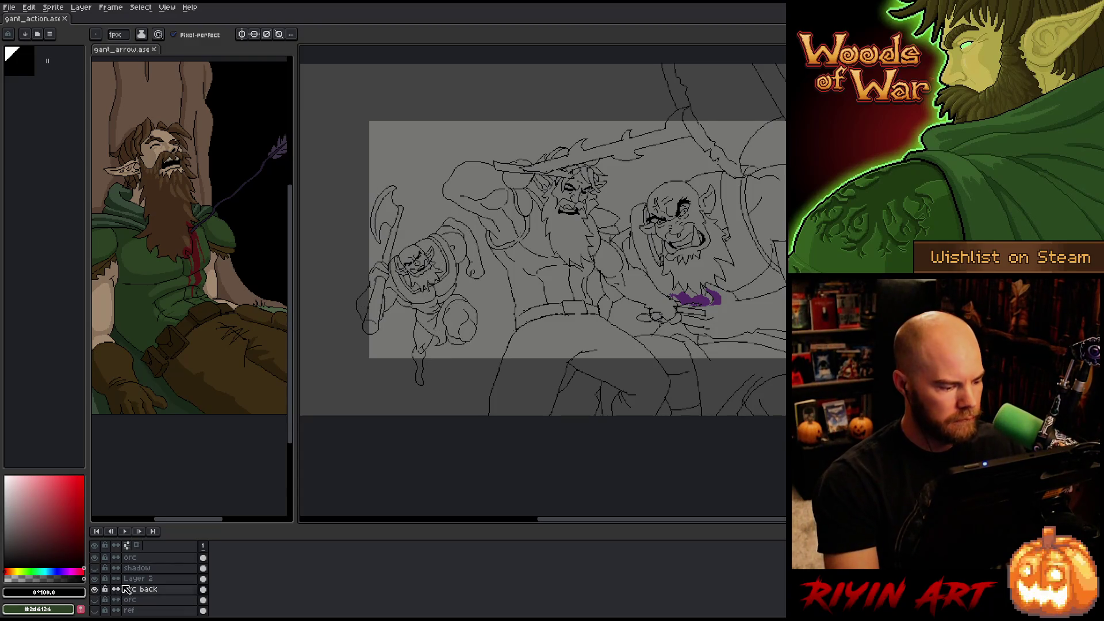
pyautogui.click(94, 568)
pyautogui.click(137, 567)
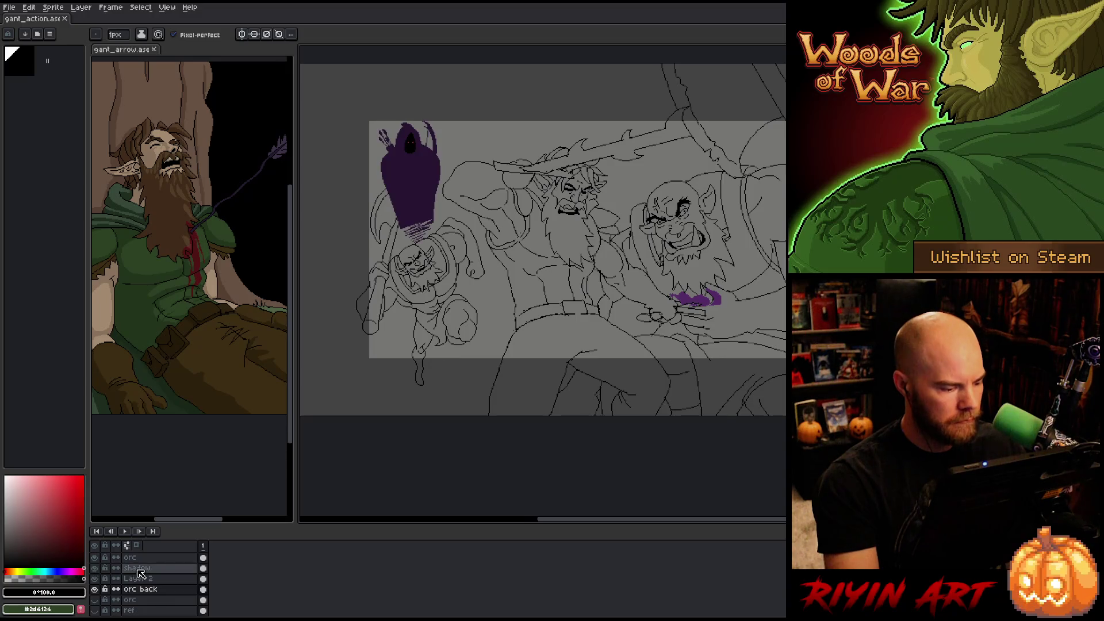
pyautogui.moveTo(144, 579)
pyautogui.mouseDown()
pyautogui.moveTo(148, 592)
pyautogui.moveTo(202, 590)
pyautogui.mouseUp()
pyautogui.keyDown('ctrl'); pyautogui.click(203, 578); pyautogui.keyUp('ctrl')
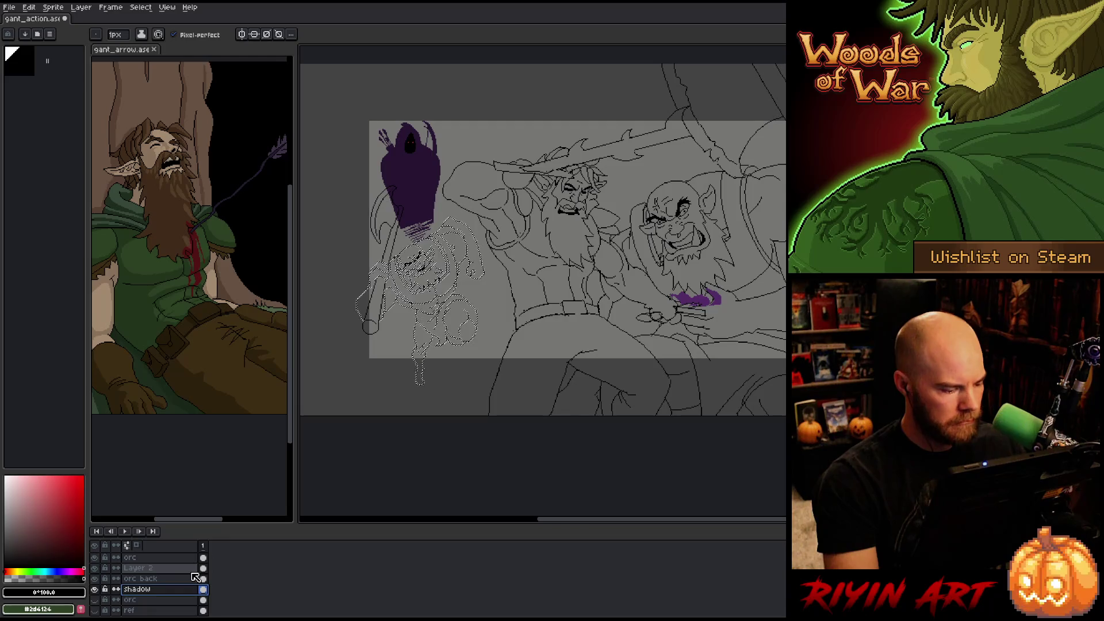
# - Move the hooded figure on the shadow layer slightly right and up
pyautogui.scroll(1, 199, 579)
pyautogui.scroll(2, 195, 578)
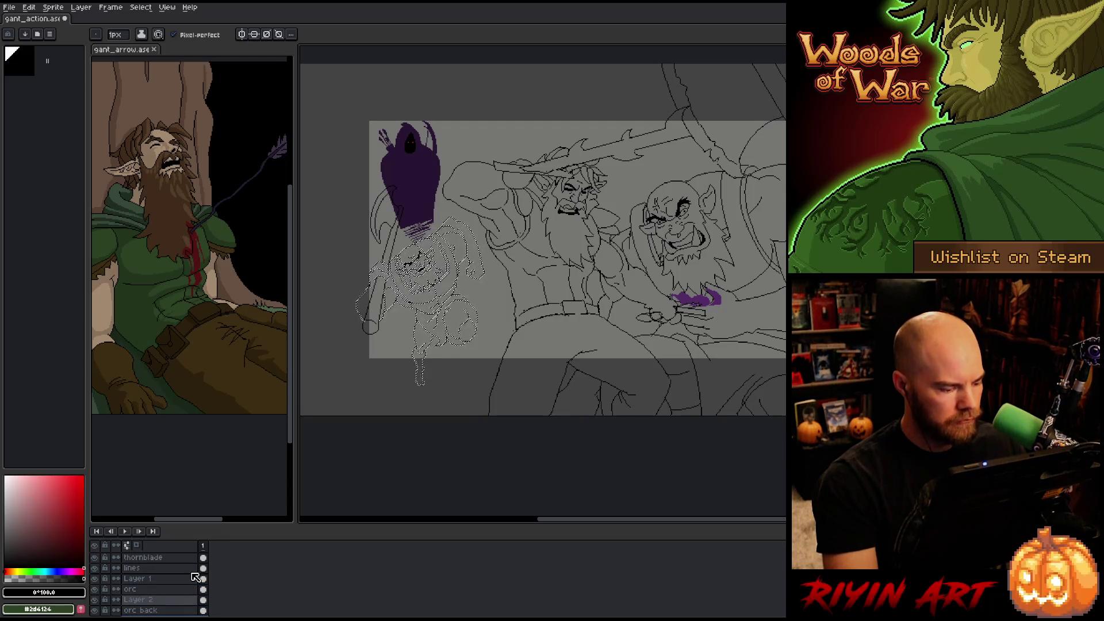
pyautogui.hotkey('ctrl', 'd')
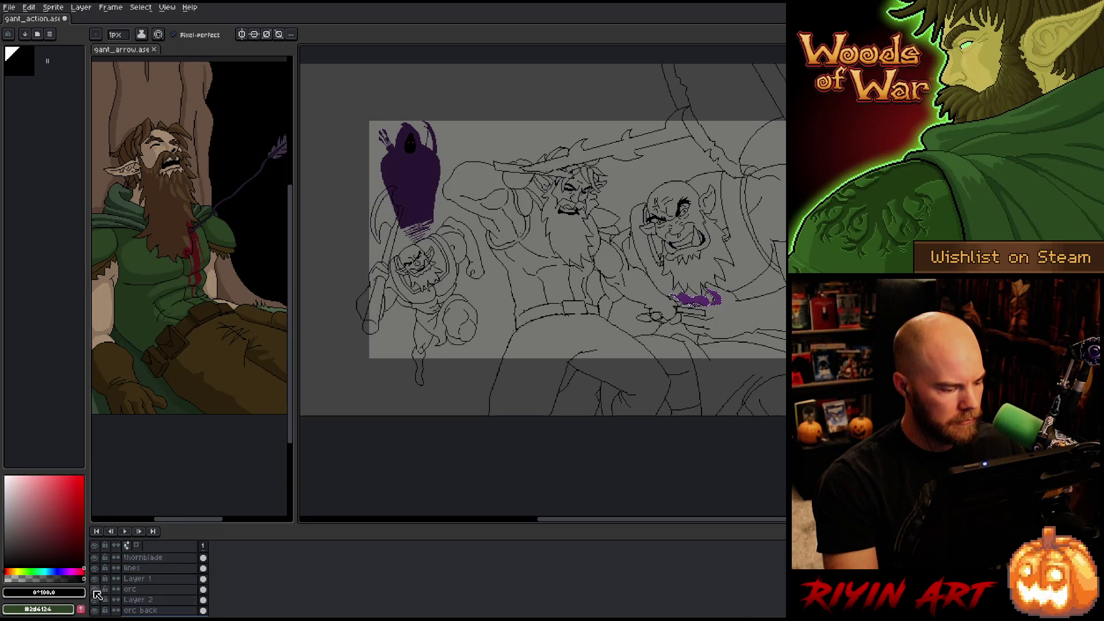
pyautogui.click(144, 601)
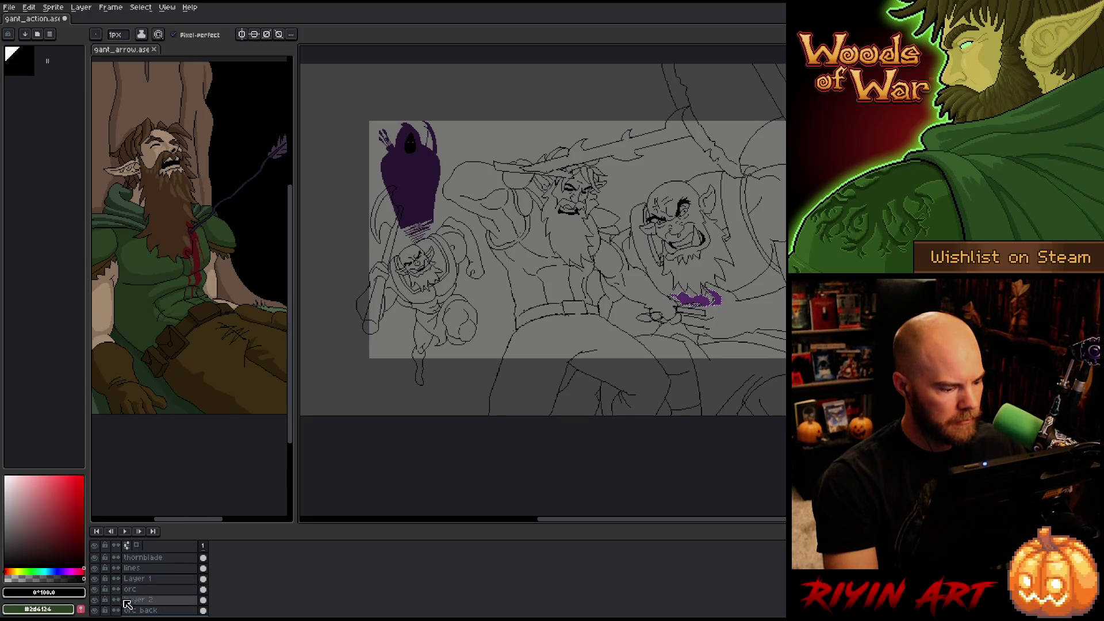
pyautogui.keyDown('ctrl'); pyautogui.click(144, 601); pyautogui.keyUp('ctrl')
pyautogui.press('w')
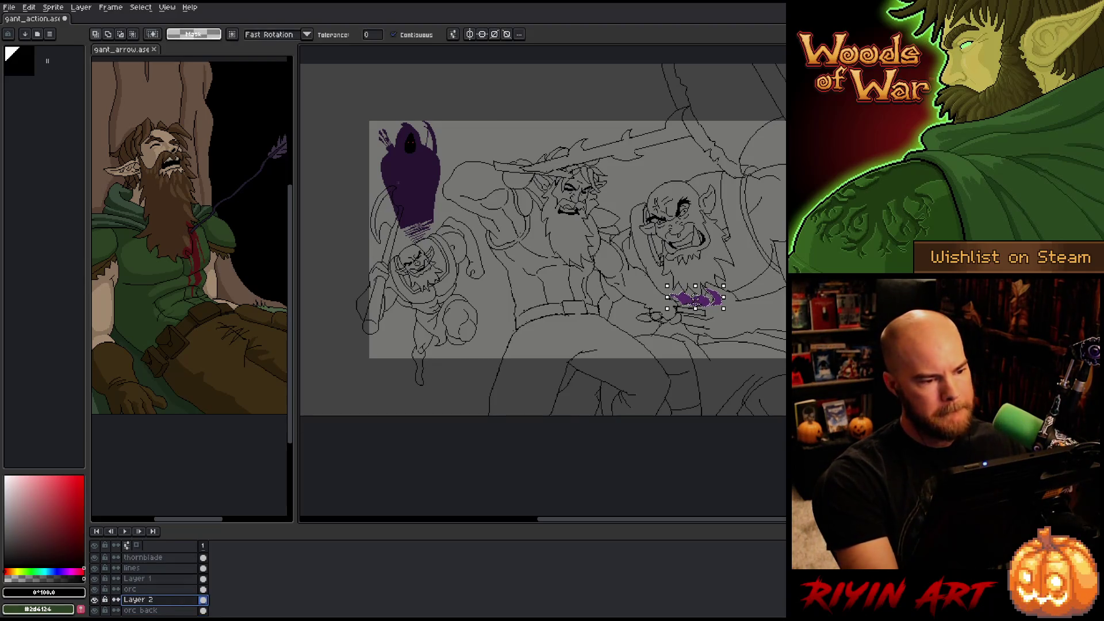
pyautogui.scroll(-2, 148, 603)
pyautogui.scroll(-1, 149, 602)
pyautogui.click(158, 589)
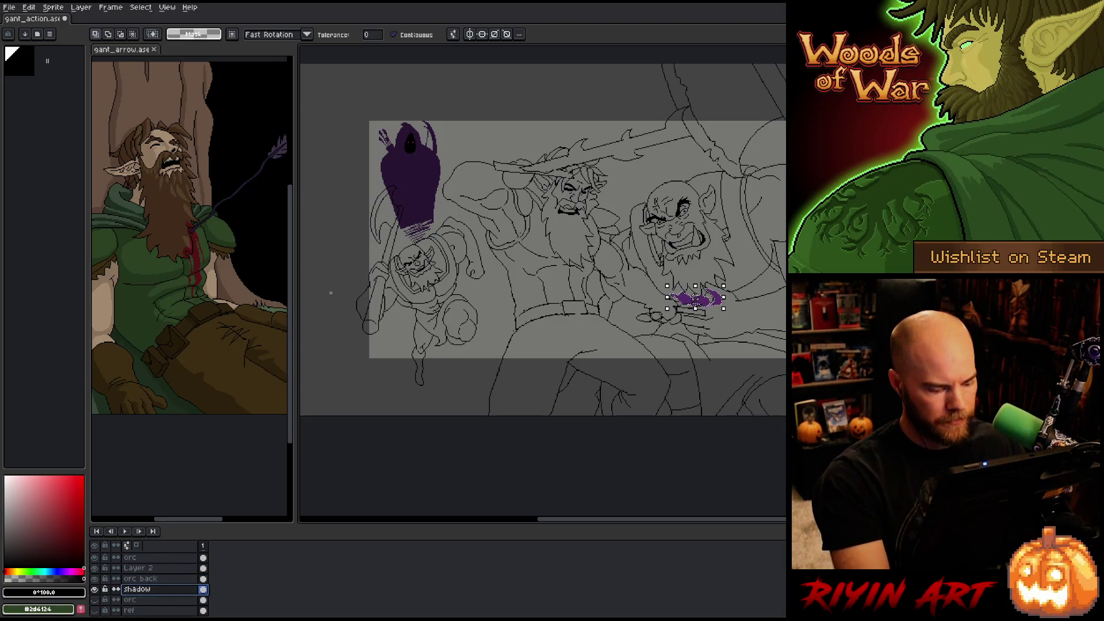
pyautogui.hotkey('ctrl', 'd')
pyautogui.press('v')
pyautogui.moveTo(391, 185)
pyautogui.mouseDown()
pyautogui.moveTo(418, 165)
pyautogui.moveTo(416, 181)
pyautogui.moveTo(404, 174)
pyautogui.mouseUp()
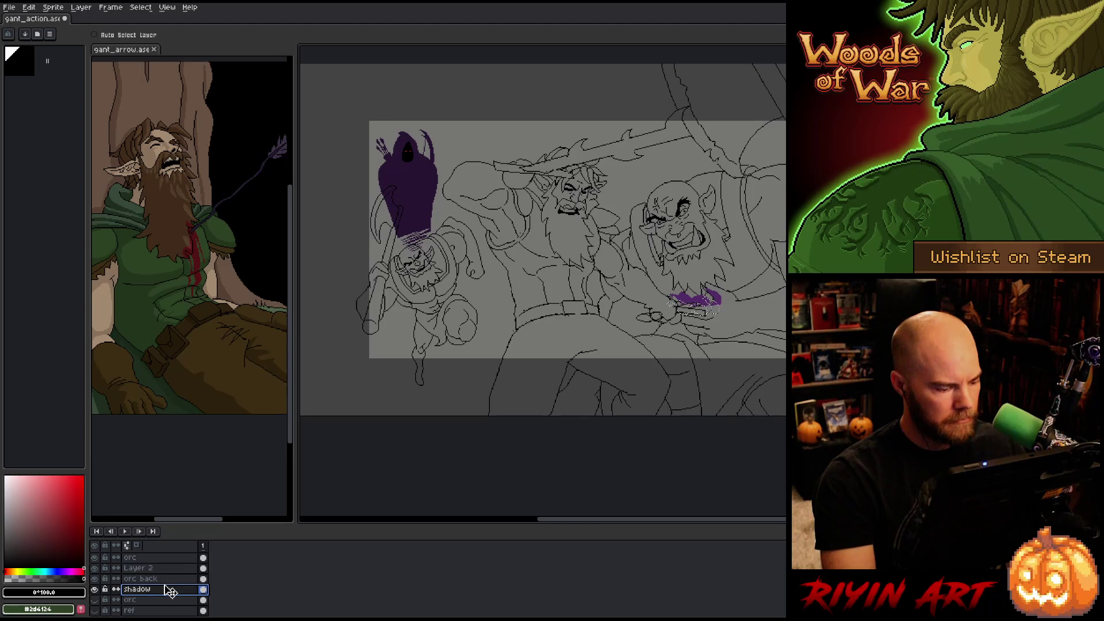
# - Magic-wand the empty area around the staff on Layer 2 and invert it to select the staff
pyautogui.click(158, 571)
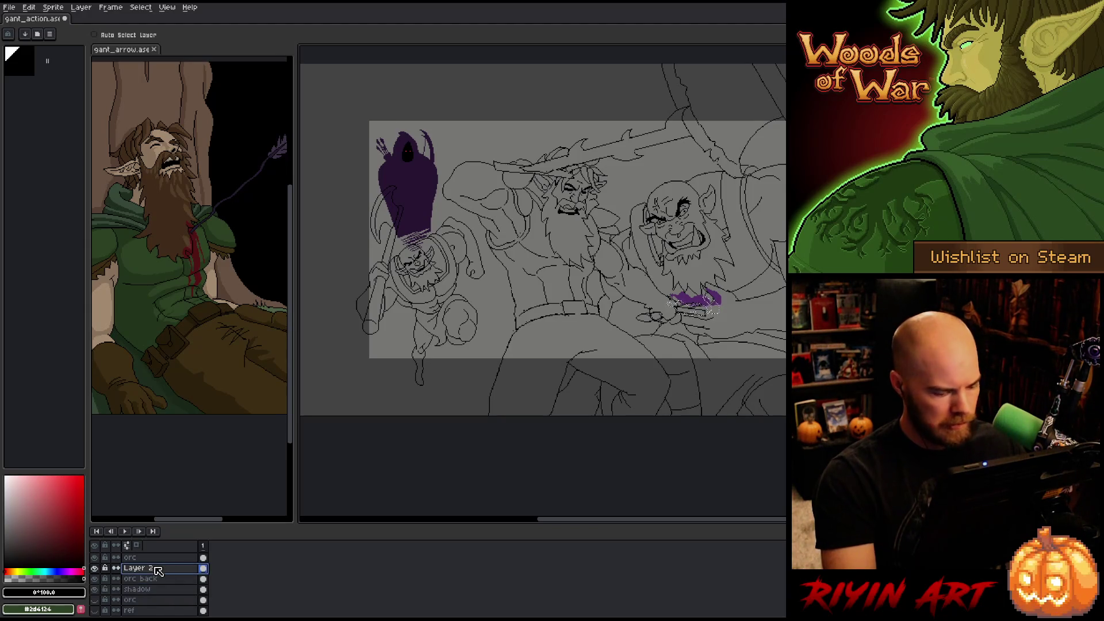
pyautogui.press('w')
pyautogui.click(457, 193)
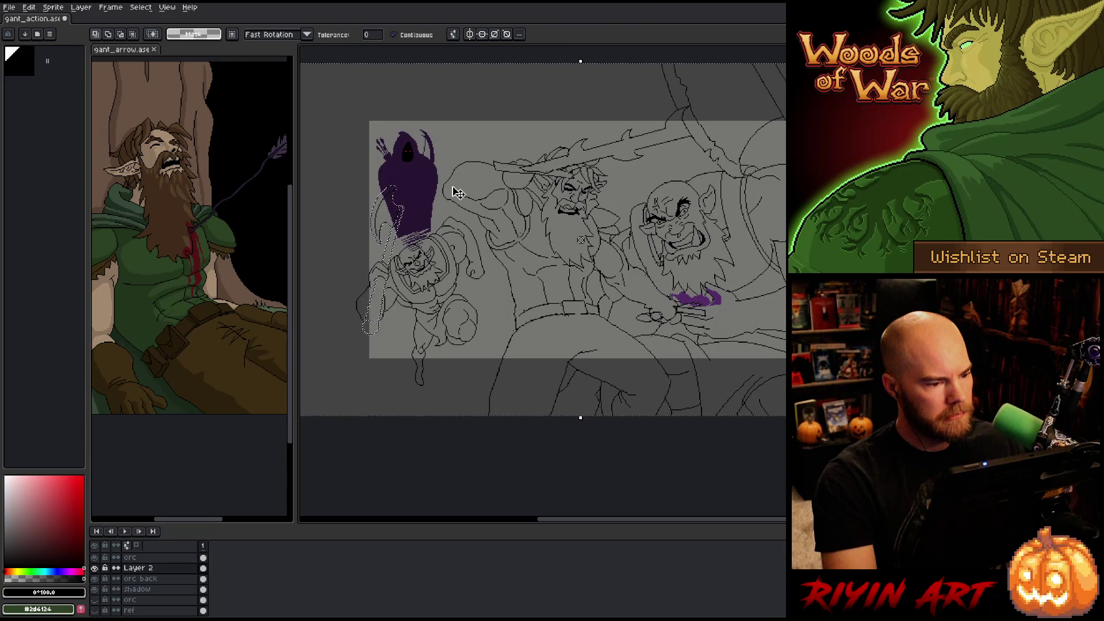
pyautogui.hotkey('ctrl', 'shift', 'i')
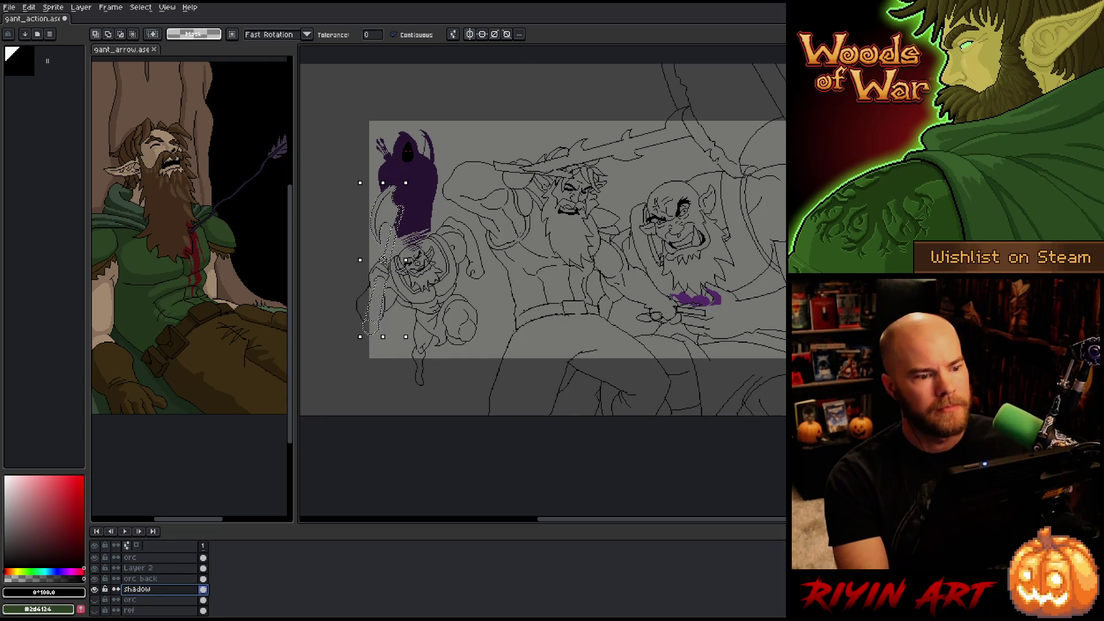
pyautogui.scroll(2, 395, 186)
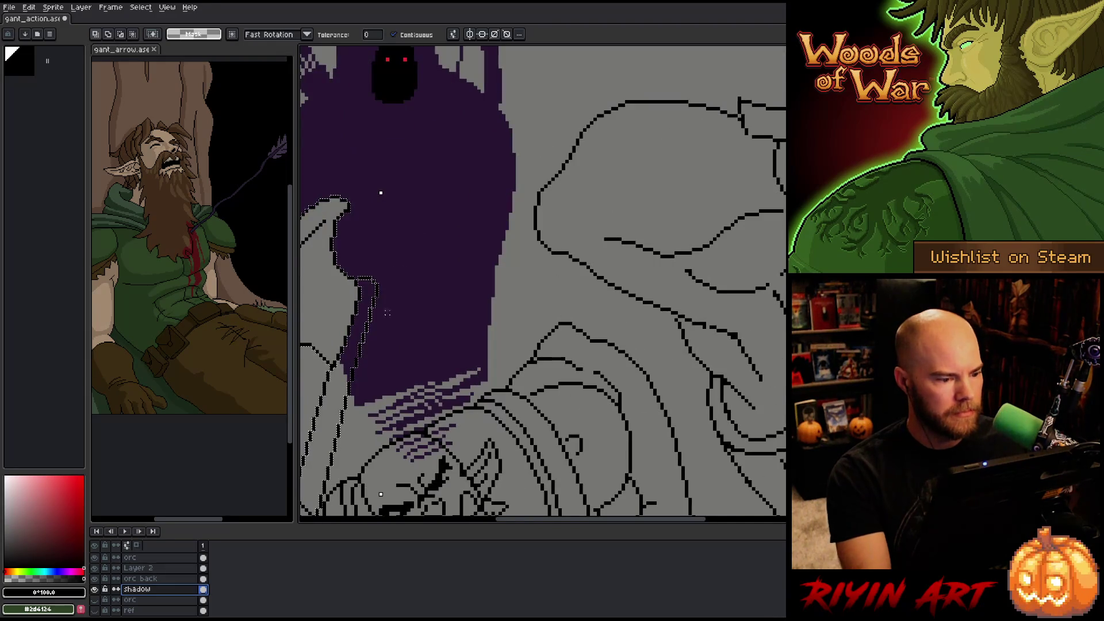
pyautogui.hscroll(-3, 380, 190)
pyautogui.press('b')
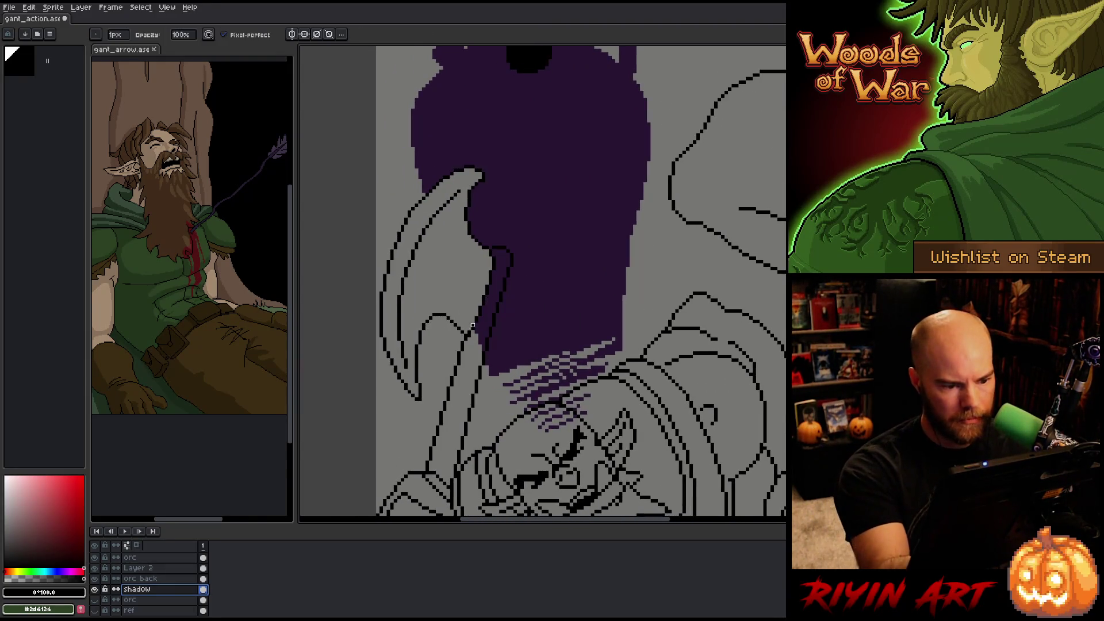
pyautogui.click(487, 332)
pyautogui.moveTo(494, 310); pyautogui.dragTo(493, 293)
pyautogui.moveTo(494, 254)
pyautogui.mouseDown()
pyautogui.moveTo(507, 258)
pyautogui.moveTo(504, 272)
pyautogui.mouseUp()
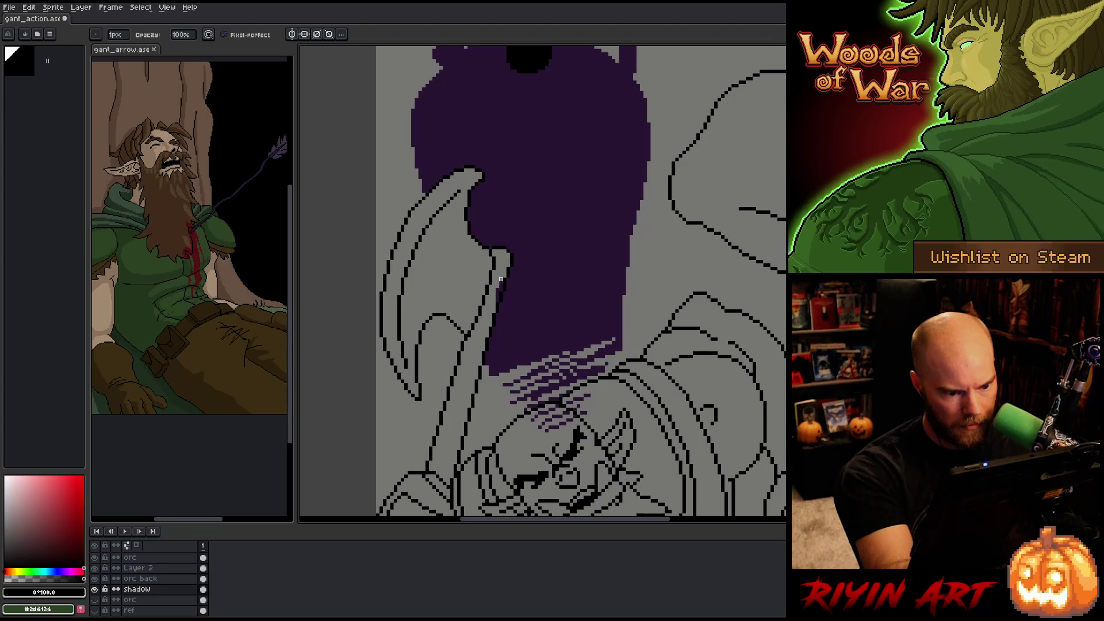
pyautogui.moveTo(498, 303); pyautogui.dragTo(500, 279)
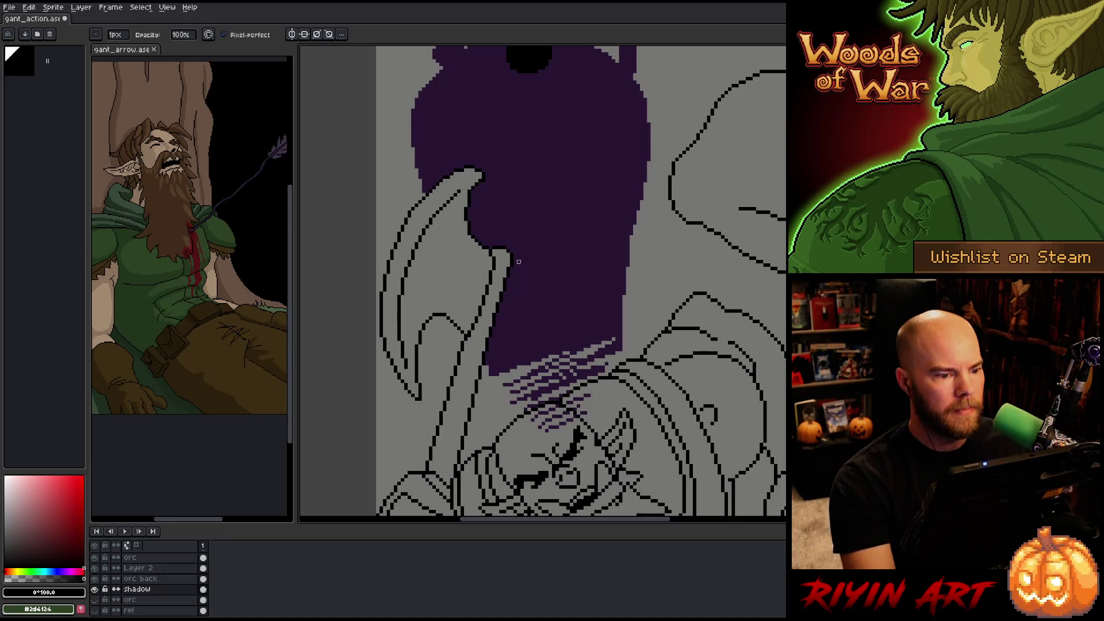
pyautogui.scroll(-5, 518, 262)
pyautogui.scroll(2, 400, 255)
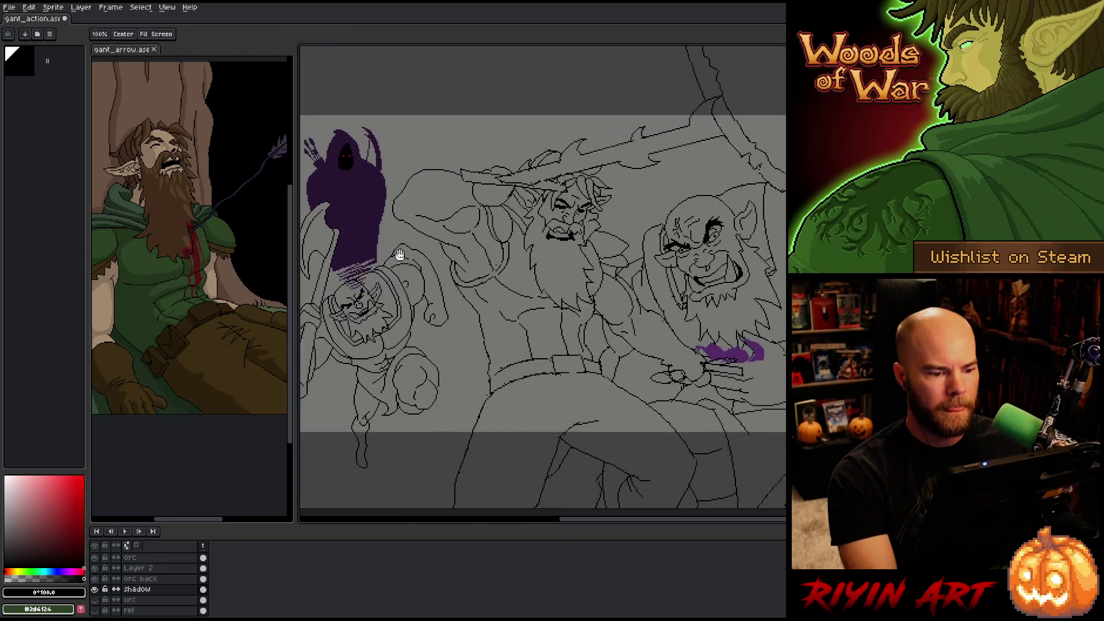
pyautogui.scroll(-1, 400, 254)
pyautogui.scroll(3, 368, 281)
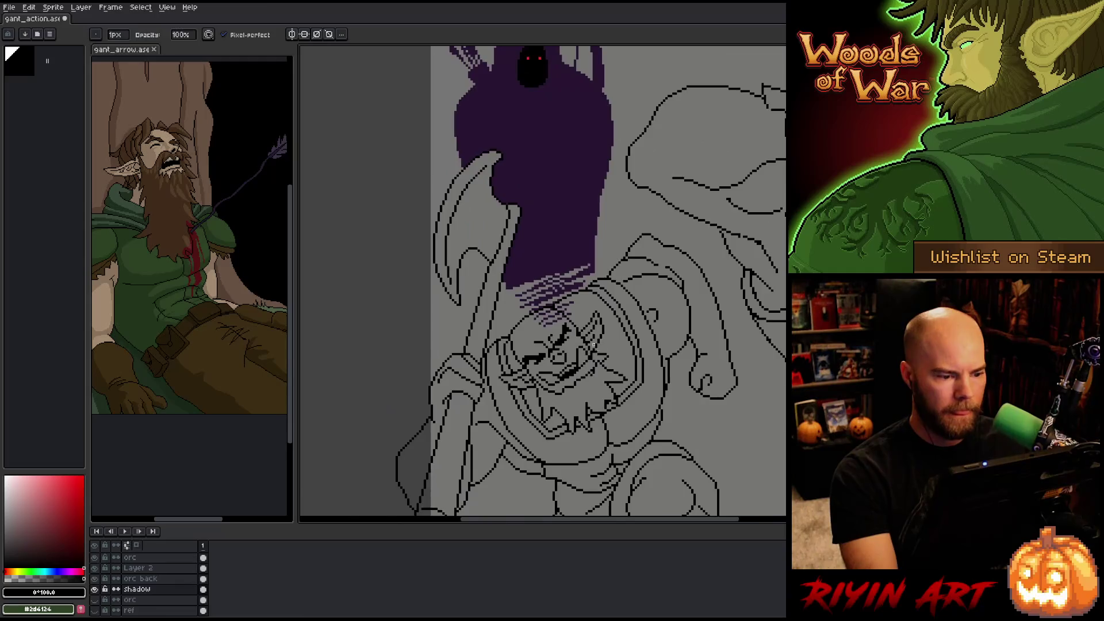
pyautogui.scroll(2, 520, 263)
pyautogui.moveTo(520, 263)
pyautogui.mouseDown()
pyautogui.moveTo(478, 270)
pyautogui.moveTo(515, 227)
pyautogui.moveTo(428, 262)
pyautogui.moveTo(485, 262)
pyautogui.mouseUp()
pyautogui.click(408, 249)
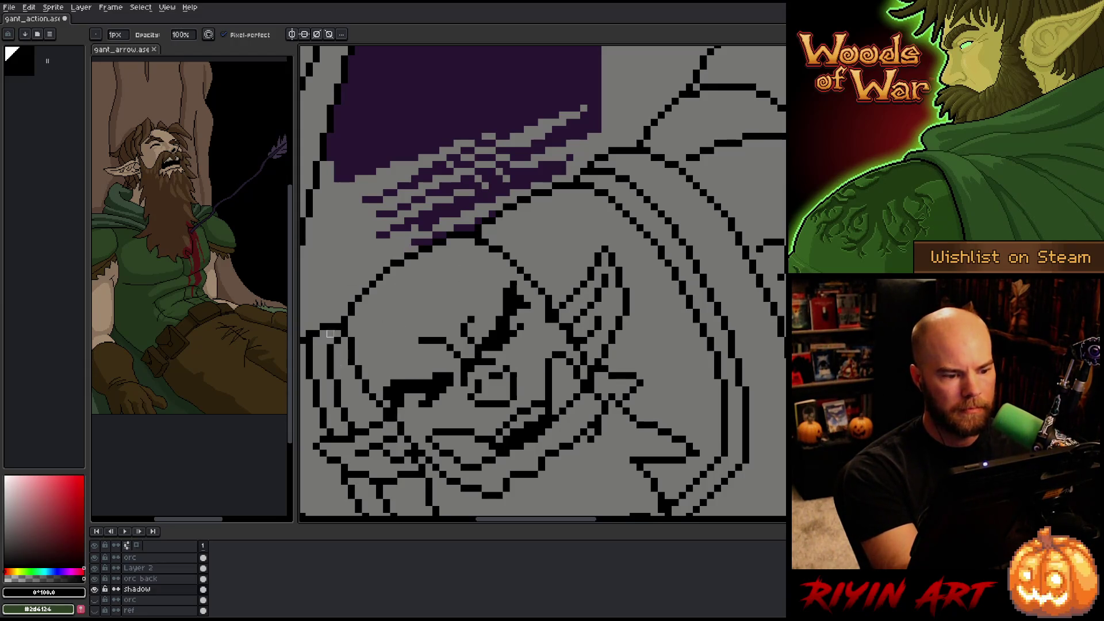
pyautogui.scroll(-5, 358, 348)
pyautogui.scroll(1, 485, 257)
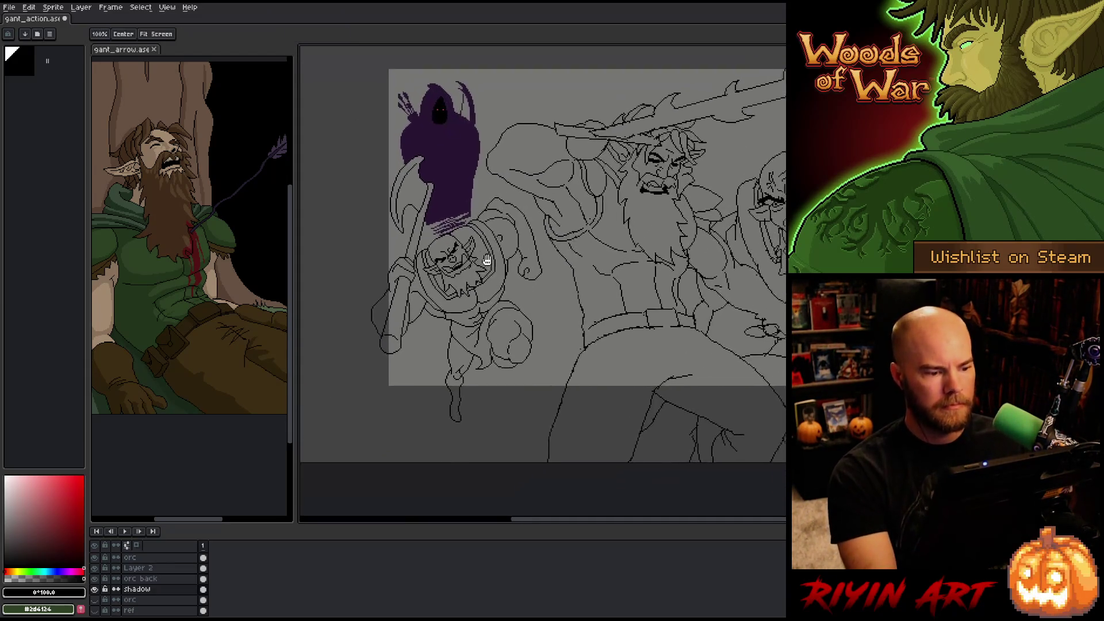
pyautogui.scroll(-1, 550, 240)
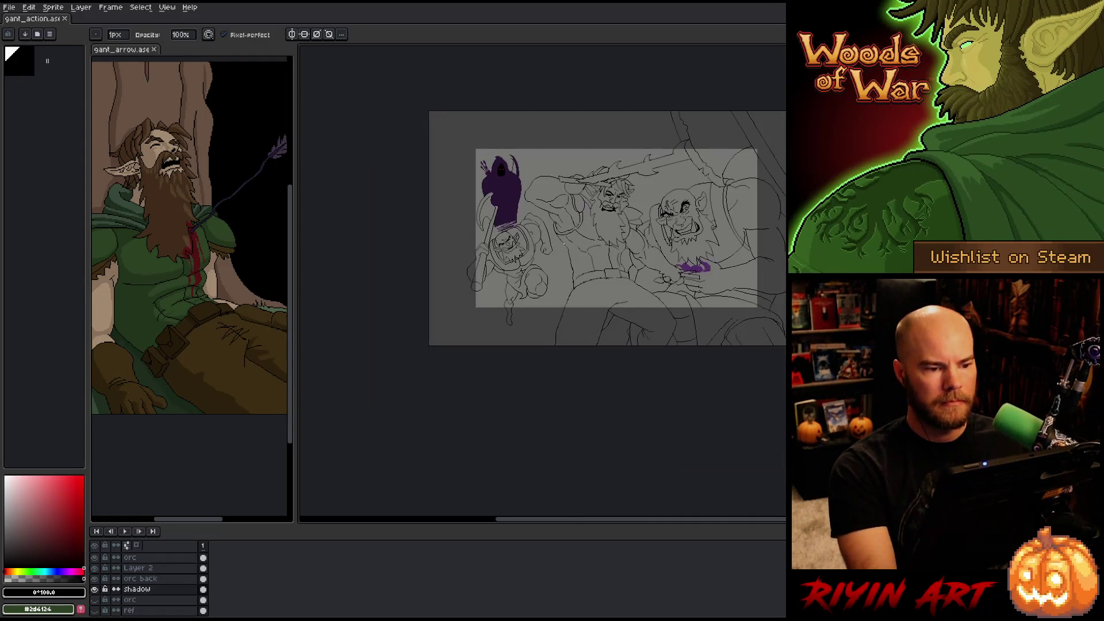
pyautogui.scroll(1, 522, 255)
pyautogui.moveTo(528, 266); pyautogui.dragTo(523, 278)
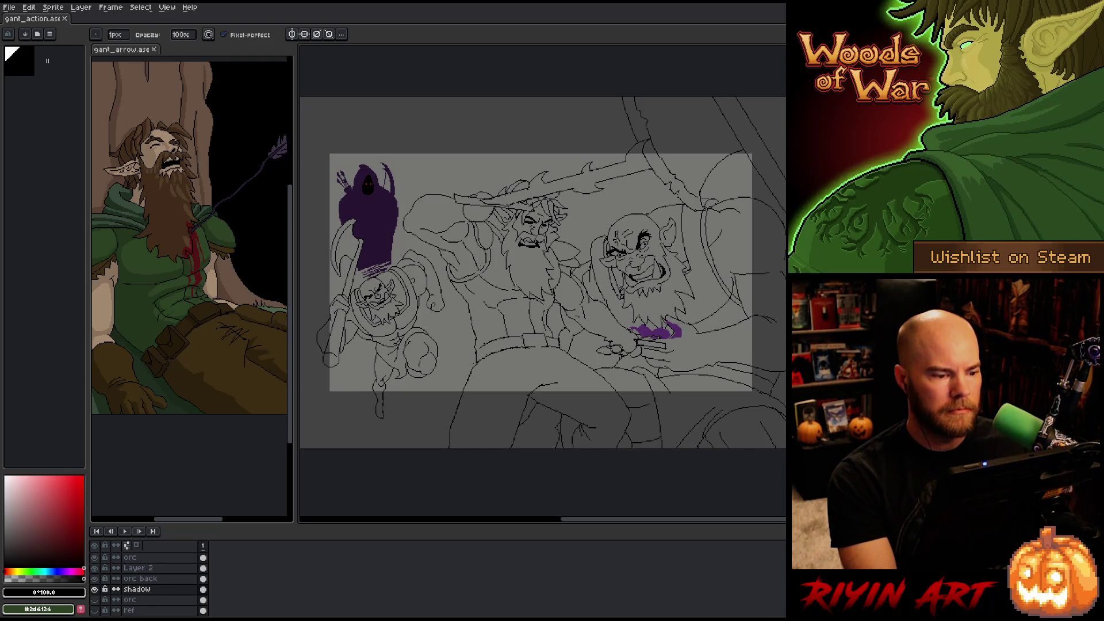
pyautogui.scroll(1, 514, 285)
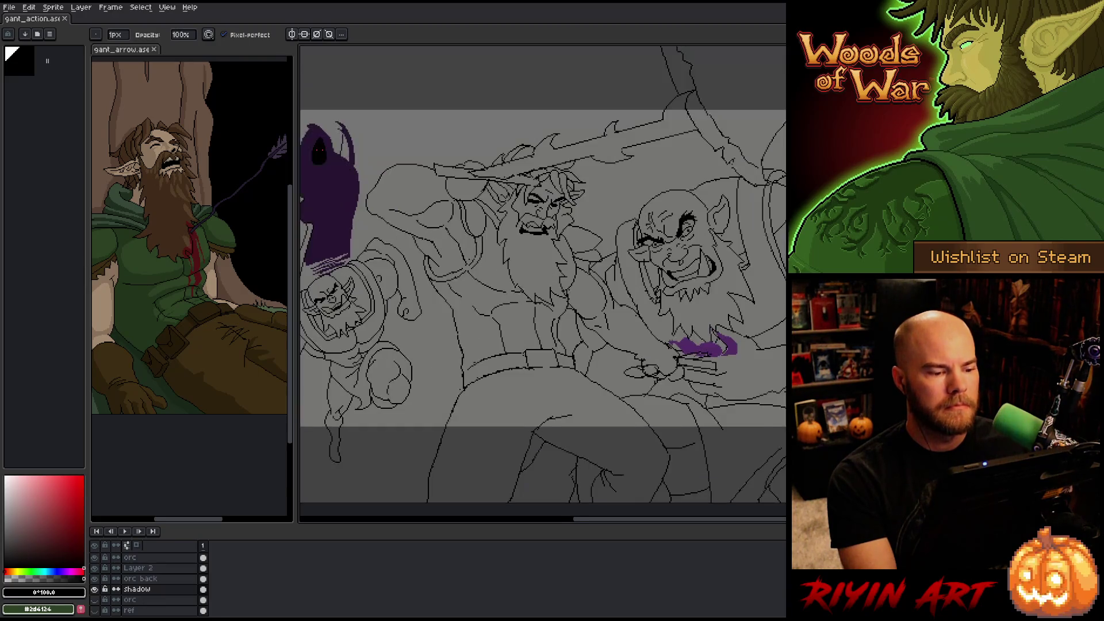
pyautogui.scroll(-1, 505, 278)
pyautogui.moveTo(505, 278)
pyautogui.mouseDown()
pyautogui.moveTo(533, 282)
pyautogui.moveTo(545, 297)
pyautogui.moveTo(495, 310)
pyautogui.moveTo(515, 294)
pyautogui.mouseUp()
pyautogui.press('space')
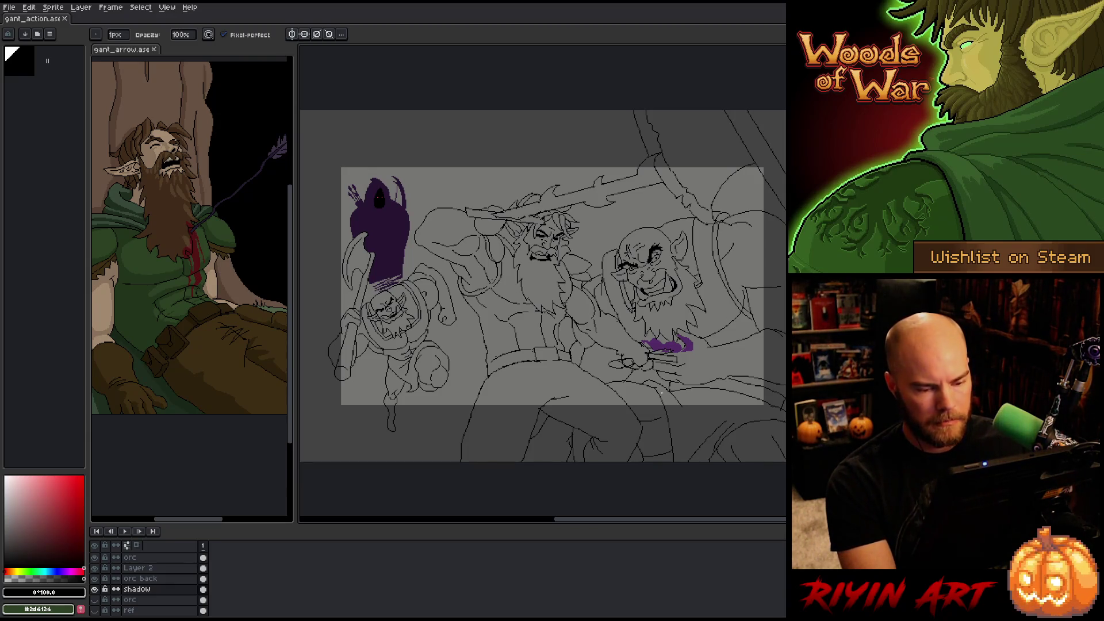
pyautogui.scroll(1, 150, 585)
pyautogui.click(148, 579)
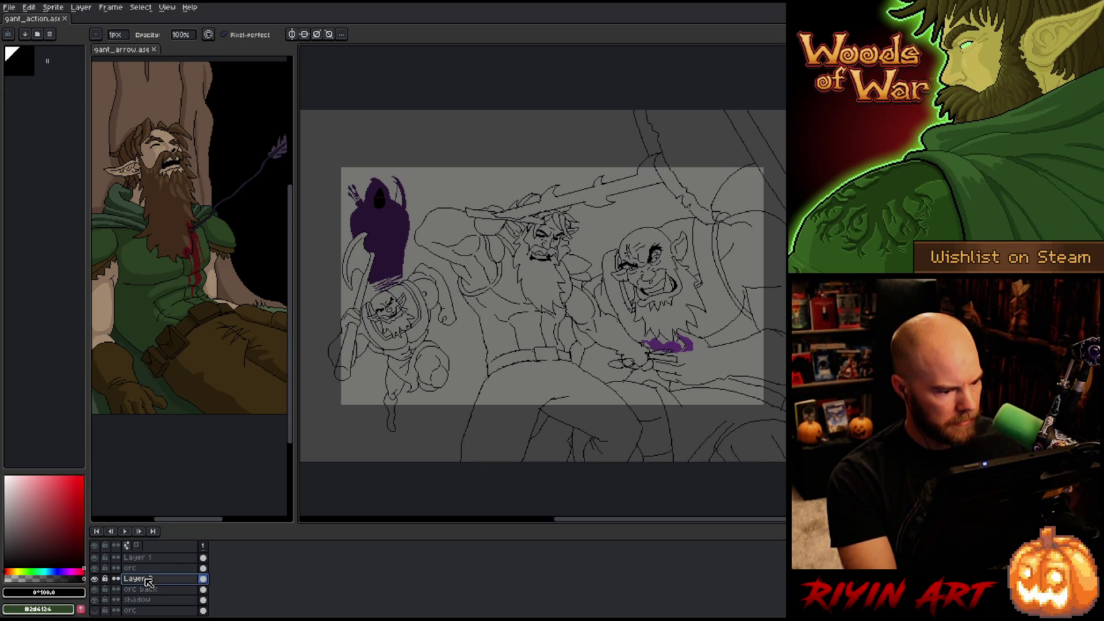
# - Delete the empty Layer 2 and toggle the orc back and orc layers' visibility to check them
pyautogui.press('Delete')
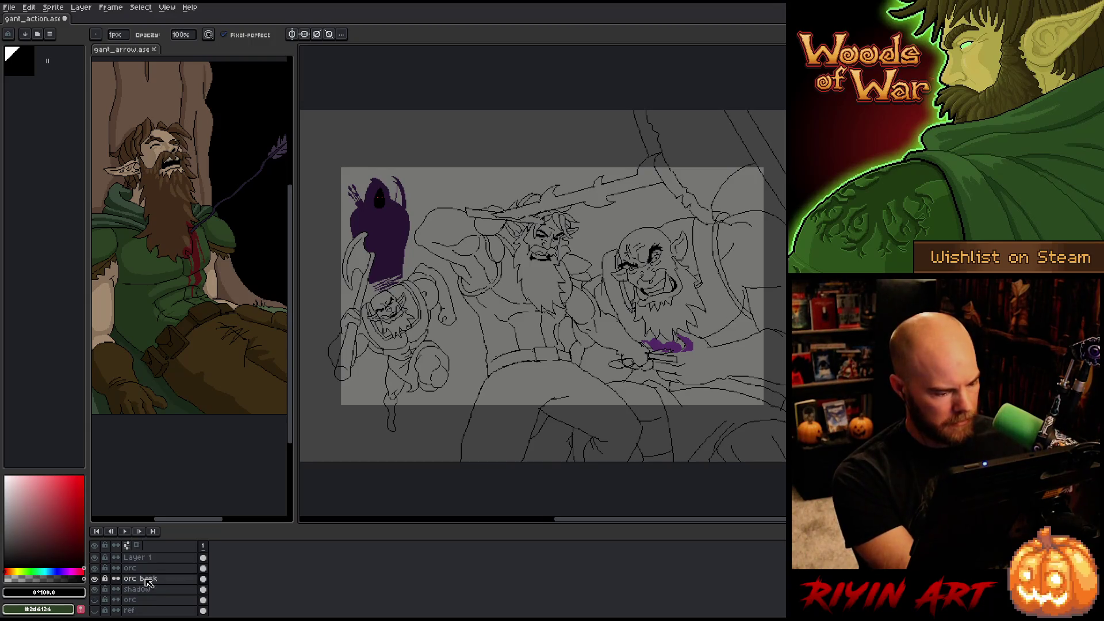
pyautogui.click(94, 578)
pyautogui.click(94, 578)
pyautogui.click(124, 568)
pyautogui.click(94, 568)
pyautogui.click(94, 568)
pyautogui.click(94, 569)
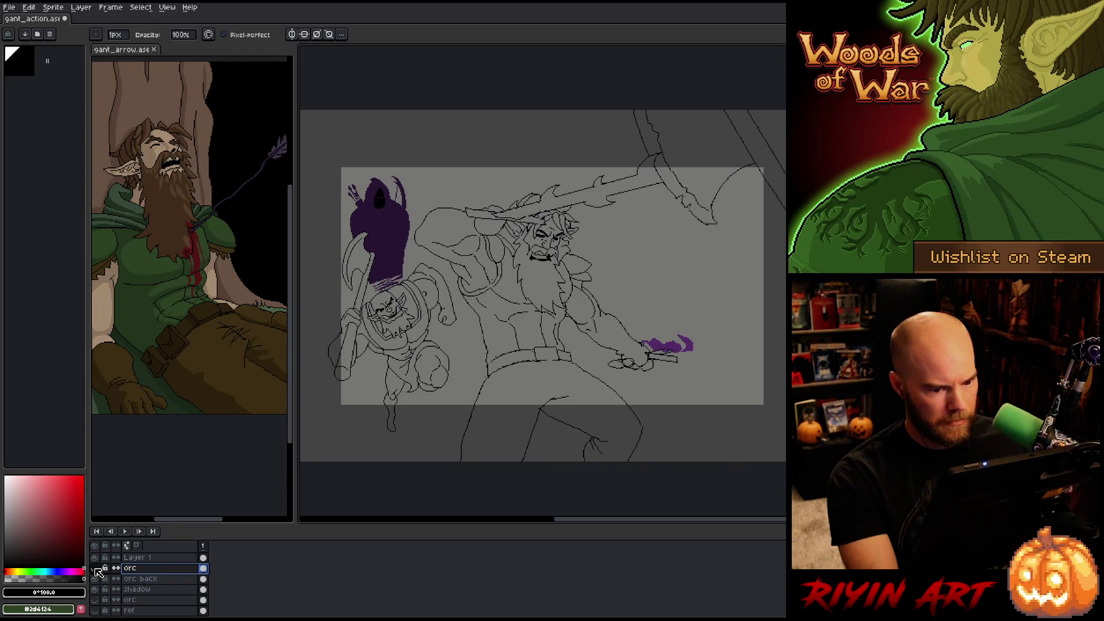
pyautogui.click(94, 568)
pyautogui.click(94, 568)
pyautogui.click(95, 568)
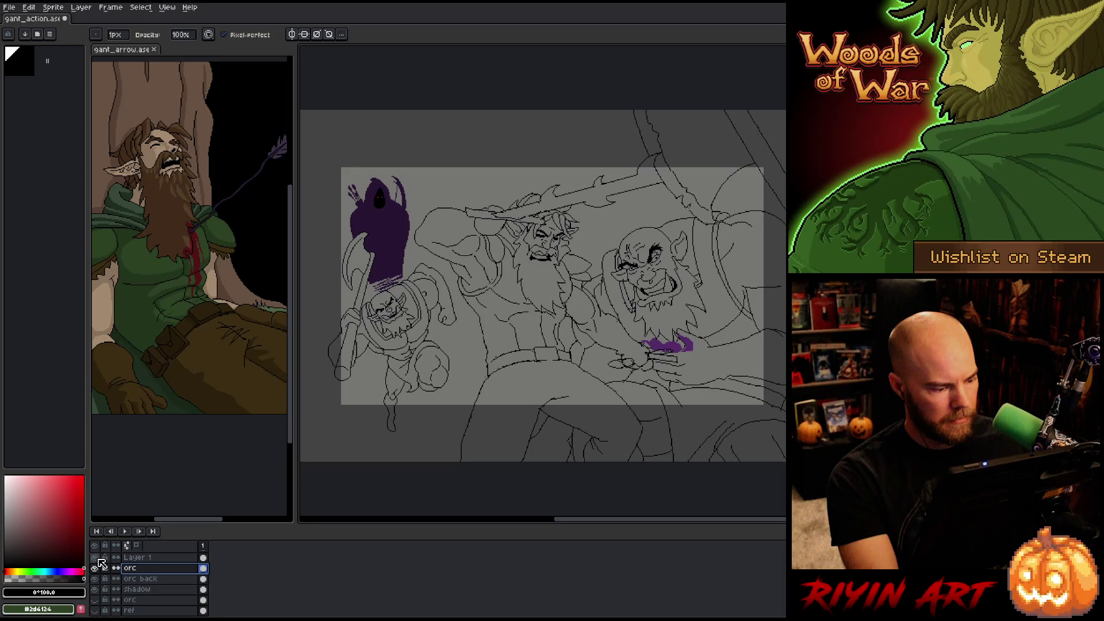
# - Rename the top layer, Layer 1, to 'orc blood' and return to the orc layer
pyautogui.click(138, 558)
pyautogui.doubleClick(147, 559)
pyautogui.write('orc blood')
pyautogui.press('Return')
pyautogui.click(133, 568)
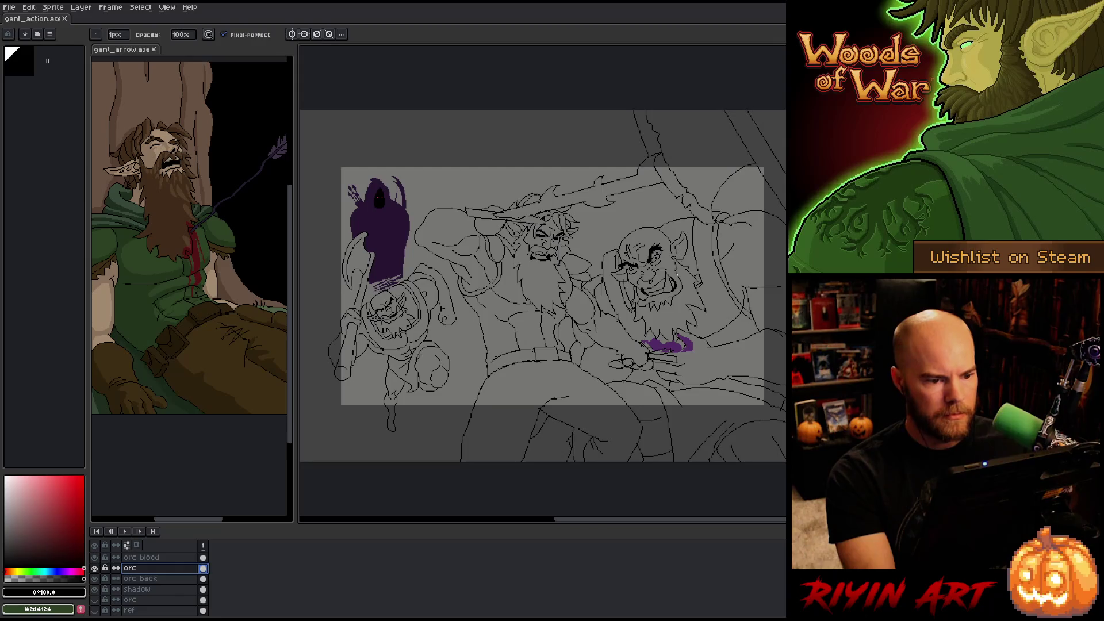
pyautogui.scroll(4, 696, 246)
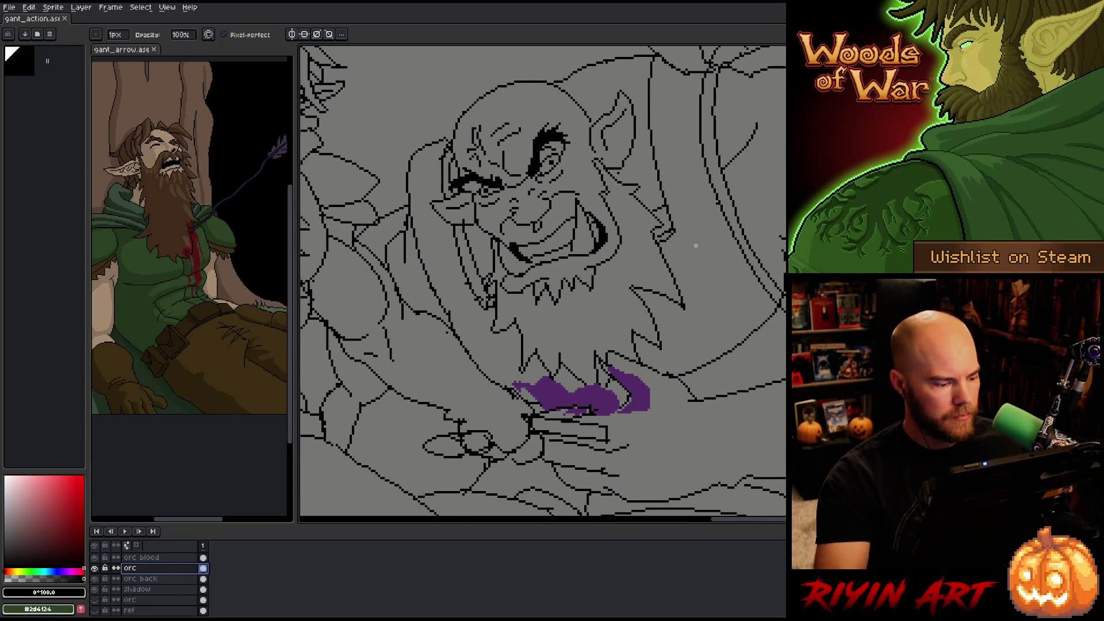
# - Centre the big orc's face and fix stray pixels, alternating pencil and eraser
pyautogui.press('Return')
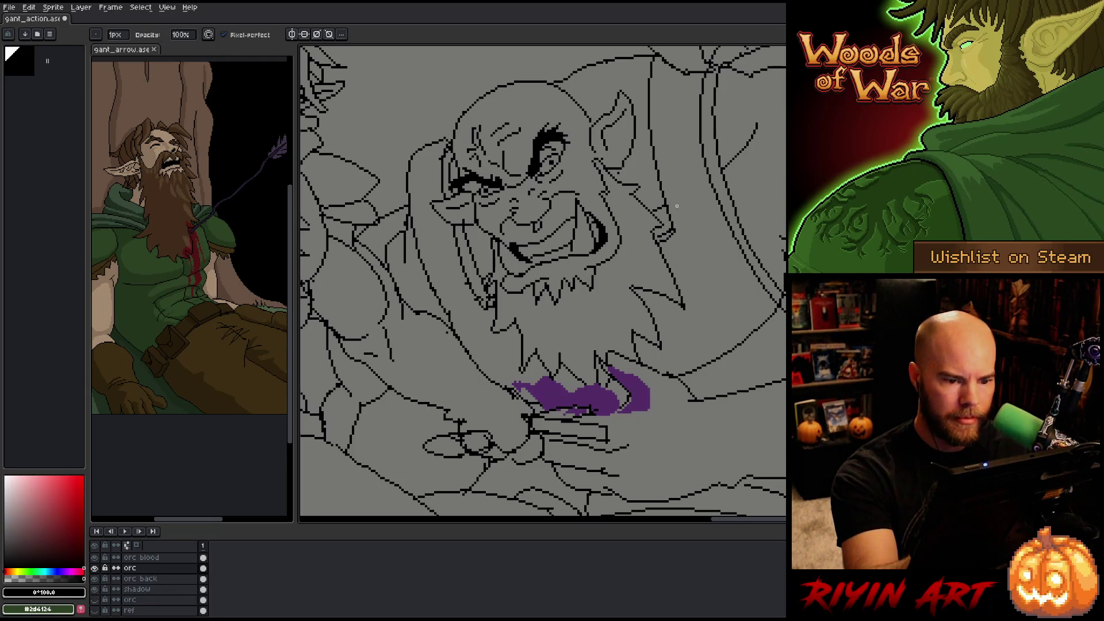
pyautogui.moveTo(646, 204); pyautogui.dragTo(692, 244)
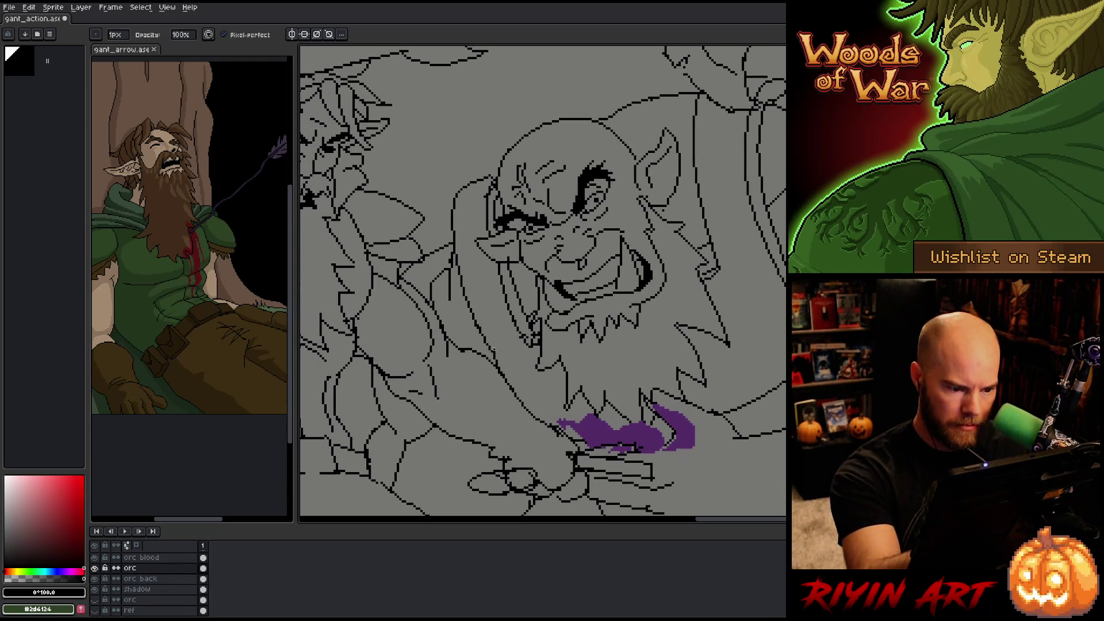
pyautogui.press('e')
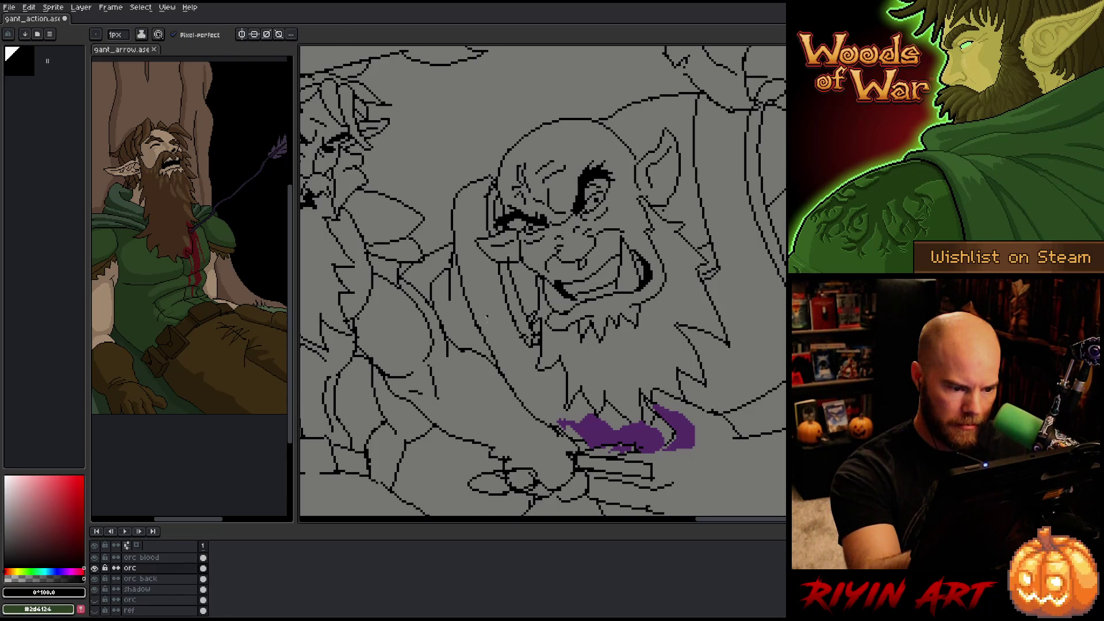
pyautogui.press('b')
pyautogui.press('e')
pyautogui.press('b')
pyautogui.press('e')
pyautogui.press('b')
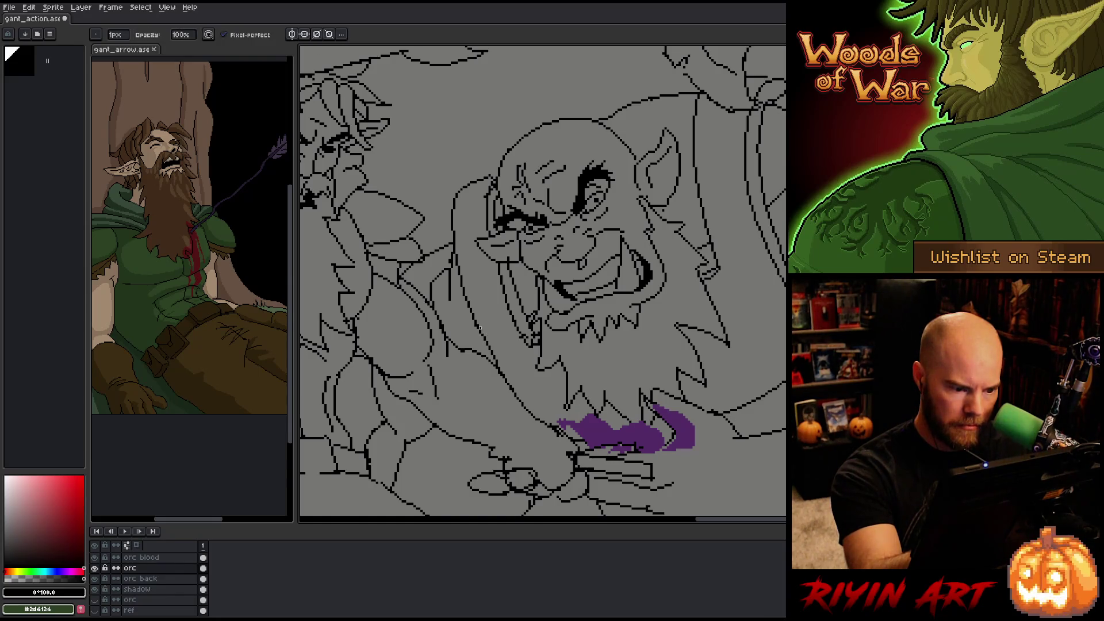
pyautogui.press('e')
pyautogui.press('b')
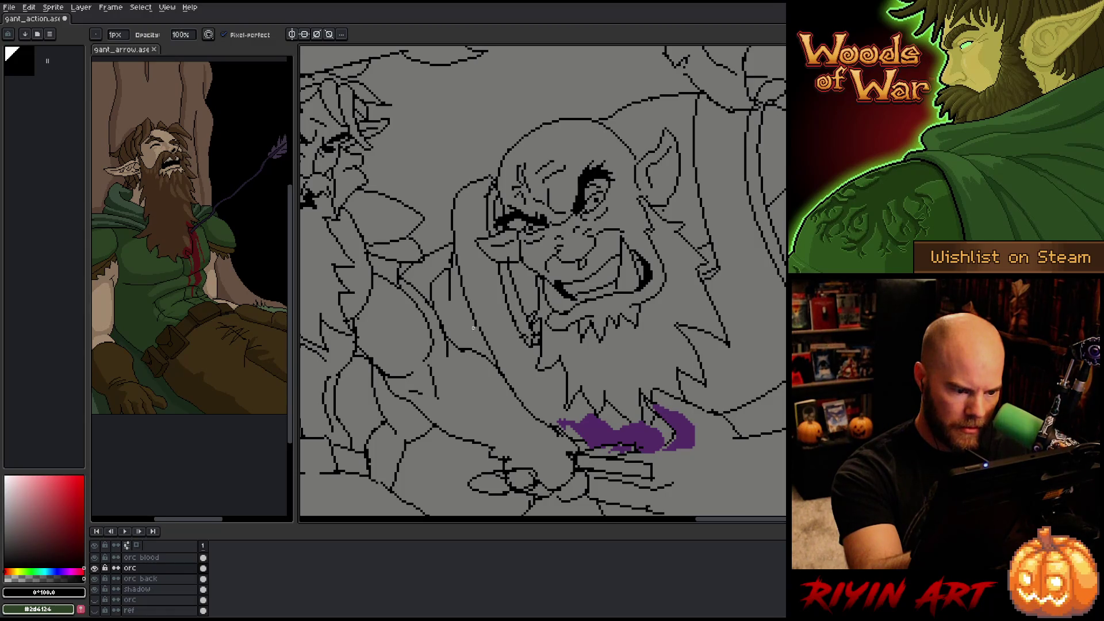
pyautogui.press('e')
pyautogui.press('b')
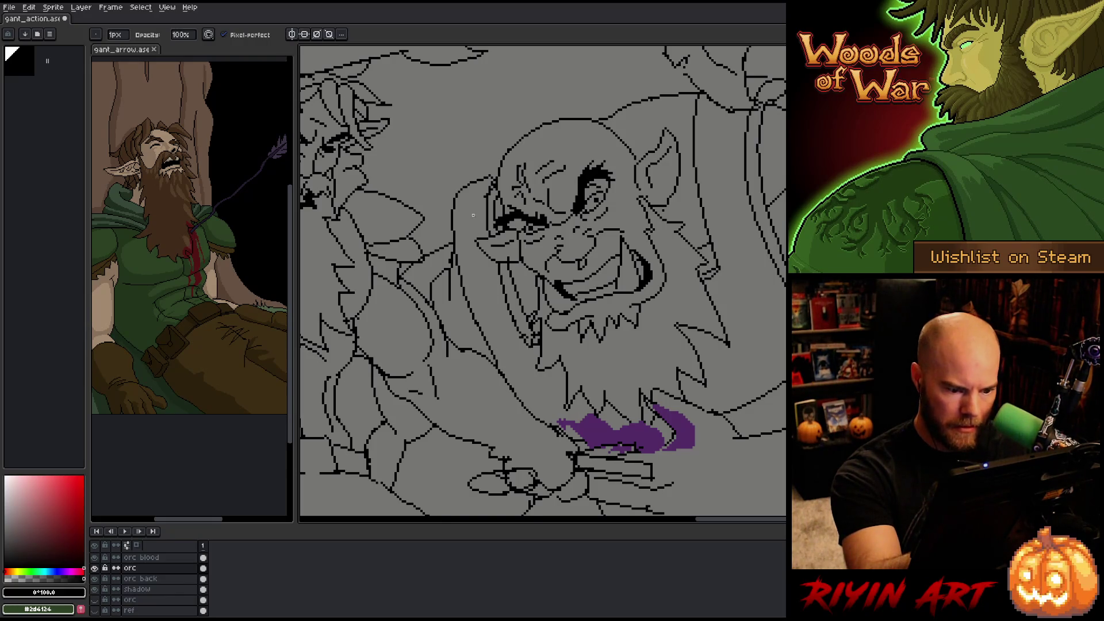
# - Pan around the orc's face and beard, keep erasing and redrawing stray pixels, then zoom out
pyautogui.moveTo(490, 274); pyautogui.dragTo(533, 352)
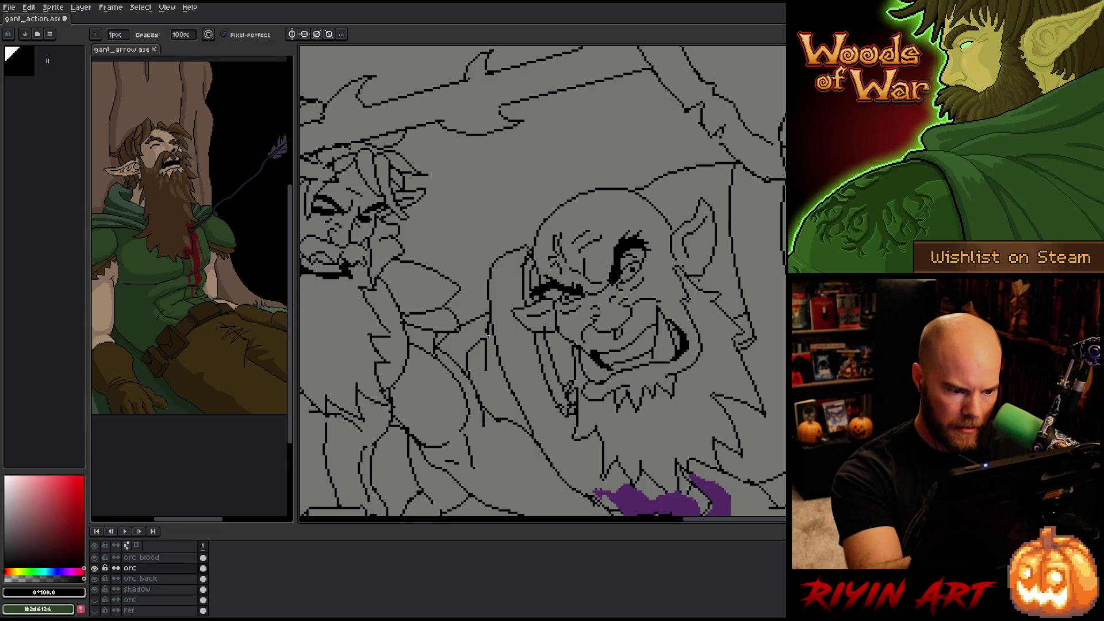
pyautogui.moveTo(575, 314); pyautogui.dragTo(584, 205)
pyautogui.moveTo(581, 302)
pyautogui.mouseDown()
pyautogui.moveTo(590, 221)
pyautogui.moveTo(578, 368)
pyautogui.mouseUp()
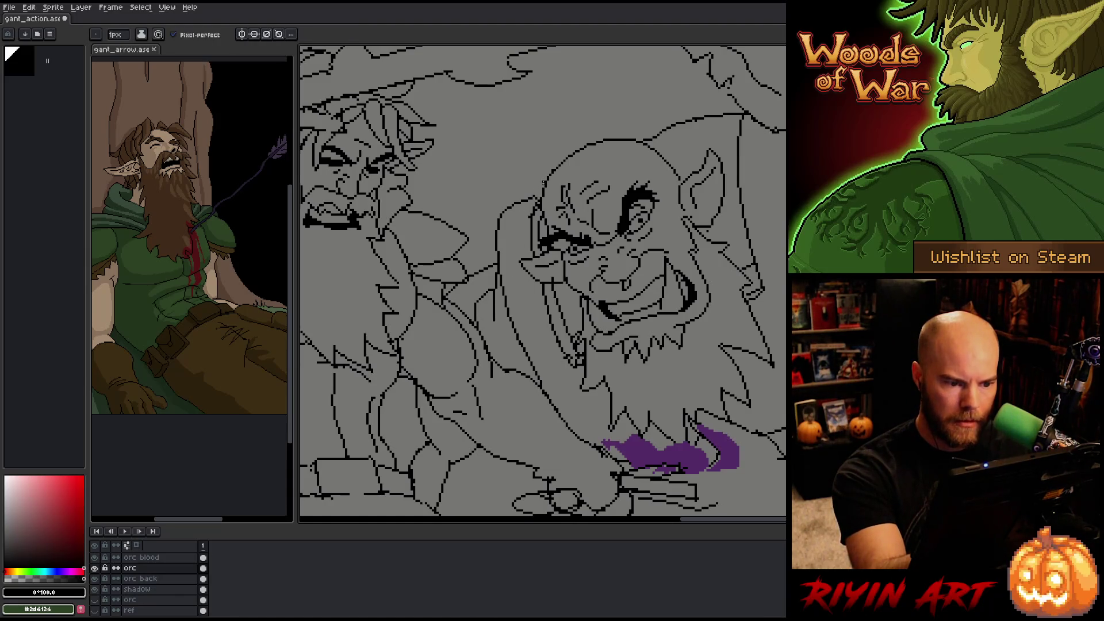
pyautogui.moveTo(617, 320); pyautogui.dragTo(585, 389)
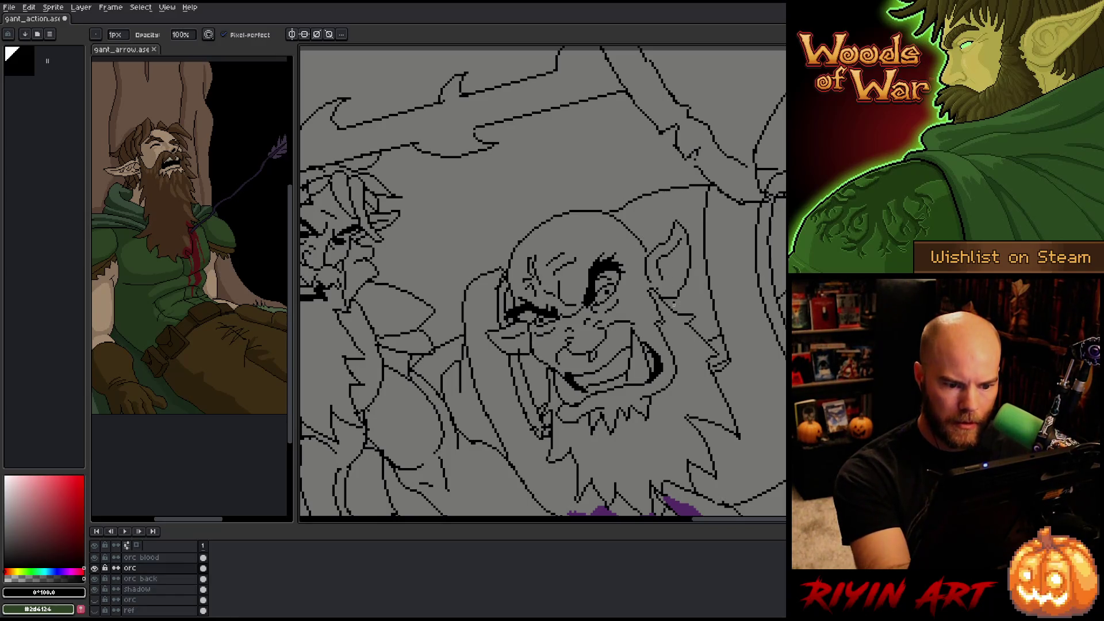
pyautogui.press('e')
pyautogui.press('b')
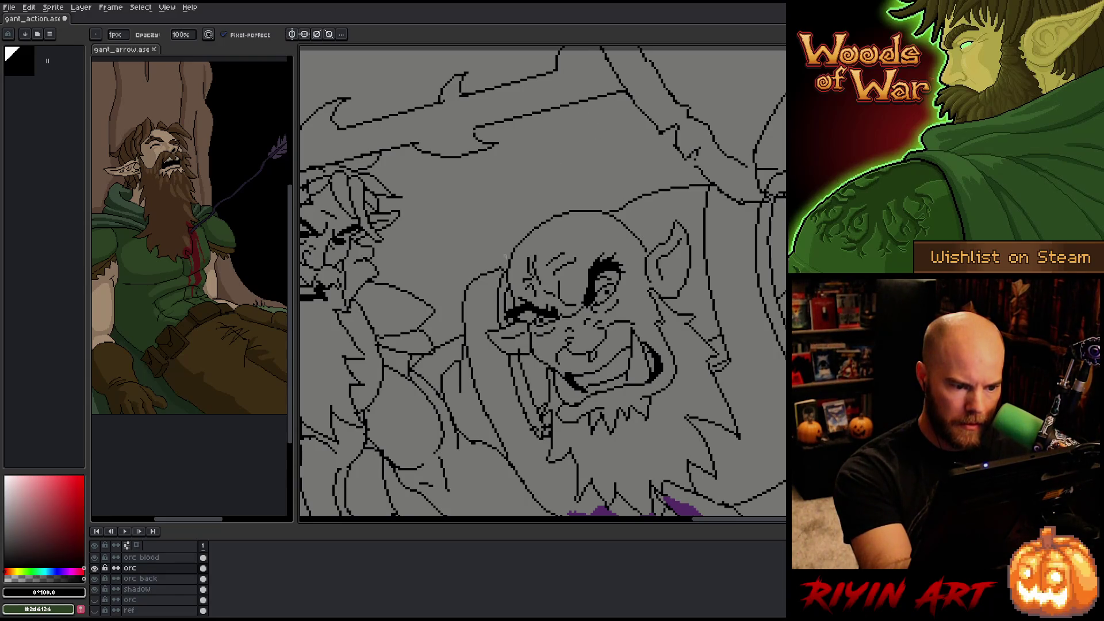
pyautogui.press('e')
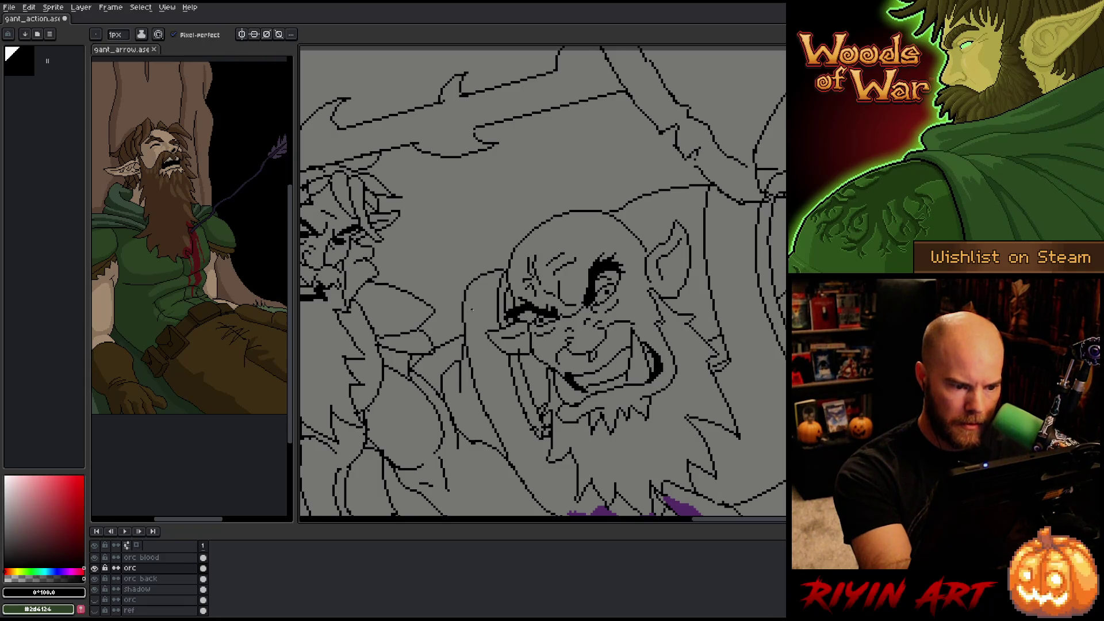
pyautogui.press('space')
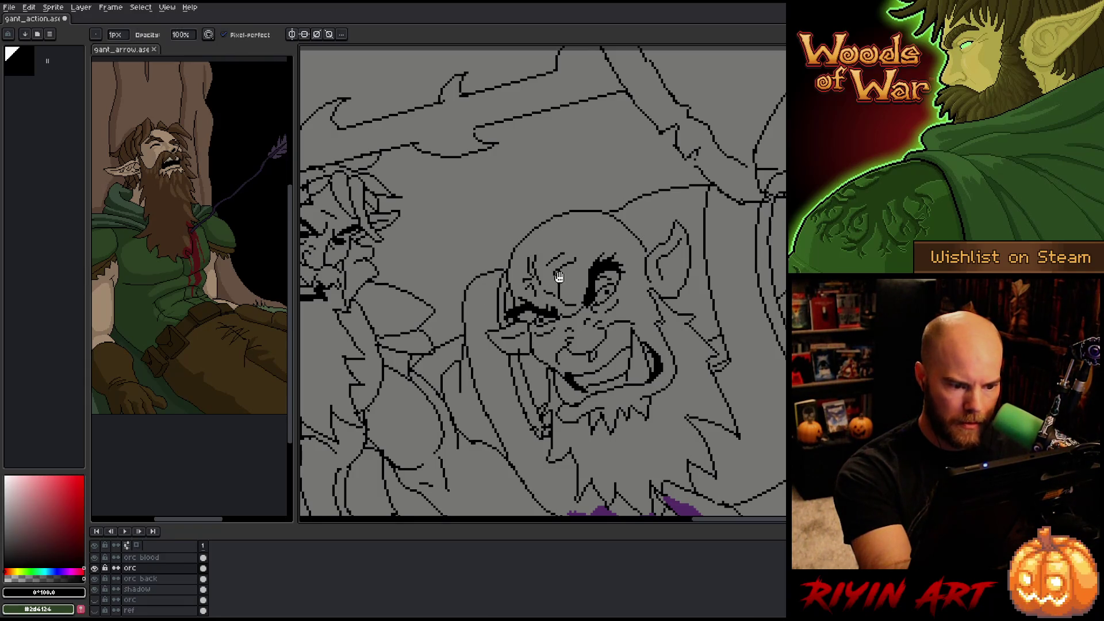
pyautogui.moveTo(559, 278); pyautogui.dragTo(546, 249)
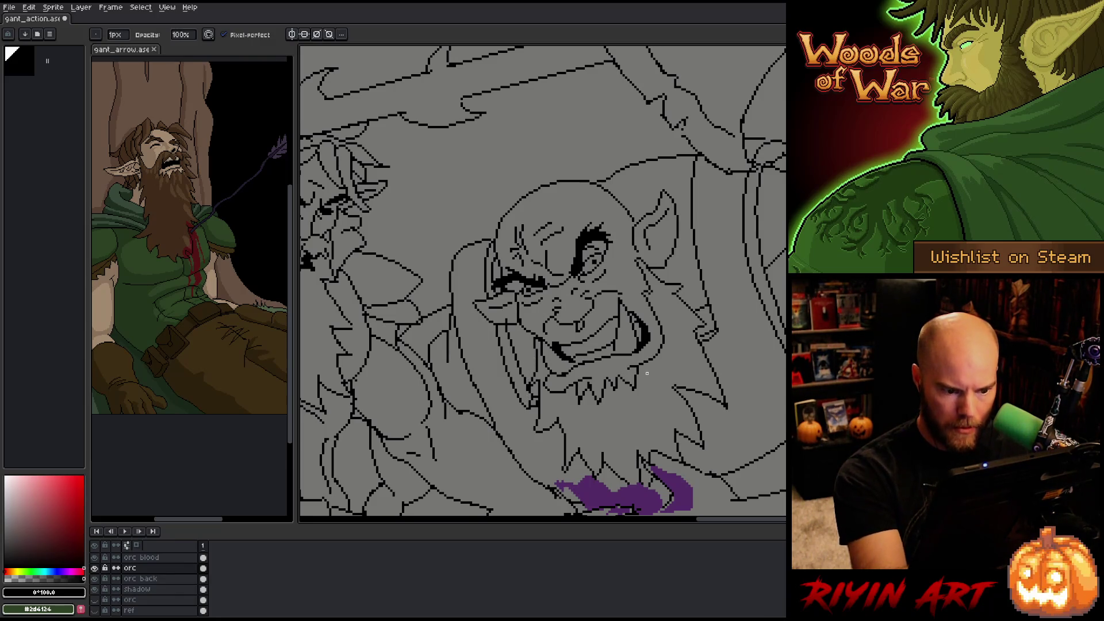
pyautogui.press('e')
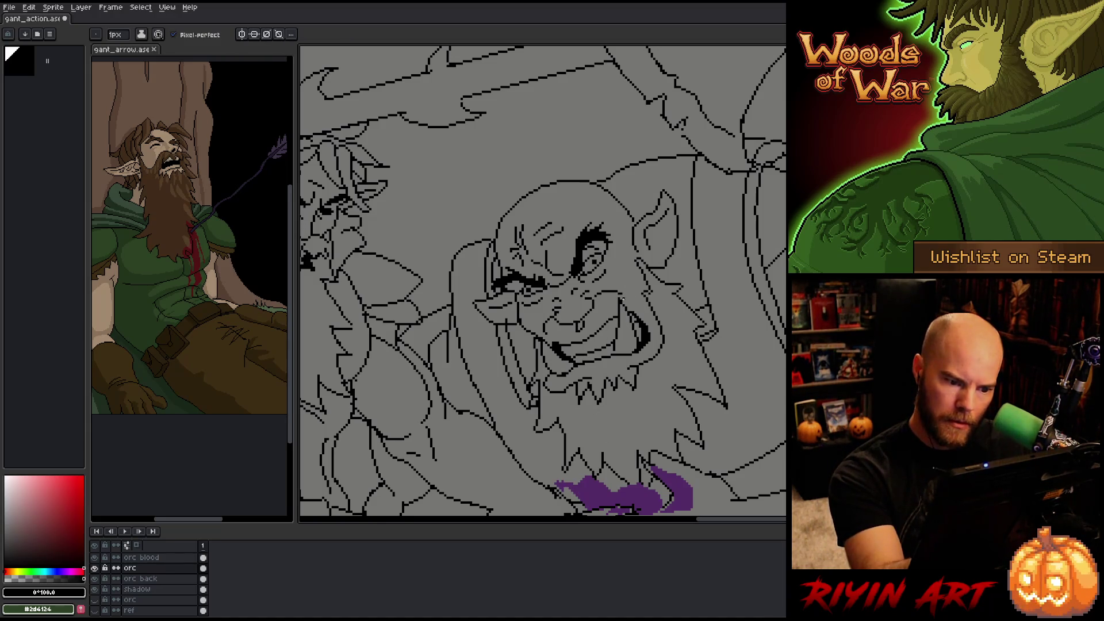
pyautogui.press('b')
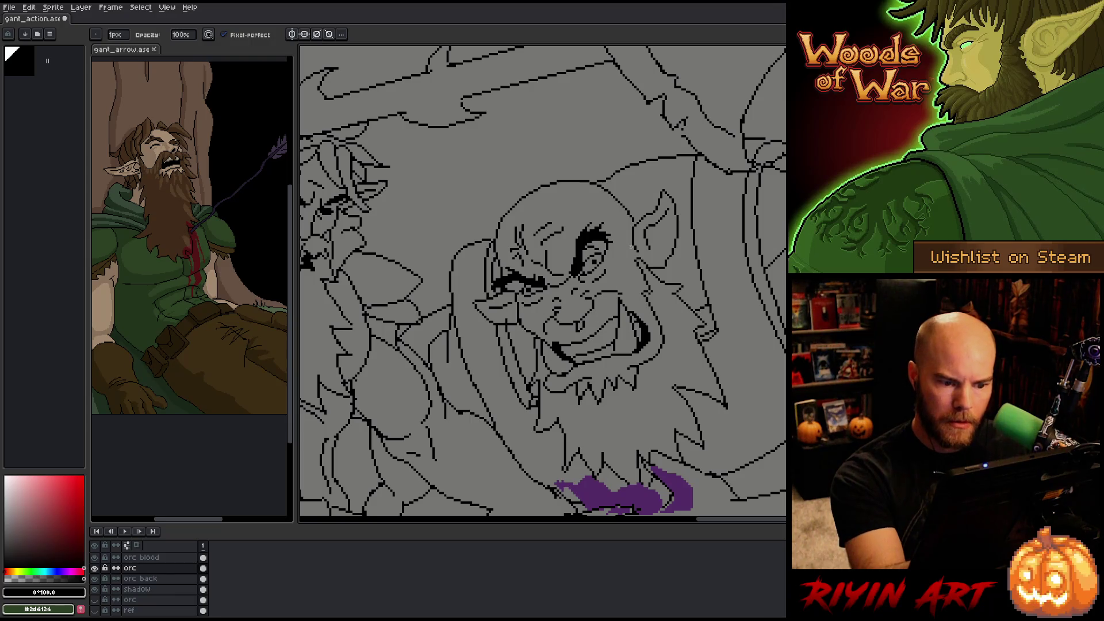
pyautogui.press('e')
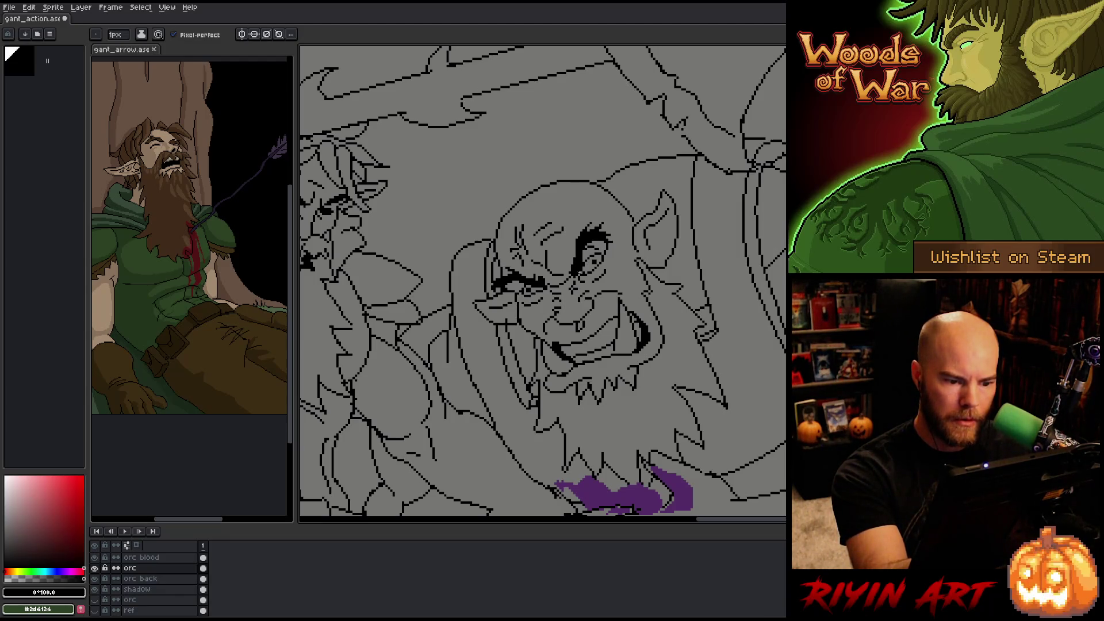
pyautogui.press('b')
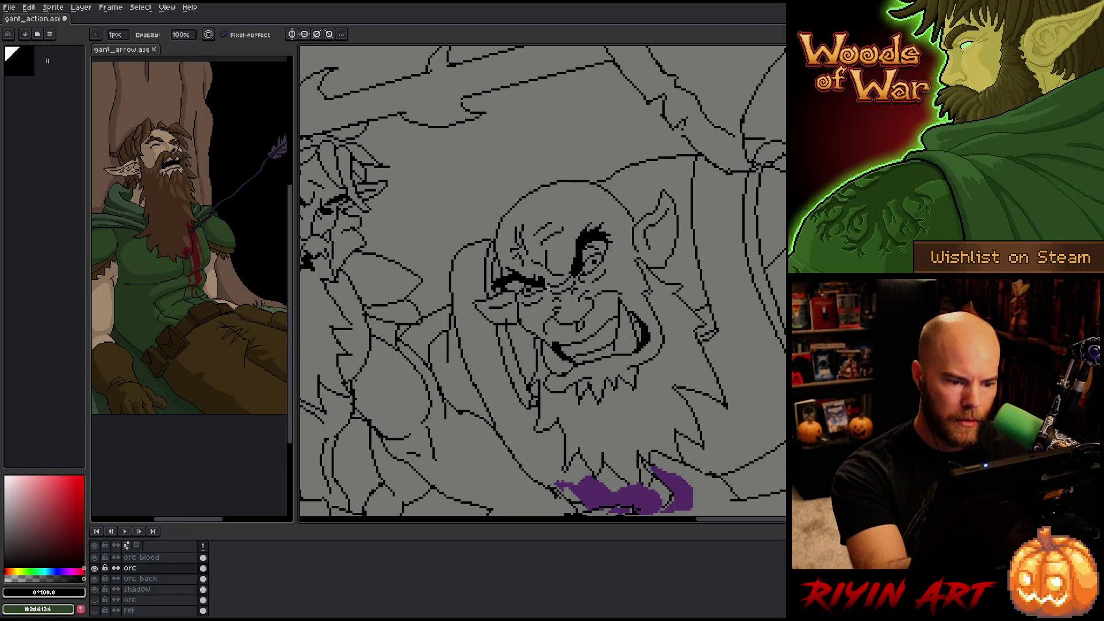
pyautogui.press('e')
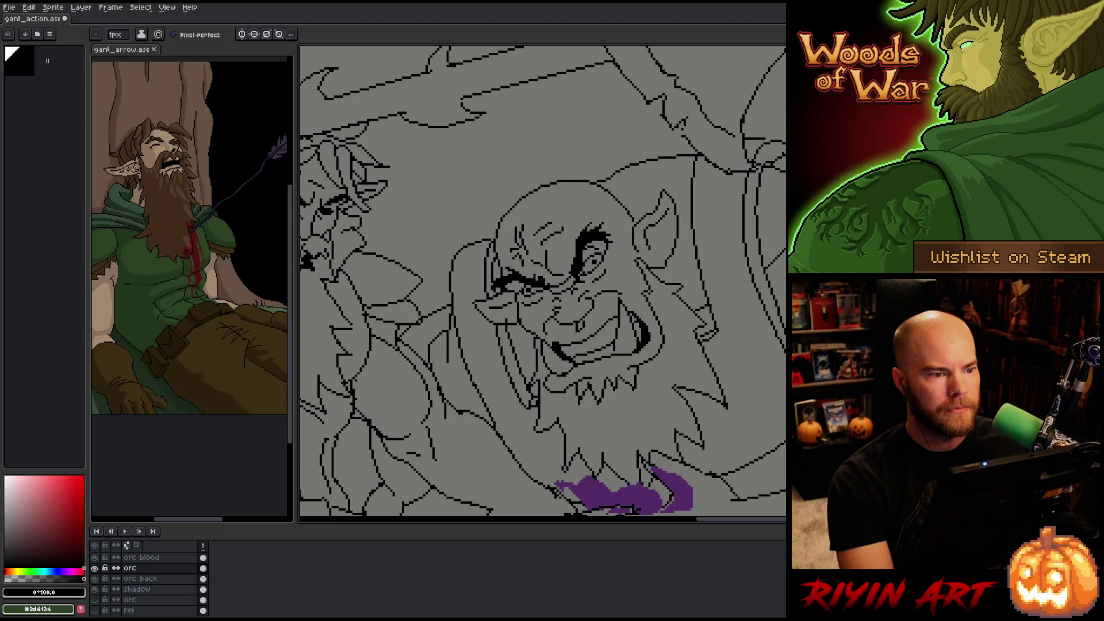
pyautogui.press('-')
pyautogui.press('-')
# - Frame the whole battle scene and toggle the 480x270 frame layer's visibility to check it
pyautogui.scroll(2, 579, 287)
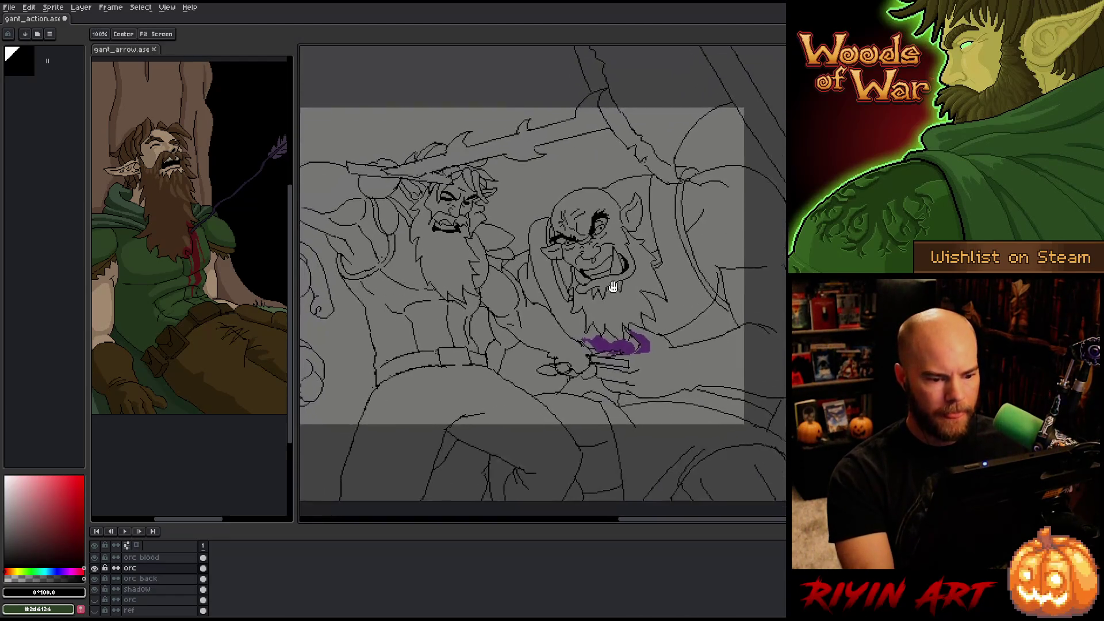
pyautogui.scroll(-2, 579, 259)
pyautogui.moveTo(570, 253)
pyautogui.mouseDown()
pyautogui.moveTo(579, 188)
pyautogui.moveTo(605, 211)
pyautogui.mouseUp()
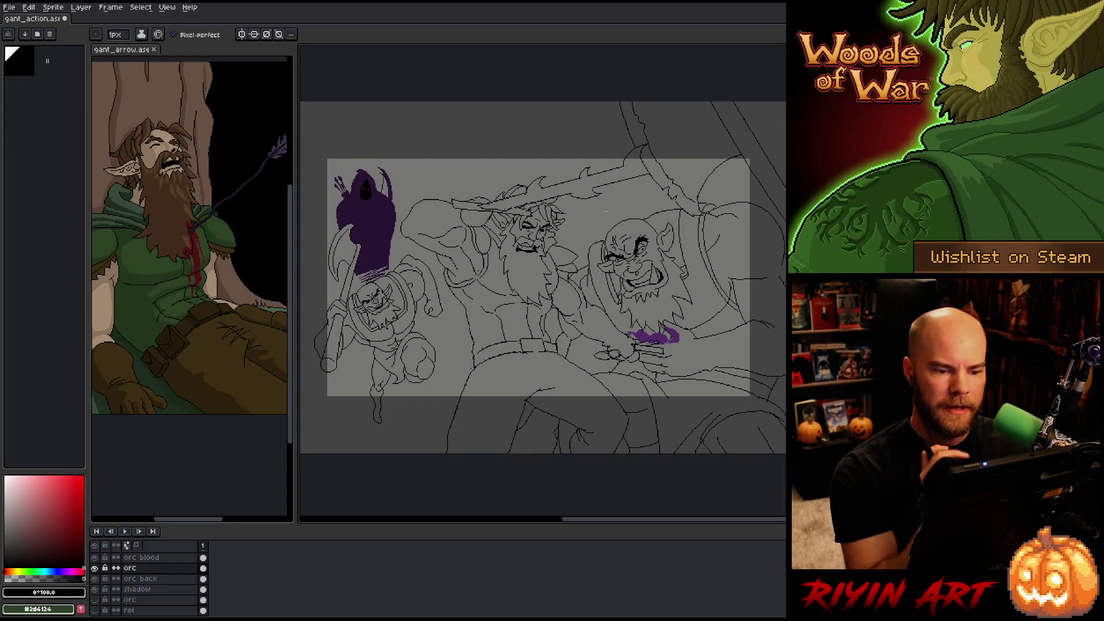
pyautogui.press('space')
pyautogui.moveTo(671, 335)
pyautogui.mouseDown()
pyautogui.moveTo(661, 328)
pyautogui.moveTo(671, 328)
pyautogui.mouseUp()
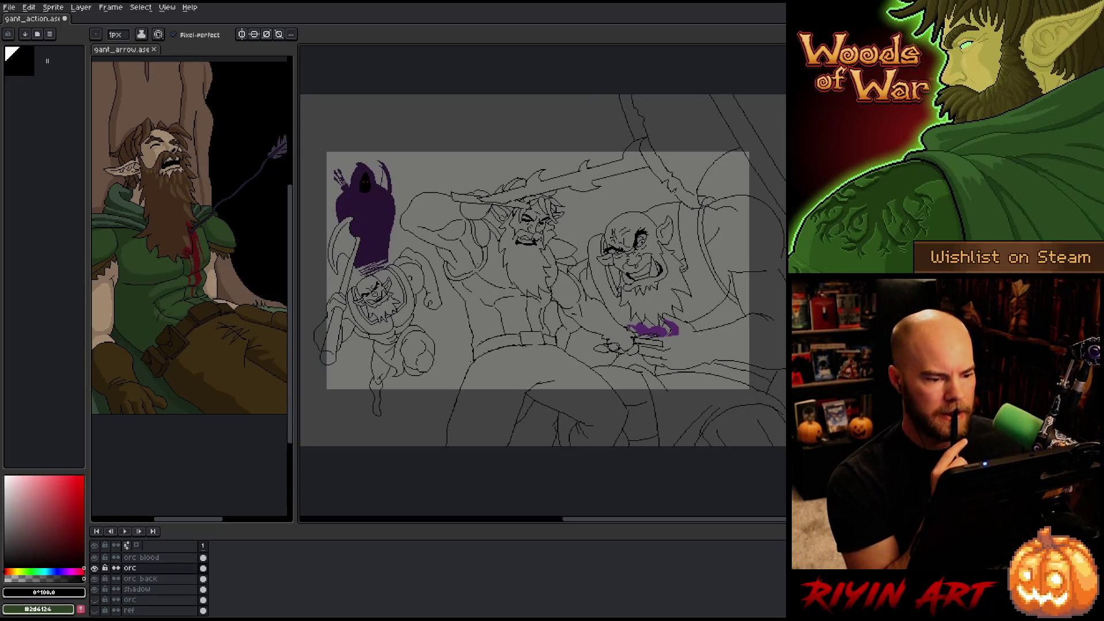
pyautogui.scroll(-2, 154, 597)
pyautogui.click(95, 601)
pyautogui.click(95, 601)
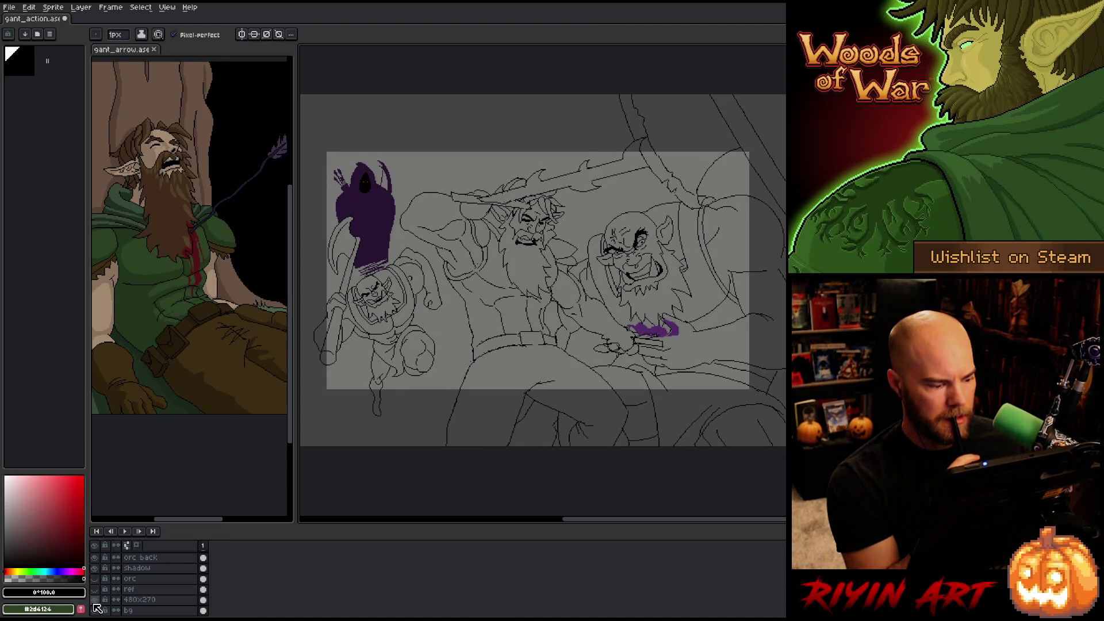
# - Duplicate the 480x270 layer, hide the copy, rename it 'wide white' and select its frame
pyautogui.rightClick(131, 599)
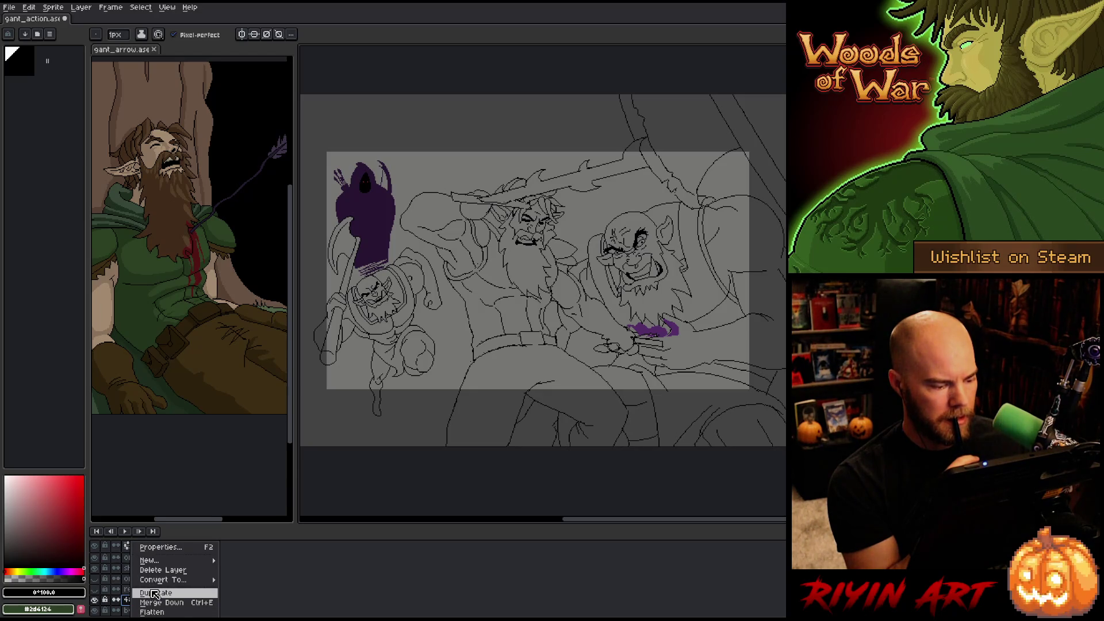
pyautogui.click(156, 594)
pyautogui.click(95, 600)
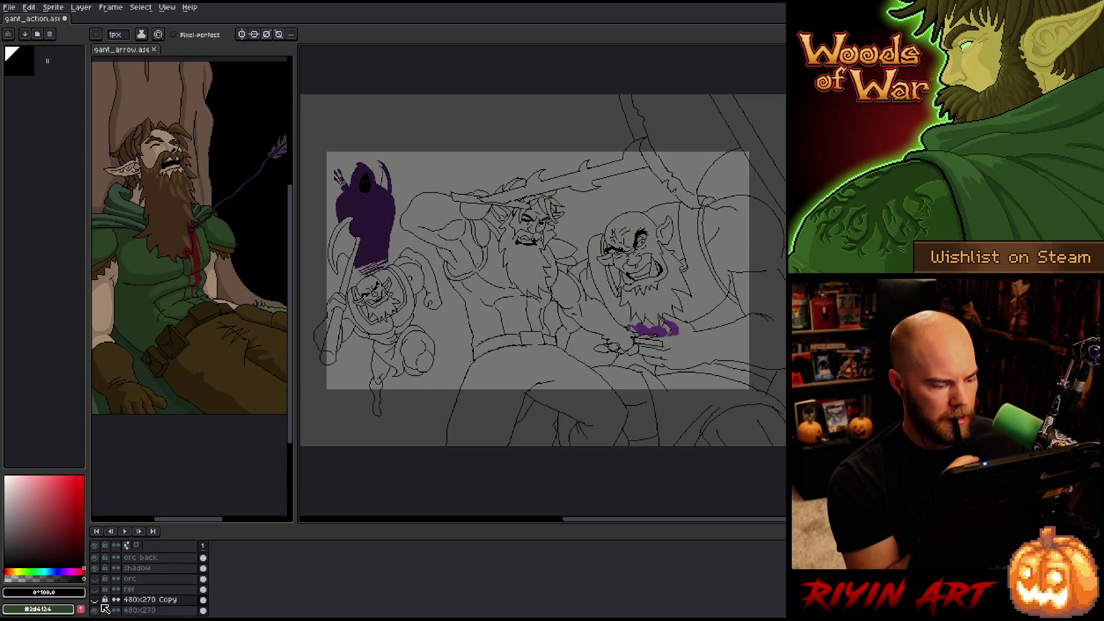
pyautogui.doubleClick(152, 601)
pyautogui.write('wide white')
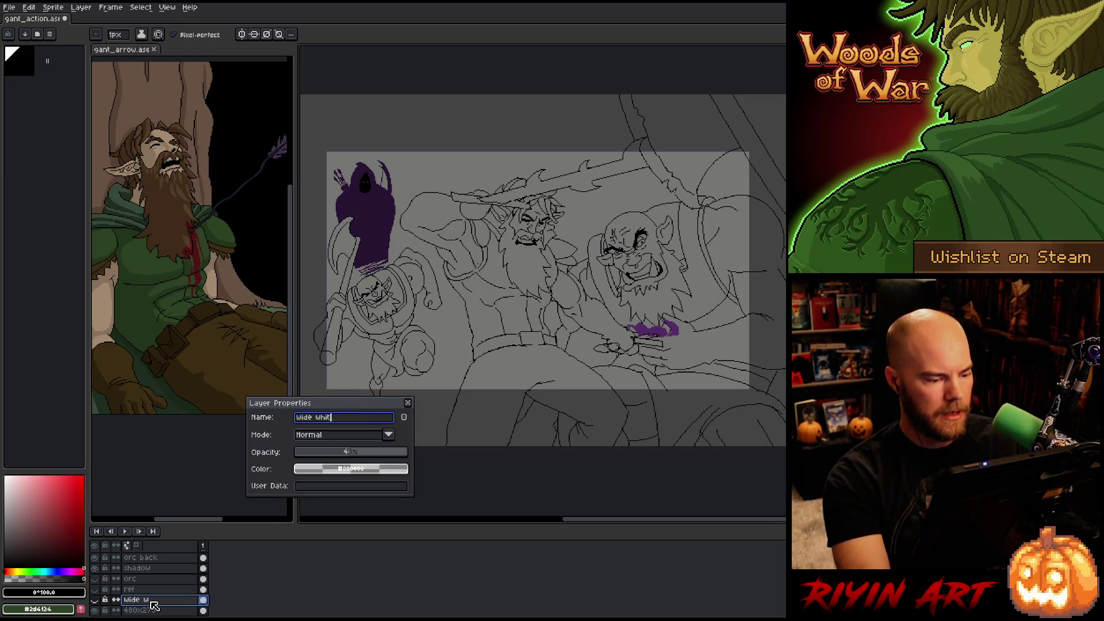
pyautogui.press('Return')
pyautogui.press('m')
pyautogui.scroll(-2, 508, 370)
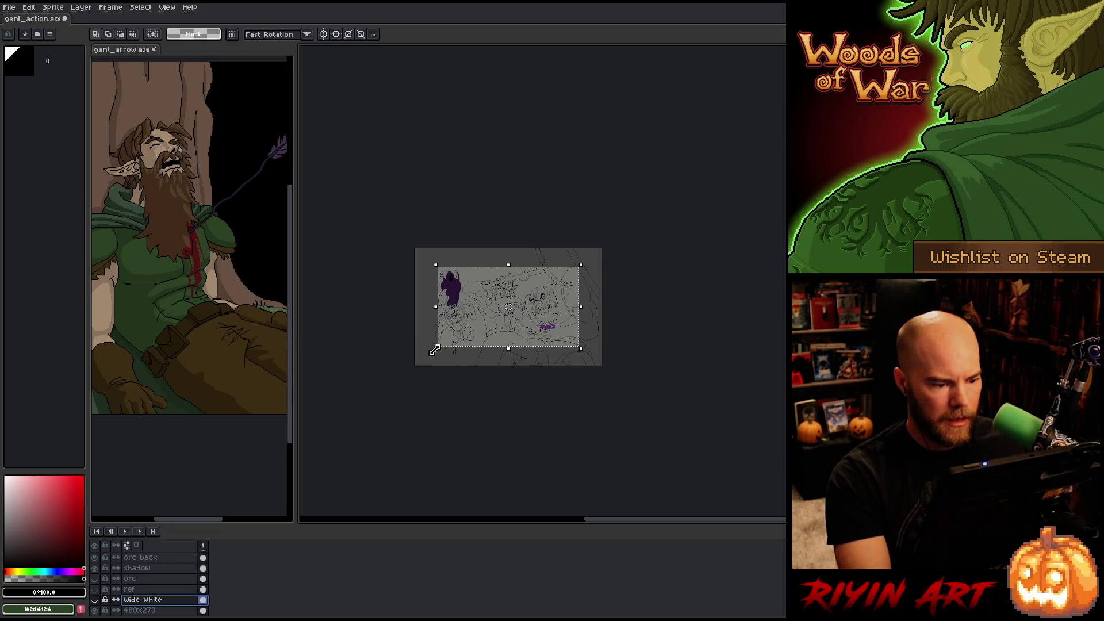
# - Show the wide white layer and stretch its grey frame past the canvas bottom-left
pyautogui.scroll(3, 437, 355)
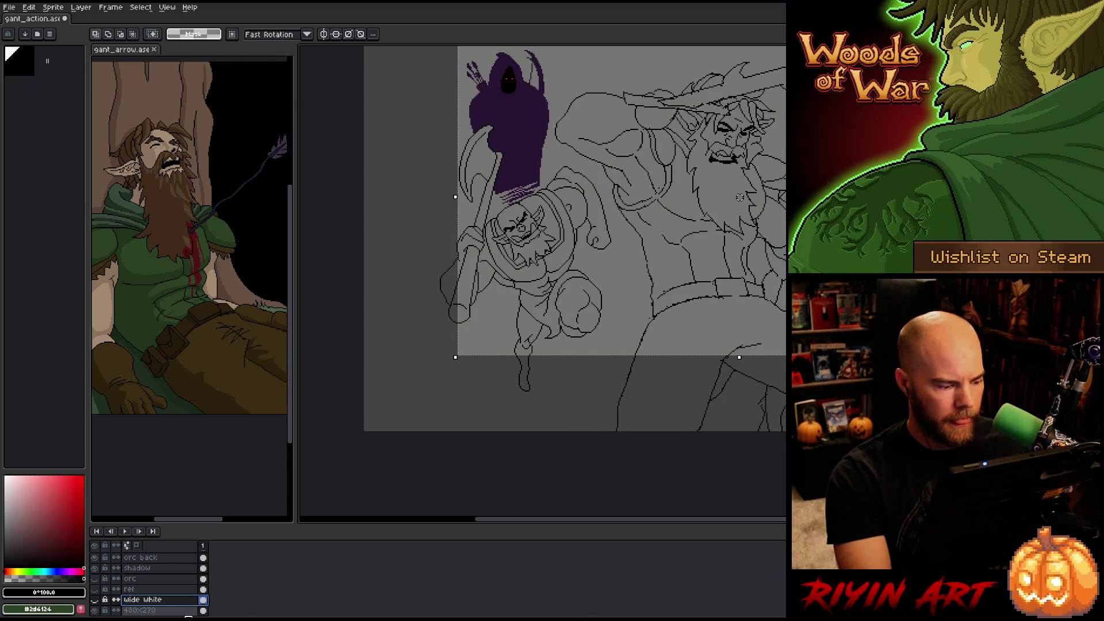
pyautogui.click(95, 599)
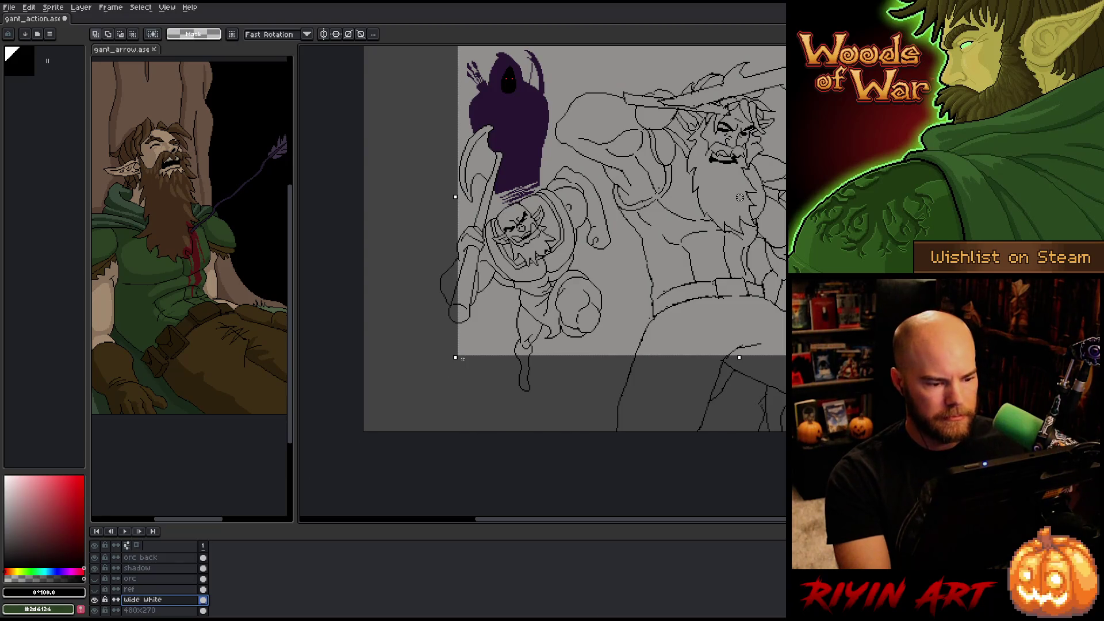
pyautogui.moveTo(454, 361); pyautogui.dragTo(343, 484)
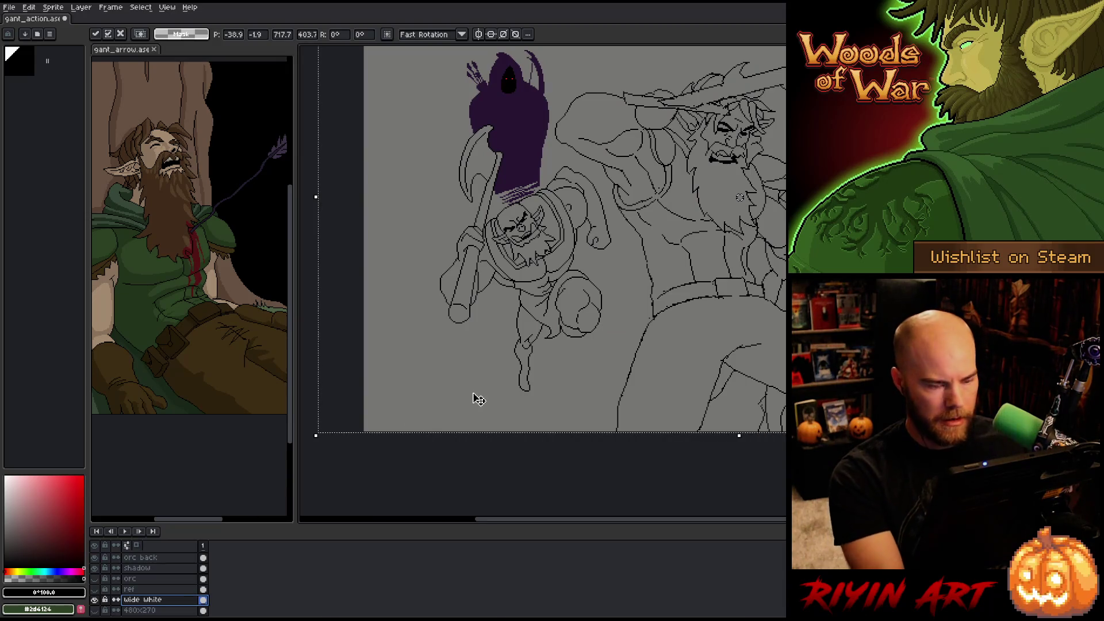
pyautogui.press('Return')
pyautogui.scroll(-2, 645, 268)
pyautogui.moveTo(646, 268); pyautogui.dragTo(535, 307)
pyautogui.scroll(2, 550, 303)
# - Close the gant_arrow.ase reference tab and make orc back the active layer
pyautogui.press('m')
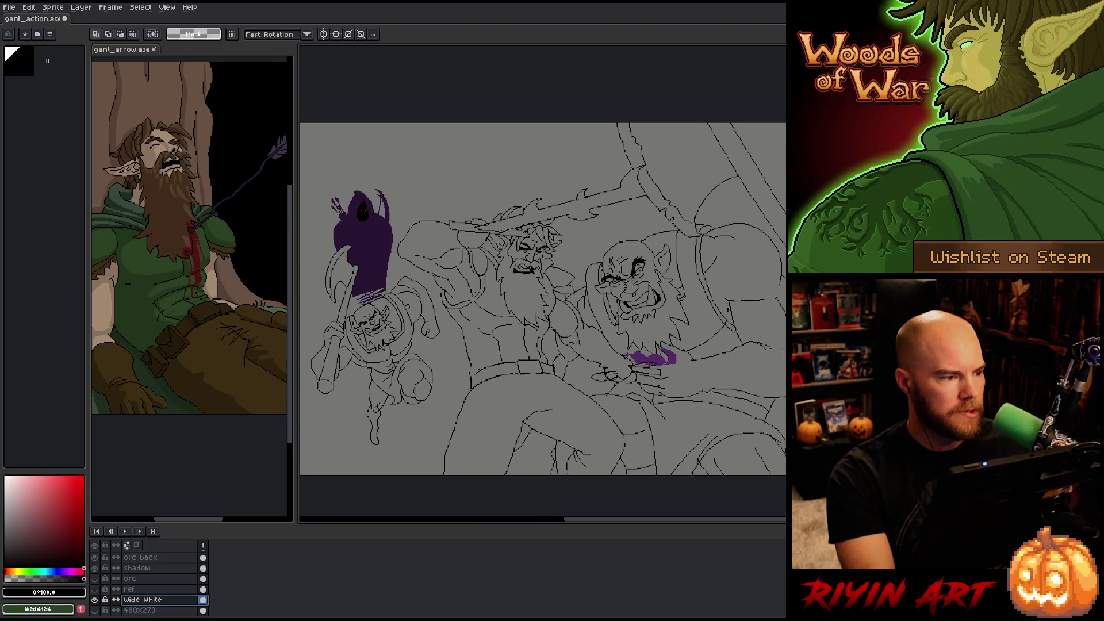
pyautogui.click(154, 49)
pyautogui.moveTo(361, 242)
pyautogui.mouseDown()
pyautogui.moveTo(375, 279)
pyautogui.moveTo(402, 279)
pyautogui.moveTo(389, 297)
pyautogui.moveTo(354, 307)
pyautogui.mouseUp()
pyautogui.scroll(2, 375, 278)
pyautogui.scroll(-1, 368, 299)
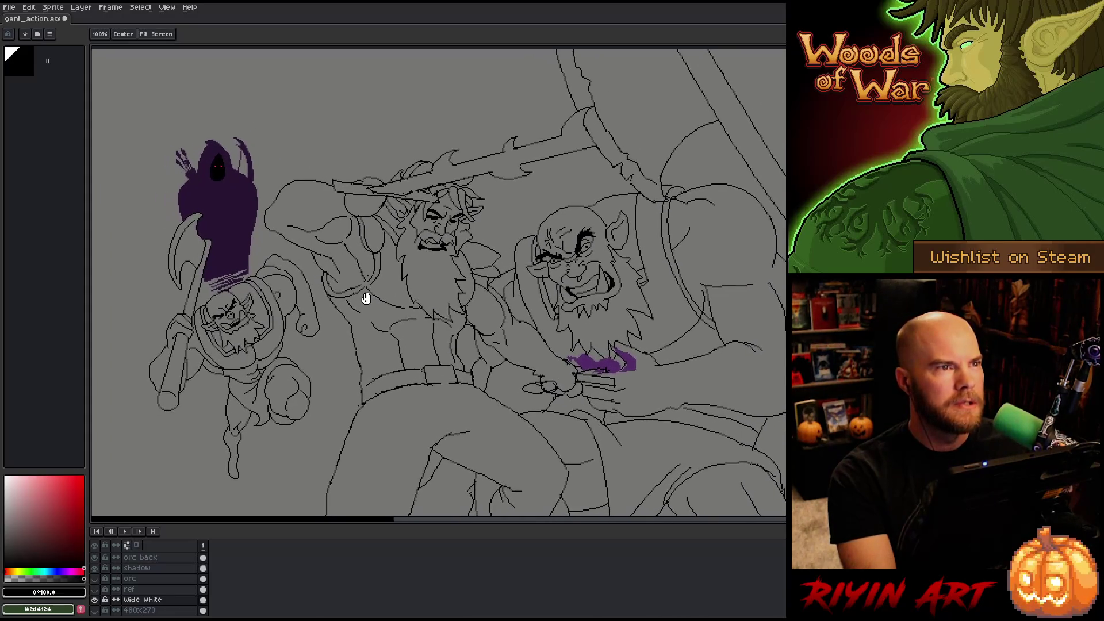
pyautogui.scroll(-1, 391, 274)
pyautogui.scroll(1, 392, 273)
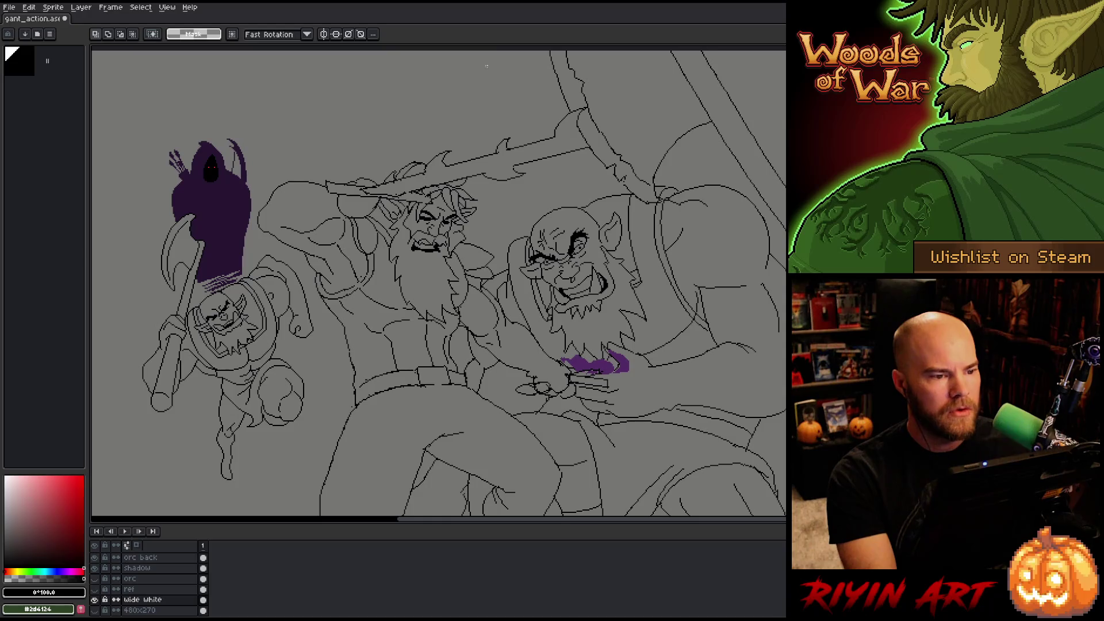
pyautogui.scroll(-1, 432, 228)
pyautogui.scroll(1, 432, 230)
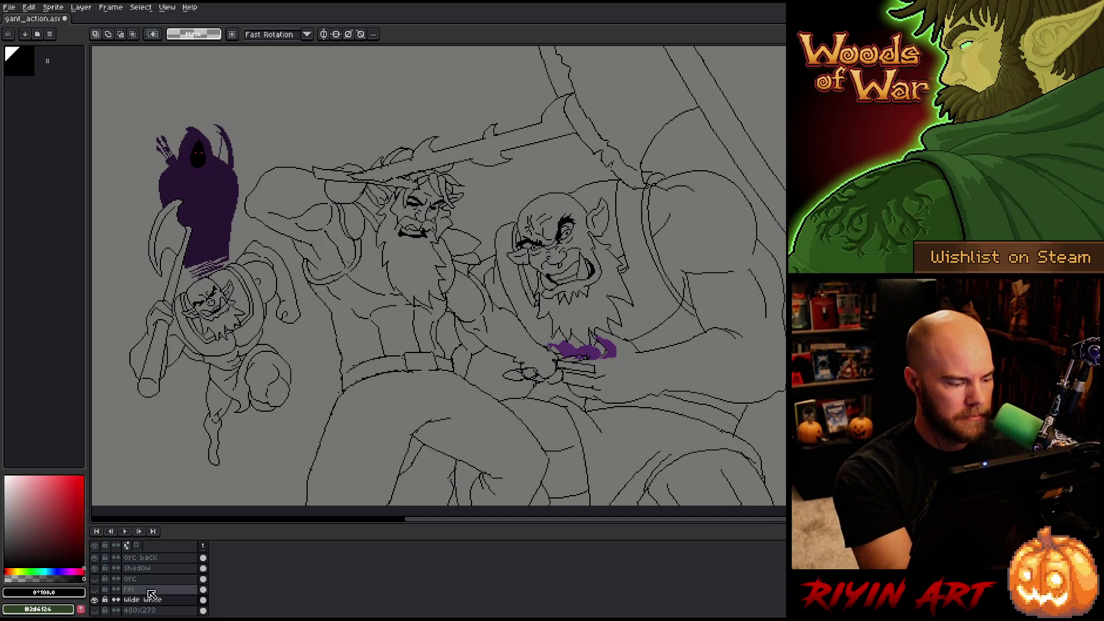
pyautogui.click(155, 558)
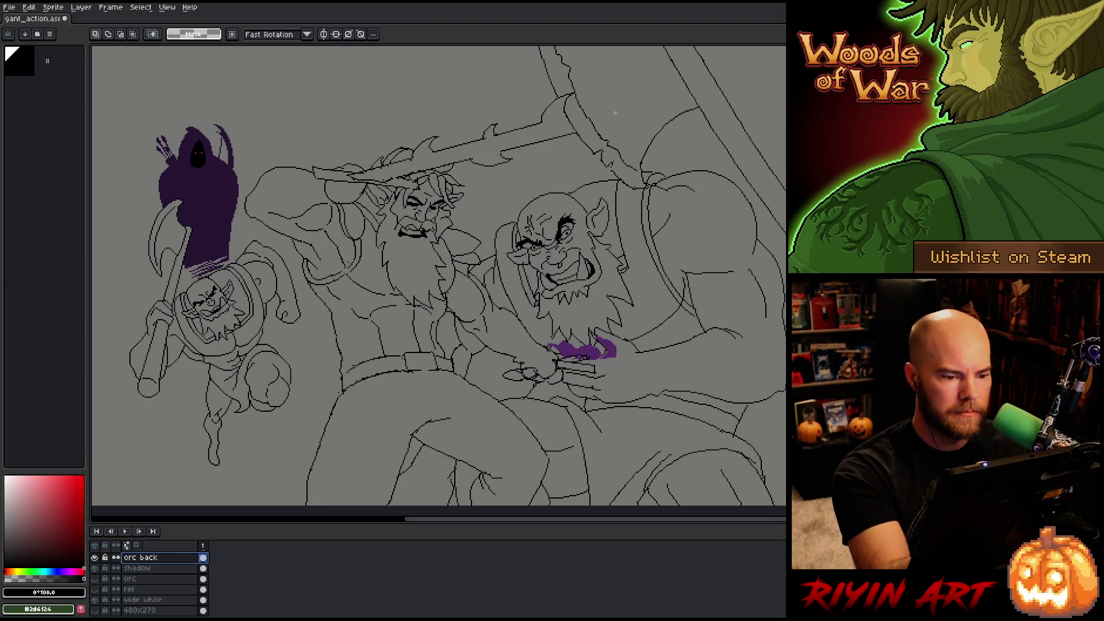
pyautogui.scroll(2, 155, 574)
# - Make the orc layer active and start touching up its face lines with pencil and eraser
pyautogui.click(154, 568)
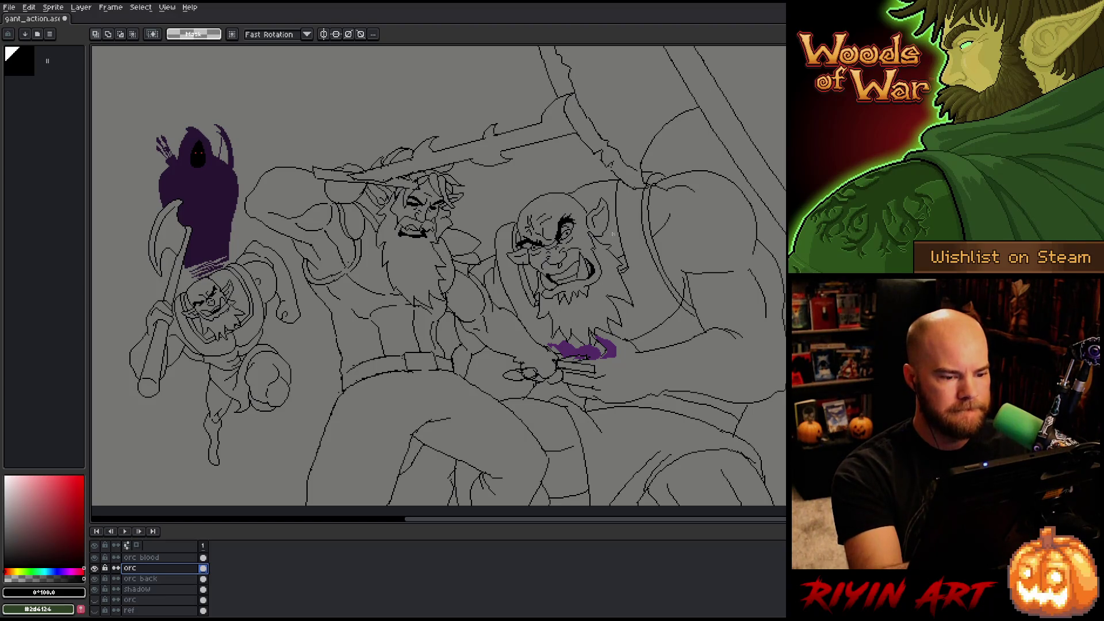
pyautogui.press('b')
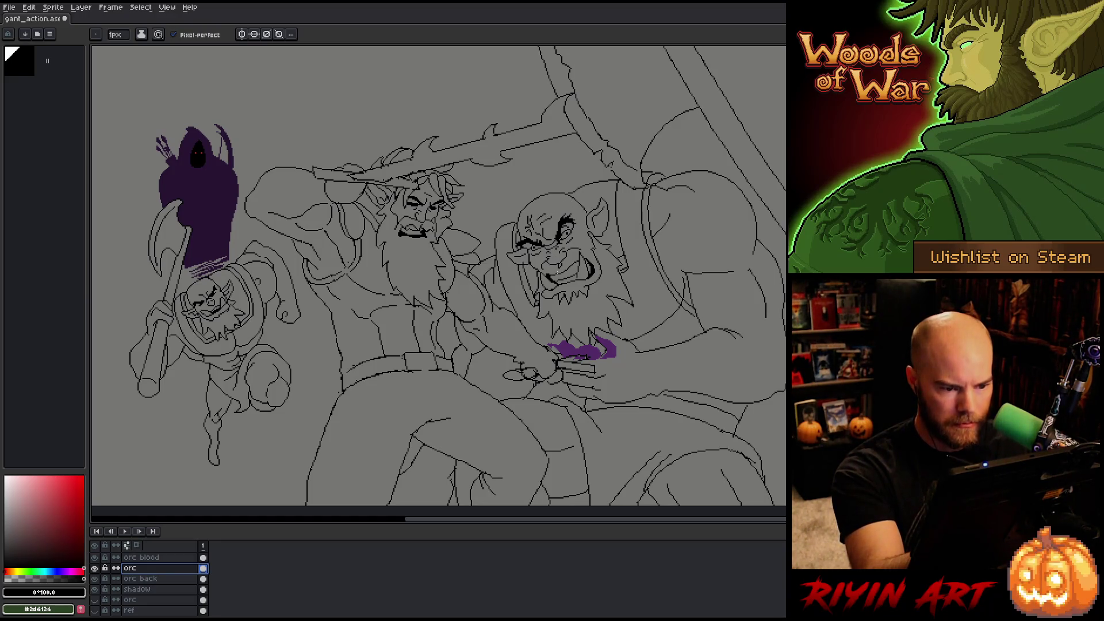
pyautogui.press('e')
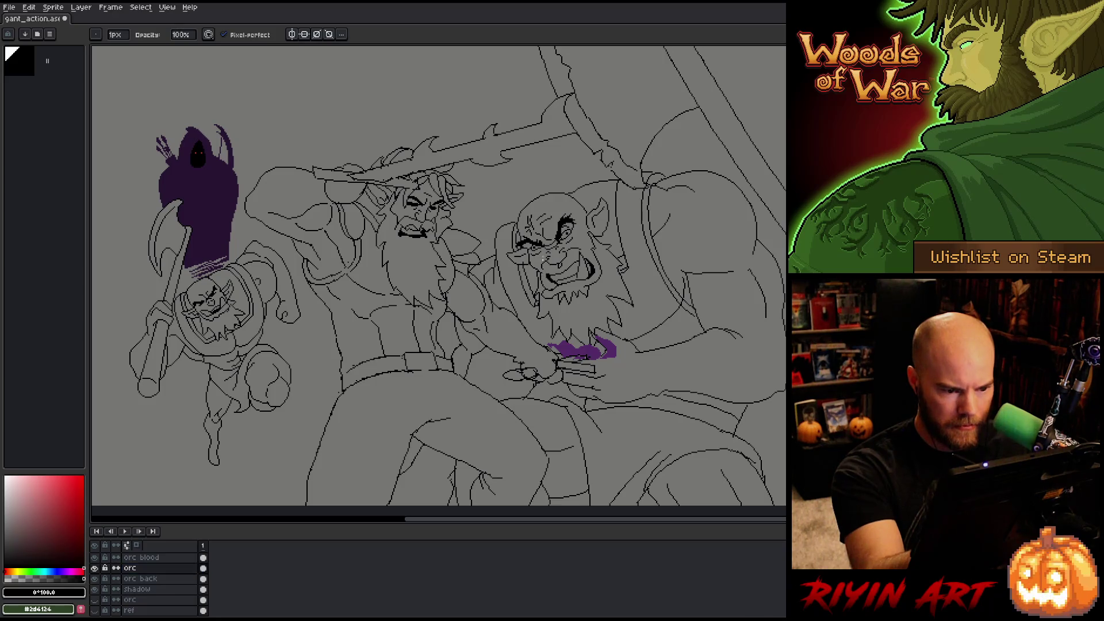
pyautogui.press('b')
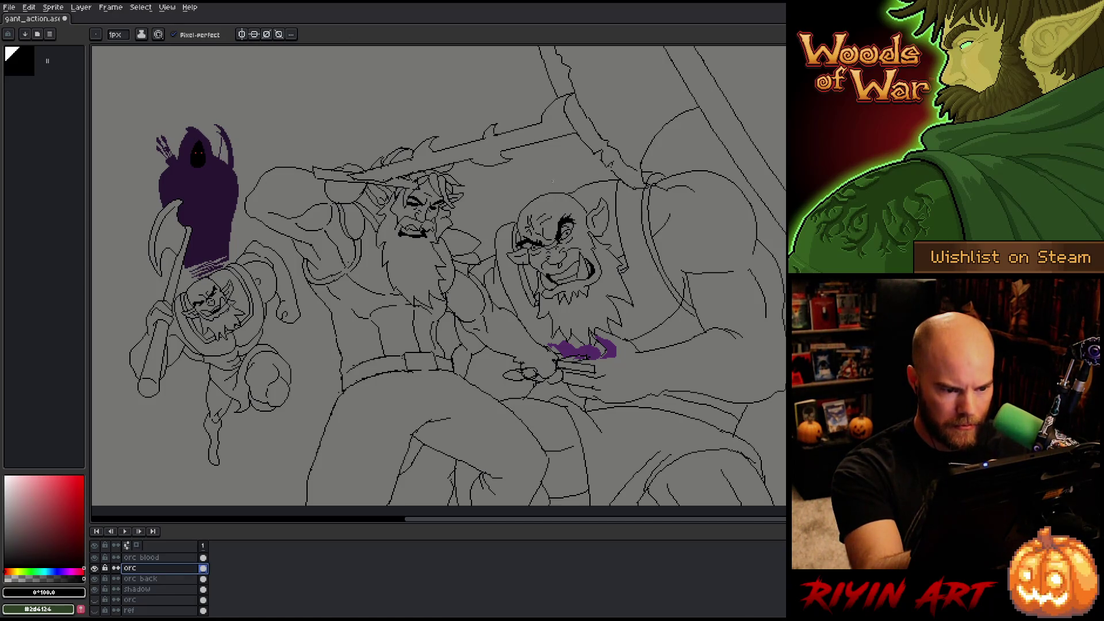
pyautogui.press('e')
pyautogui.scroll(3, 508, 224)
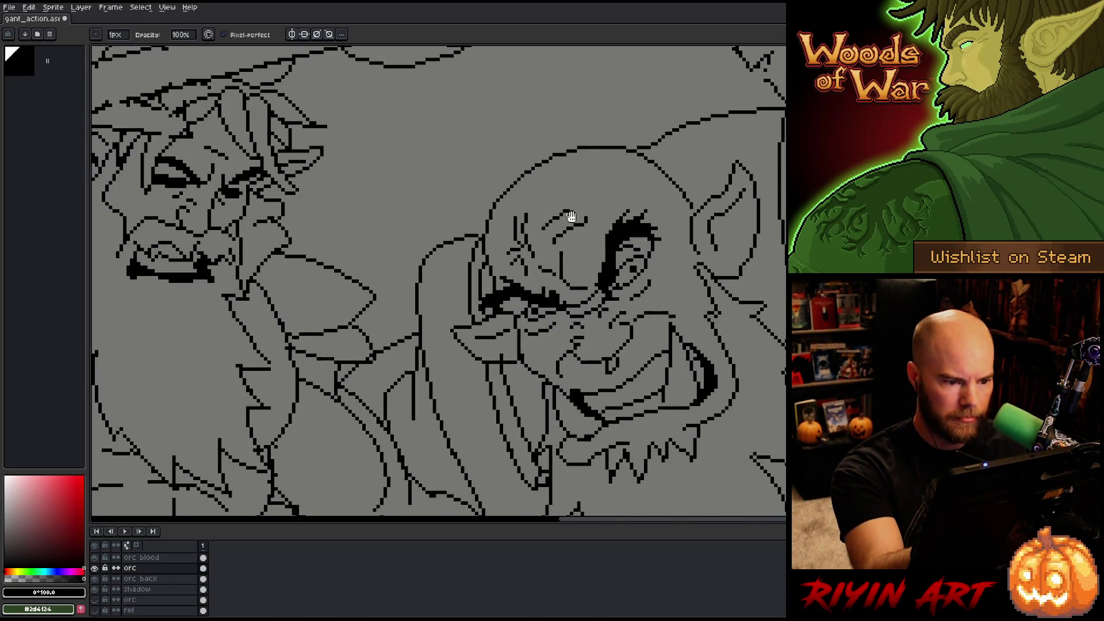
pyautogui.scroll(-5, 562, 227)
pyautogui.hscroll(5, 592, 264)
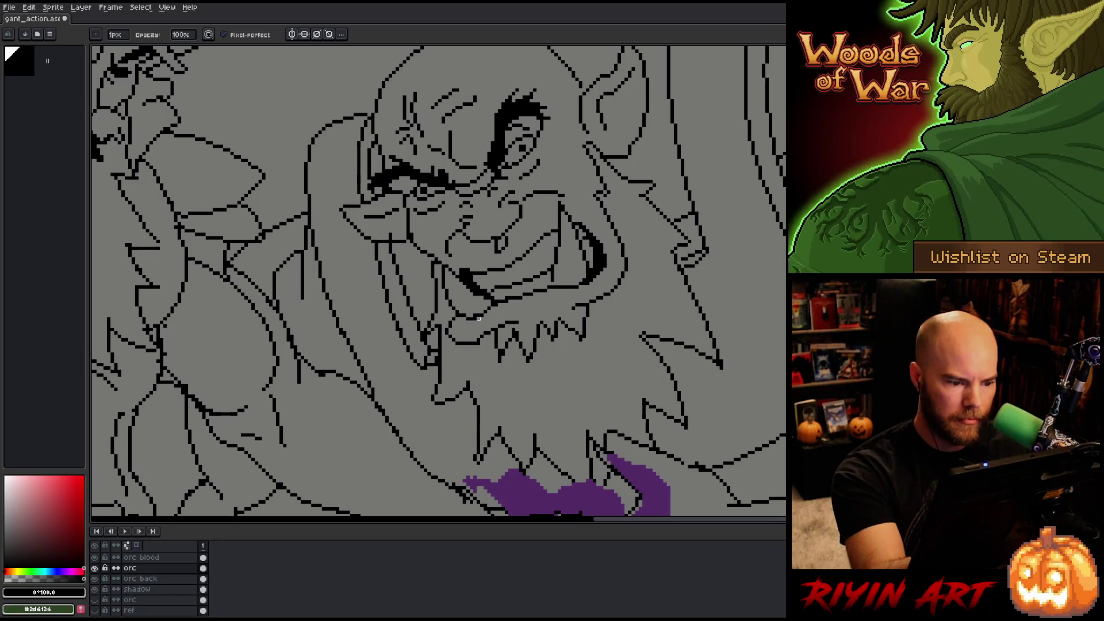
pyautogui.press('b')
pyautogui.scroll(1, 575, 345)
pyautogui.hscroll(1, 575, 345)
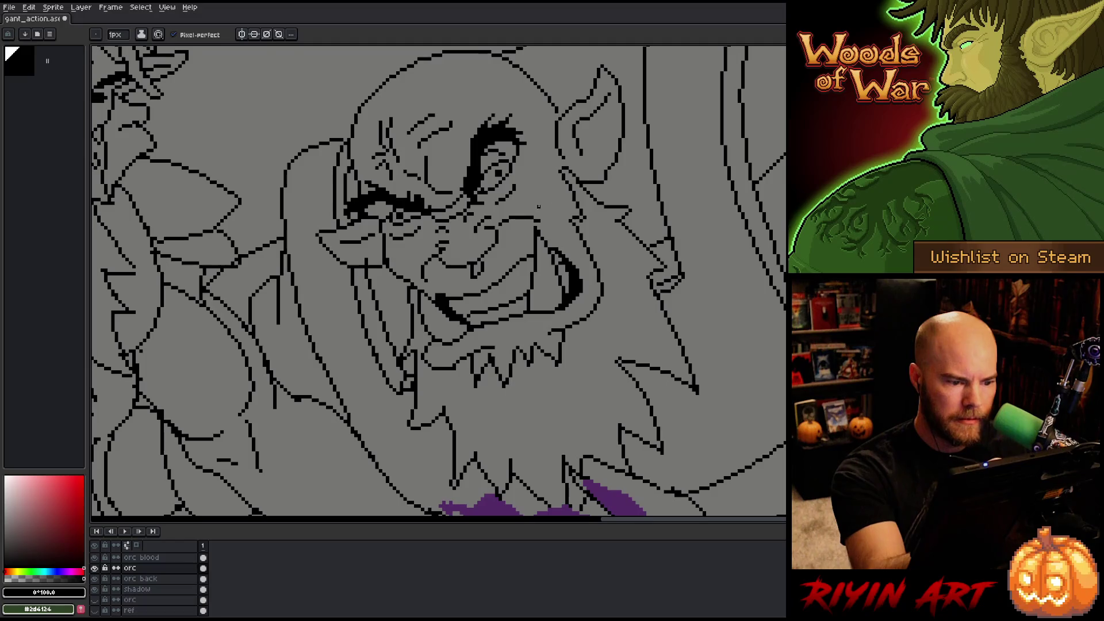
pyautogui.press('e')
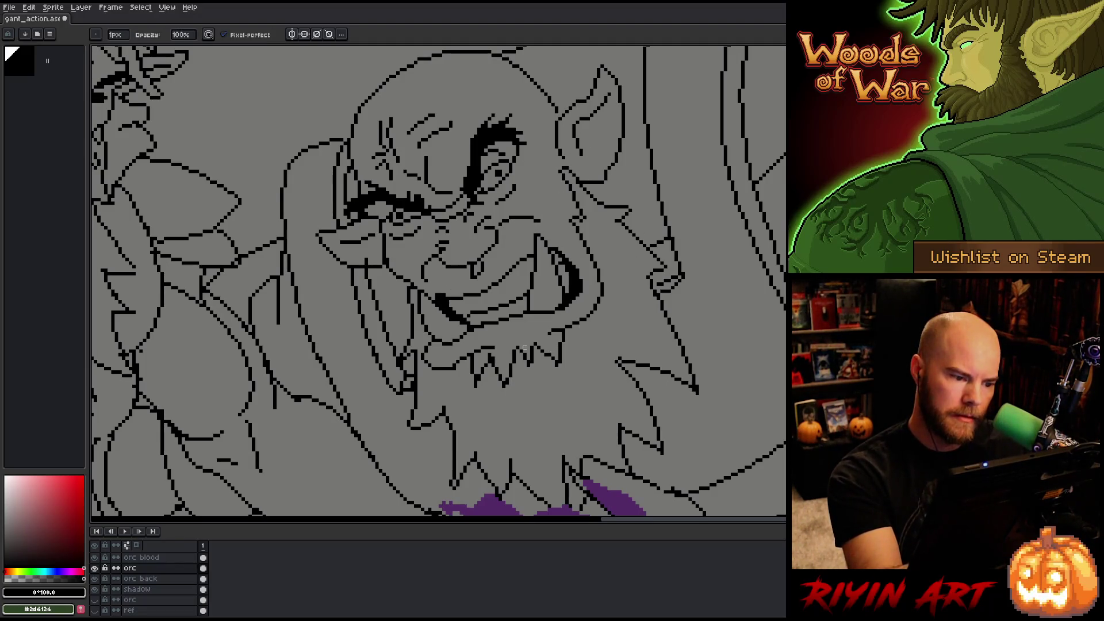
# - Draw a short line at the orc's mouth corner and erase the eyebrow's left end
pyautogui.press('m')
pyautogui.moveTo(528, 228)
pyautogui.mouseDown()
pyautogui.moveTo(548, 232)
pyautogui.moveTo(553, 262)
pyautogui.moveTo(528, 246)
pyautogui.mouseUp()
pyautogui.hotkey('ctrl', 'd')
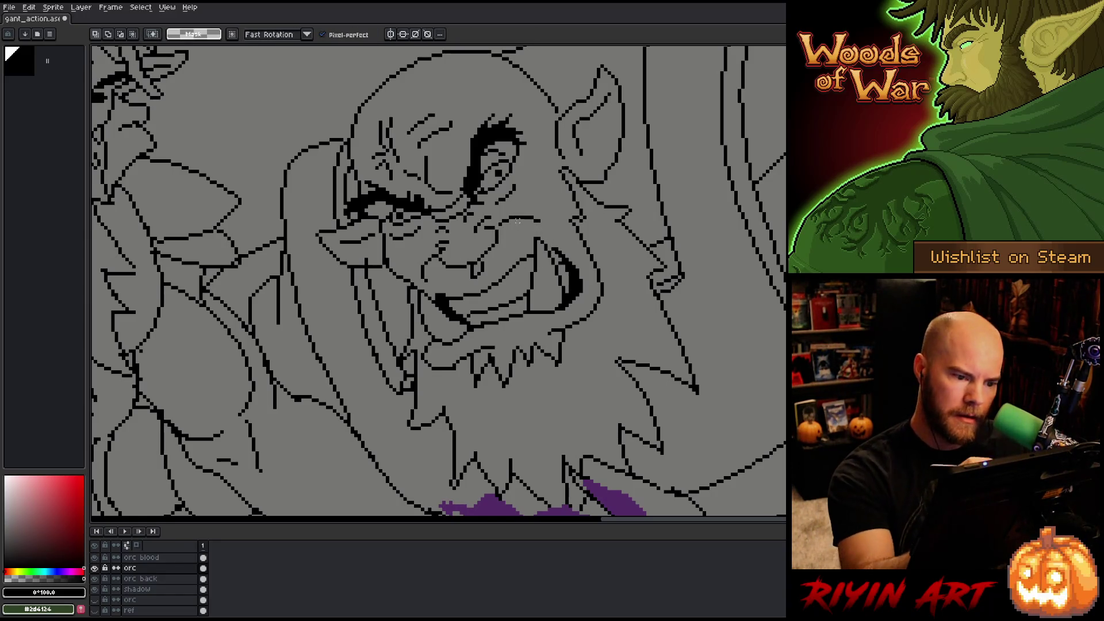
pyautogui.press('b')
pyautogui.moveTo(414, 285); pyautogui.dragTo(419, 301)
pyautogui.press('e')
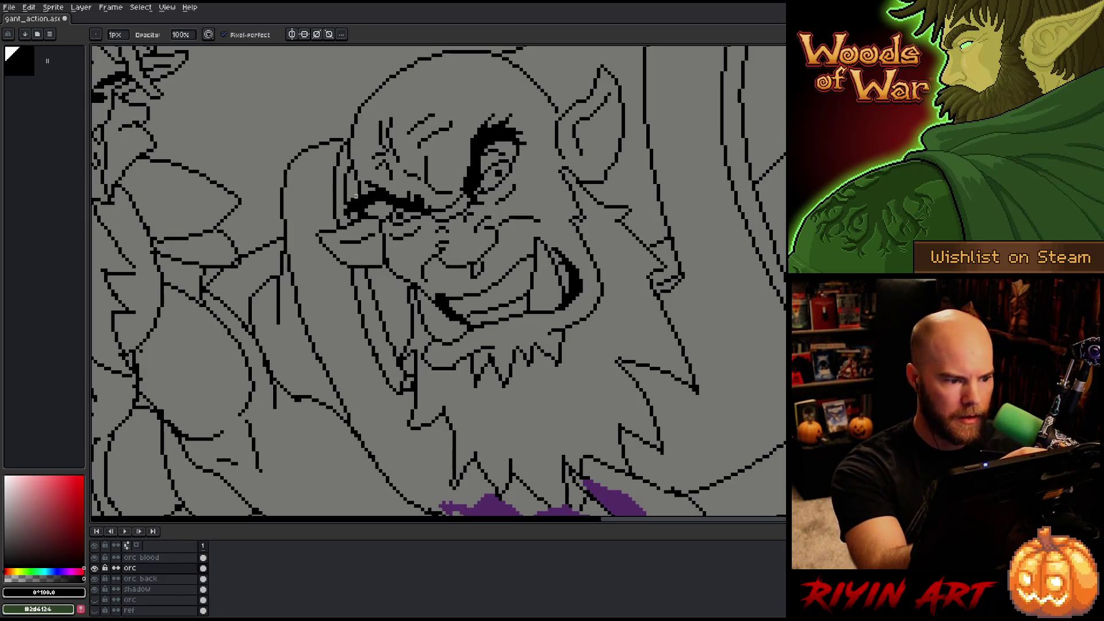
pyautogui.moveTo(352, 199); pyautogui.dragTo(349, 203)
pyautogui.press('b')
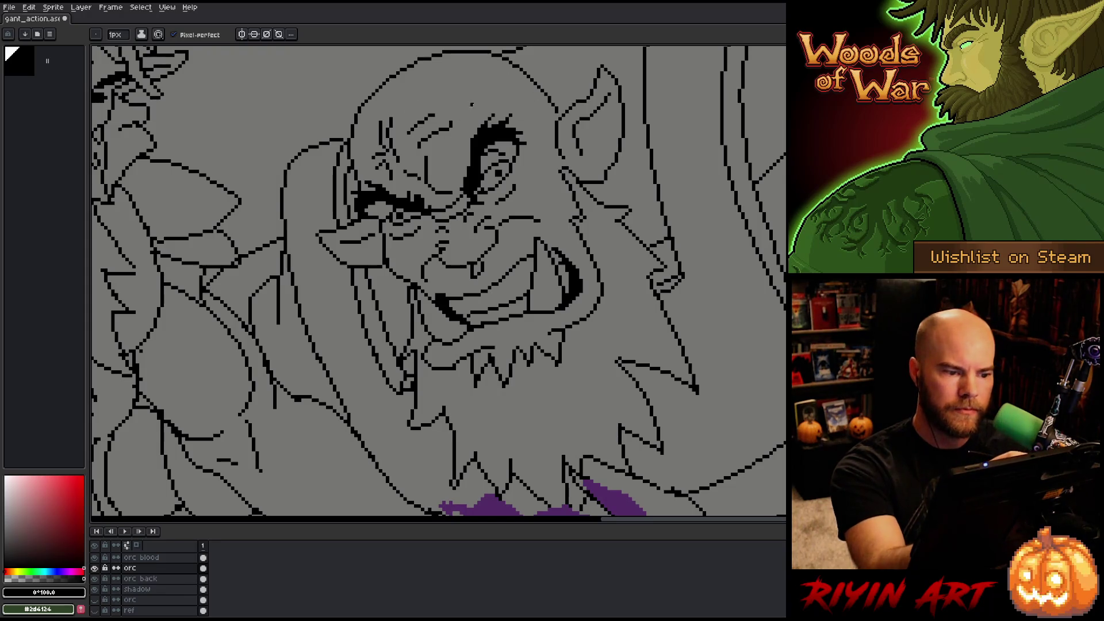
# - Add a few dark pixels beside the orc's eye
pyautogui.press('m')
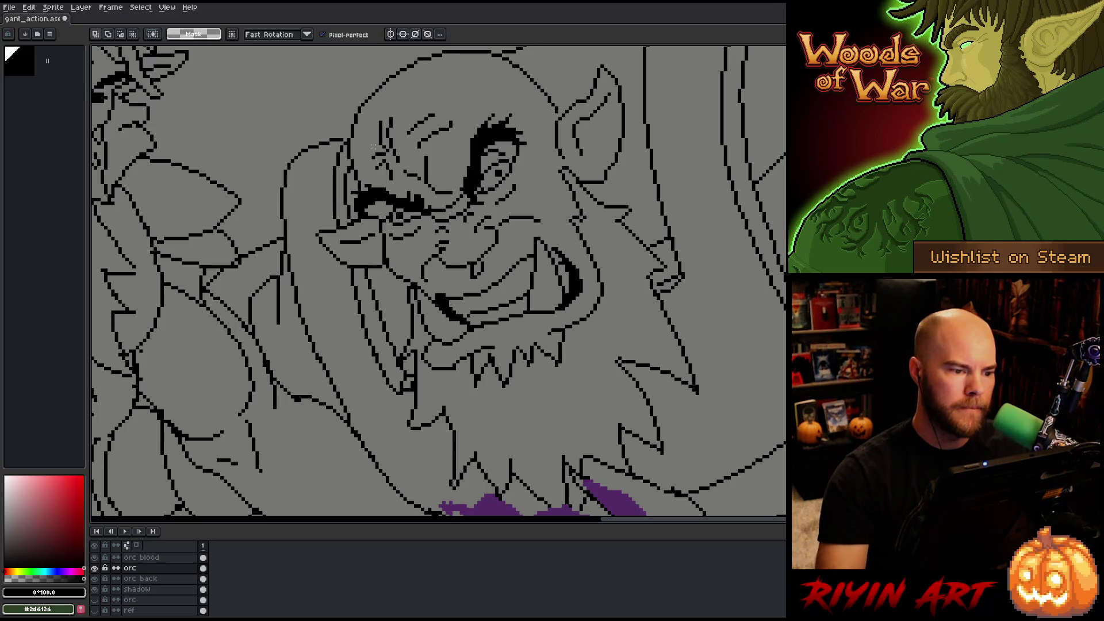
pyautogui.press('b')
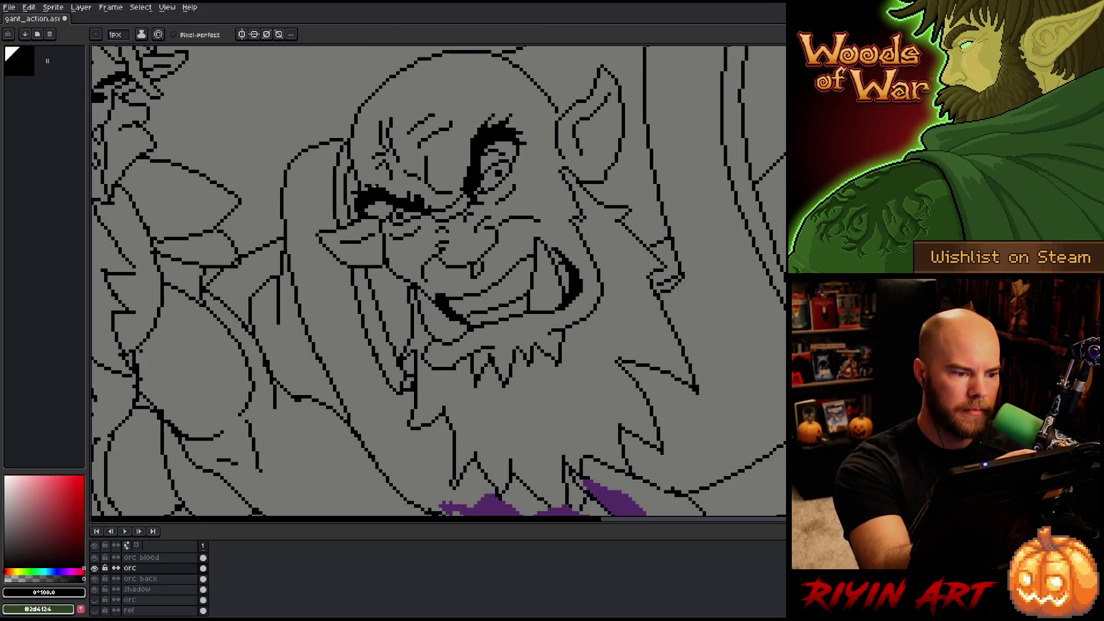
pyautogui.press('e')
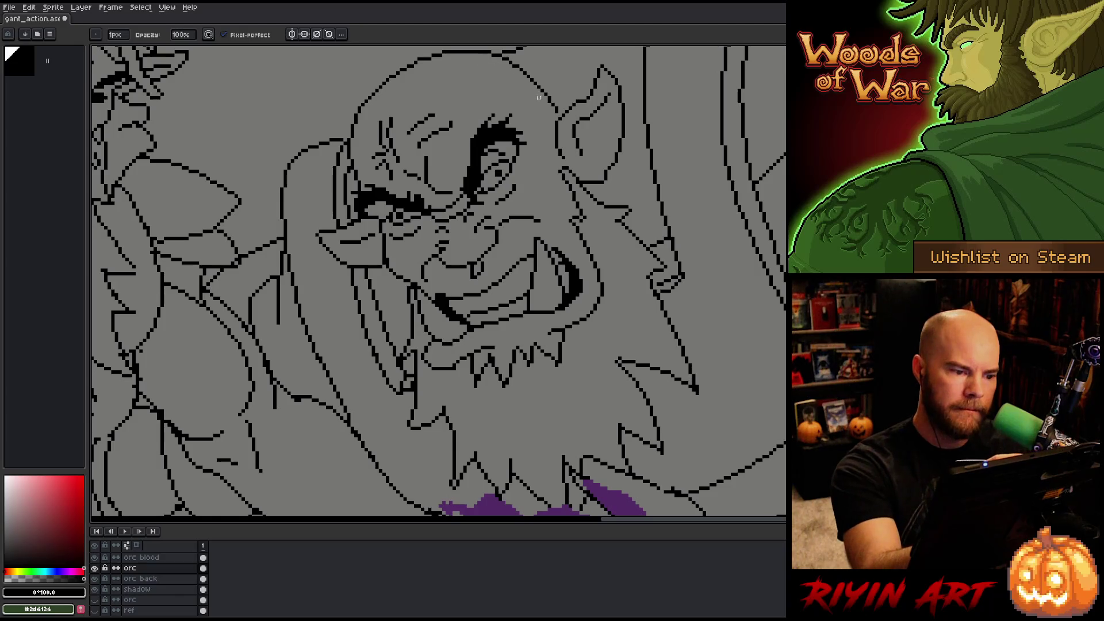
pyautogui.press('b')
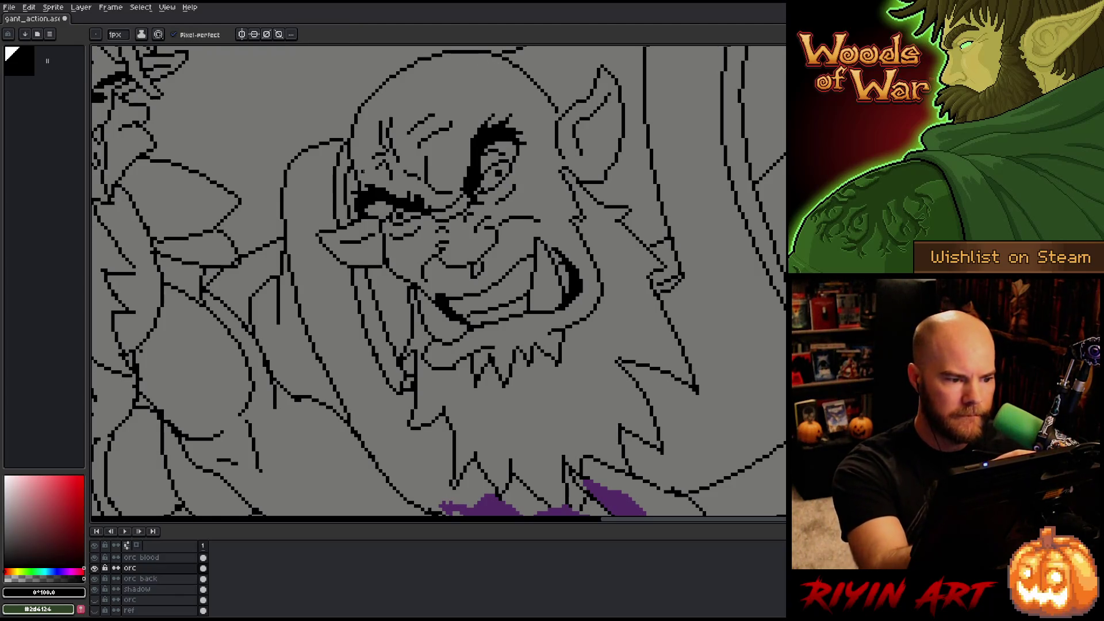
pyautogui.press('e')
pyautogui.press('b')
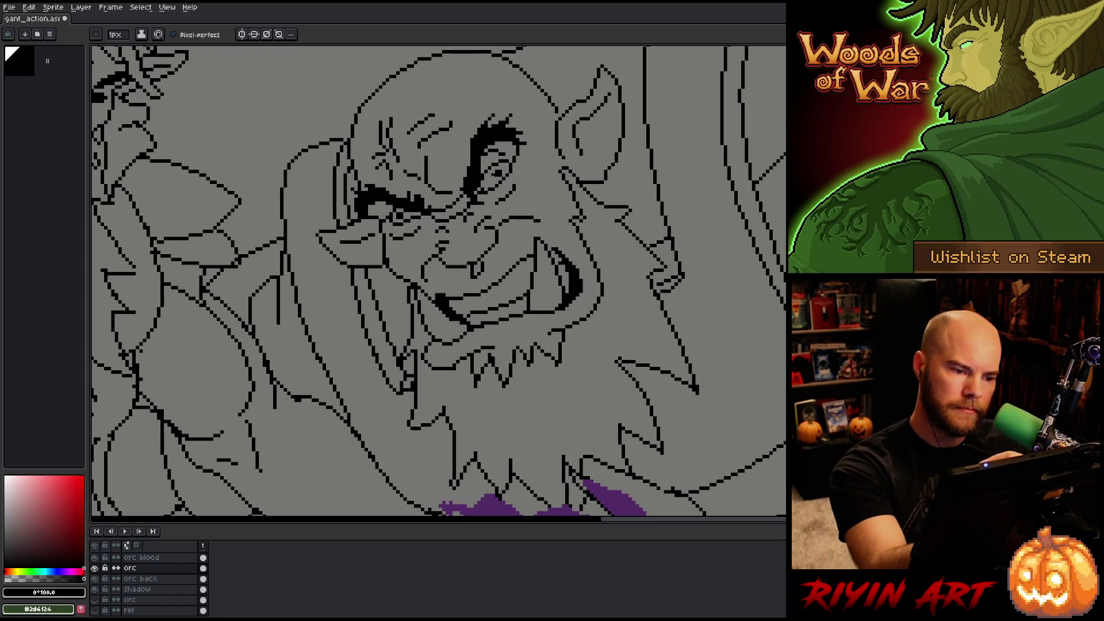
pyautogui.press('e')
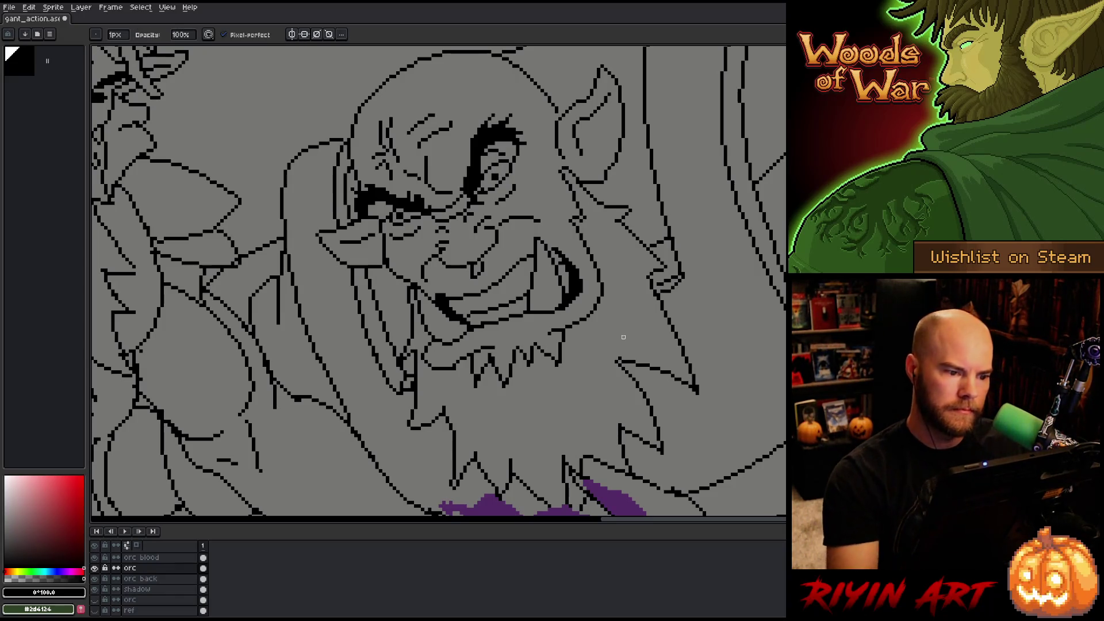
pyautogui.press('b')
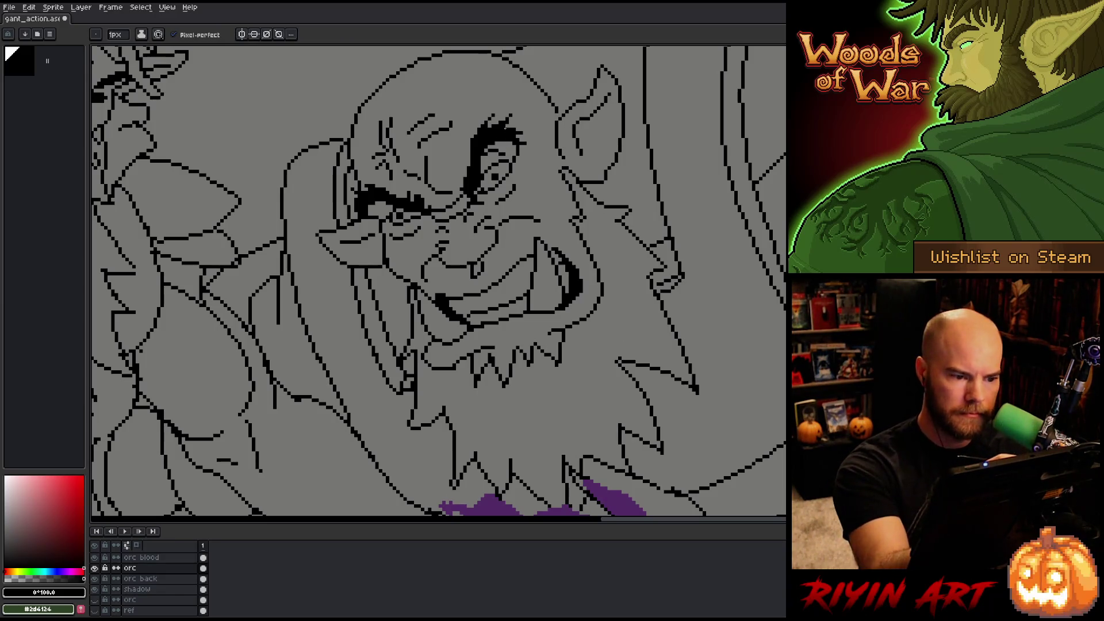
pyautogui.moveTo(484, 152); pyautogui.dragTo(479, 160)
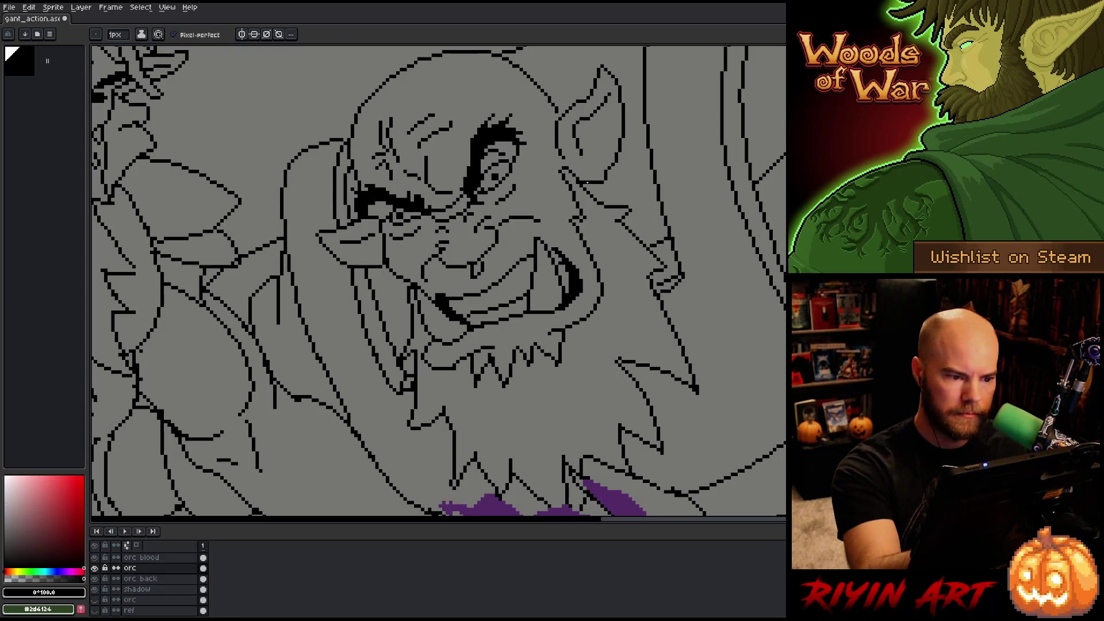
pyautogui.press('e')
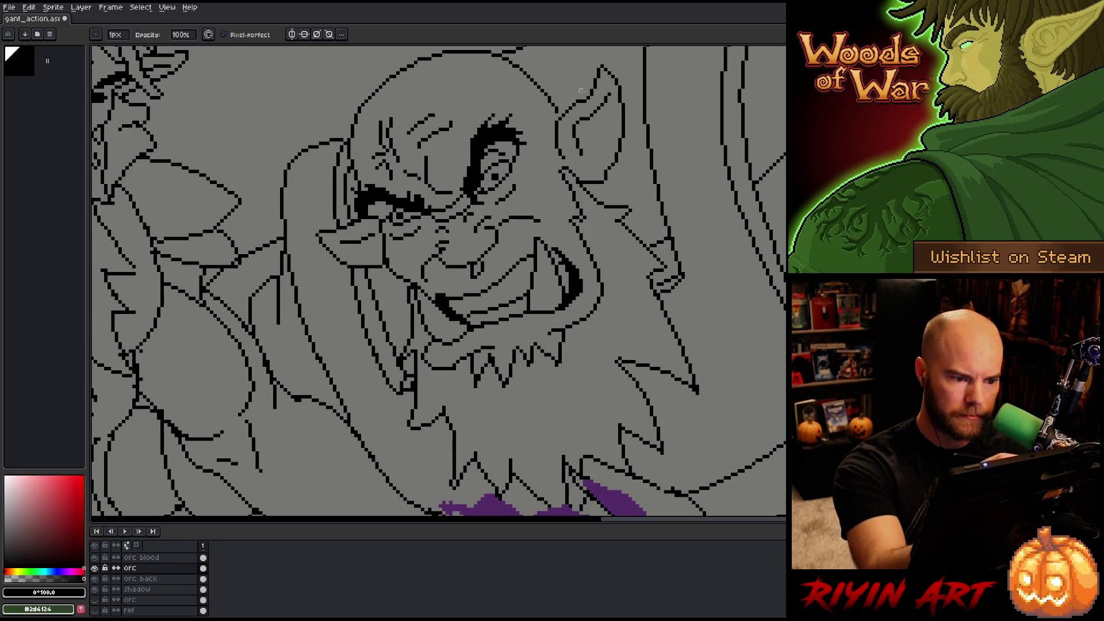
pyautogui.press('b')
pyautogui.press('e')
pyautogui.press('b')
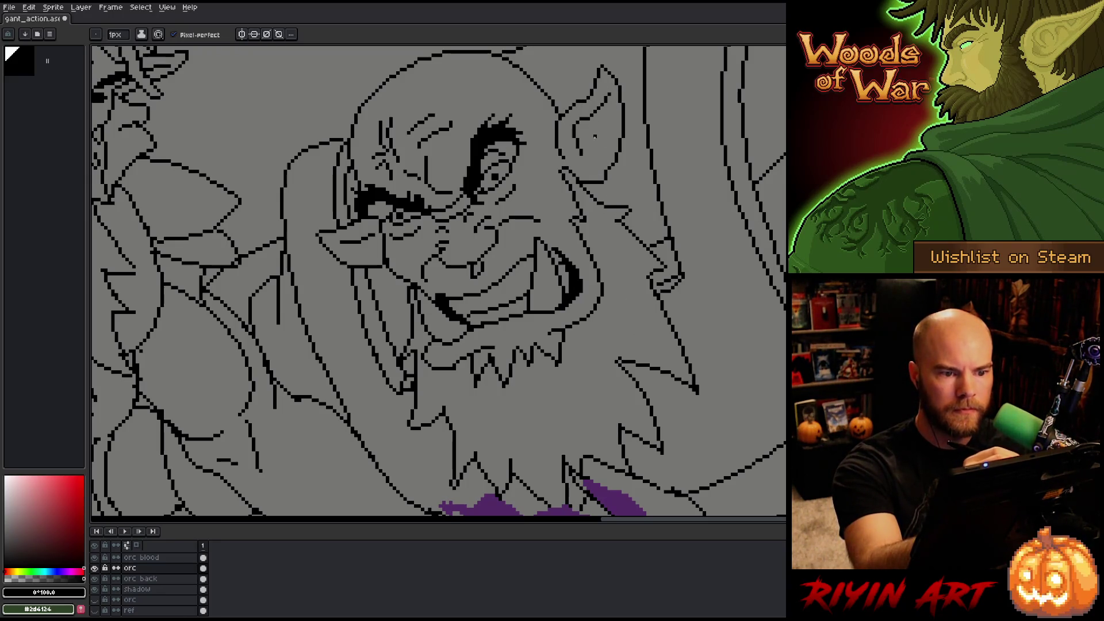
# - Move over the area below the face toward the beard, touching up its lines
pyautogui.moveTo(661, 291); pyautogui.dragTo(666, 310)
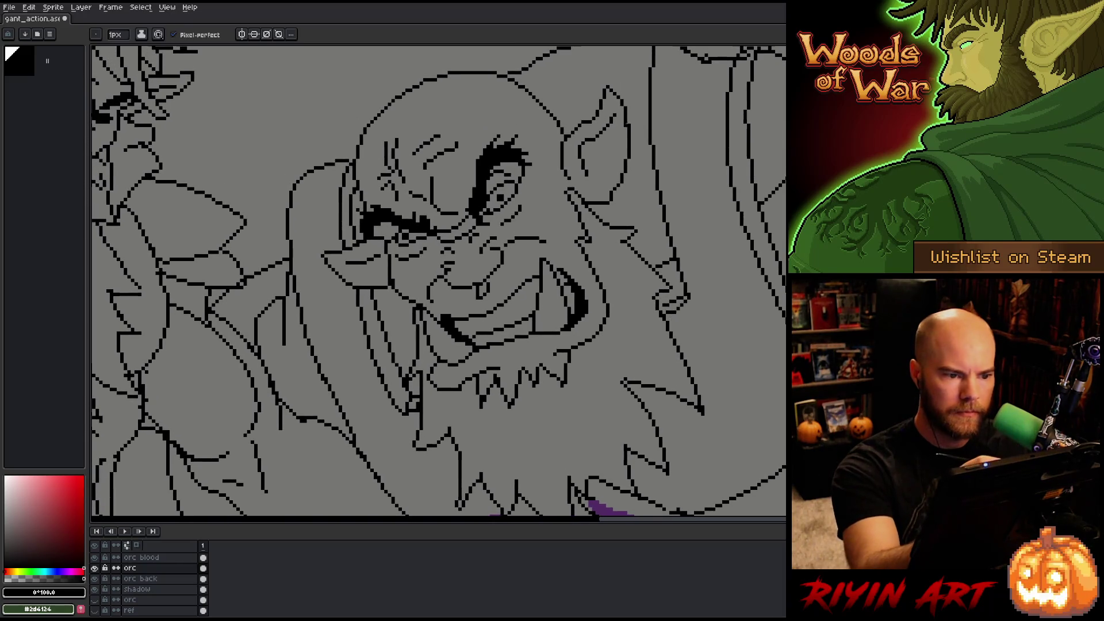
pyautogui.press('e')
pyautogui.moveTo(648, 371); pyautogui.dragTo(650, 349)
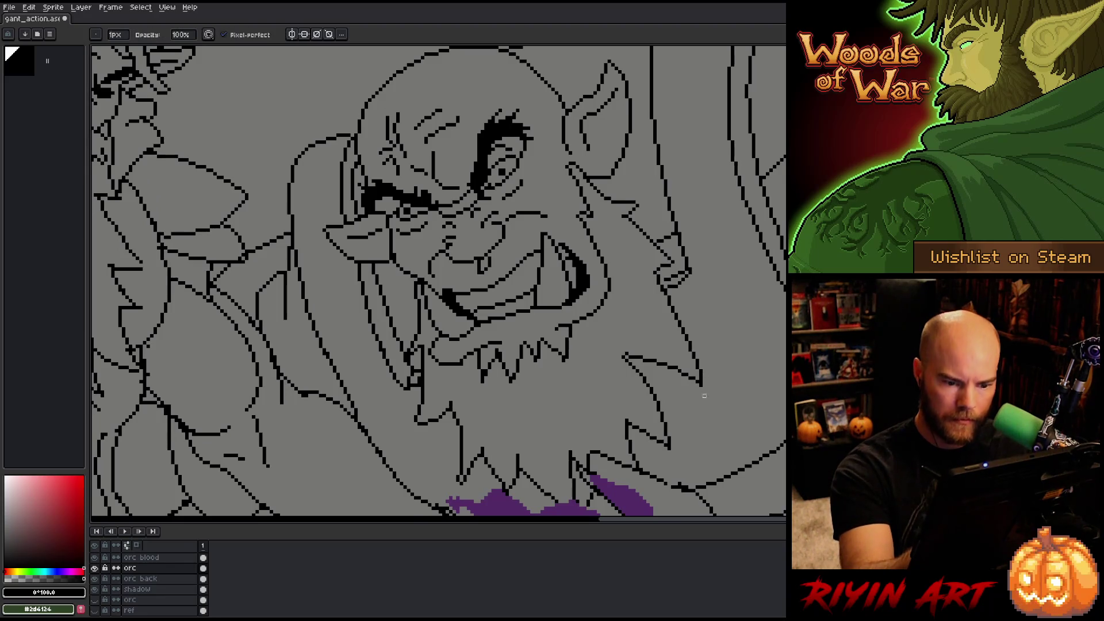
pyautogui.moveTo(704, 396); pyautogui.dragTo(702, 363)
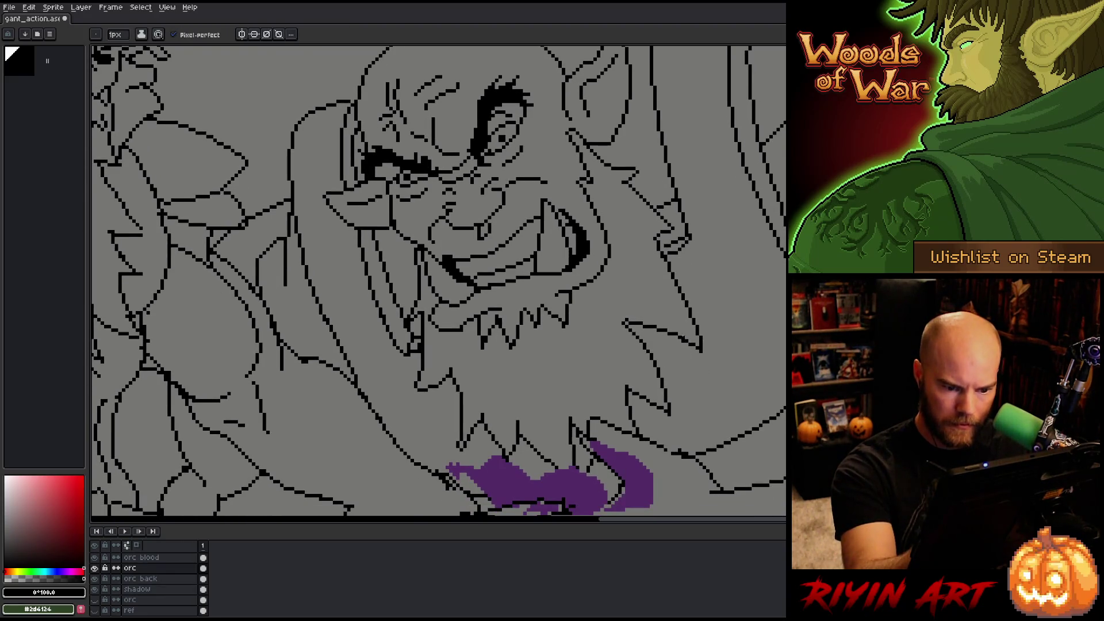
pyautogui.press('e')
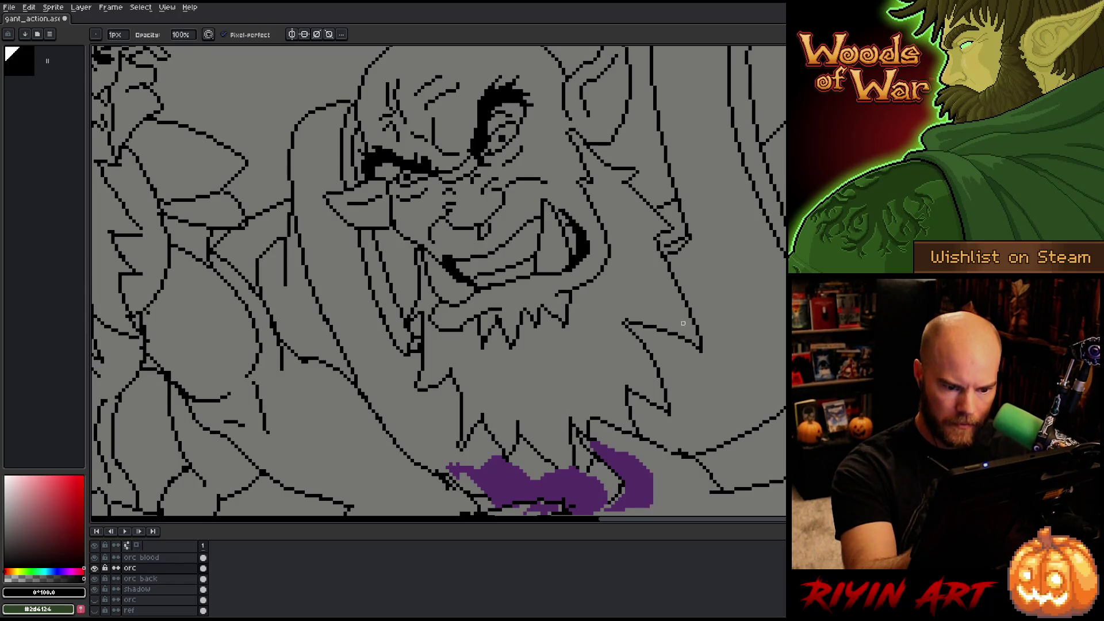
pyautogui.moveTo(675, 342); pyautogui.dragTo(675, 323)
pyautogui.press('e')
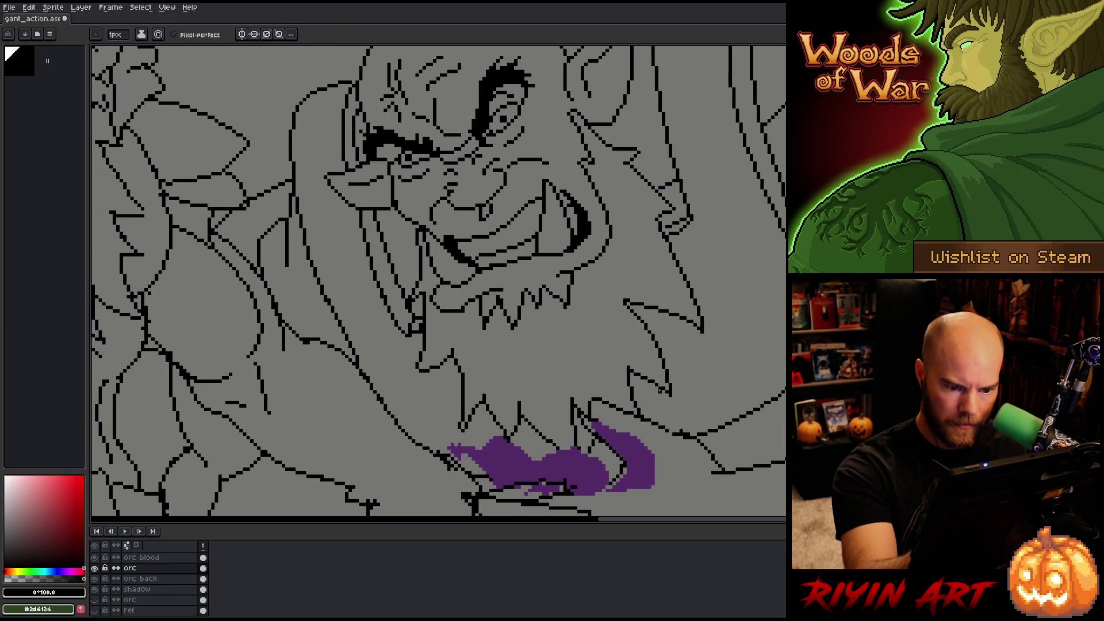
pyautogui.press('b')
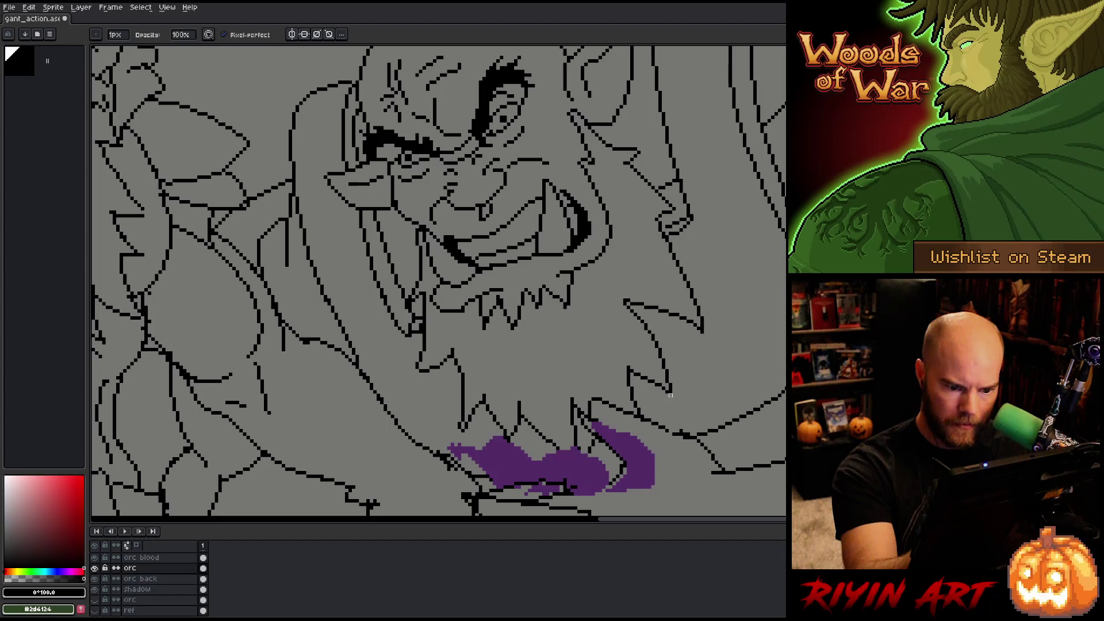
pyautogui.scroll(-2, 667, 345)
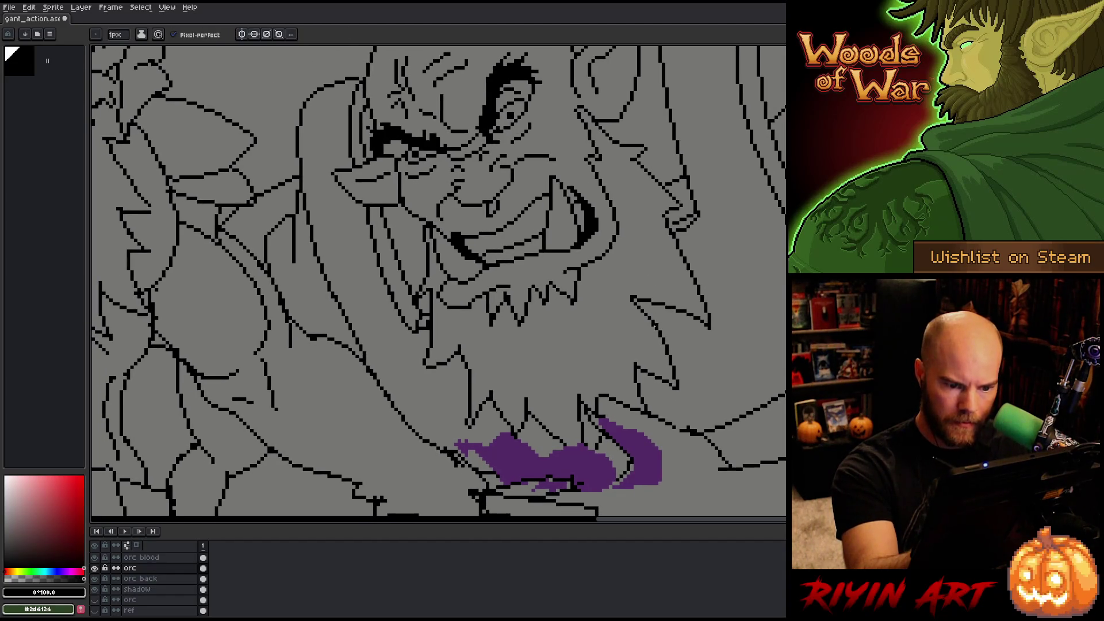
# - Save the artwork and keep refining the lines around the orc's head
pyautogui.hotkey('ctrl', 's')
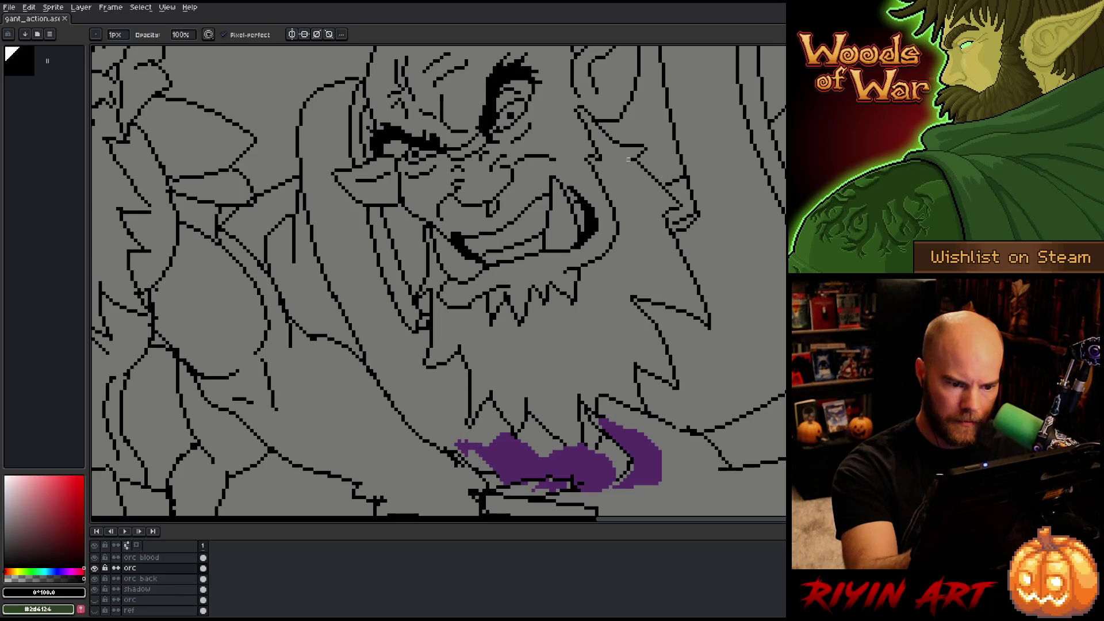
pyautogui.press('e')
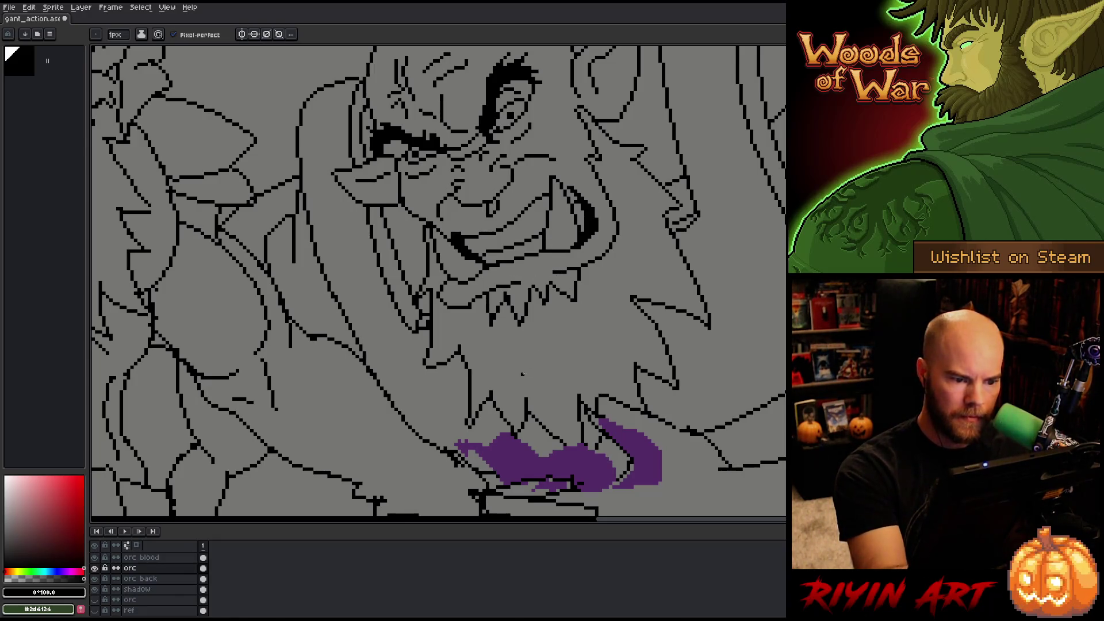
pyautogui.press('b')
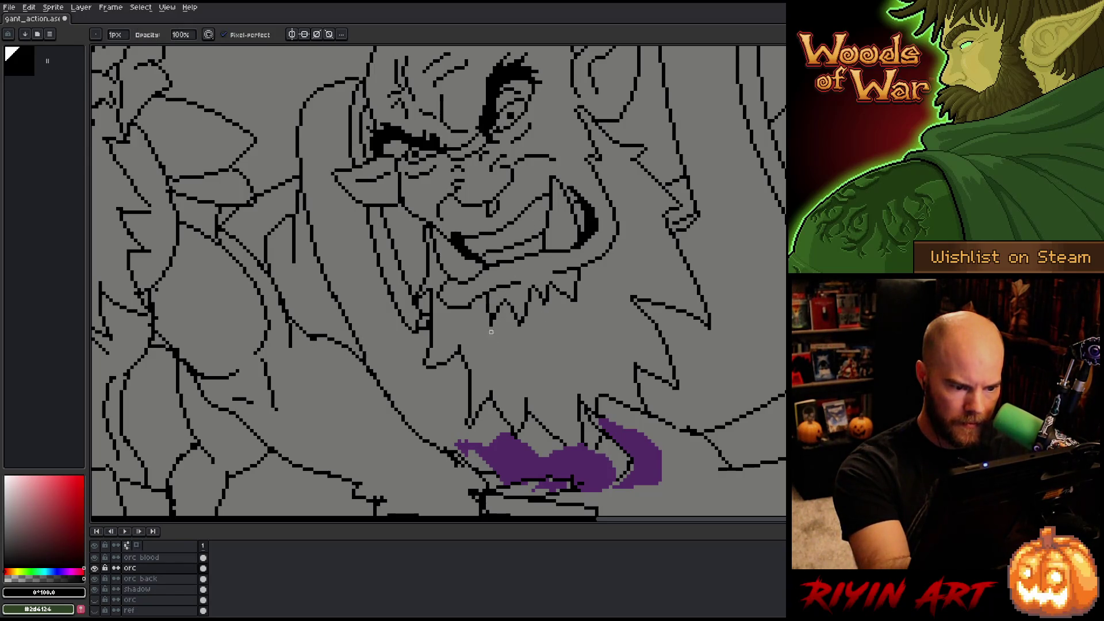
pyautogui.press('e')
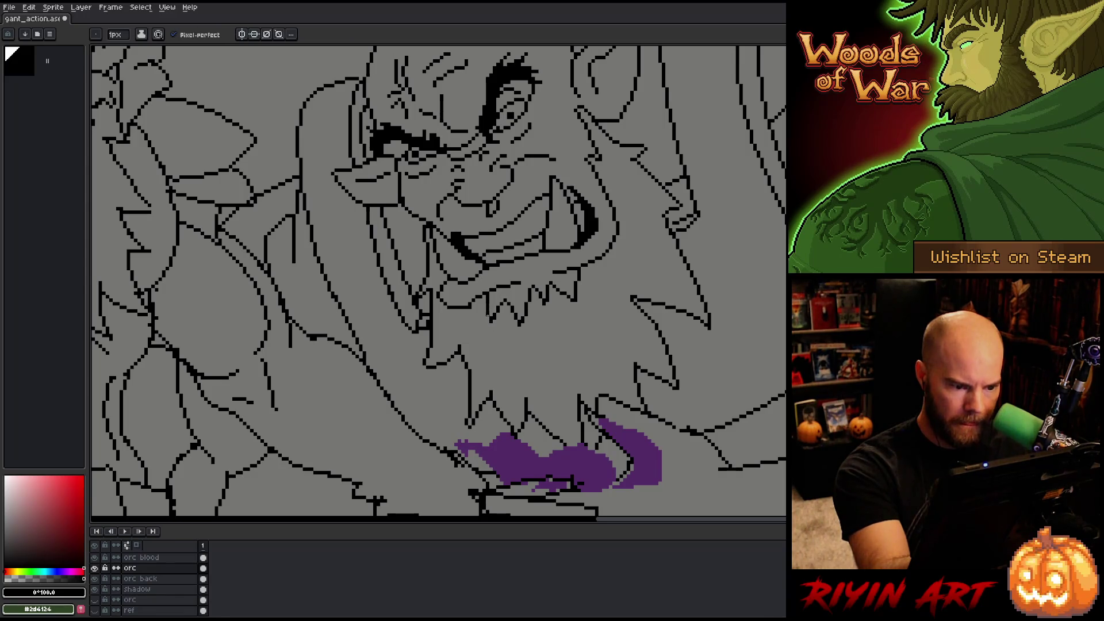
pyautogui.press('b')
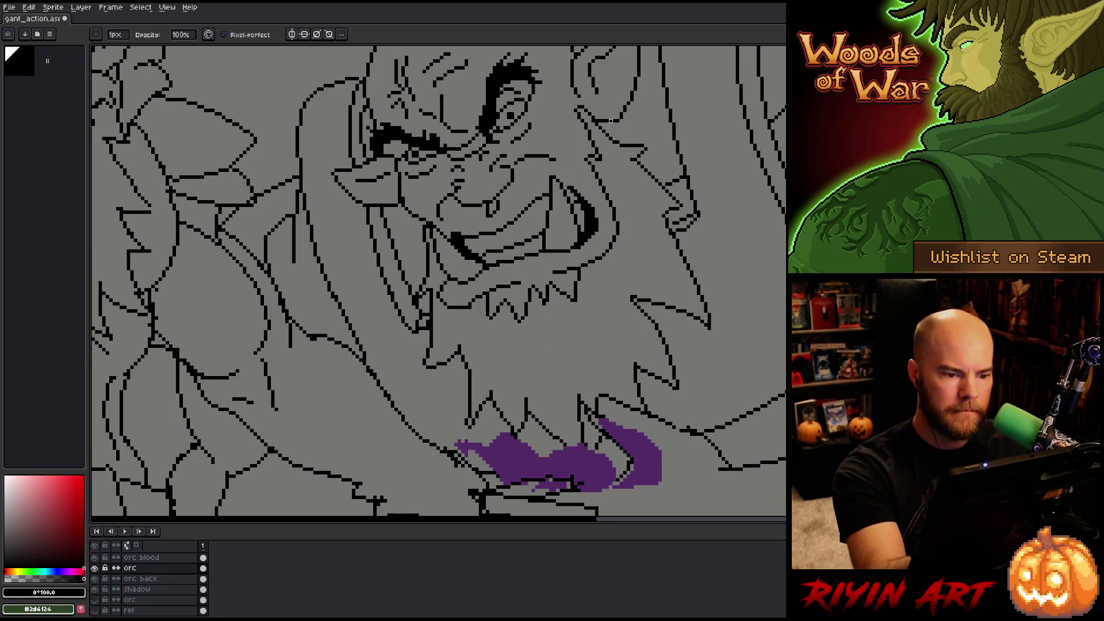
pyautogui.moveTo(560, 289); pyautogui.dragTo(573, 323)
pyautogui.press('e')
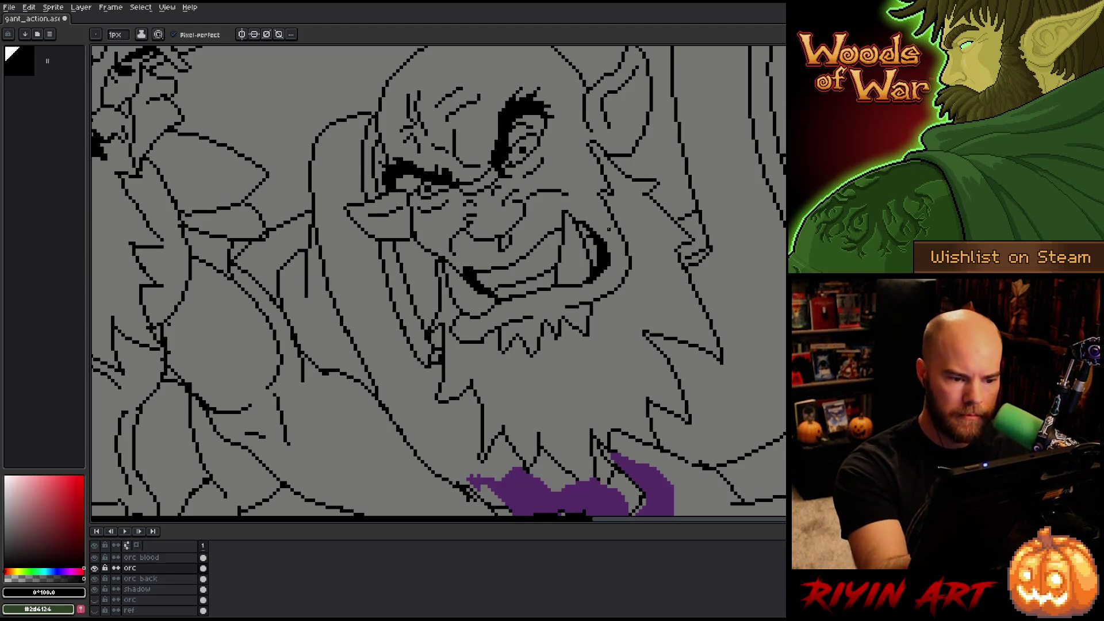
pyautogui.press('b')
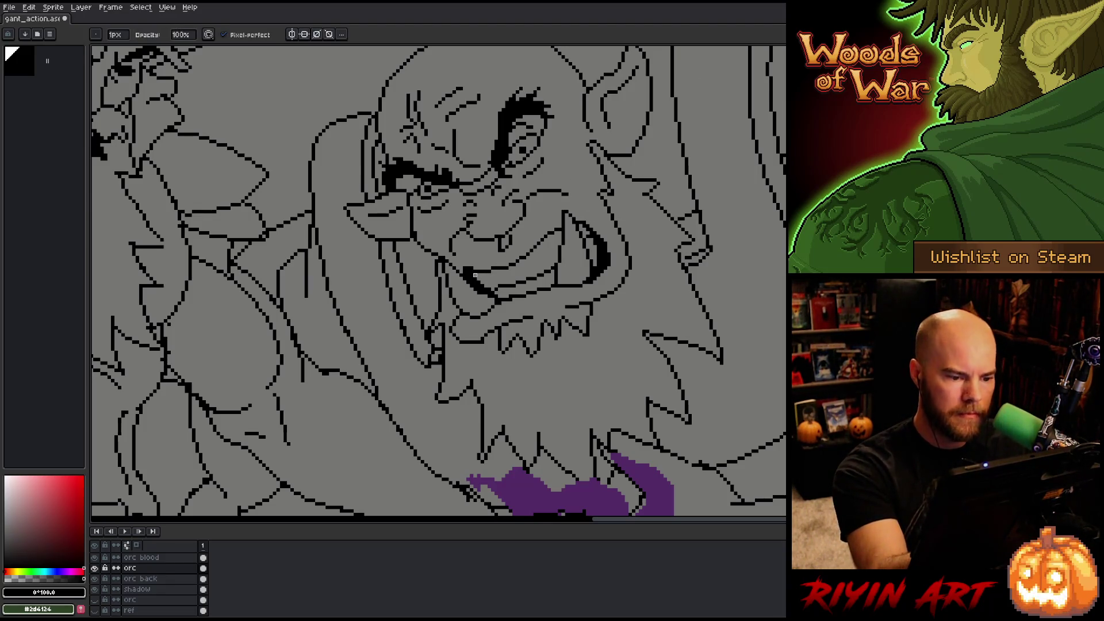
pyautogui.press('e')
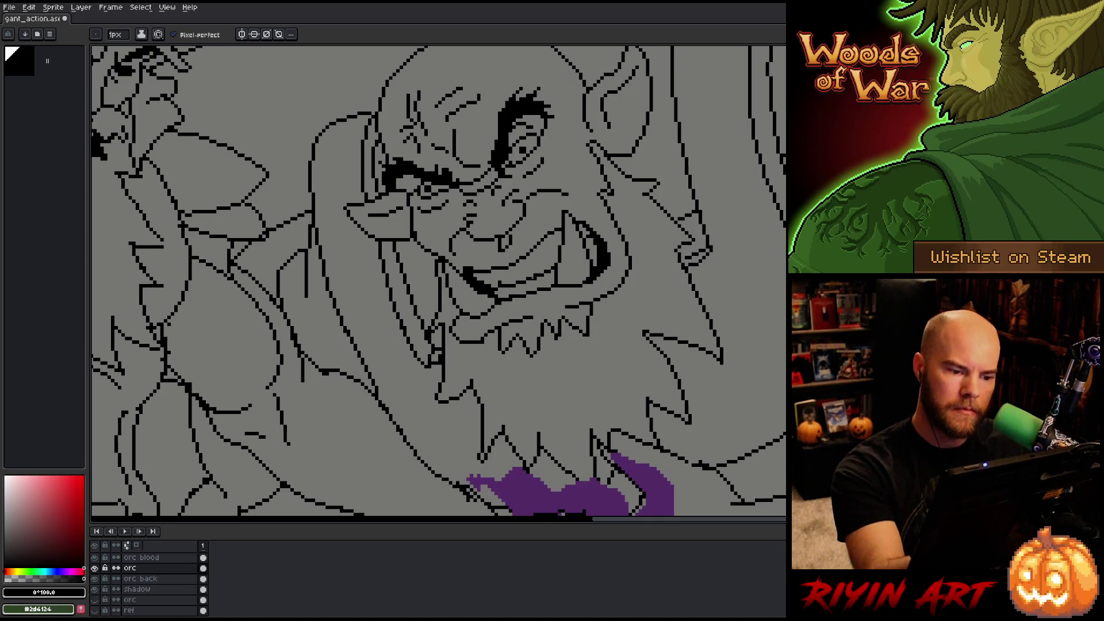
# - Lasso the orc's mouth as a freehand selection, then deselect it
pyautogui.press('q')
pyautogui.moveTo(503, 288)
pyautogui.mouseDown()
pyautogui.moveTo(555, 257)
pyautogui.moveTo(525, 287)
pyautogui.moveTo(501, 288)
pyautogui.mouseUp()
pyautogui.hotkey('ctrl', 'd')
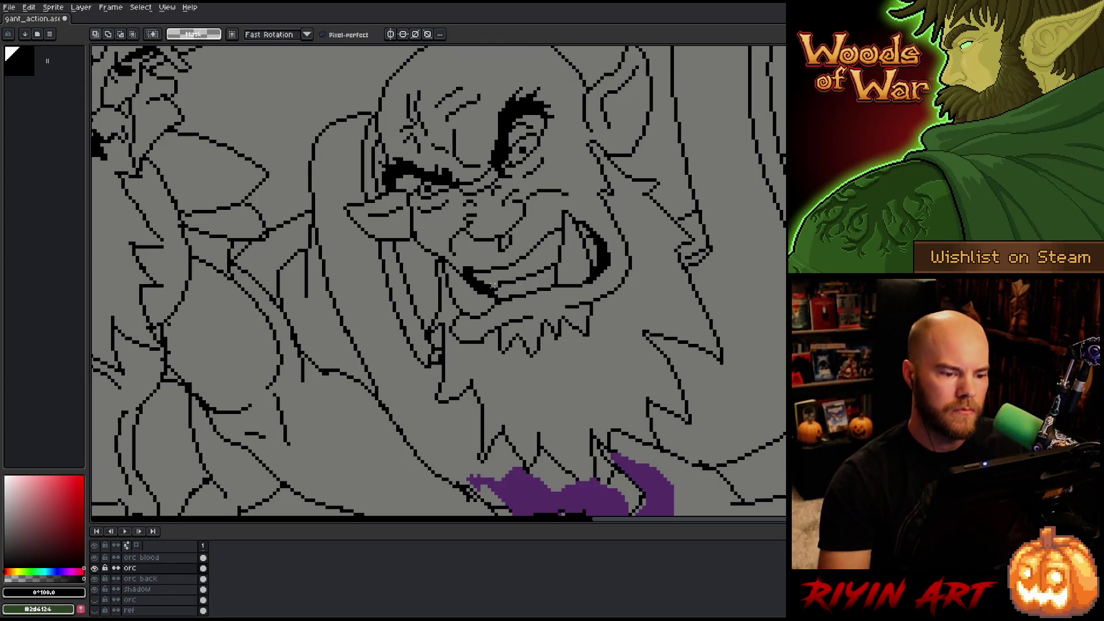
pyautogui.moveTo(545, 276)
pyautogui.mouseDown()
pyautogui.moveTo(555, 258)
pyautogui.moveTo(502, 297)
pyautogui.mouseUp()
pyautogui.hotkey('ctrl', 'd')
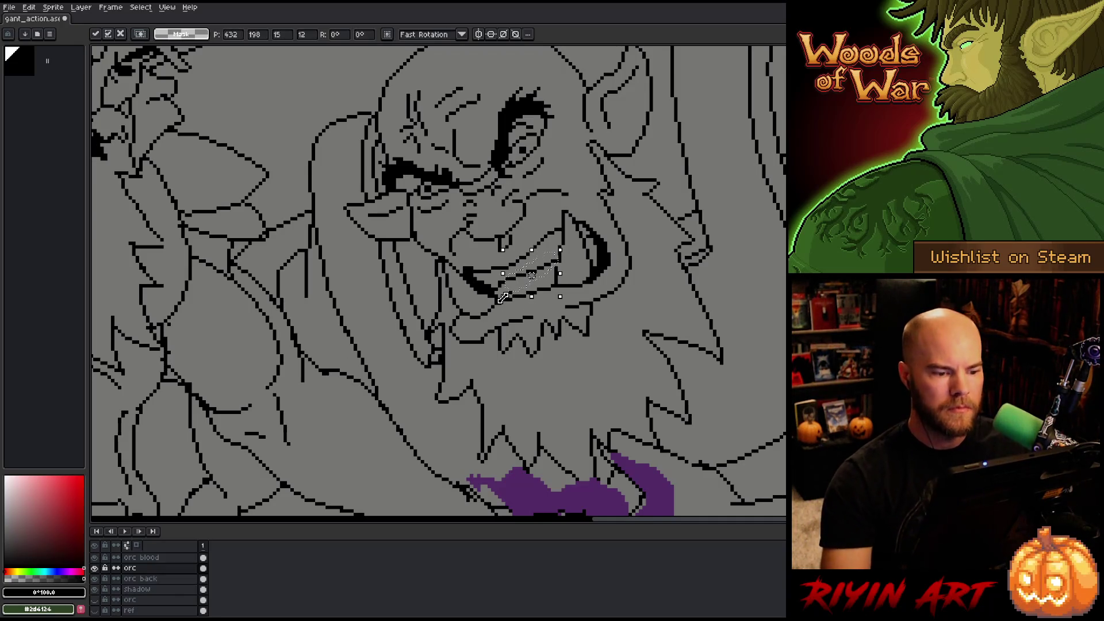
pyautogui.press('b')
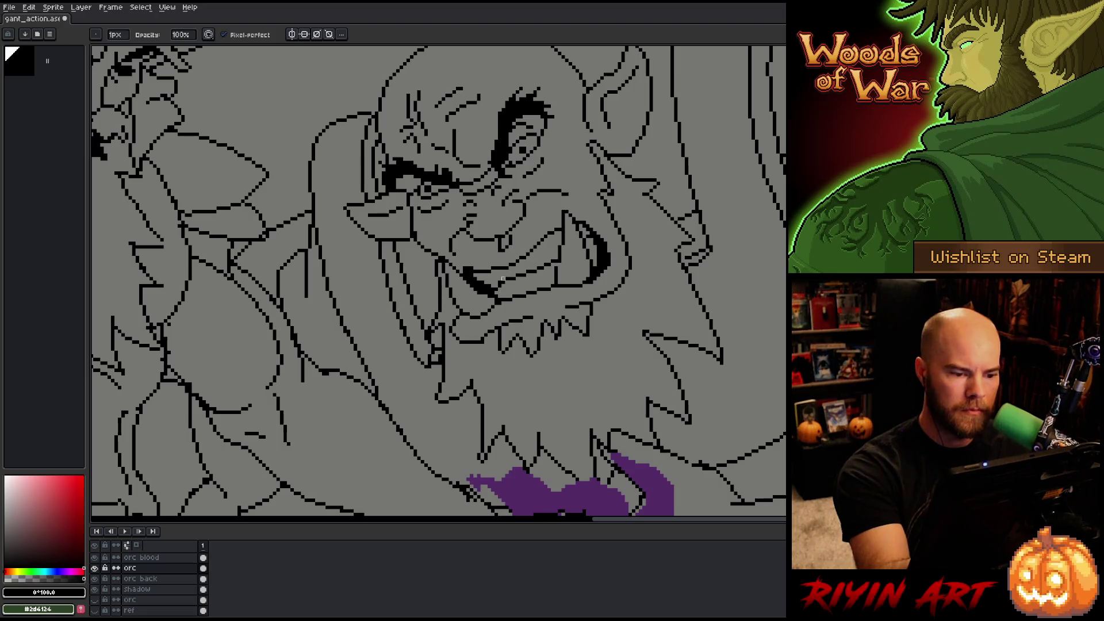
pyautogui.press('e')
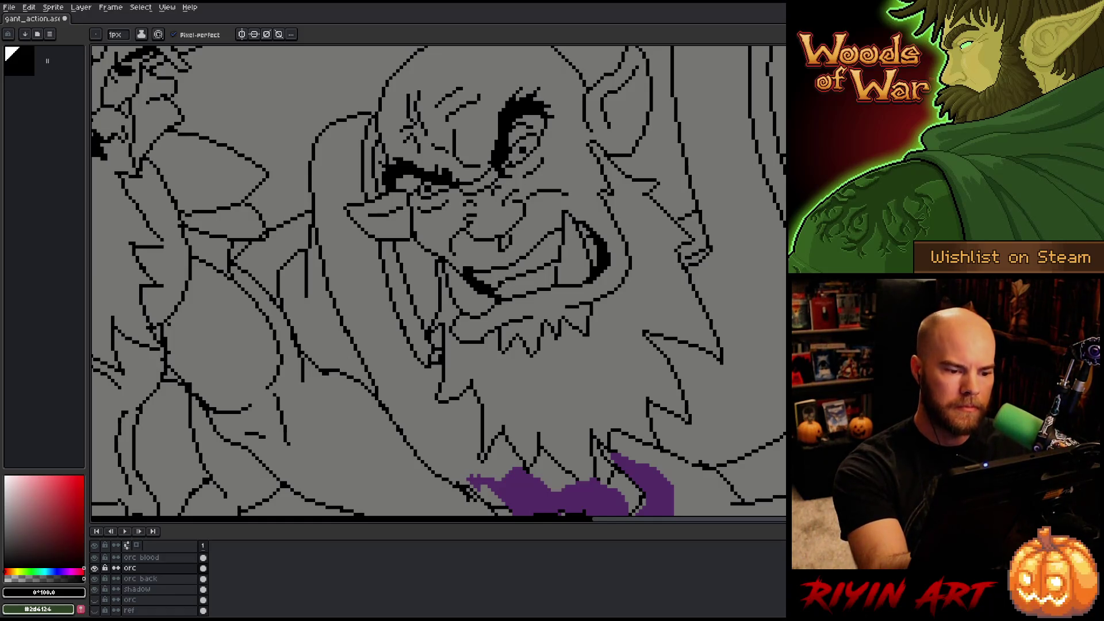
pyautogui.press('b')
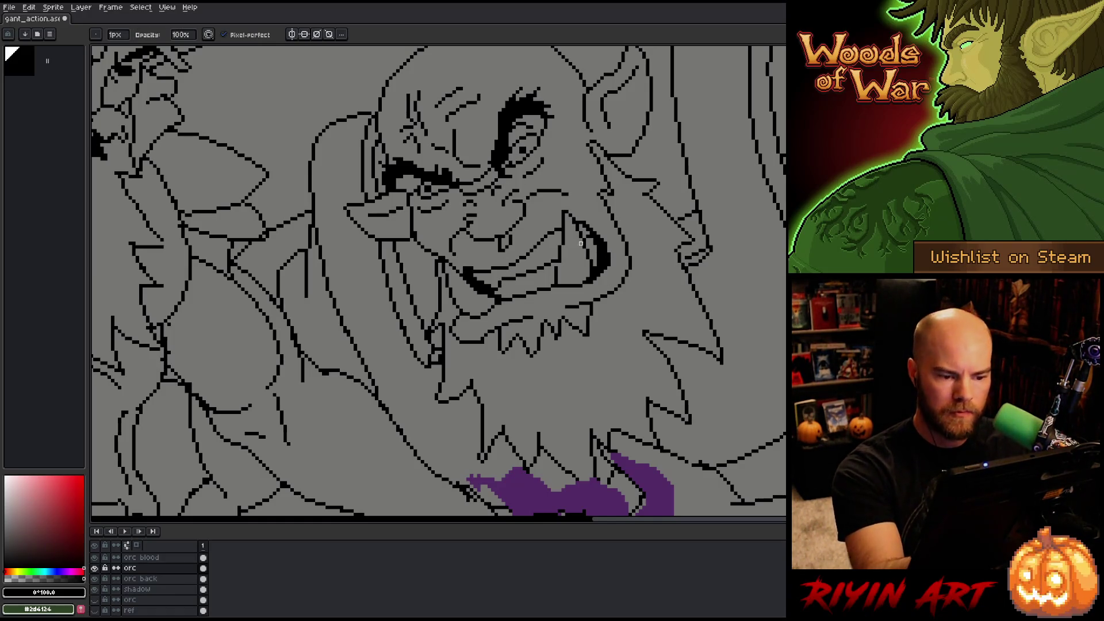
pyautogui.press('e')
pyautogui.press('b')
pyautogui.press('e')
pyautogui.hotkey('ctrl', 's')
pyautogui.click(585, 236)
pyautogui.press('b')
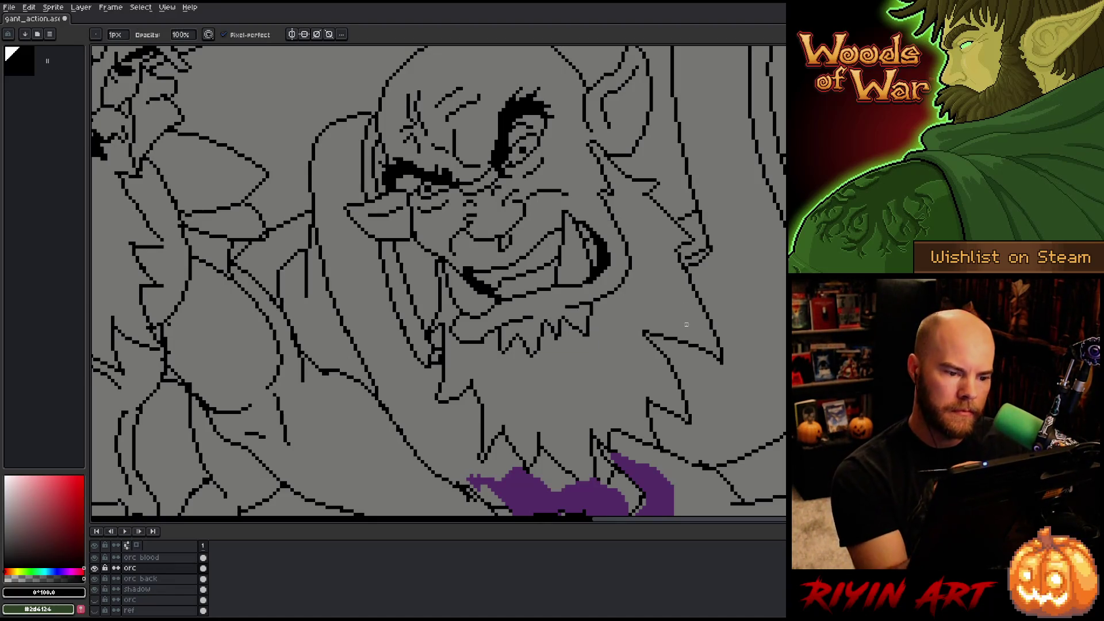
pyautogui.press('e')
pyautogui.press('b')
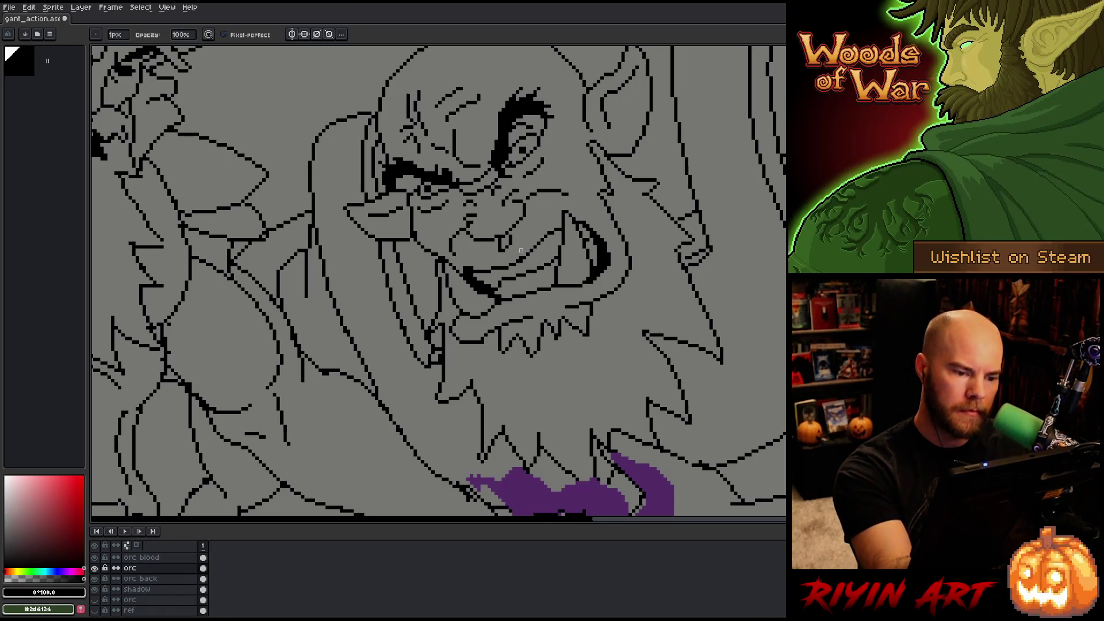
pyautogui.press('e')
pyautogui.press('b')
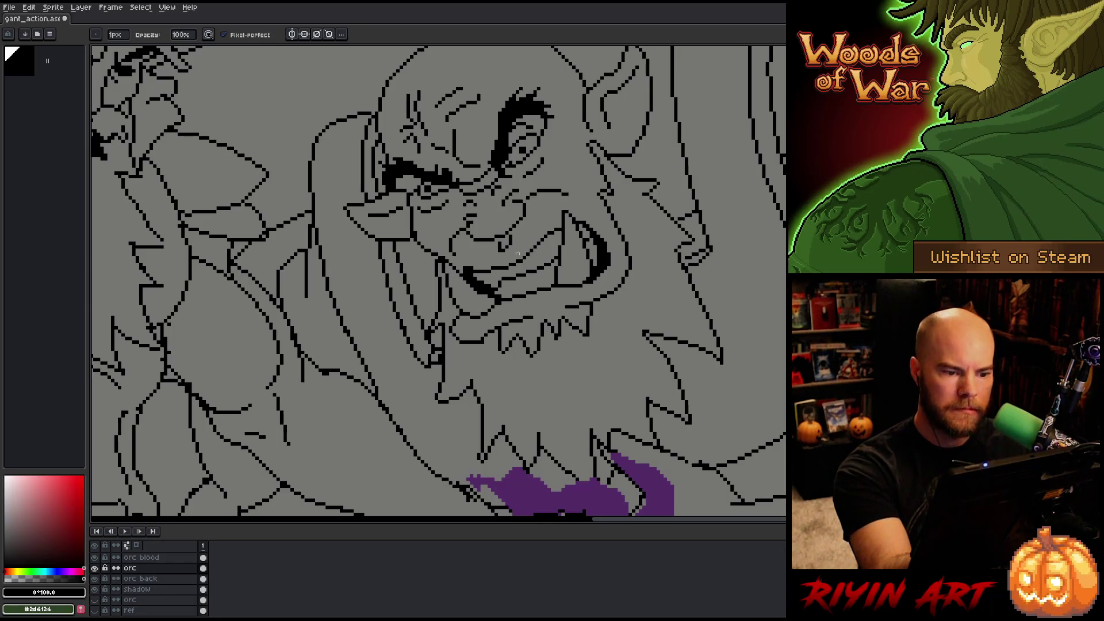
pyautogui.press('e')
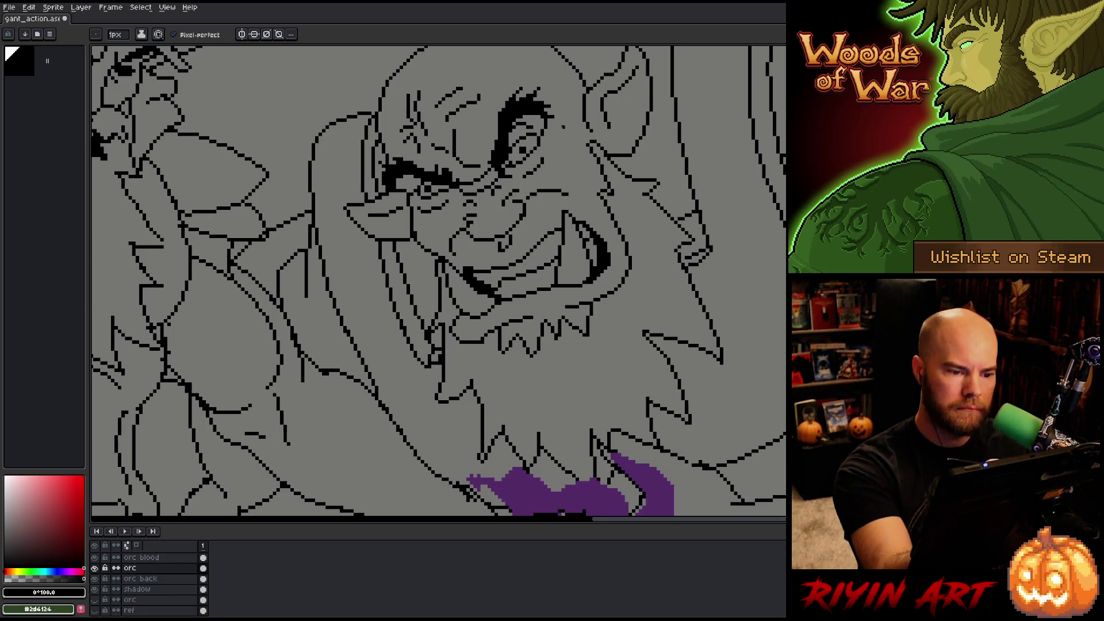
pyautogui.press('b')
pyautogui.press('e')
pyautogui.press('b')
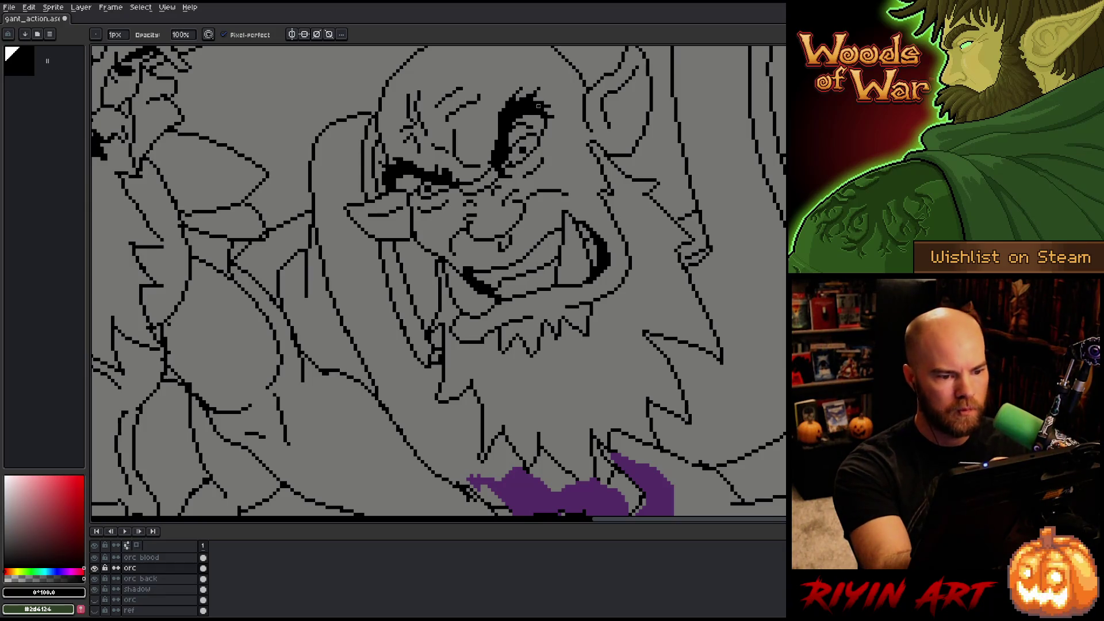
pyautogui.press('e')
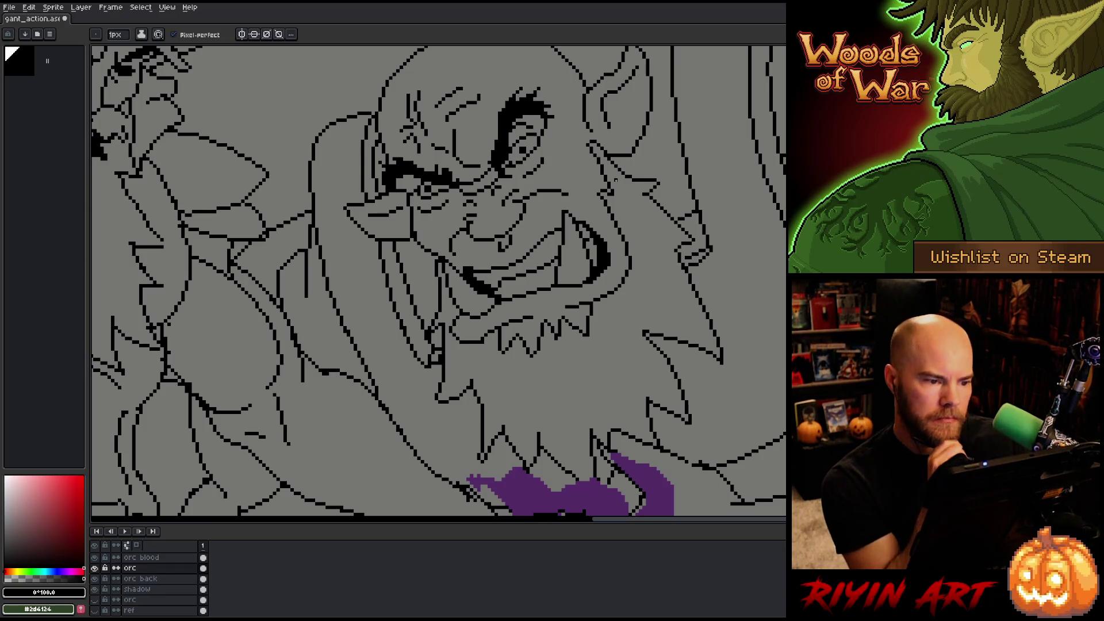
pyautogui.moveTo(615, 180); pyautogui.dragTo(486, 292)
pyautogui.scroll(-1, 486, 291)
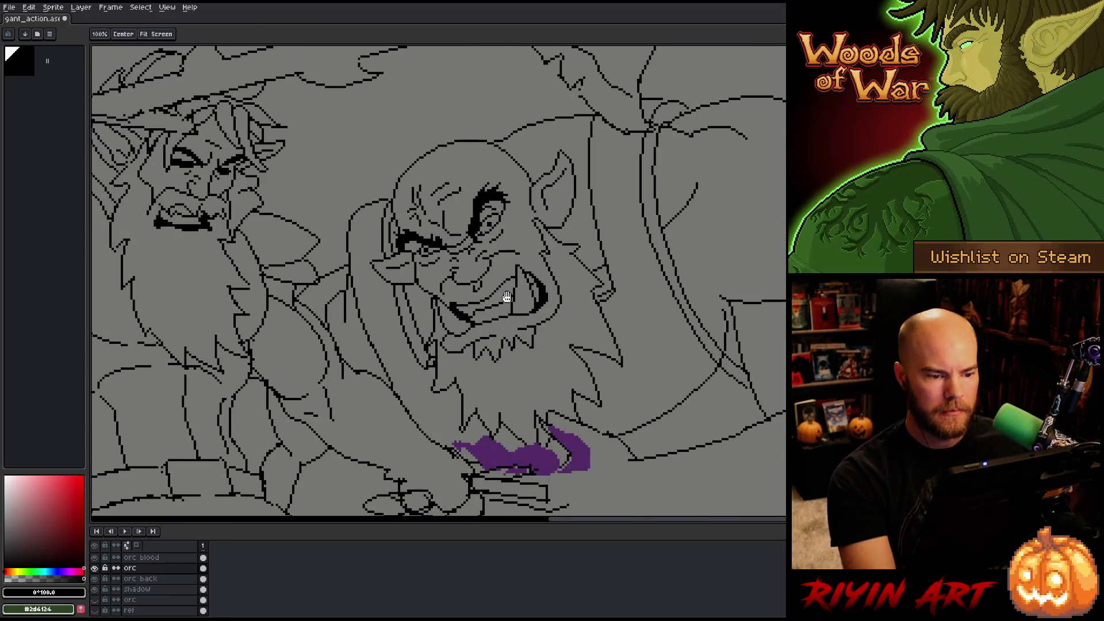
pyautogui.moveTo(487, 351); pyautogui.dragTo(409, 298)
pyautogui.moveTo(347, 316)
pyautogui.mouseDown()
pyautogui.moveTo(377, 304)
pyautogui.moveTo(594, 372)
pyautogui.mouseUp()
pyautogui.scroll(-1, 485, 312)
pyautogui.scroll(1, 512, 325)
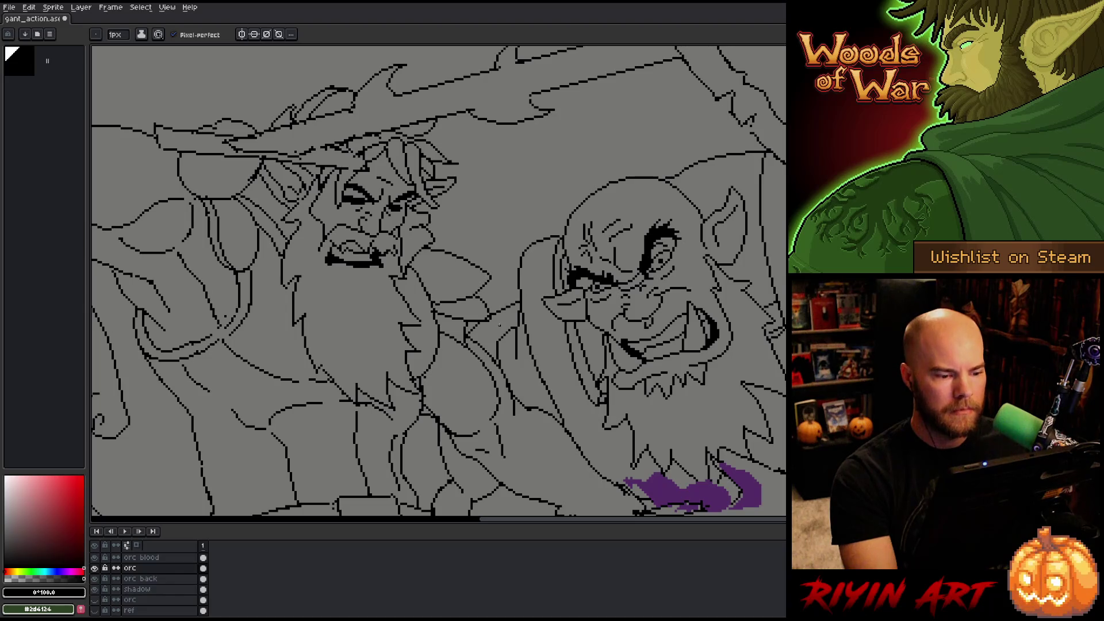
pyautogui.scroll(-1, 499, 325)
pyautogui.moveTo(449, 368)
pyautogui.mouseDown()
pyautogui.moveTo(424, 365)
pyautogui.moveTo(439, 357)
pyautogui.moveTo(432, 343)
pyautogui.mouseUp()
pyautogui.scroll(1, 490, 276)
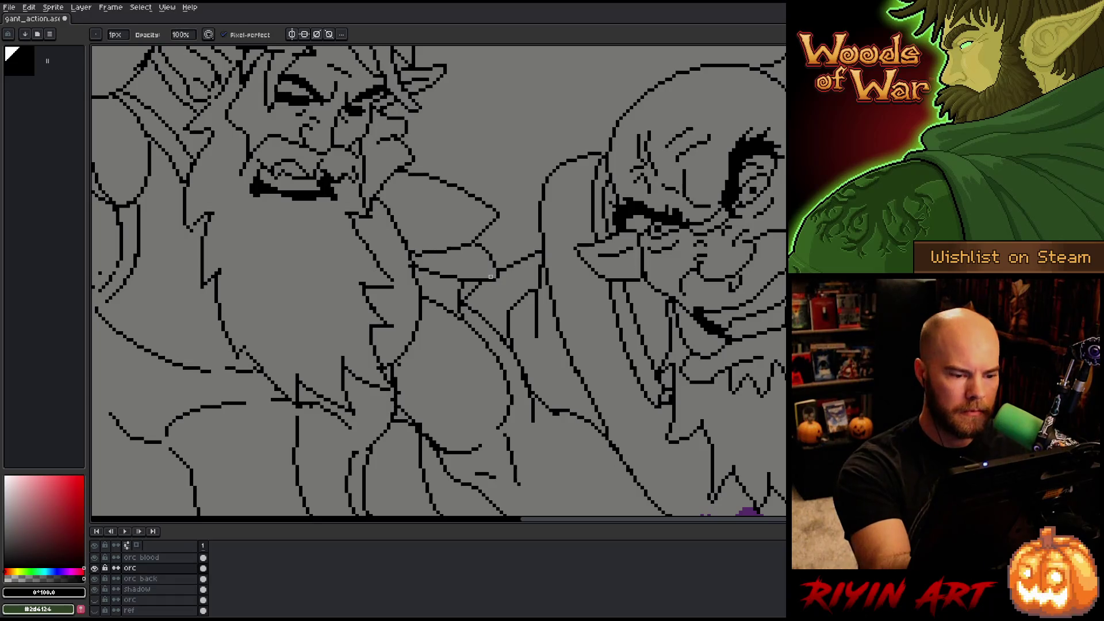
pyautogui.moveTo(525, 249)
pyautogui.mouseDown()
pyautogui.moveTo(587, 274)
pyautogui.moveTo(604, 316)
pyautogui.mouseUp()
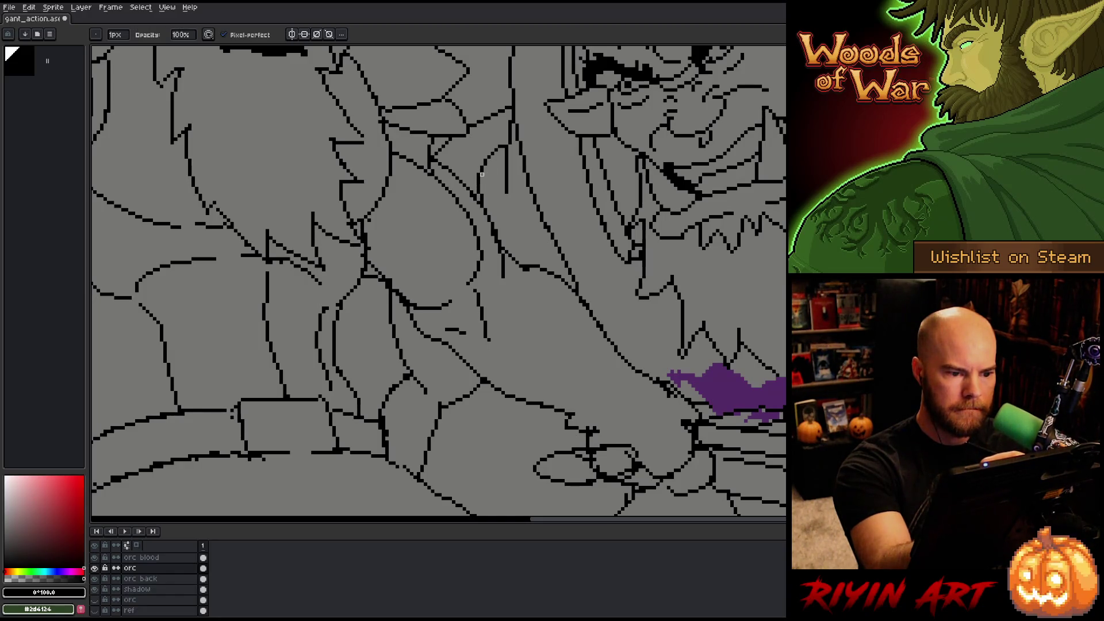
# - Save the file and move to the area right of the orc's beard
pyautogui.hotkey('ctrl', 's')
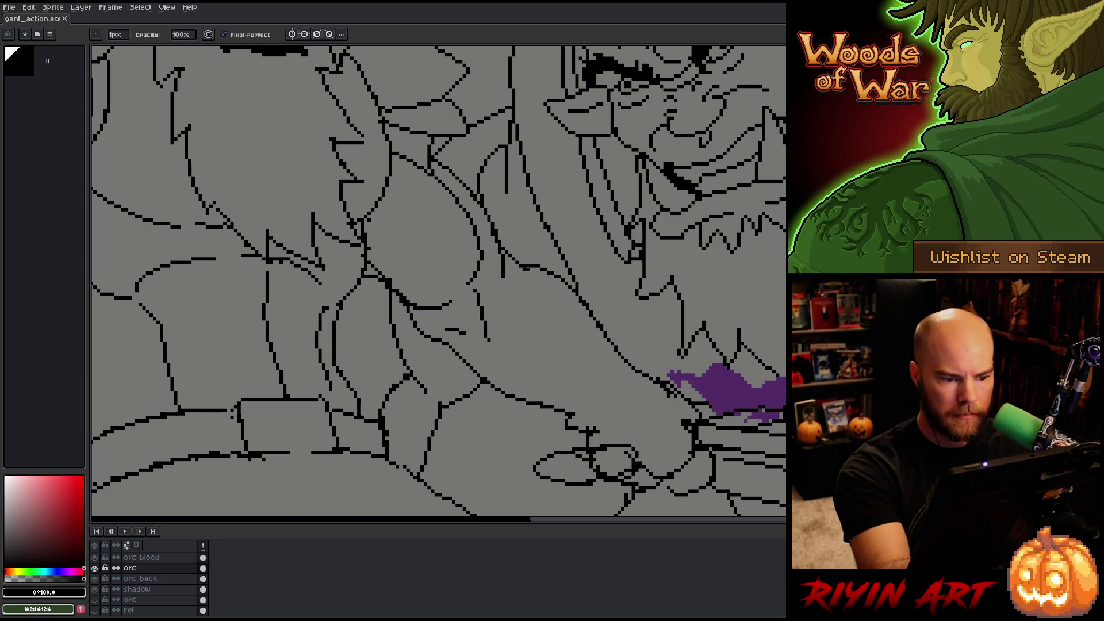
pyautogui.moveTo(715, 364)
pyautogui.mouseDown()
pyautogui.moveTo(675, 245)
pyautogui.moveTo(589, 203)
pyautogui.moveTo(578, 208)
pyautogui.mouseUp()
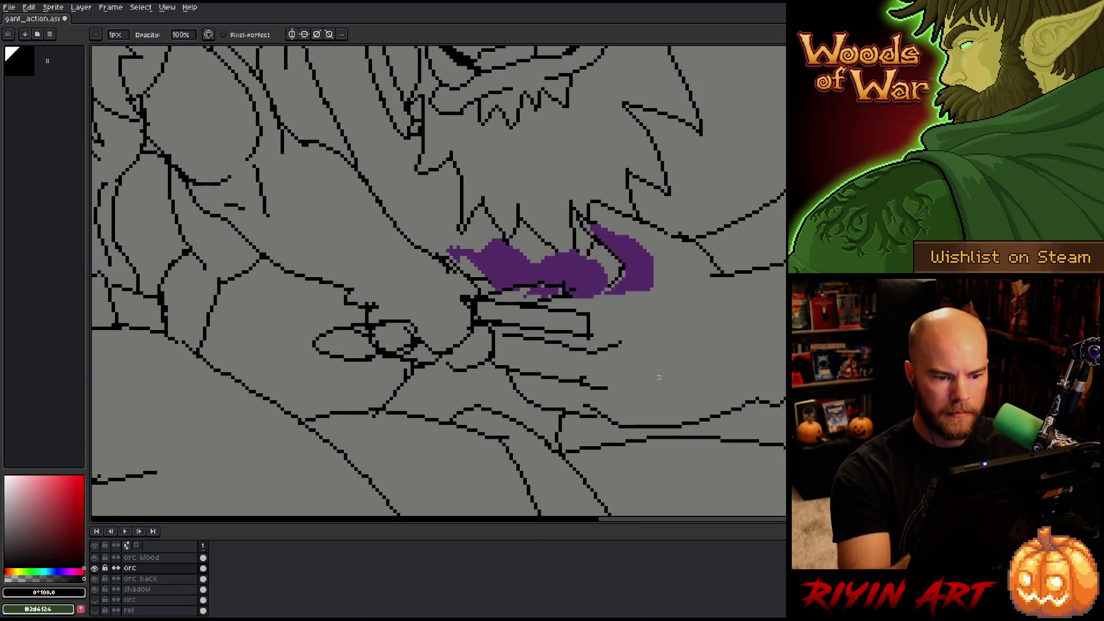
pyautogui.press('e')
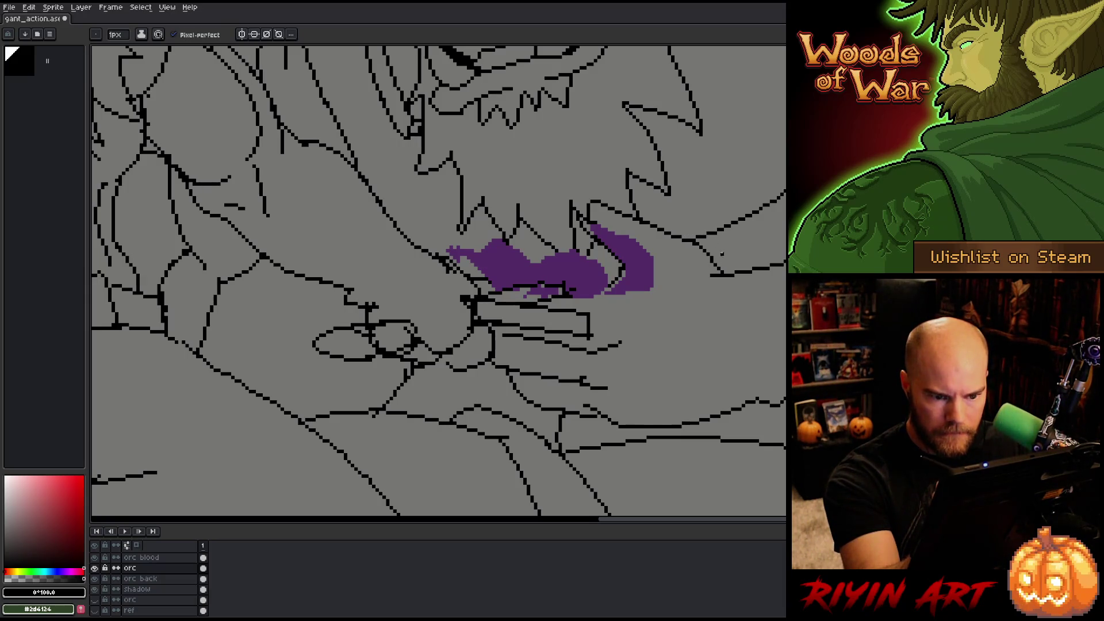
pyautogui.press('e')
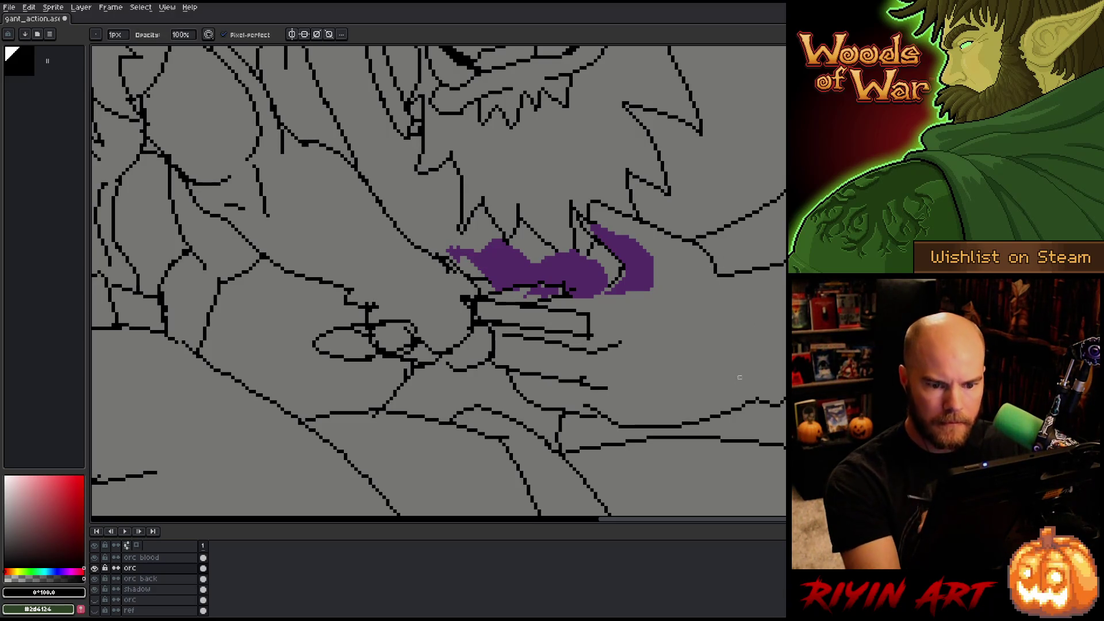
pyautogui.moveTo(725, 314); pyautogui.dragTo(594, 414)
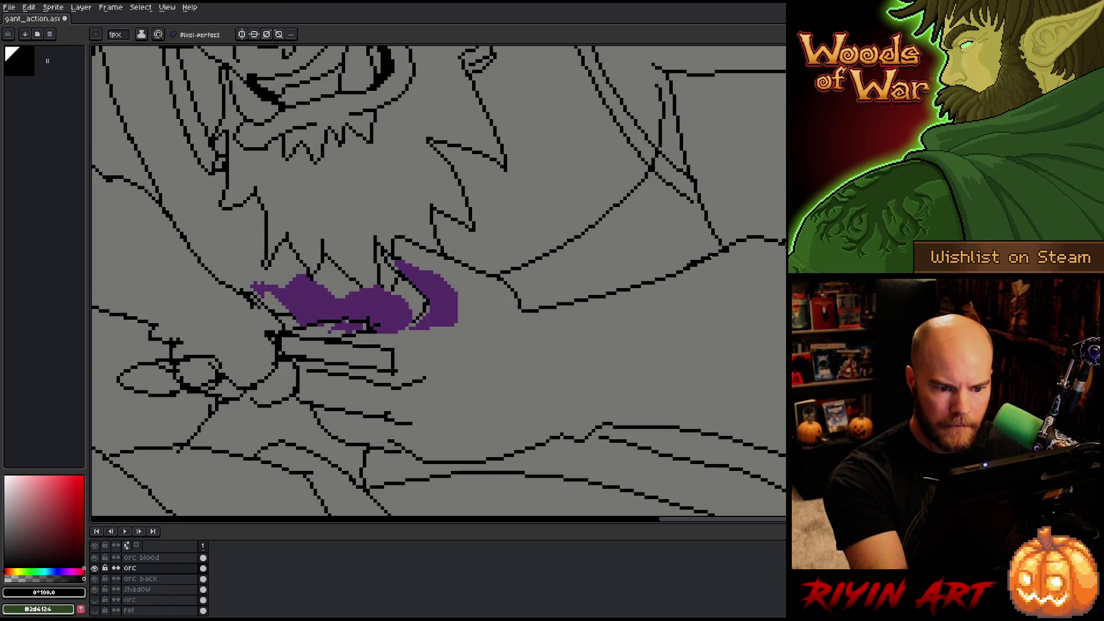
pyautogui.press('e')
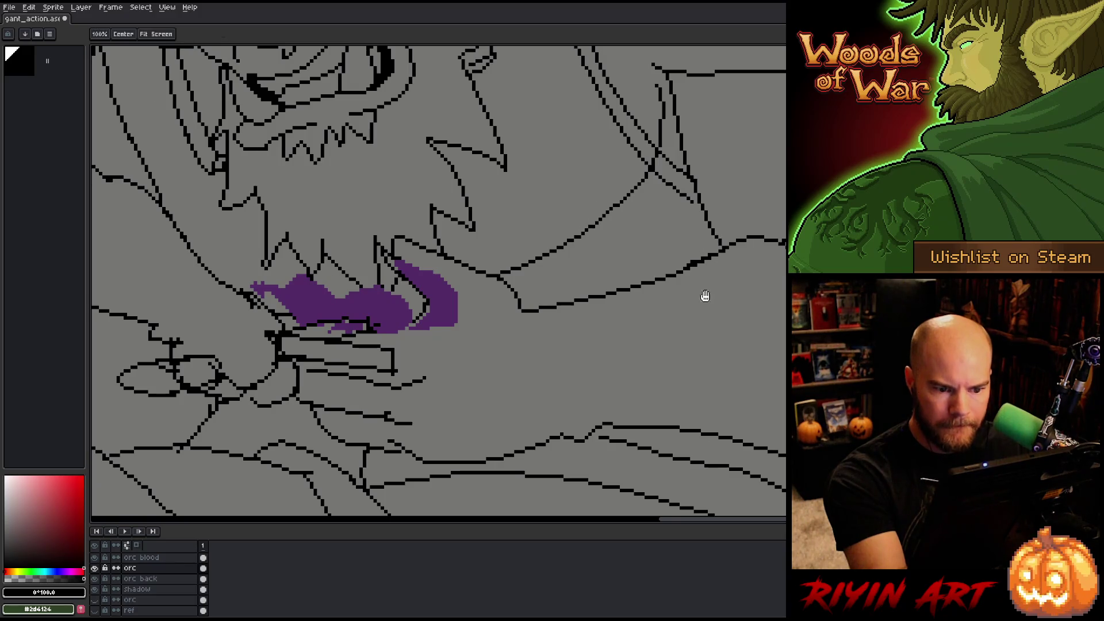
pyautogui.moveTo(702, 254); pyautogui.dragTo(603, 244)
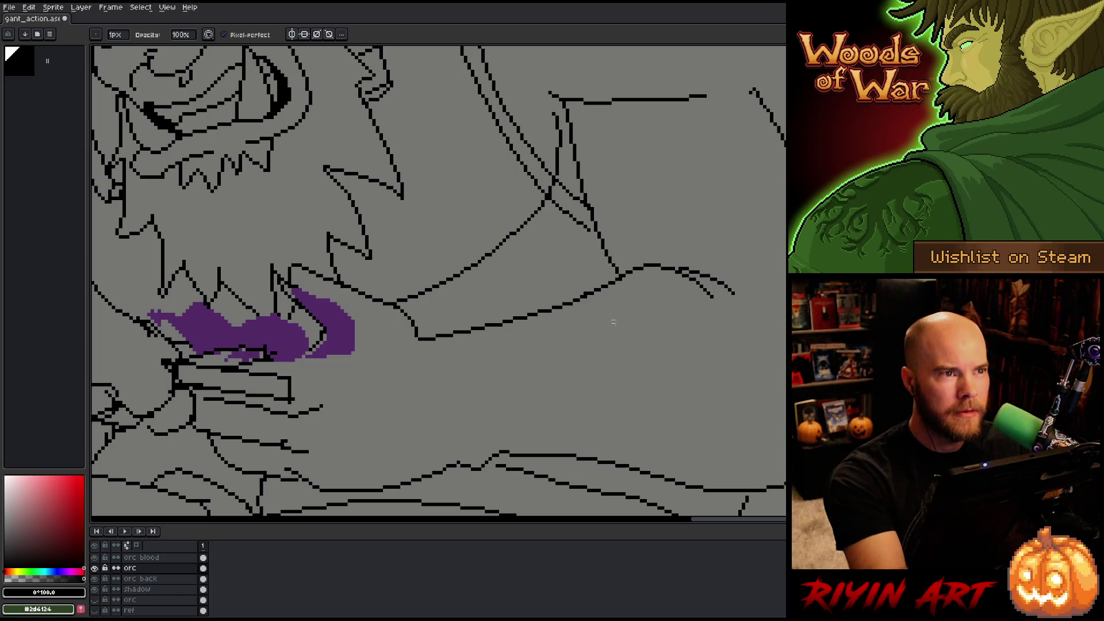
pyautogui.moveTo(698, 297); pyautogui.dragTo(628, 284)
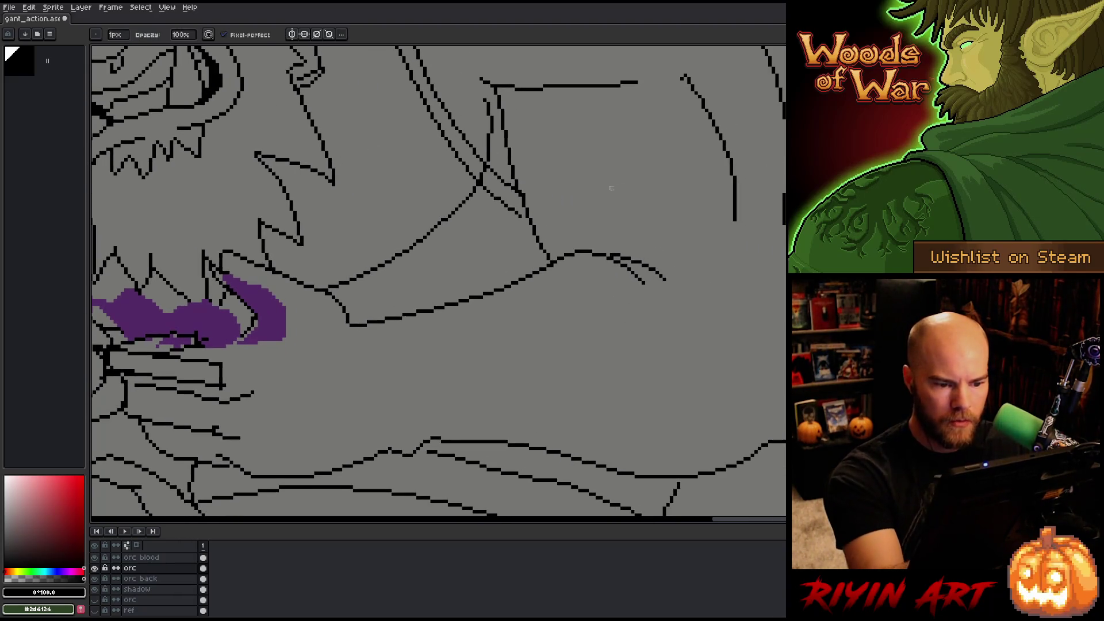
# - Draw a short curved line right of the beard and a short line atop it
pyautogui.moveTo(725, 285)
pyautogui.mouseDown()
pyautogui.moveTo(687, 345)
pyautogui.moveTo(680, 296)
pyautogui.moveTo(694, 265)
pyautogui.moveTo(693, 284)
pyautogui.mouseUp()
pyautogui.hotkey('ctrl', 'z')
pyautogui.press('e')
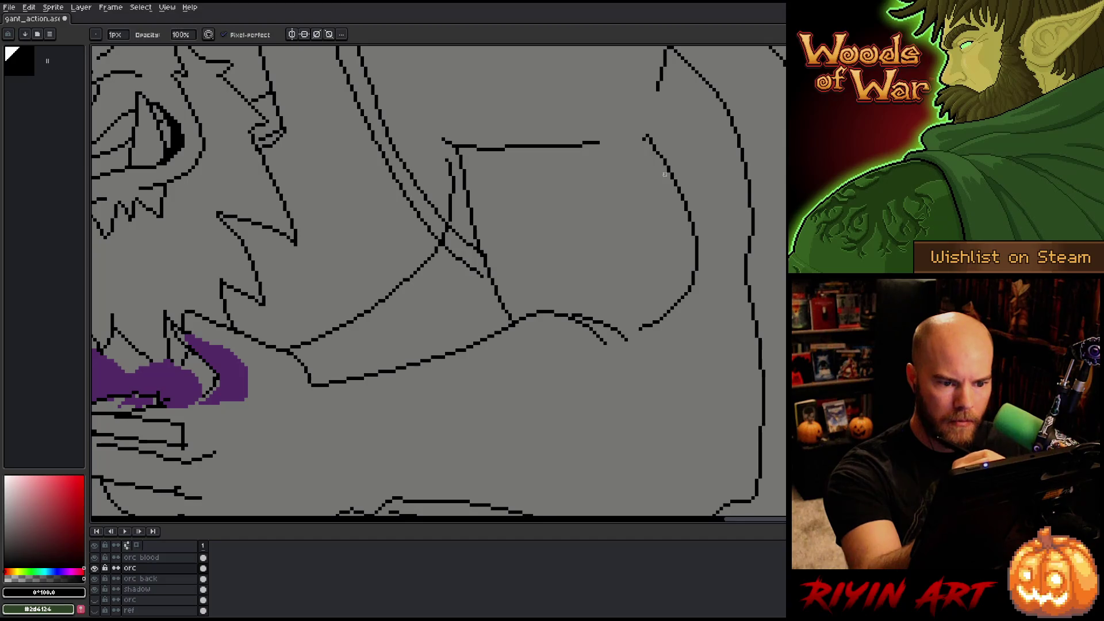
pyautogui.press('b')
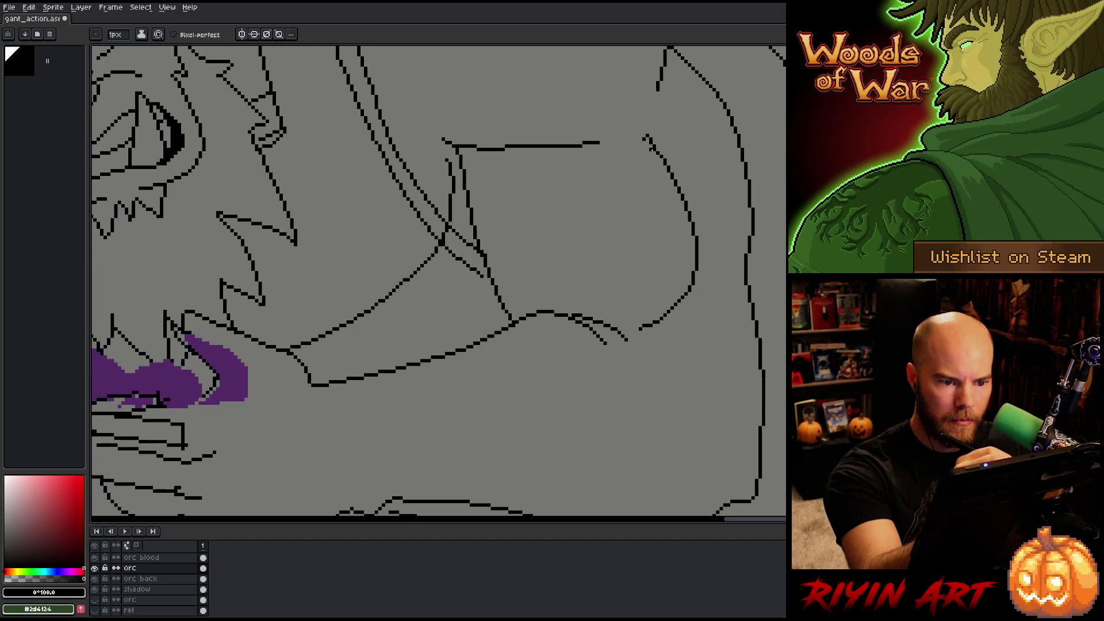
pyautogui.moveTo(648, 143); pyautogui.dragTo(636, 146)
pyautogui.press('e')
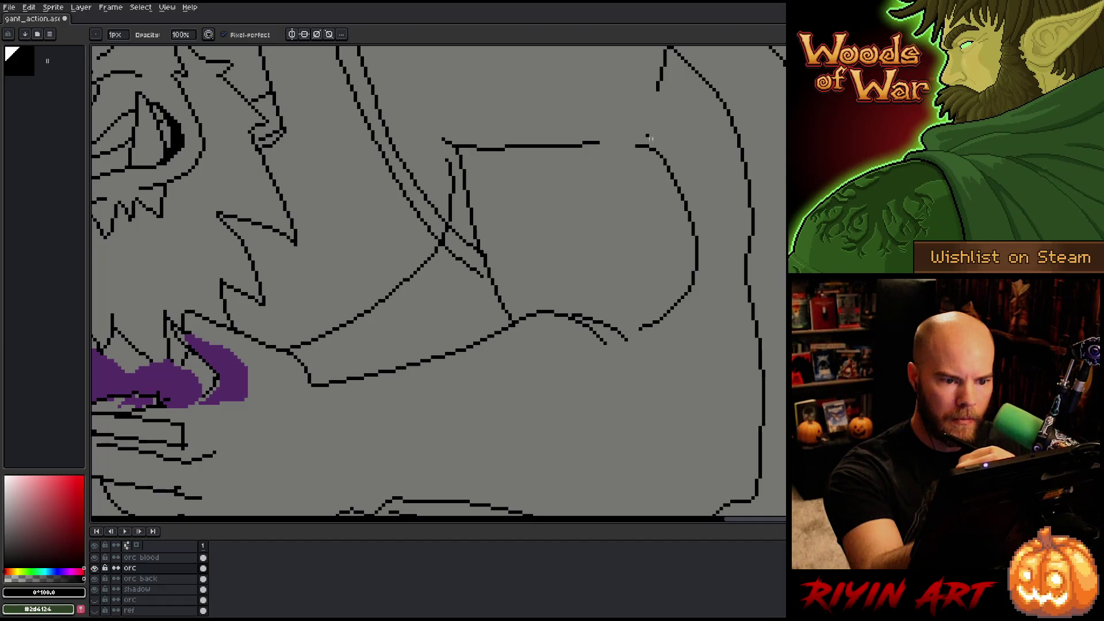
pyautogui.press('b')
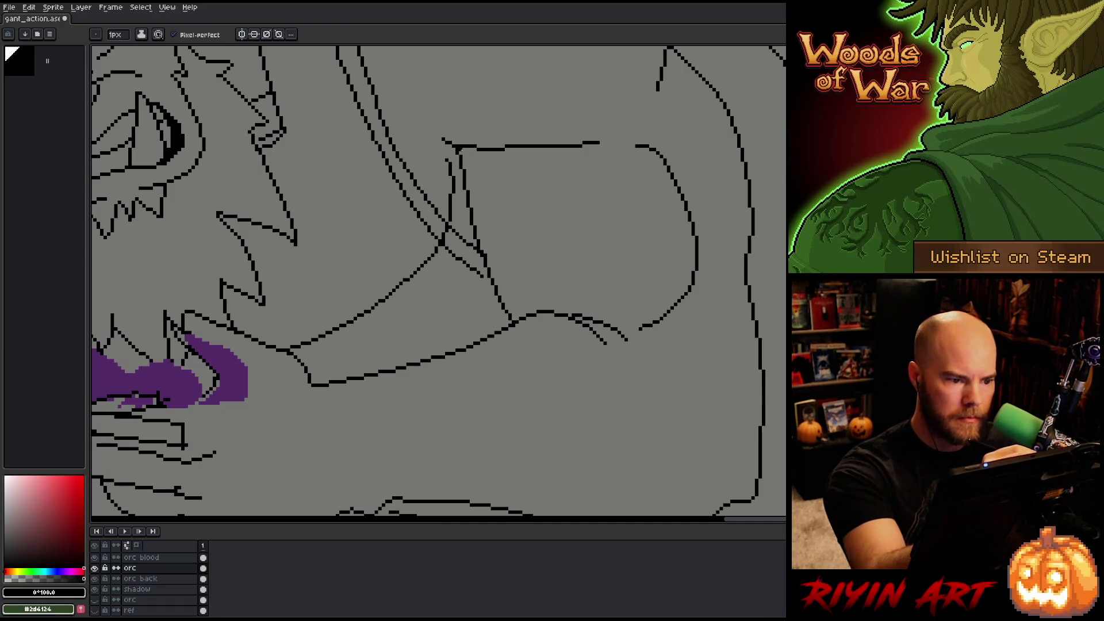
# - Clean up the new outlines with the eraser while checking them against the orc's face
pyautogui.moveTo(517, 308); pyautogui.dragTo(579, 343)
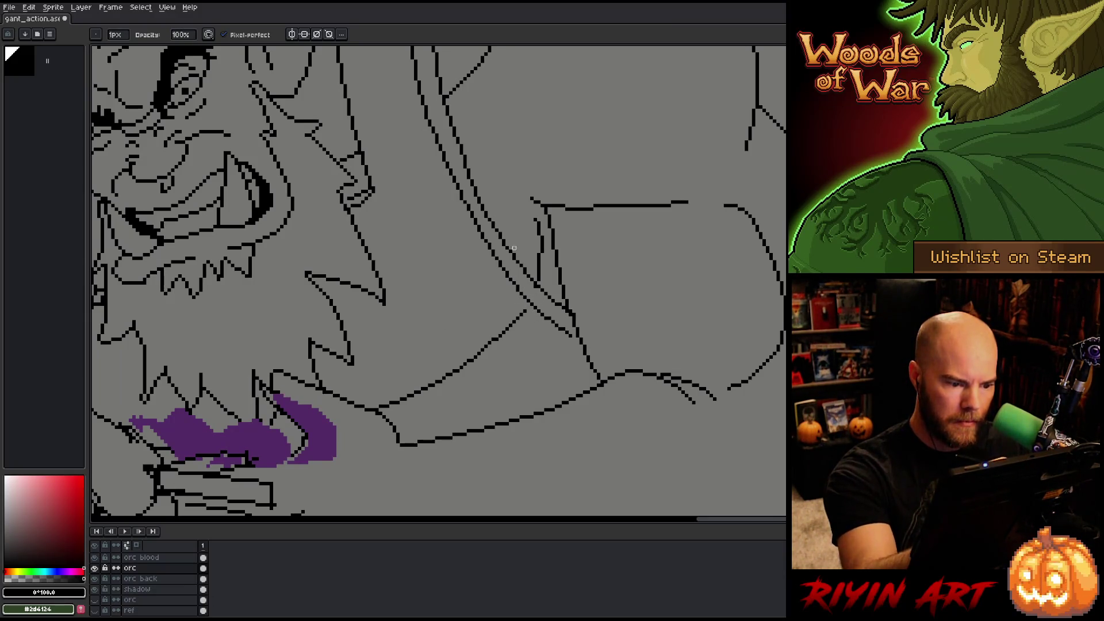
pyautogui.press('e')
pyautogui.press('b')
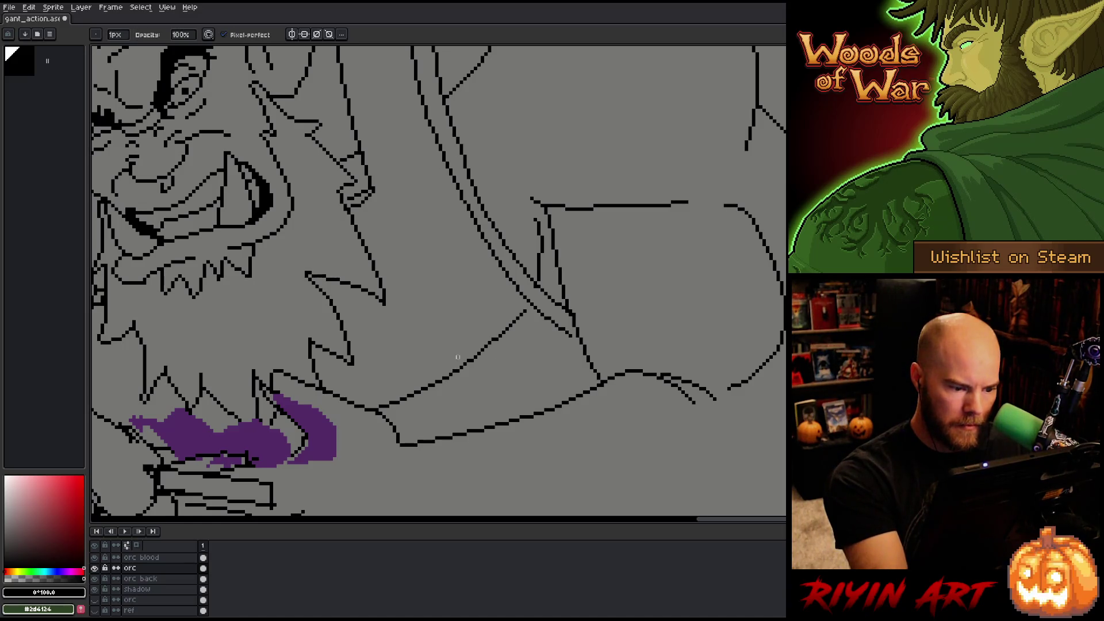
pyautogui.press('e')
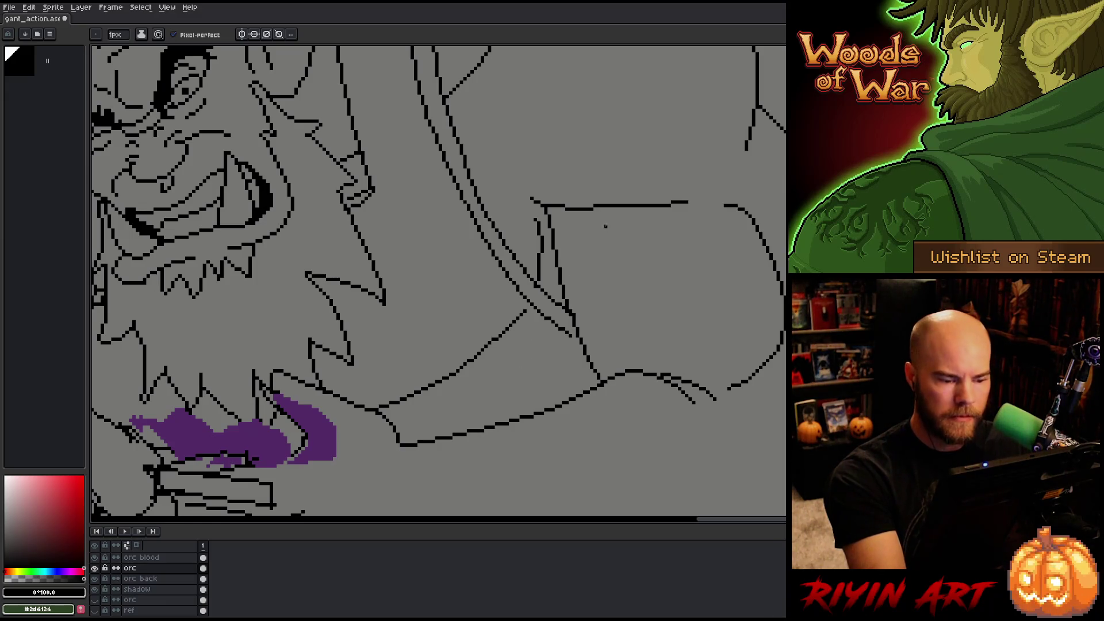
pyautogui.press('b')
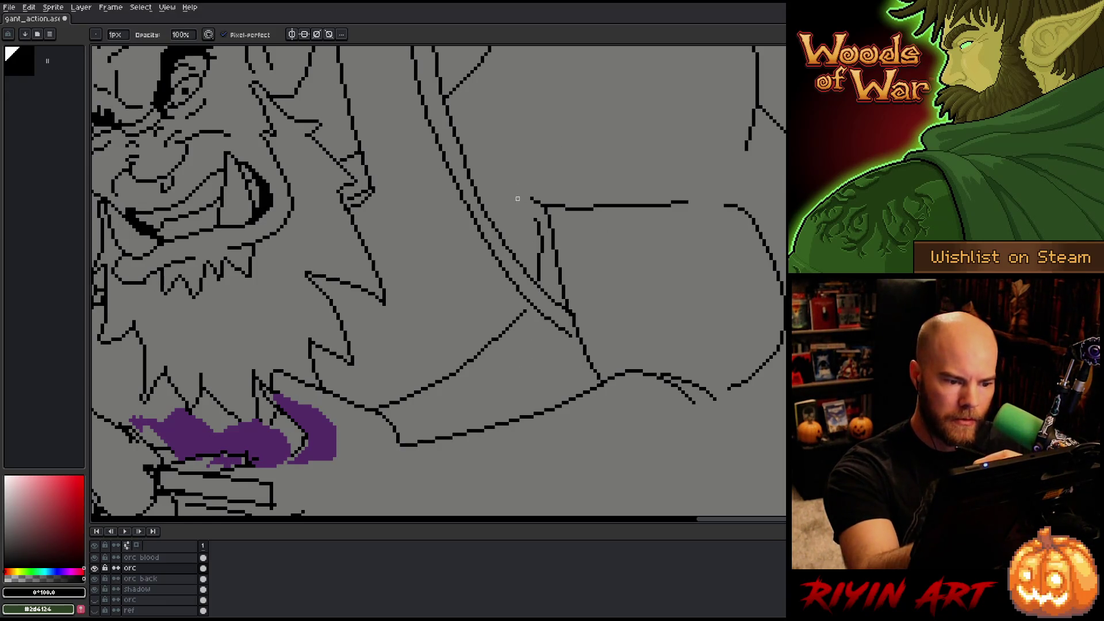
pyautogui.press('e')
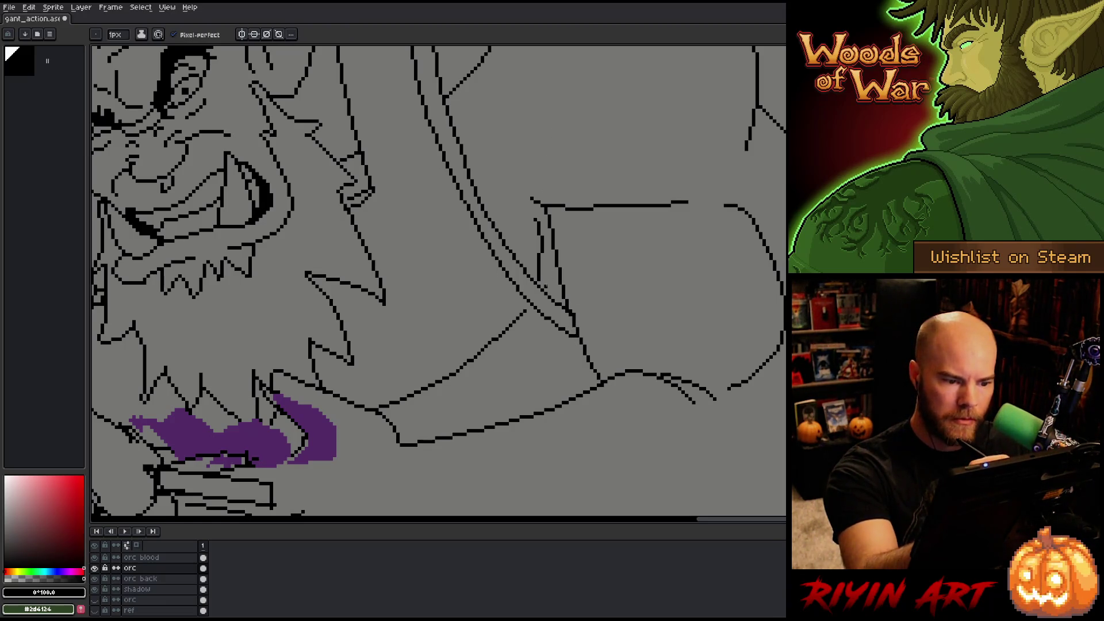
pyautogui.press('b')
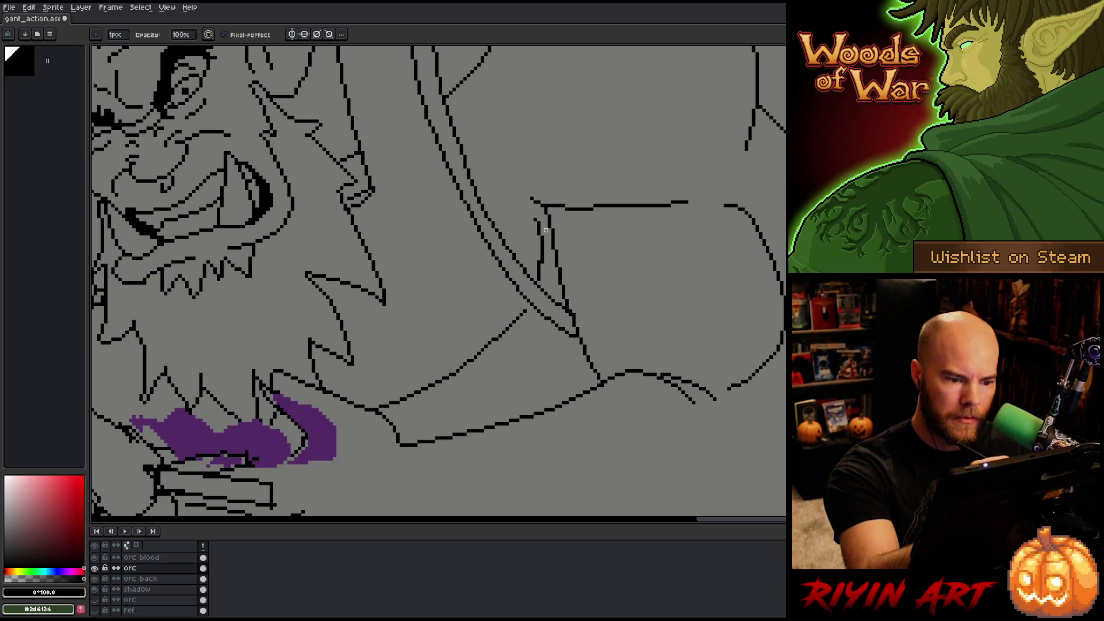
pyautogui.moveTo(682, 329); pyautogui.dragTo(685, 422)
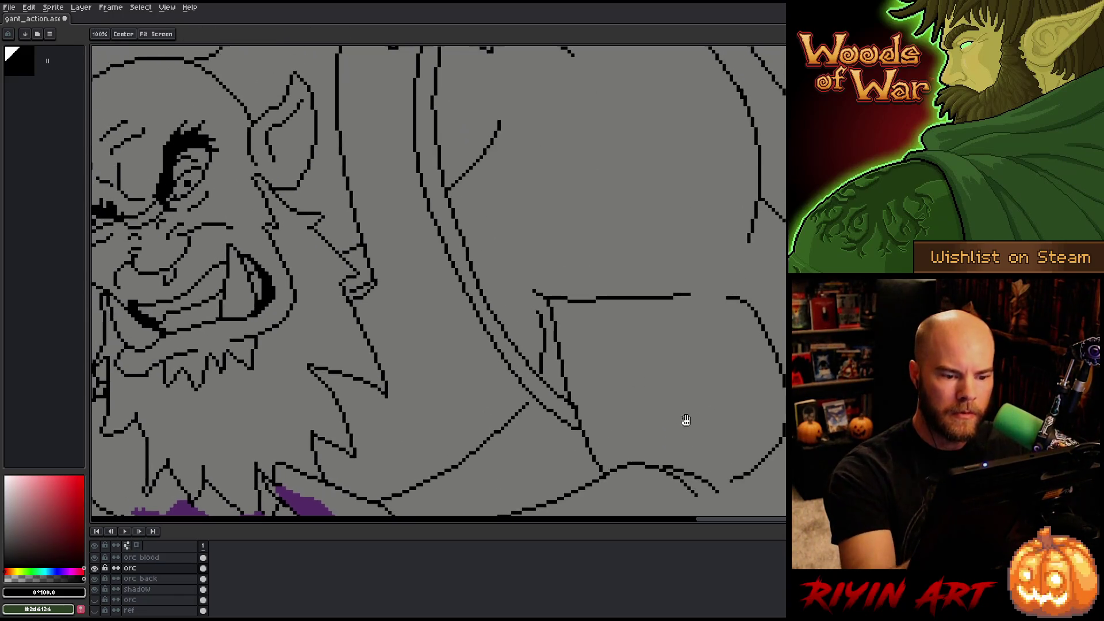
pyautogui.press('e')
pyautogui.moveTo(717, 352)
pyautogui.mouseDown()
pyautogui.moveTo(720, 397)
pyautogui.moveTo(727, 333)
pyautogui.moveTo(730, 373)
pyautogui.mouseUp()
pyautogui.press('space')
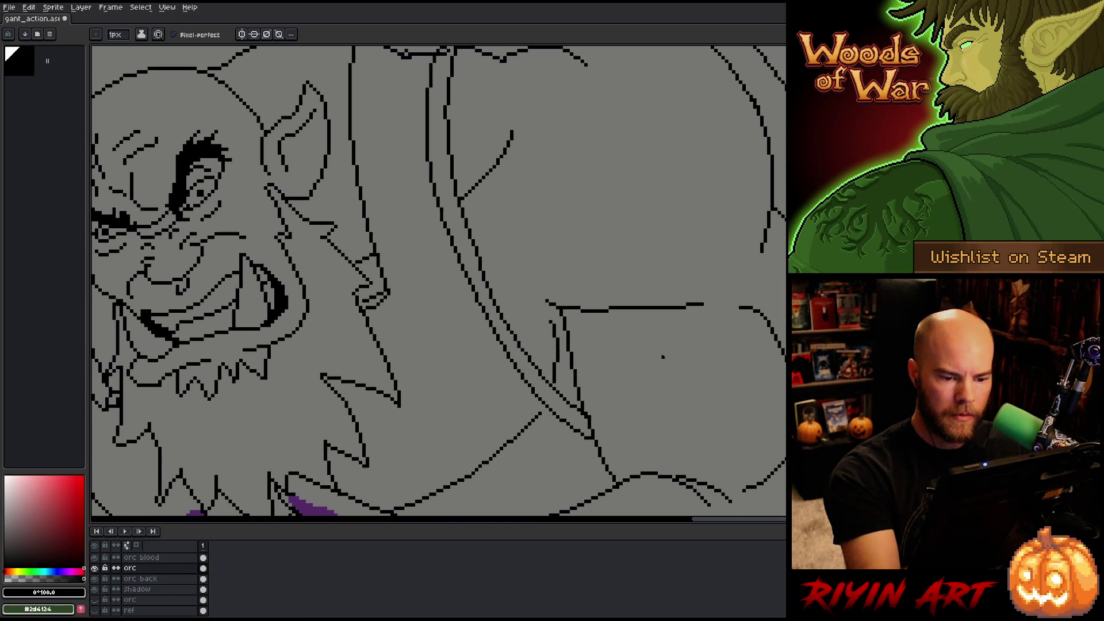
# - Extend the horizontal line up to the right toward the canvas's right edge
pyautogui.moveTo(702, 304); pyautogui.dragTo(724, 294)
pyautogui.press('space')
pyautogui.moveTo(730, 402); pyautogui.dragTo(740, 301)
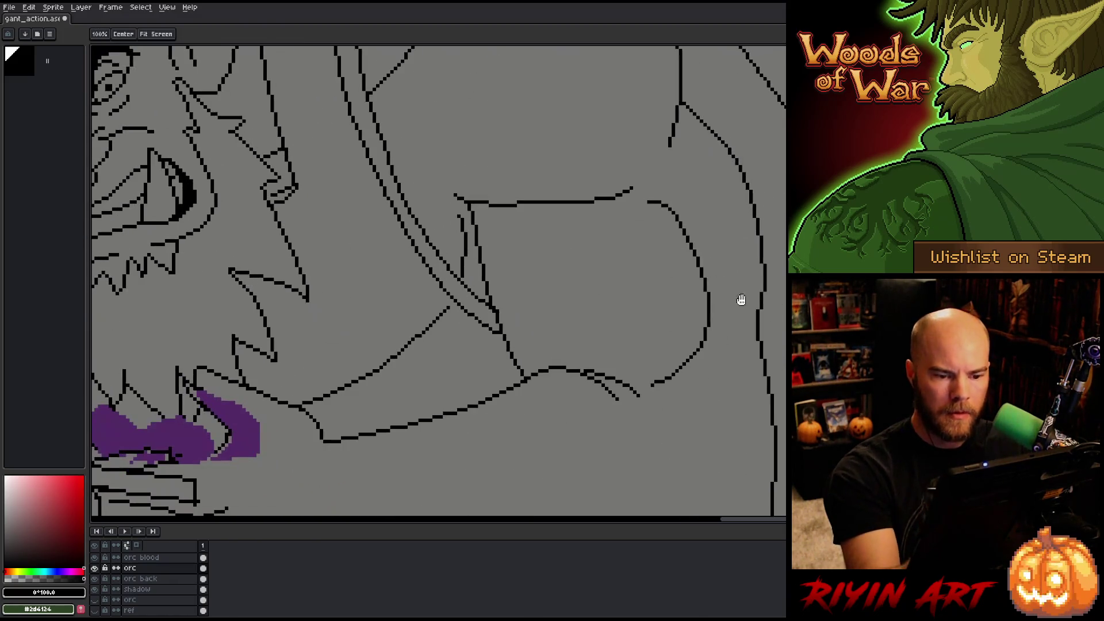
pyautogui.moveTo(740, 389)
pyautogui.mouseDown()
pyautogui.moveTo(665, 409)
pyautogui.moveTo(734, 332)
pyautogui.moveTo(723, 324)
pyautogui.mouseUp()
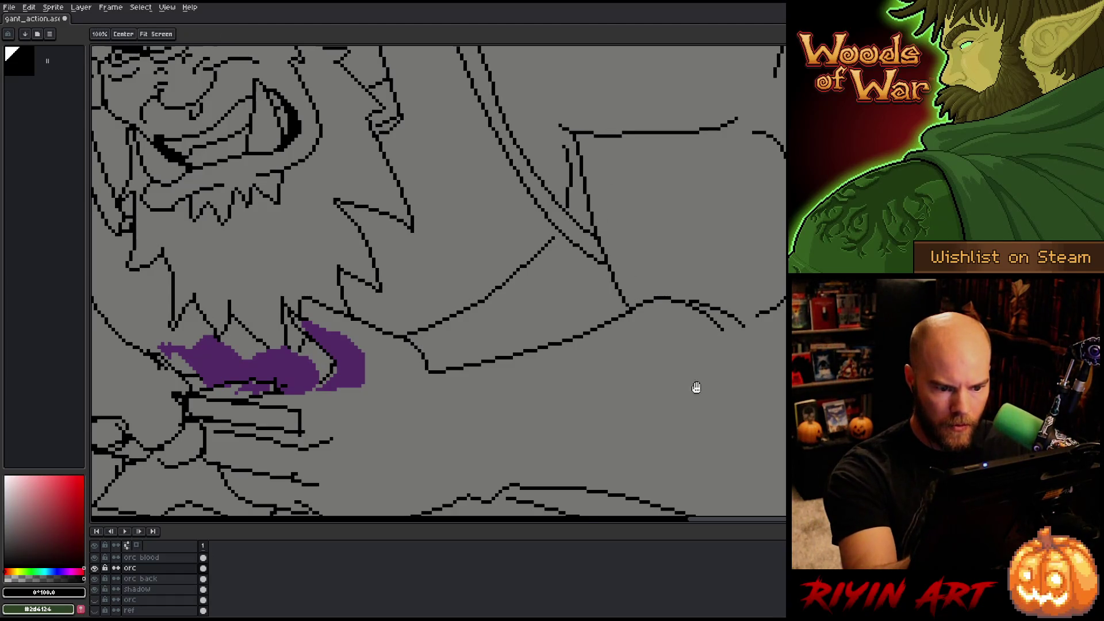
pyautogui.moveTo(695, 387); pyautogui.dragTo(667, 374)
pyautogui.moveTo(736, 401)
pyautogui.mouseDown()
pyautogui.moveTo(571, 310)
pyautogui.moveTo(569, 328)
pyautogui.moveTo(527, 315)
pyautogui.mouseUp()
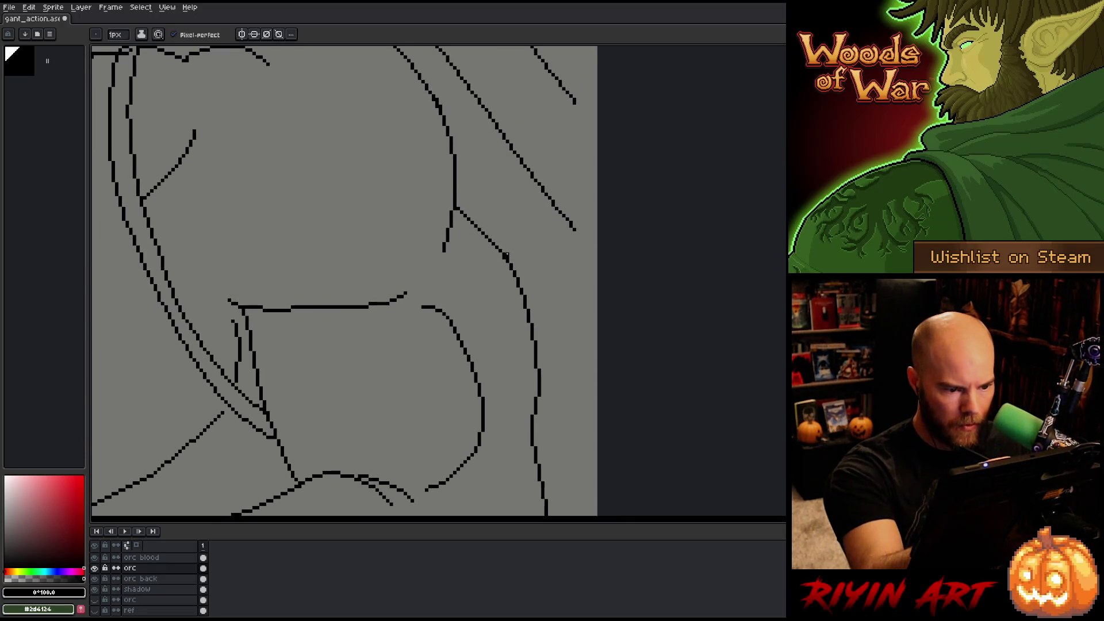
# - Erase the short stray diagonal piece of line near the orc's shoulder curve
pyautogui.moveTo(506, 260)
pyautogui.mouseDown()
pyautogui.moveTo(522, 309)
pyautogui.moveTo(544, 323)
pyautogui.mouseUp()
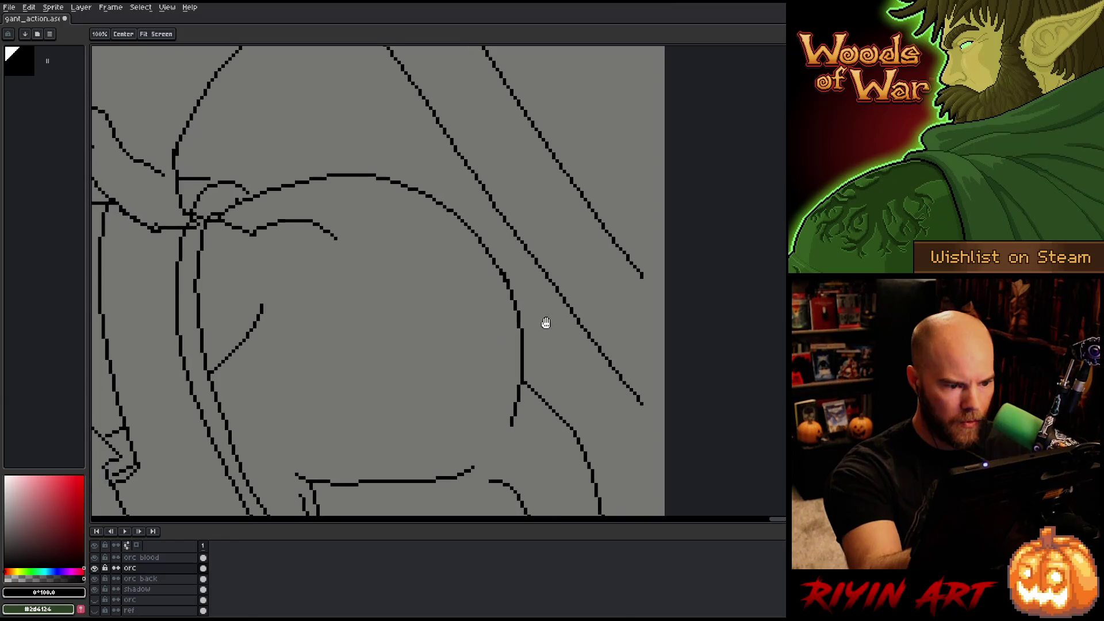
pyautogui.press('b')
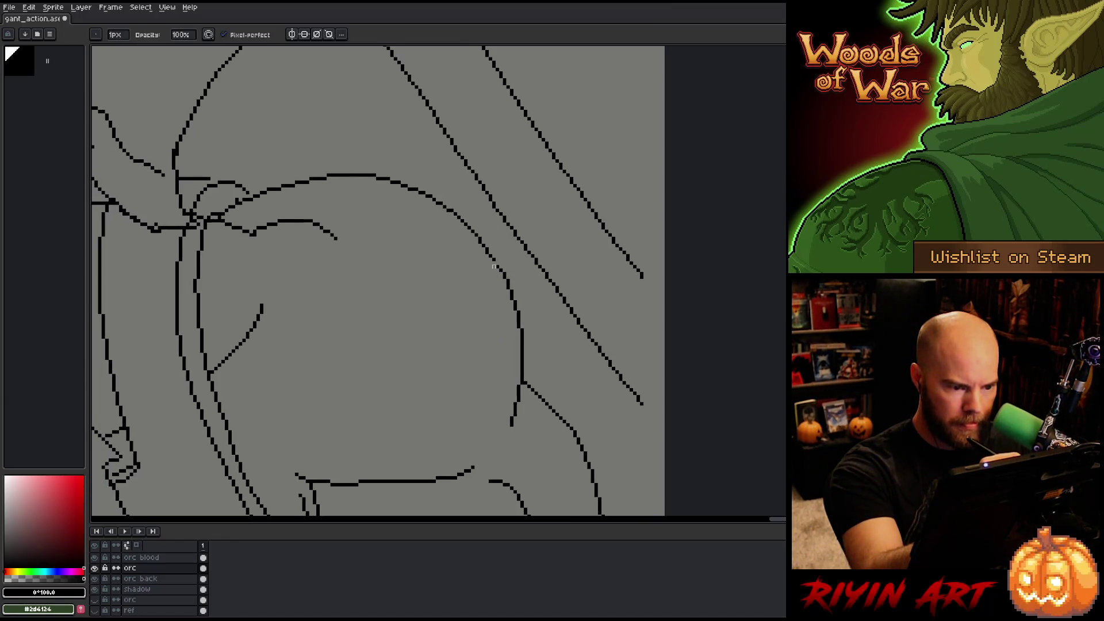
pyautogui.press('e')
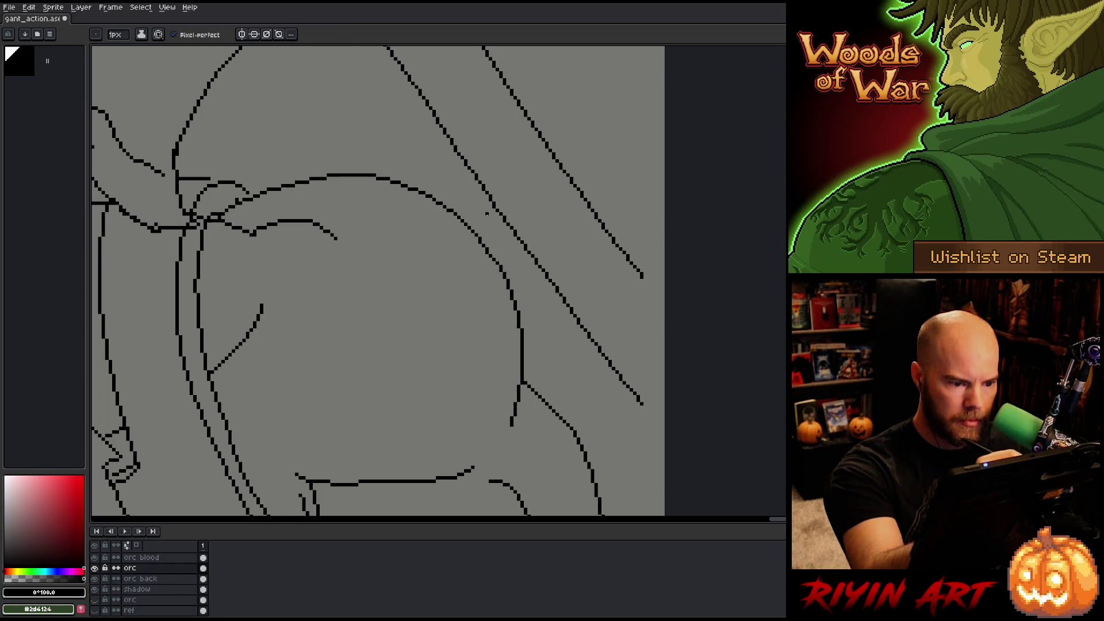
pyautogui.press('e')
pyautogui.moveTo(486, 249); pyautogui.dragTo(496, 260)
# - Add a few black pixels to the line there
pyautogui.press('b')
pyautogui.press('e')
pyautogui.press('b')
pyautogui.click(483, 241)
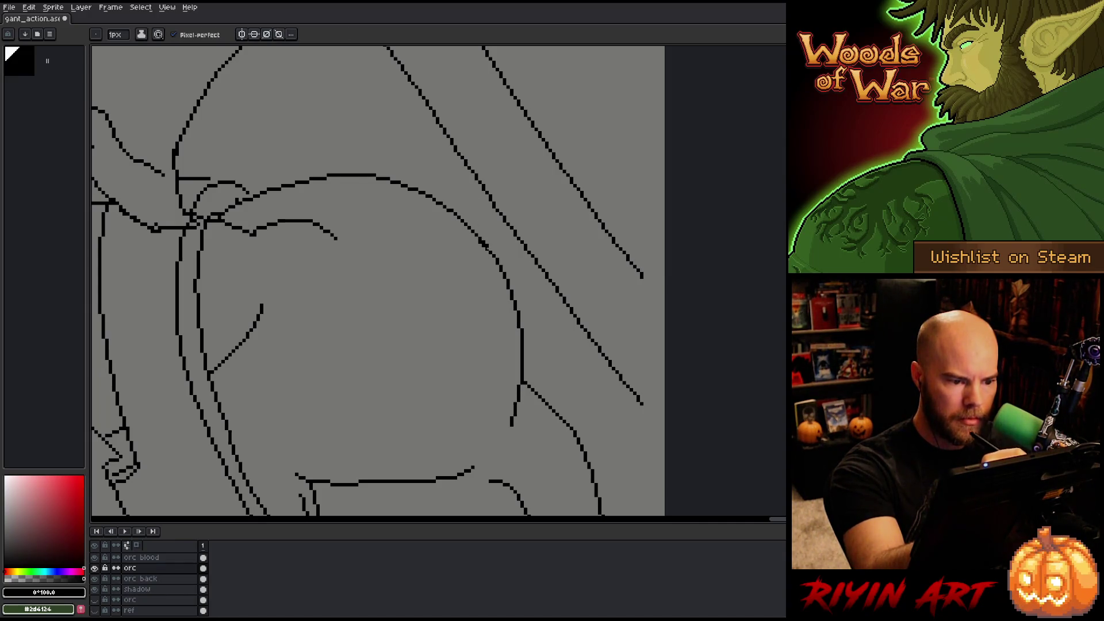
pyautogui.press('e')
pyautogui.press('b')
# - Move the view over the orc's head and face to check the outlines
pyautogui.press('space')
pyautogui.moveTo(472, 209); pyautogui.dragTo(545, 233)
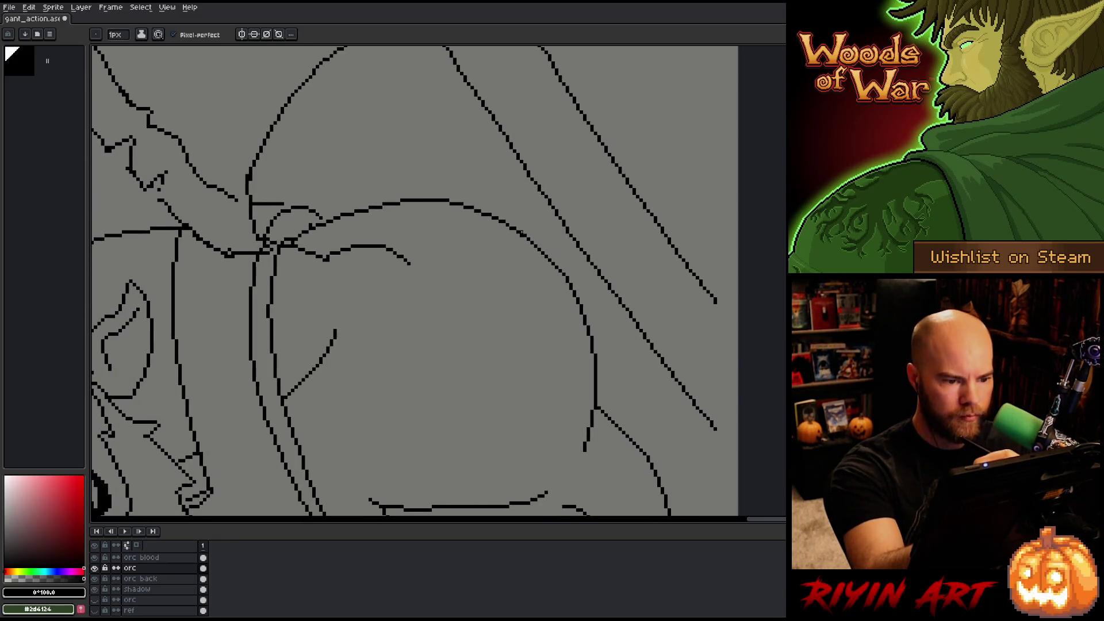
pyautogui.press('space')
pyautogui.moveTo(493, 374); pyautogui.dragTo(505, 353)
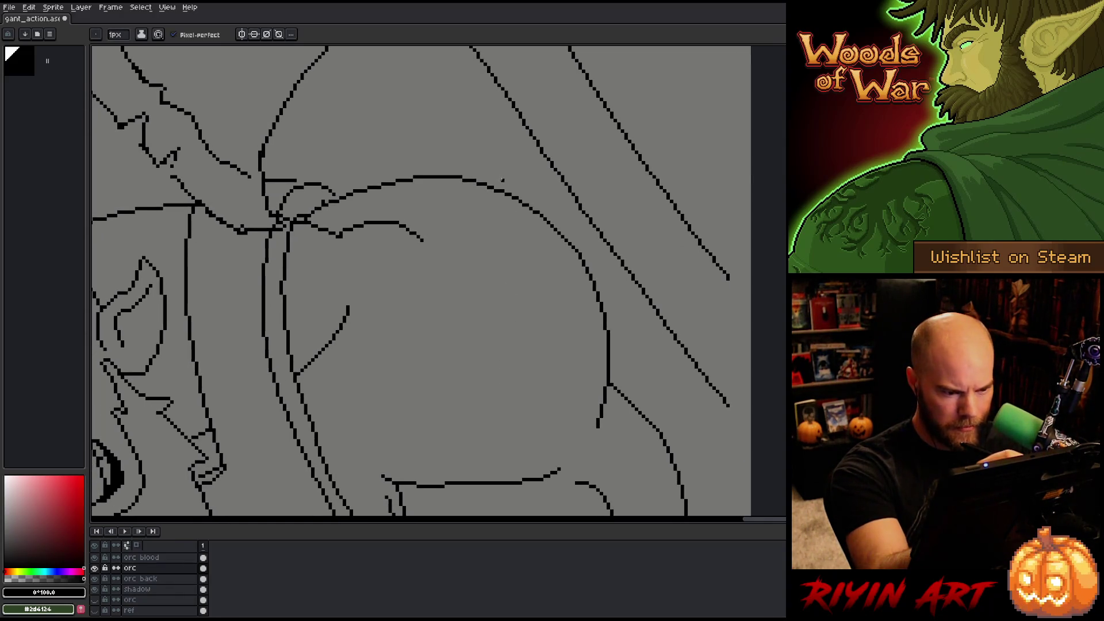
pyautogui.press('b')
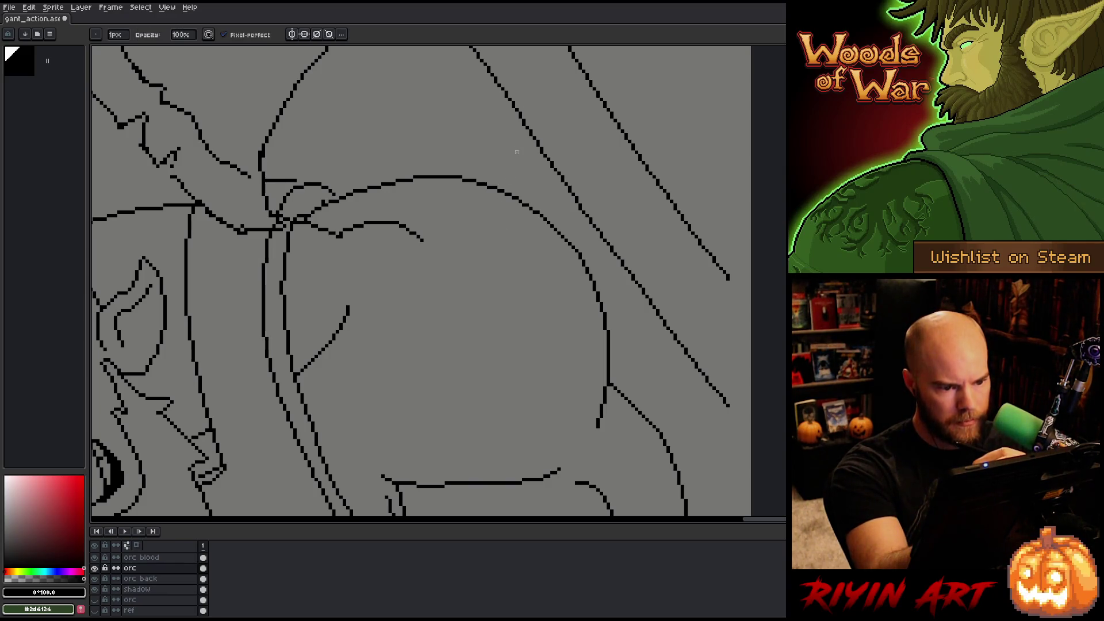
pyautogui.press('space')
pyautogui.moveTo(429, 274)
pyautogui.mouseDown()
pyautogui.moveTo(461, 291)
pyautogui.moveTo(548, 302)
pyautogui.mouseUp()
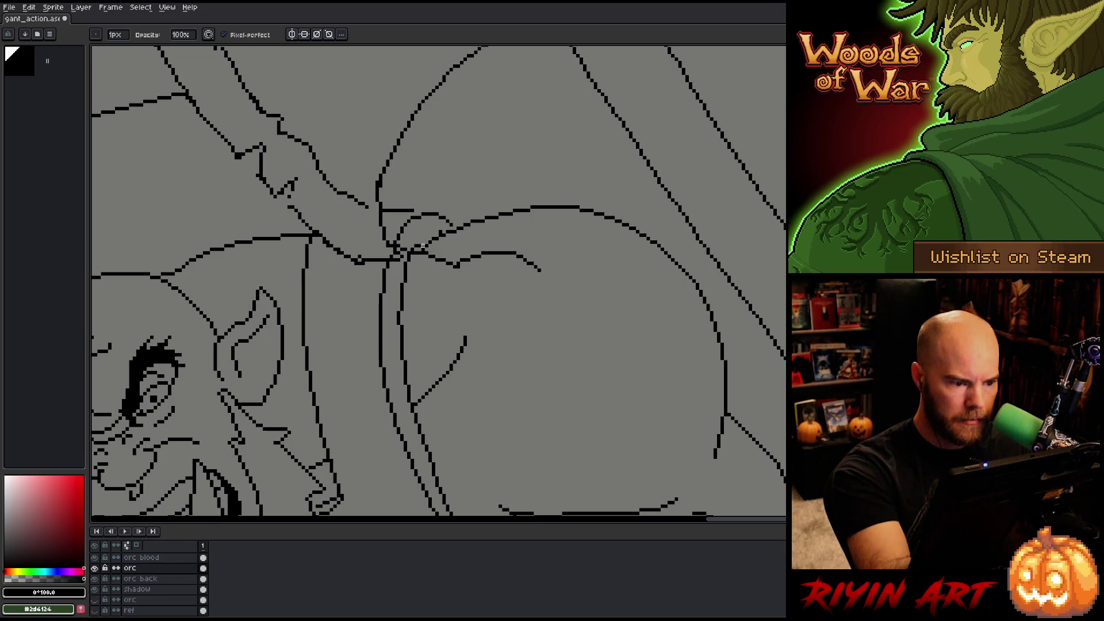
pyautogui.press('e')
pyautogui.press('b')
pyautogui.press('e')
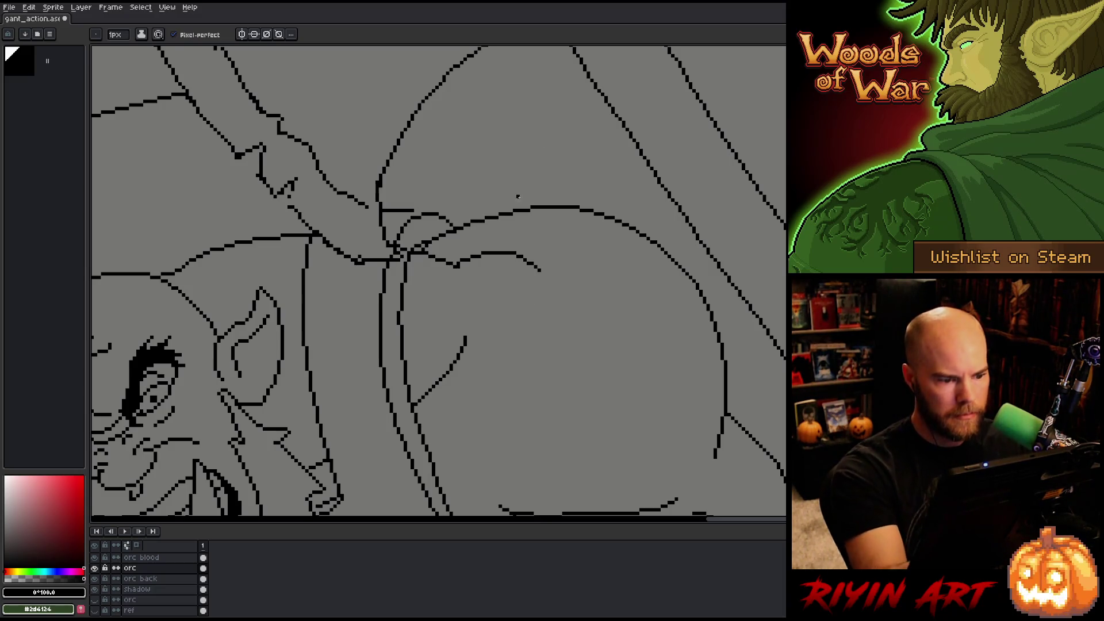
pyautogui.press('b')
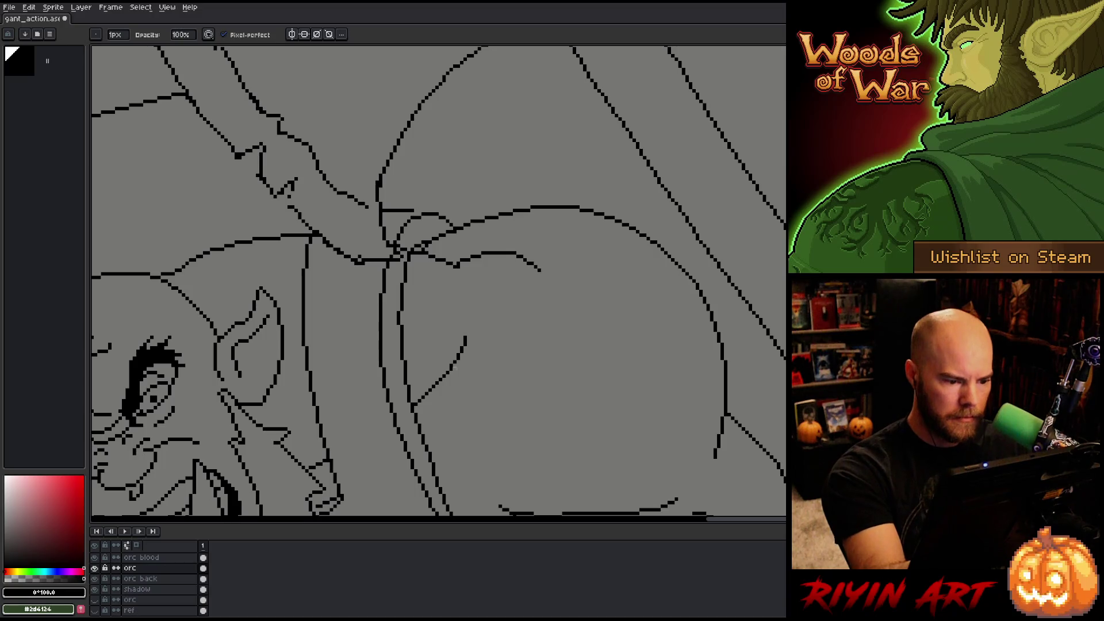
# - Try a short vertical stroke beside the orc and undo it
pyautogui.moveTo(494, 253); pyautogui.dragTo(568, 212)
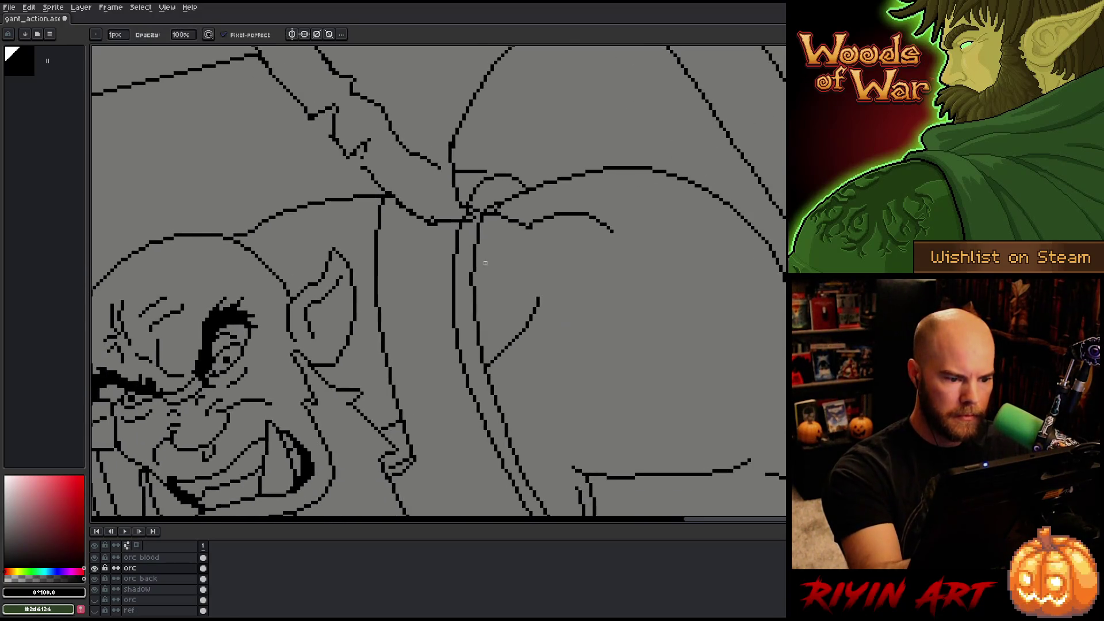
pyautogui.moveTo(471, 272); pyautogui.dragTo(471, 285)
pyautogui.hotkey('ctrl', 'z')
pyautogui.press('e')
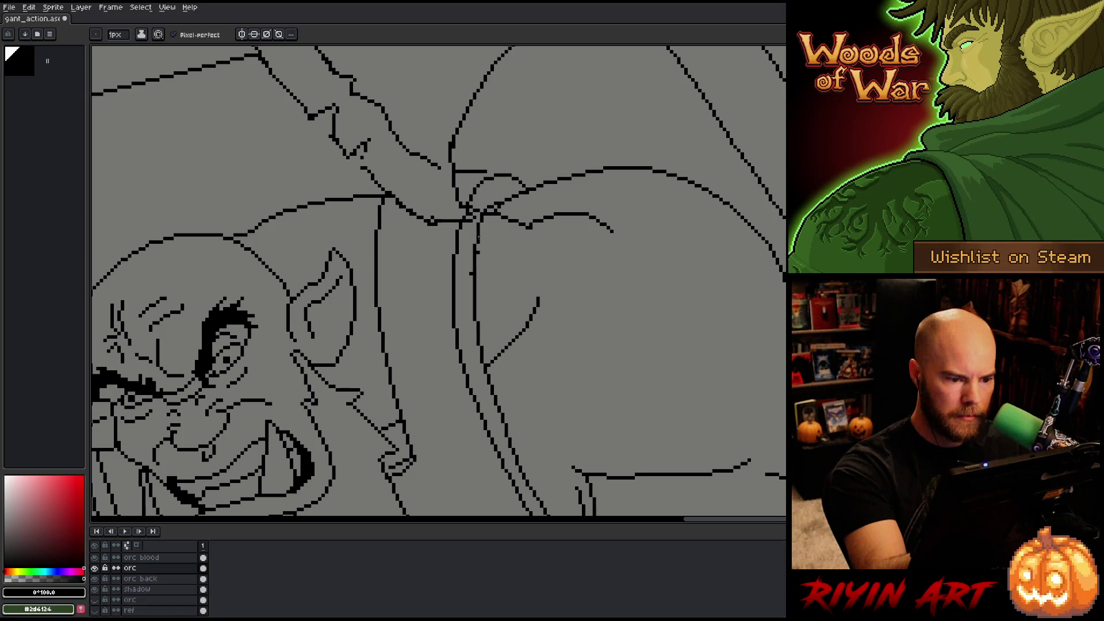
pyautogui.press('b')
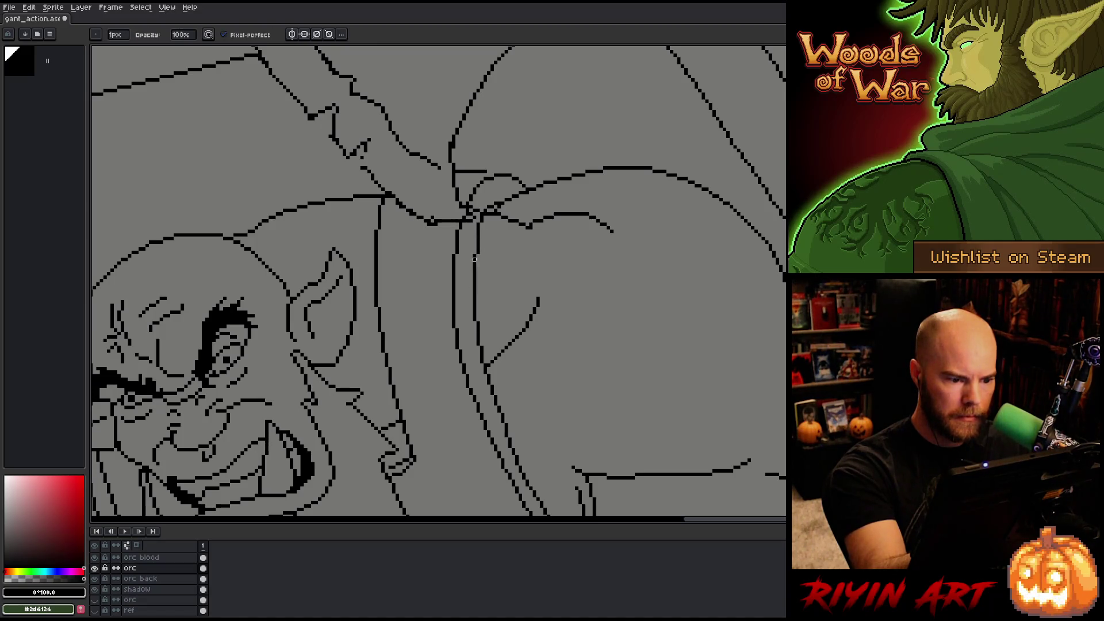
# - Inspect the orc's jaw and tusk, then the axe handle and head above
pyautogui.moveTo(522, 337); pyautogui.dragTo(527, 286)
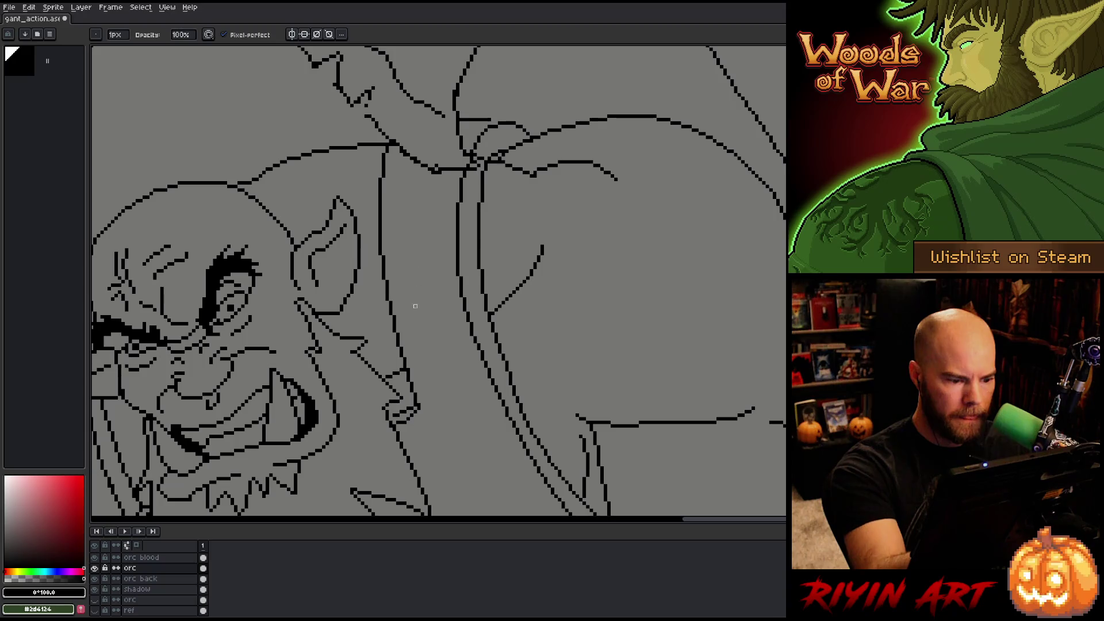
pyautogui.press('e')
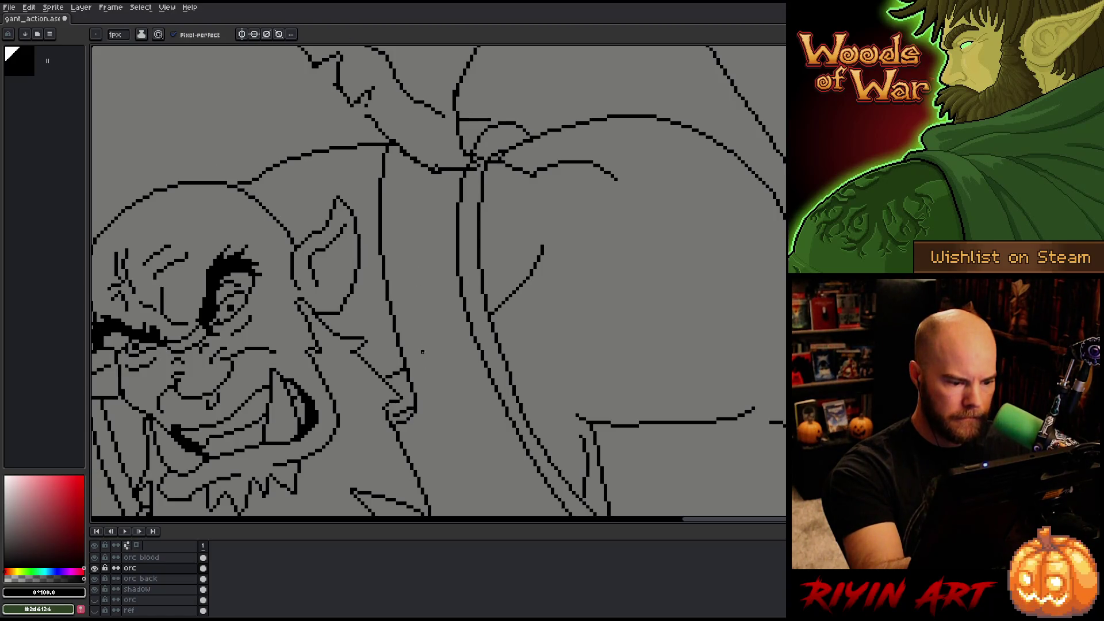
pyautogui.press('b')
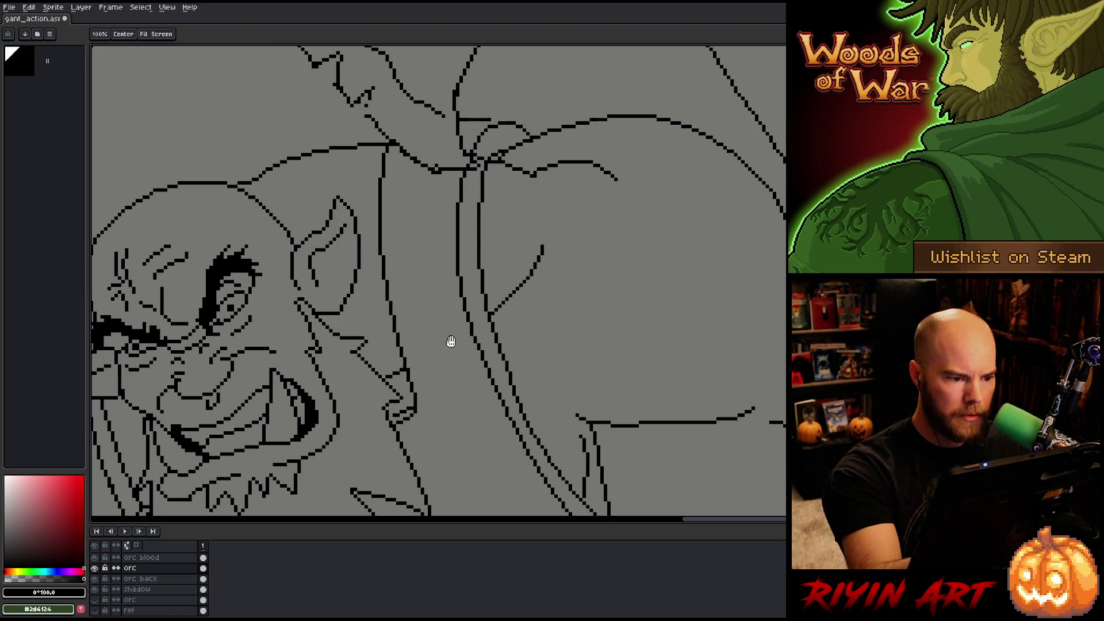
pyautogui.moveTo(449, 341); pyautogui.dragTo(497, 419)
pyautogui.moveTo(529, 181)
pyautogui.mouseDown()
pyautogui.moveTo(512, 313)
pyautogui.moveTo(477, 277)
pyautogui.mouseUp()
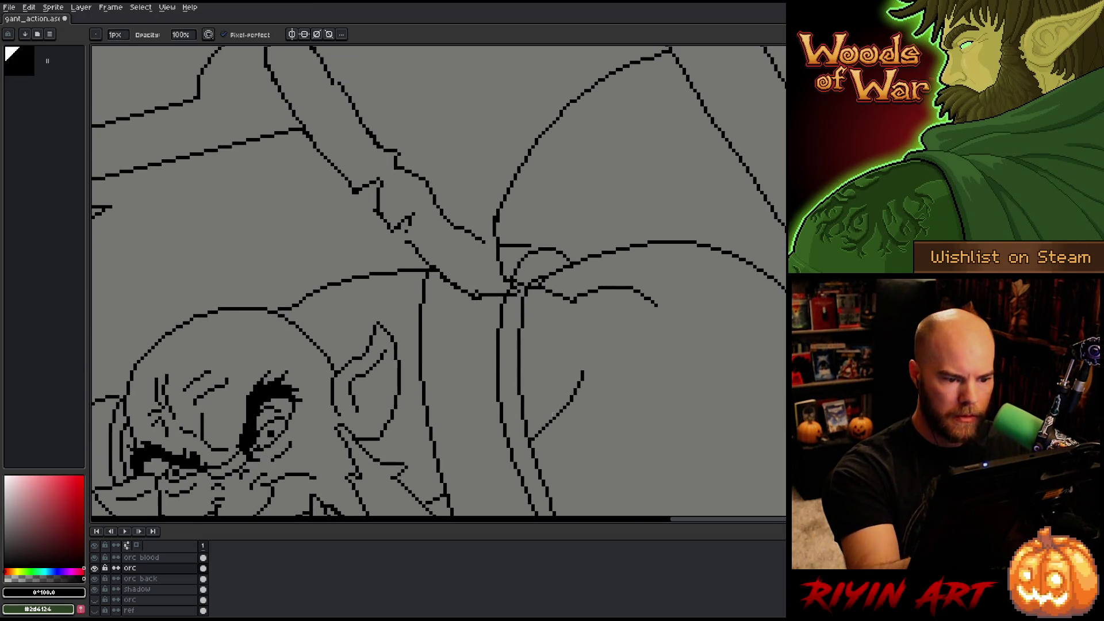
pyautogui.moveTo(633, 387); pyautogui.dragTo(607, 405)
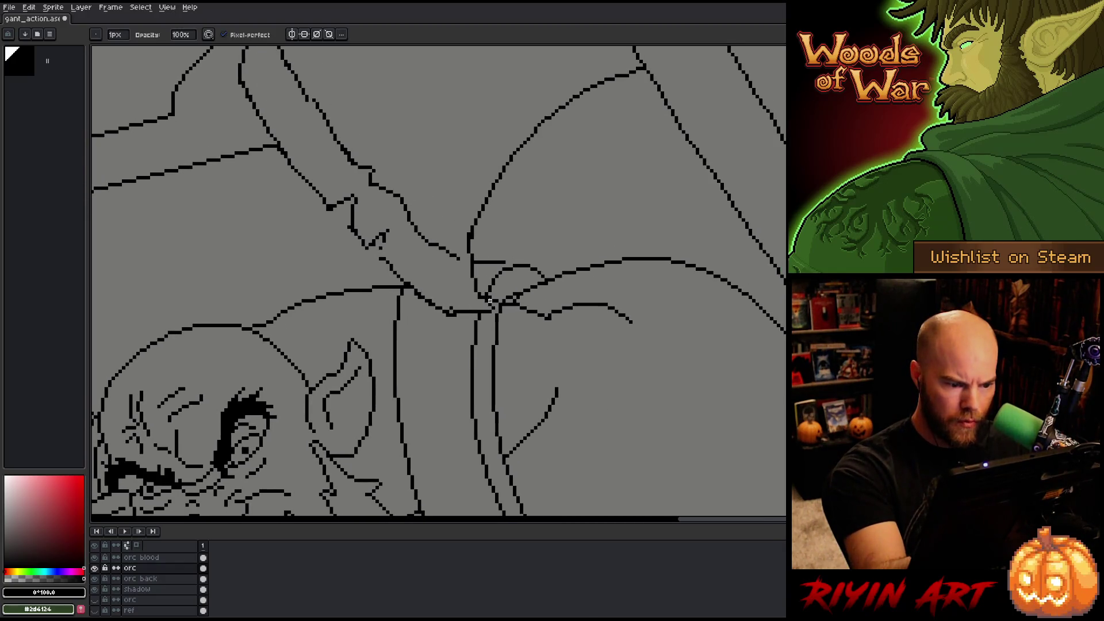
pyautogui.moveTo(666, 377); pyautogui.dragTo(623, 416)
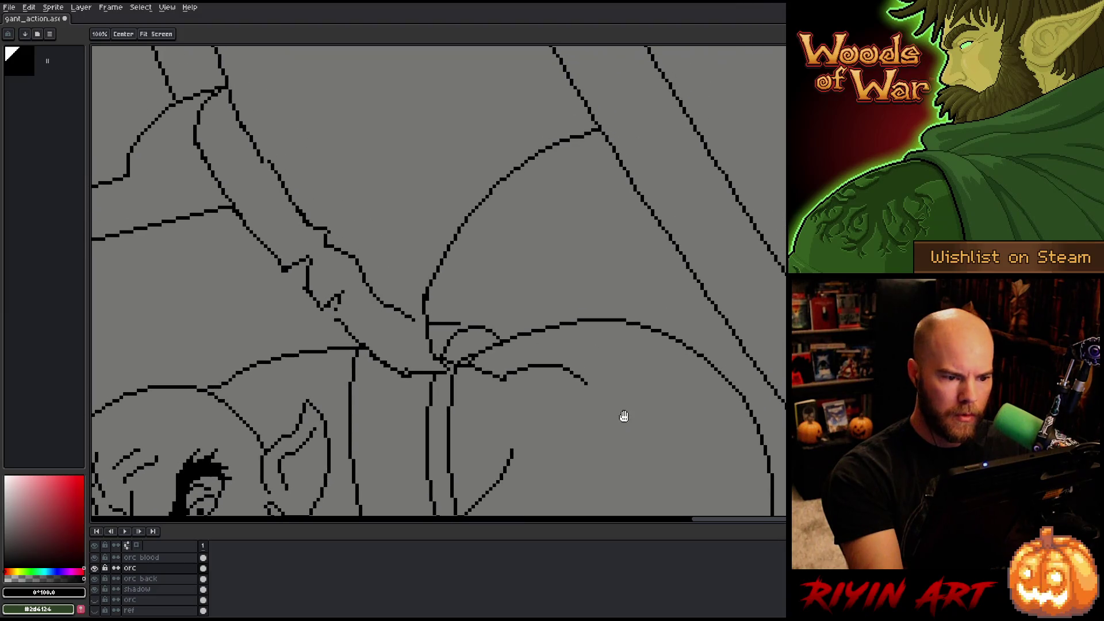
pyautogui.scroll(3, 160, 585)
# - On the axe layer, draw a line joining the gap between the axe line segments and touch up a pixel
pyautogui.click(159, 556)
pyautogui.press('e')
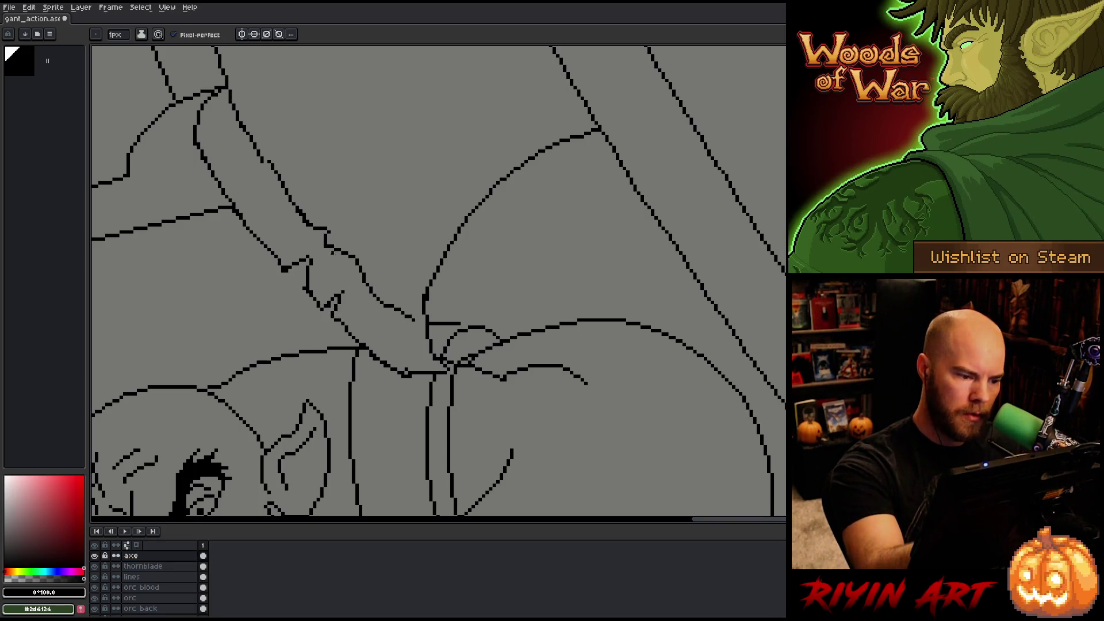
pyautogui.press('b')
pyautogui.moveTo(332, 247); pyautogui.dragTo(344, 252)
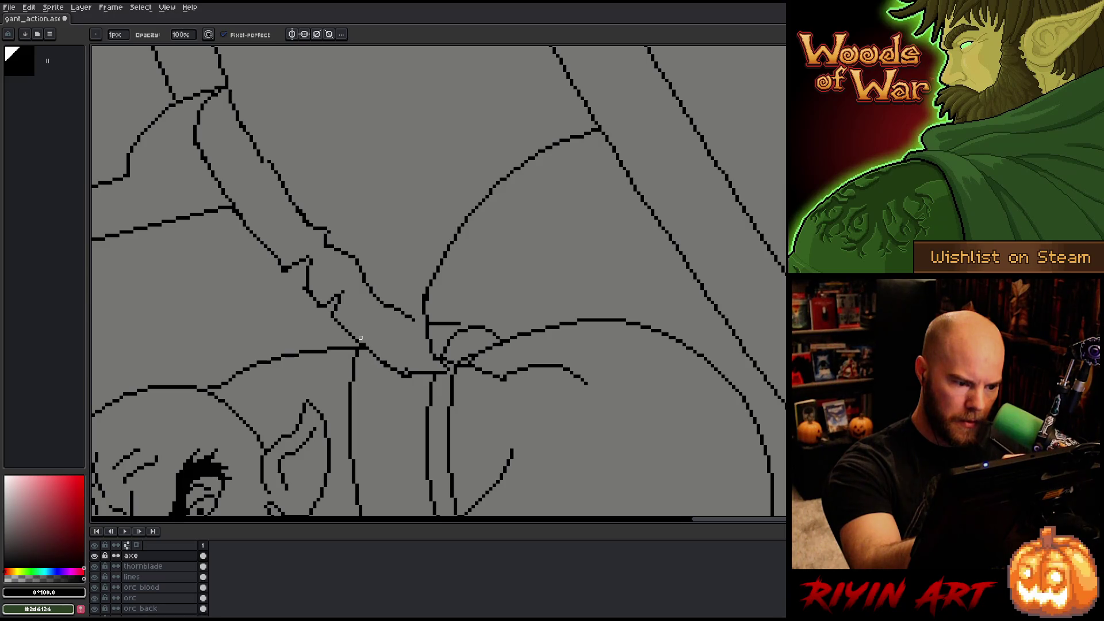
pyautogui.press('b')
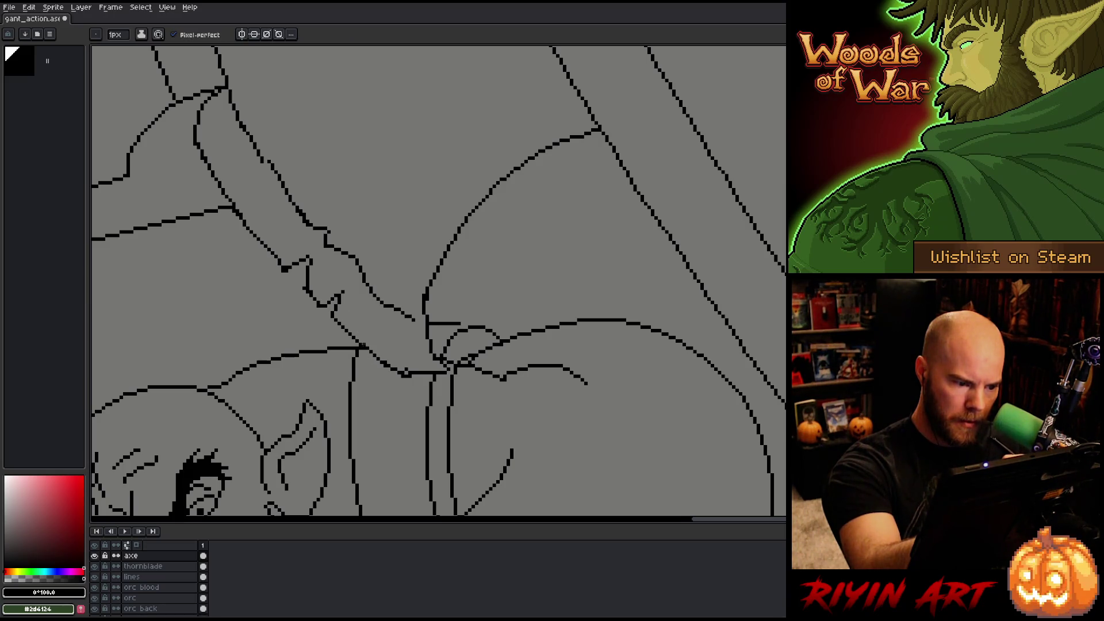
pyautogui.press('e')
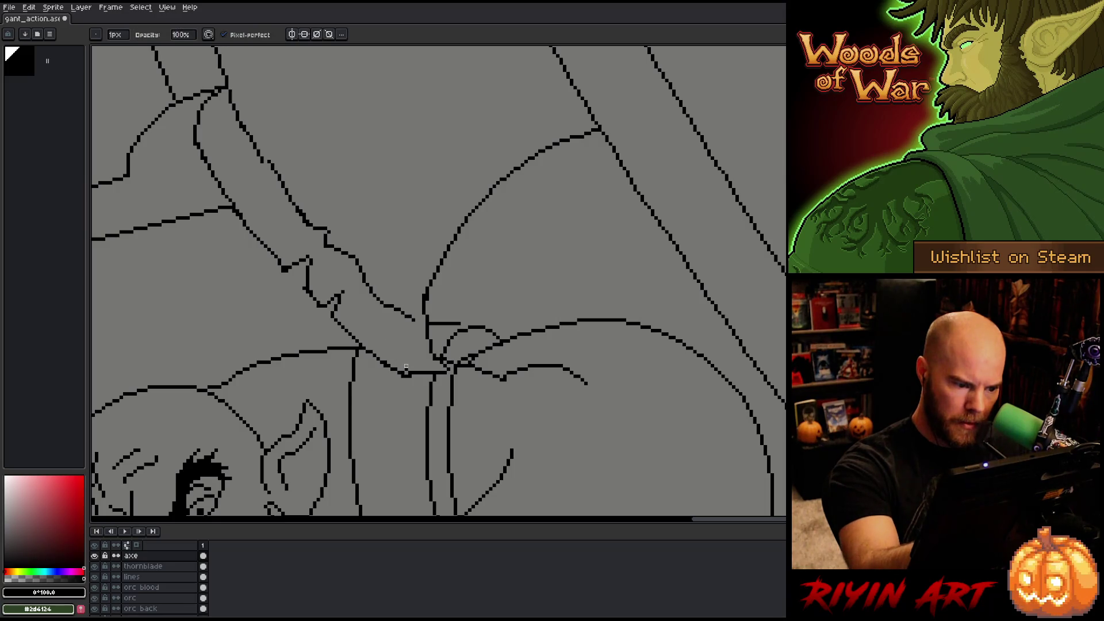
pyautogui.press('b')
pyautogui.click(407, 368)
# - Erase the stray pixels at the axe line's end, then return to the orc layer
pyautogui.press('e')
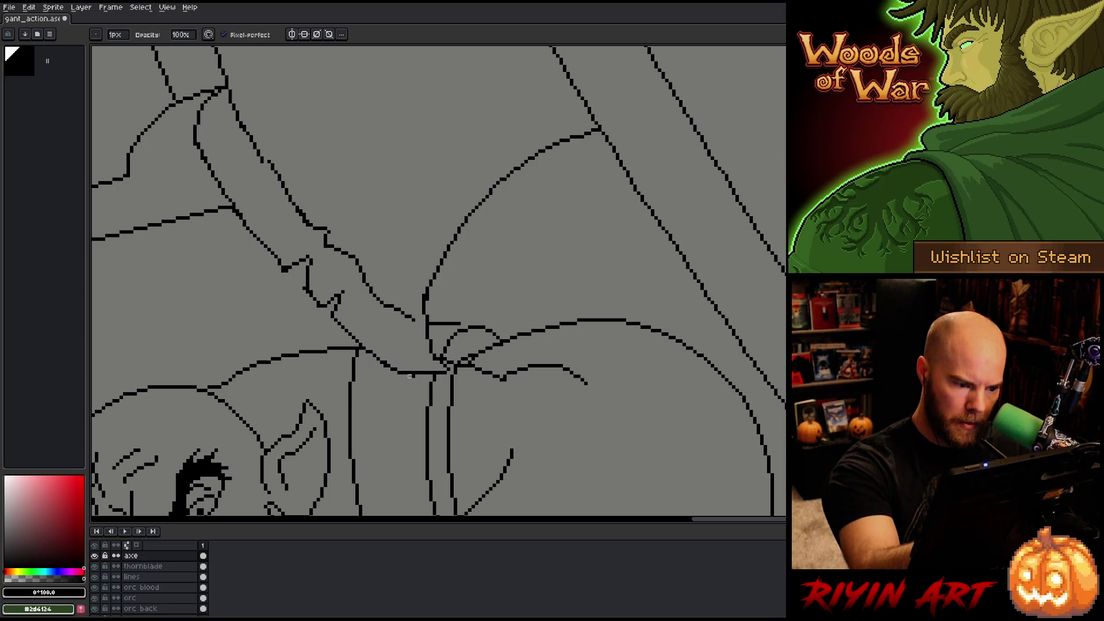
pyautogui.press('b')
pyautogui.press('e')
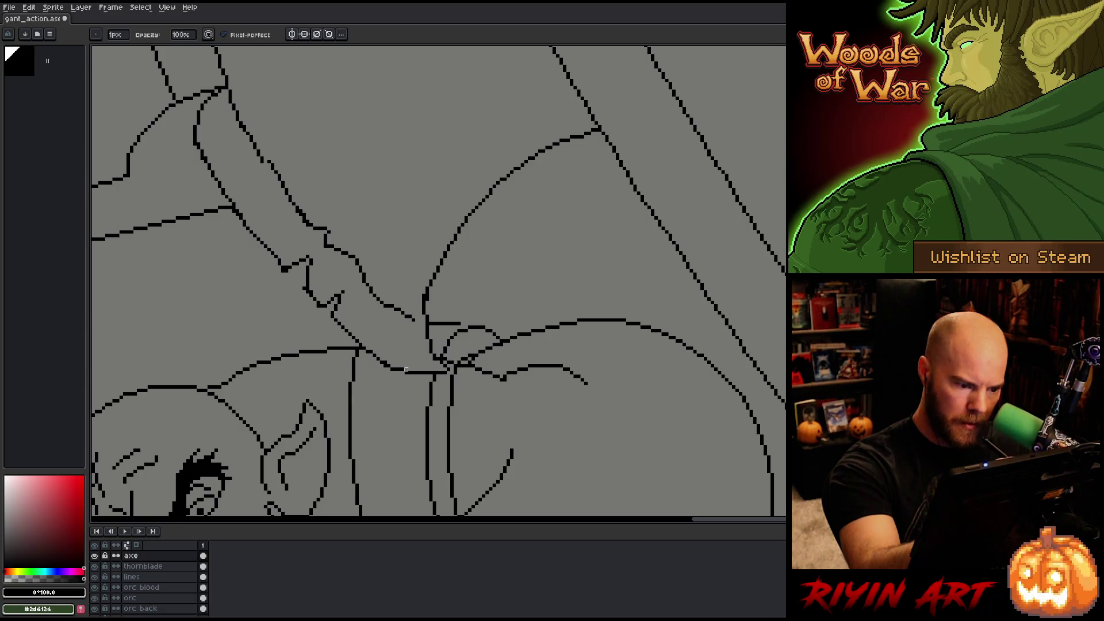
pyautogui.press('b')
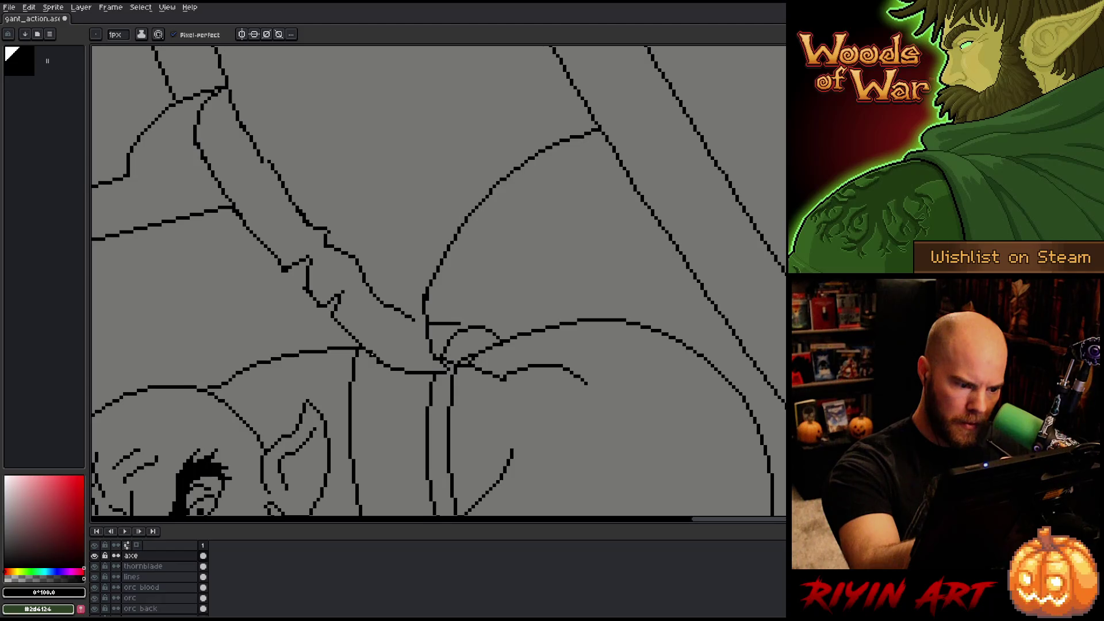
pyautogui.press('e')
pyautogui.press('b')
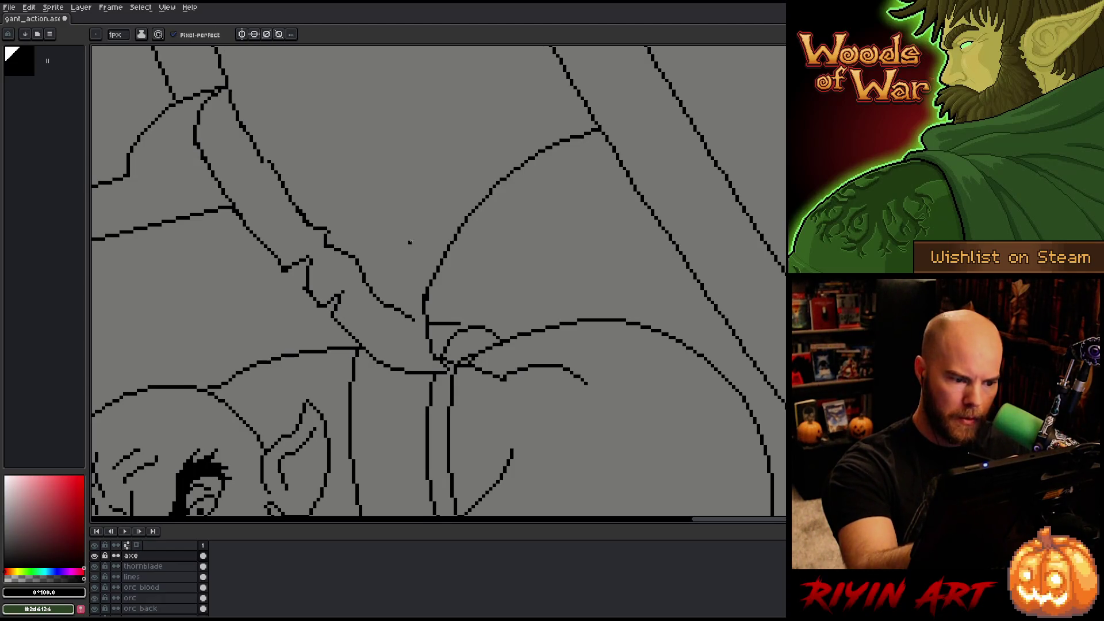
pyautogui.press('e')
pyautogui.press('b')
pyautogui.press('e')
pyautogui.click(408, 315)
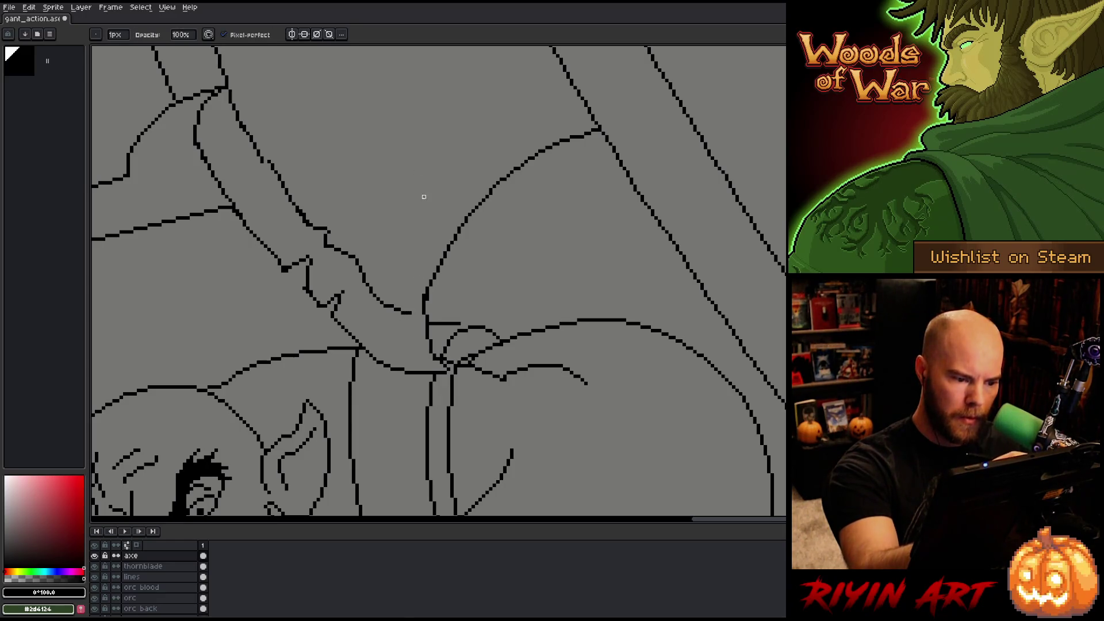
pyautogui.press('b')
pyautogui.press('e')
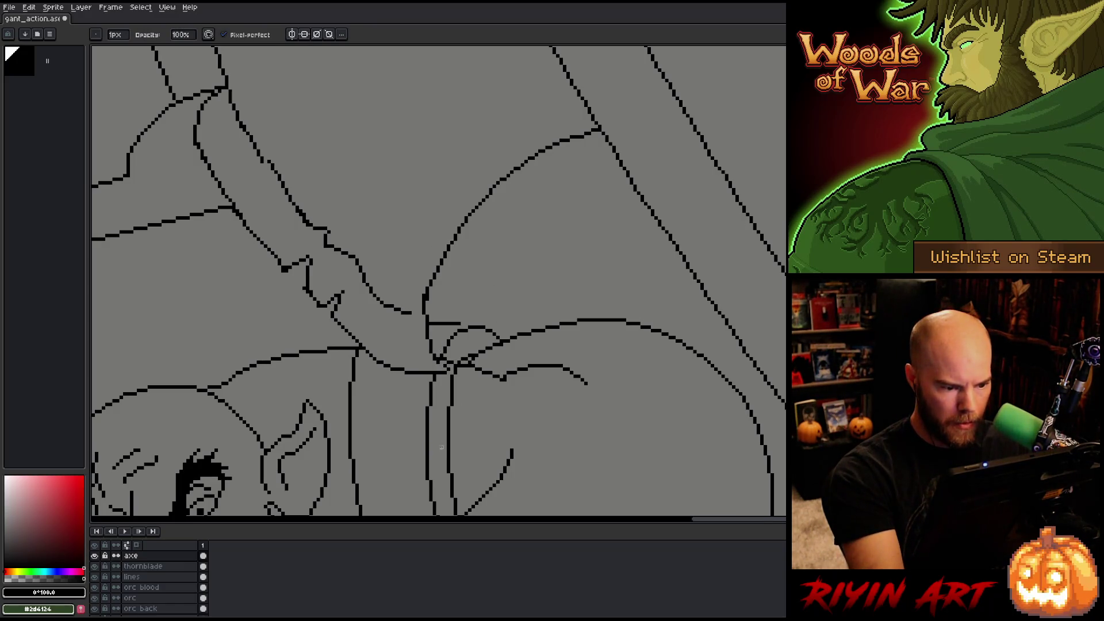
pyautogui.click(160, 597)
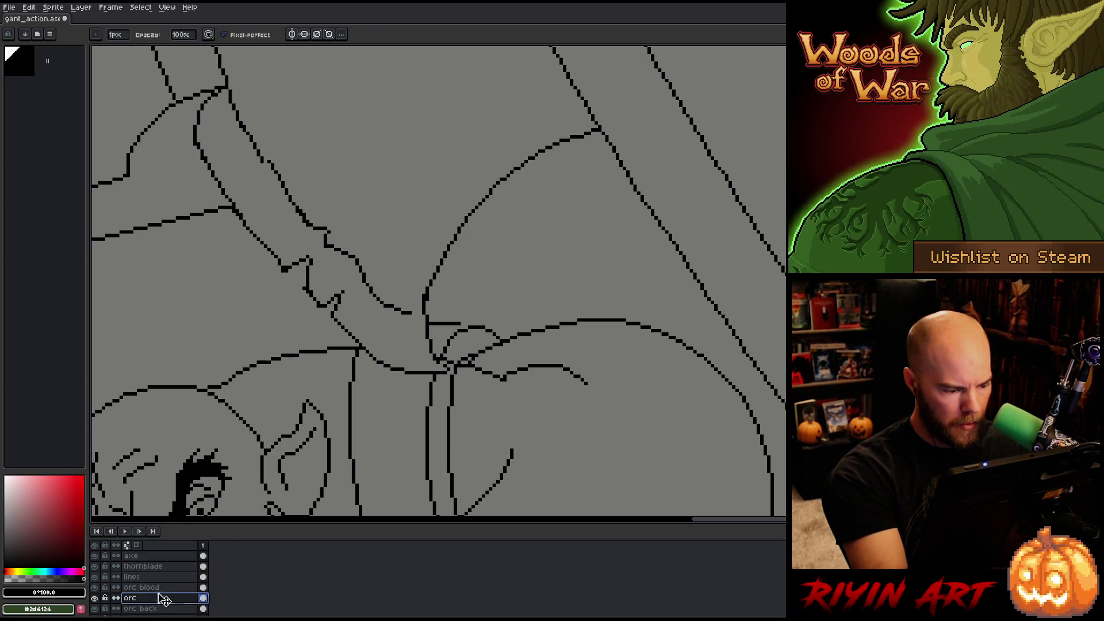
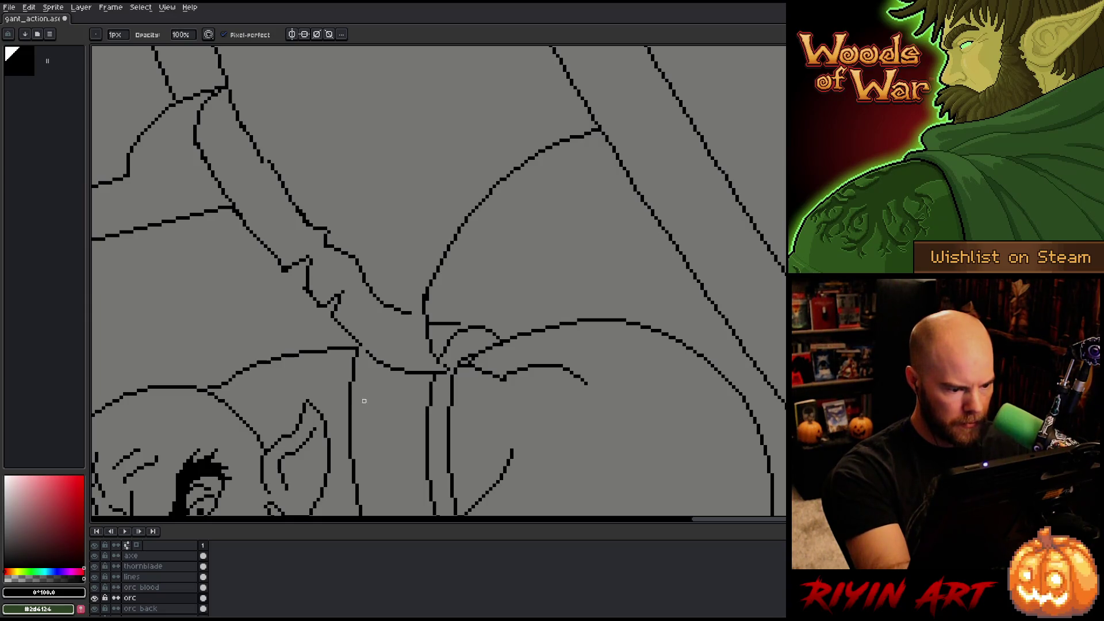
# - Select the axe layer and erase the upper end of the curved axe line
pyautogui.click(144, 556)
pyautogui.press('b')
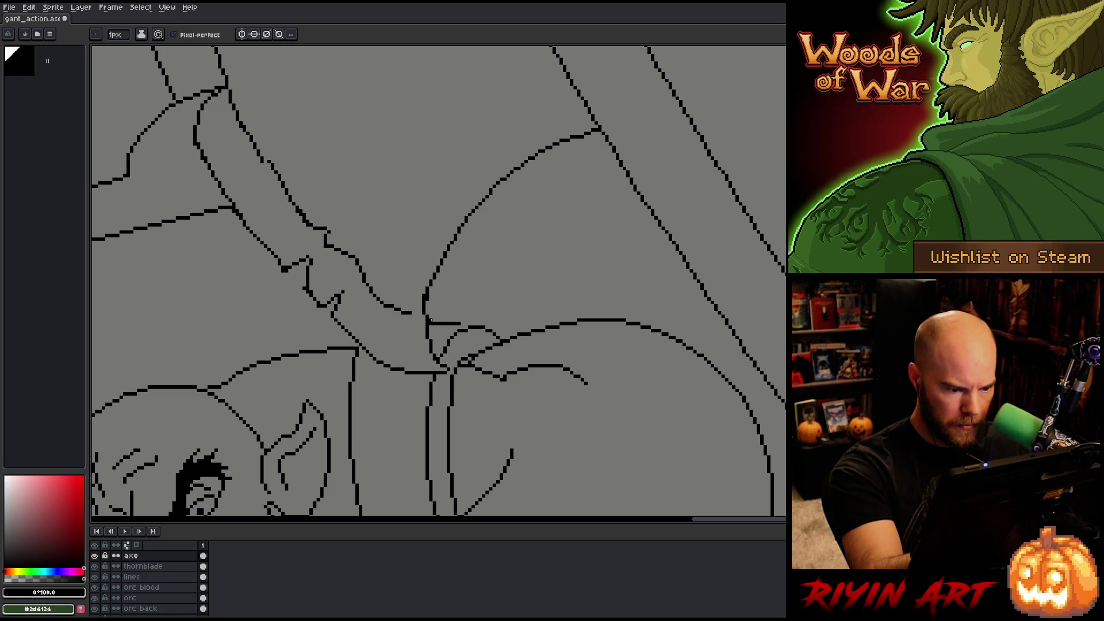
pyautogui.press('e')
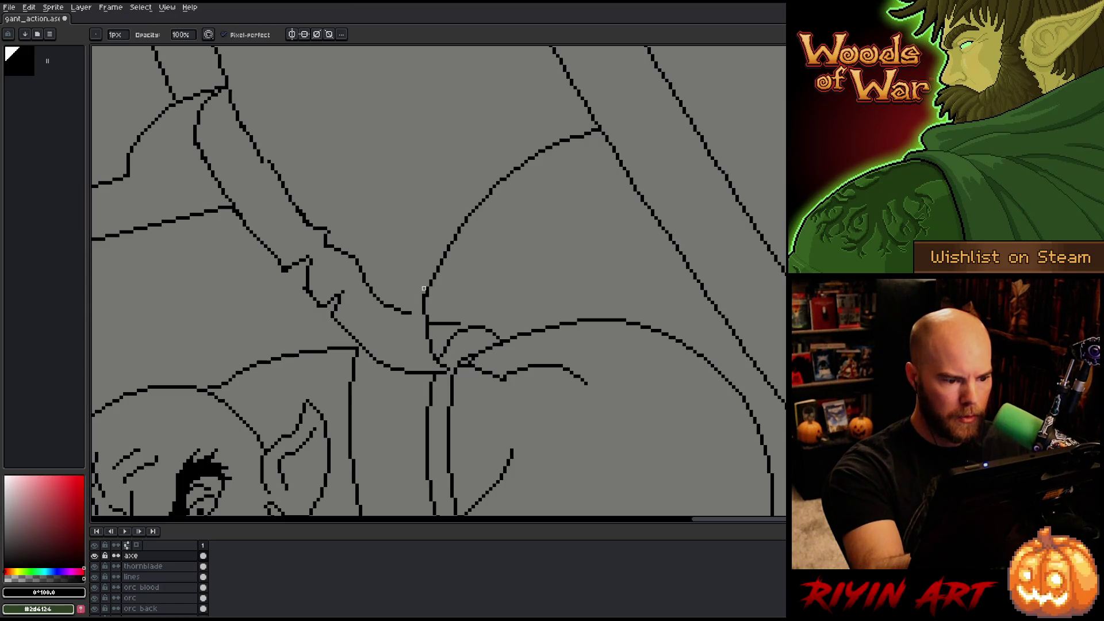
pyautogui.moveTo(467, 315); pyautogui.dragTo(478, 409)
pyautogui.press('b')
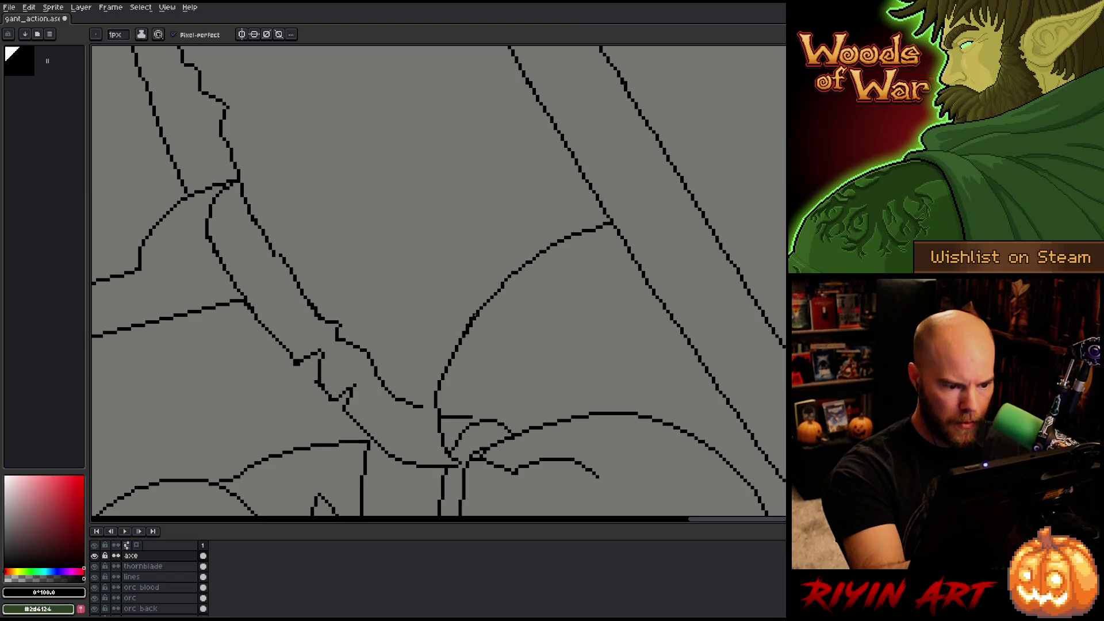
pyautogui.press('e')
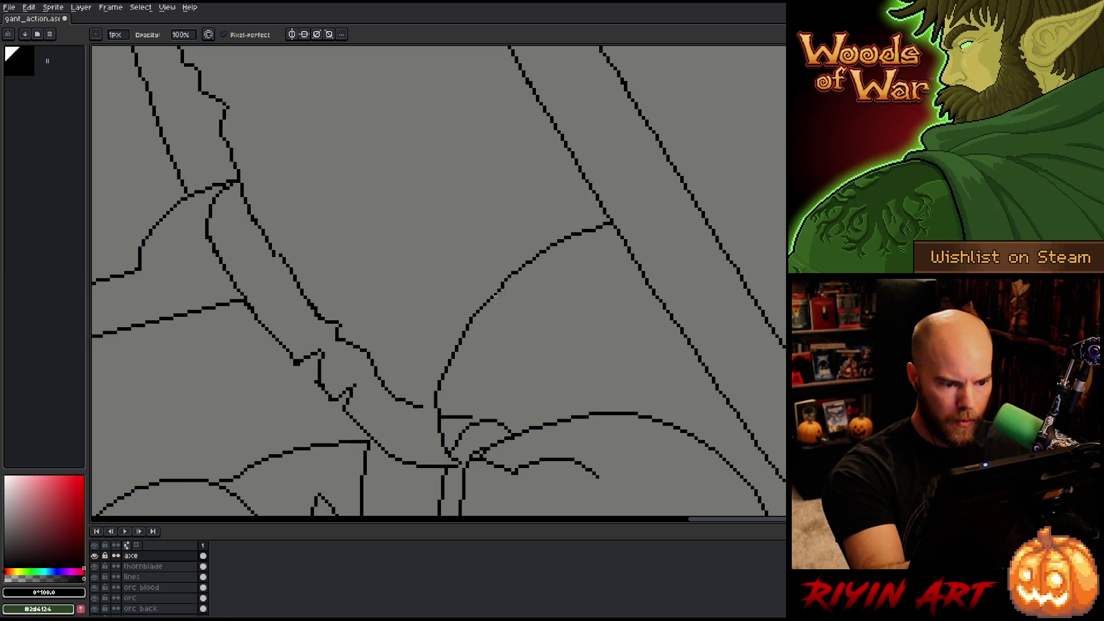
pyautogui.press('b')
pyautogui.press('e')
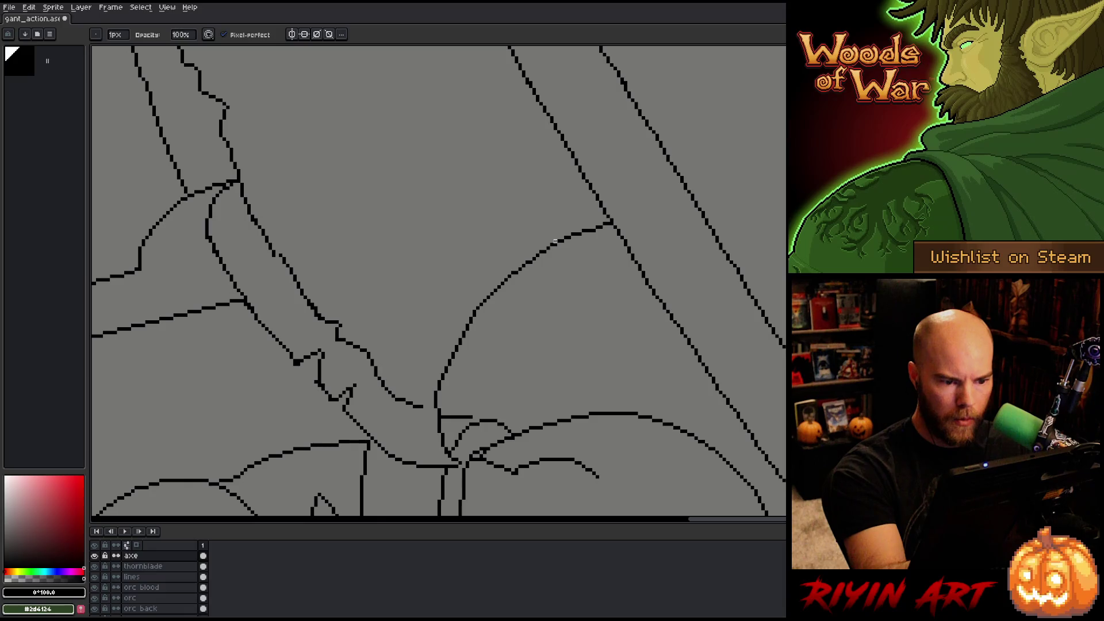
pyautogui.moveTo(556, 241); pyautogui.dragTo(603, 224)
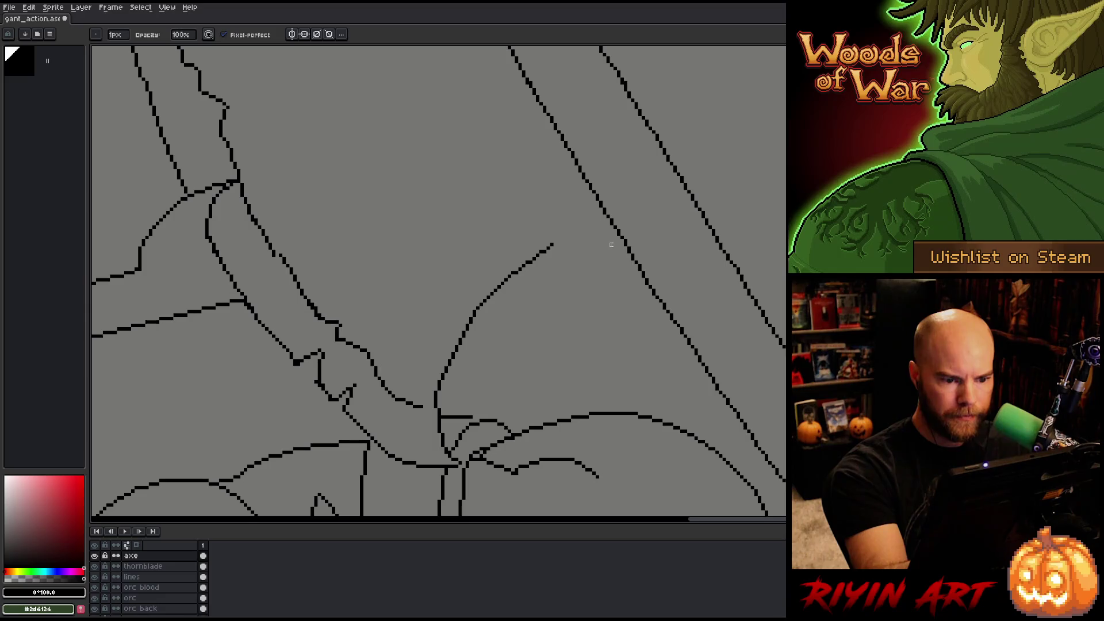
# - Redraw the curved line's upper end with the pencil so it meets the long diagonal line
pyautogui.press('b')
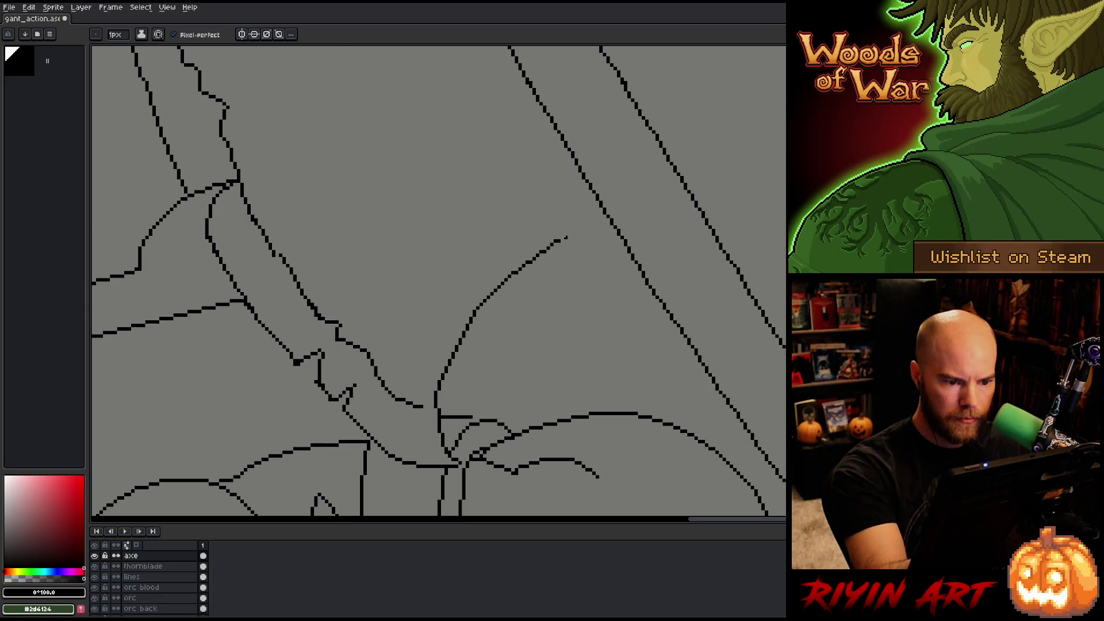
pyautogui.moveTo(568, 232); pyautogui.dragTo(573, 231)
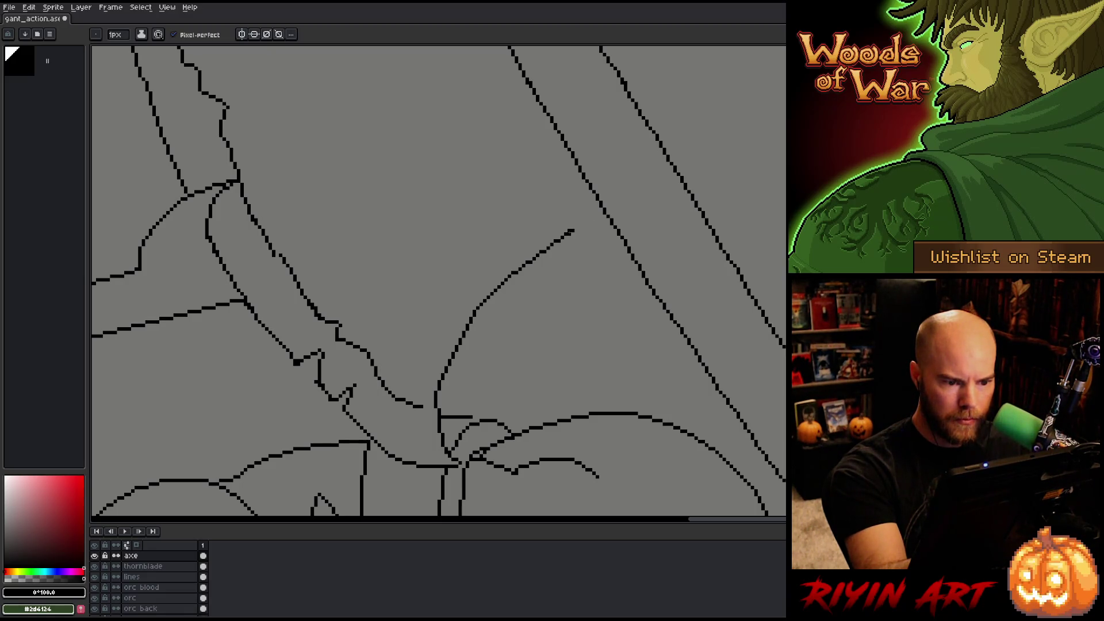
pyautogui.moveTo(574, 230); pyautogui.dragTo(596, 218)
pyautogui.hotkey('ctrl', 'z')
pyautogui.moveTo(592, 219); pyautogui.dragTo(597, 214)
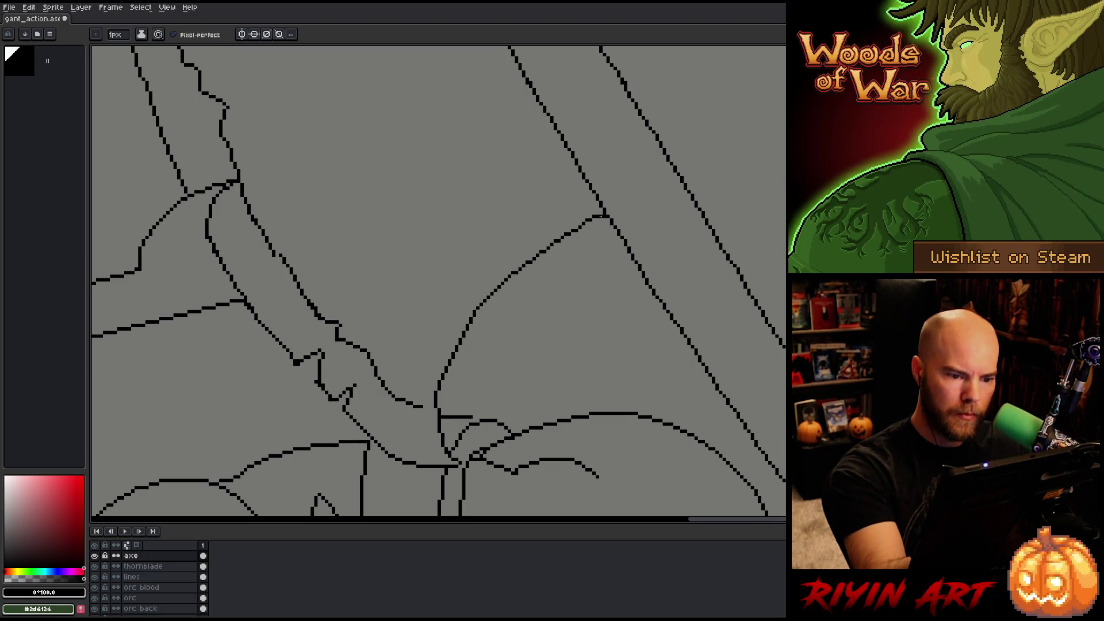
pyautogui.press('b')
pyautogui.press('e')
pyautogui.press('b')
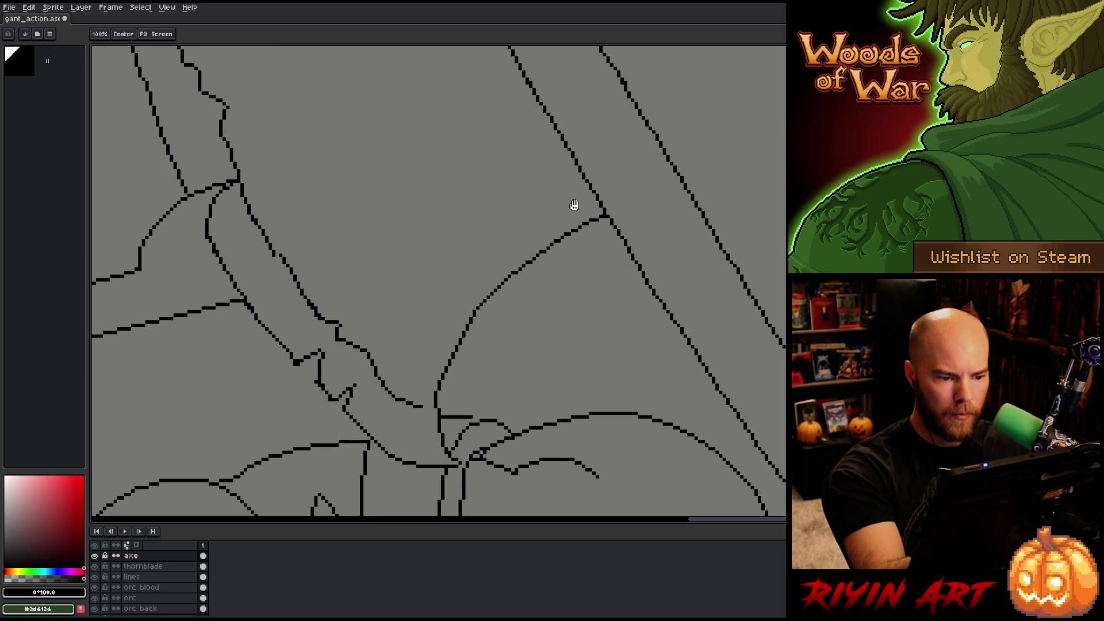
pyautogui.hscroll(-3, 562, 222)
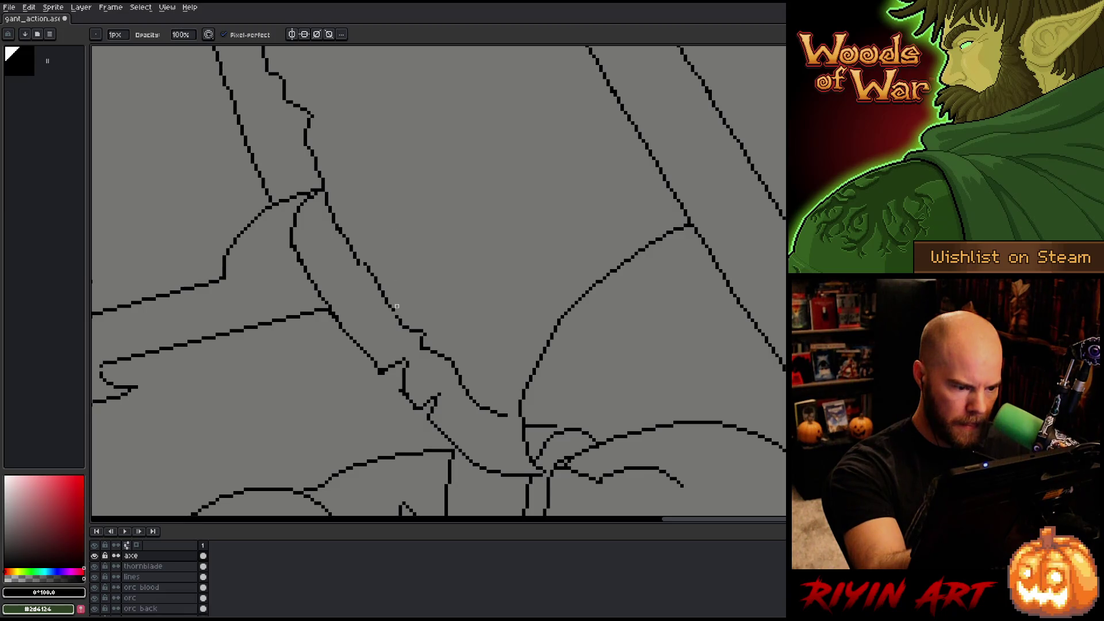
# - Close the gap in the axe outline with a short straight line and remove stray pixels
pyautogui.moveTo(412, 336)
pyautogui.mouseDown()
pyautogui.moveTo(437, 343)
pyautogui.moveTo(432, 364)
pyautogui.mouseUp()
pyautogui.press('b')
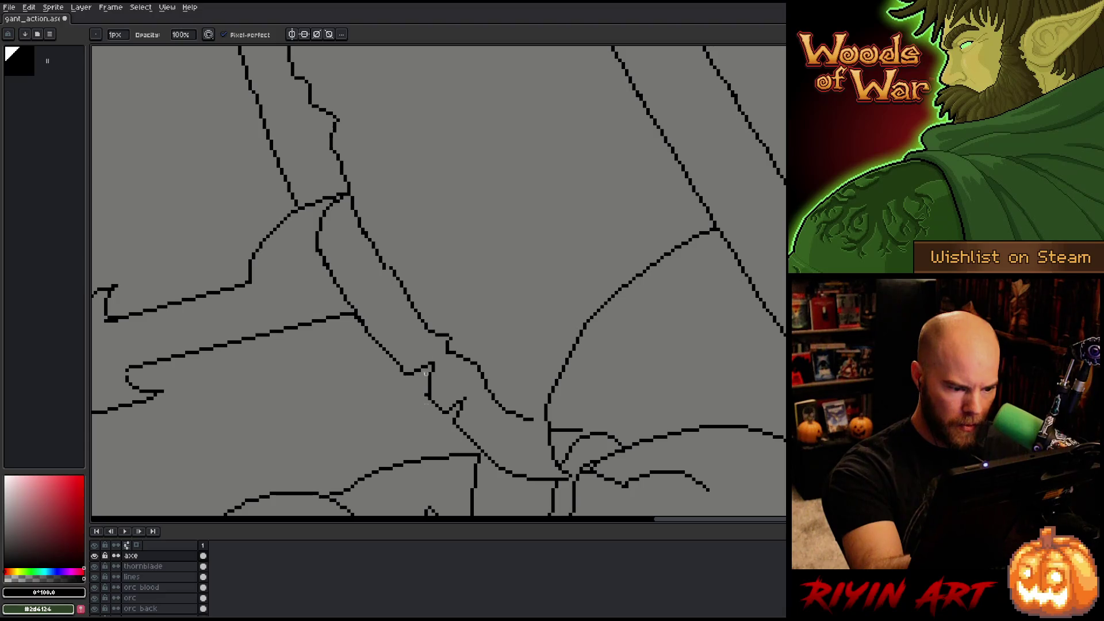
pyautogui.keyDown('shift'); pyautogui.click(426, 393); pyautogui.keyUp('shift')
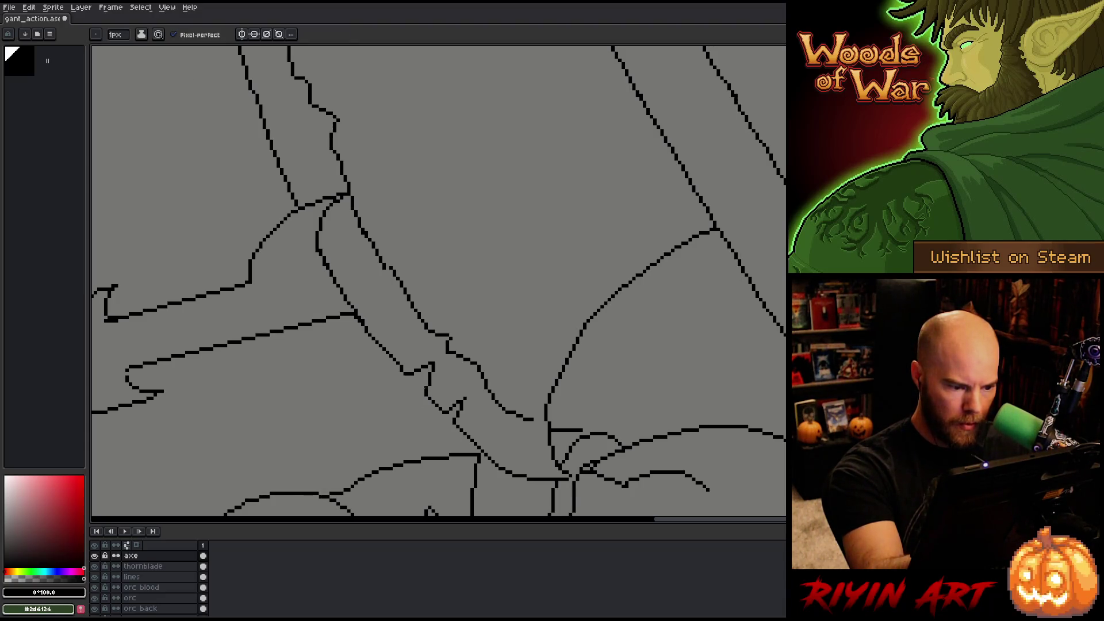
pyautogui.press('shift')
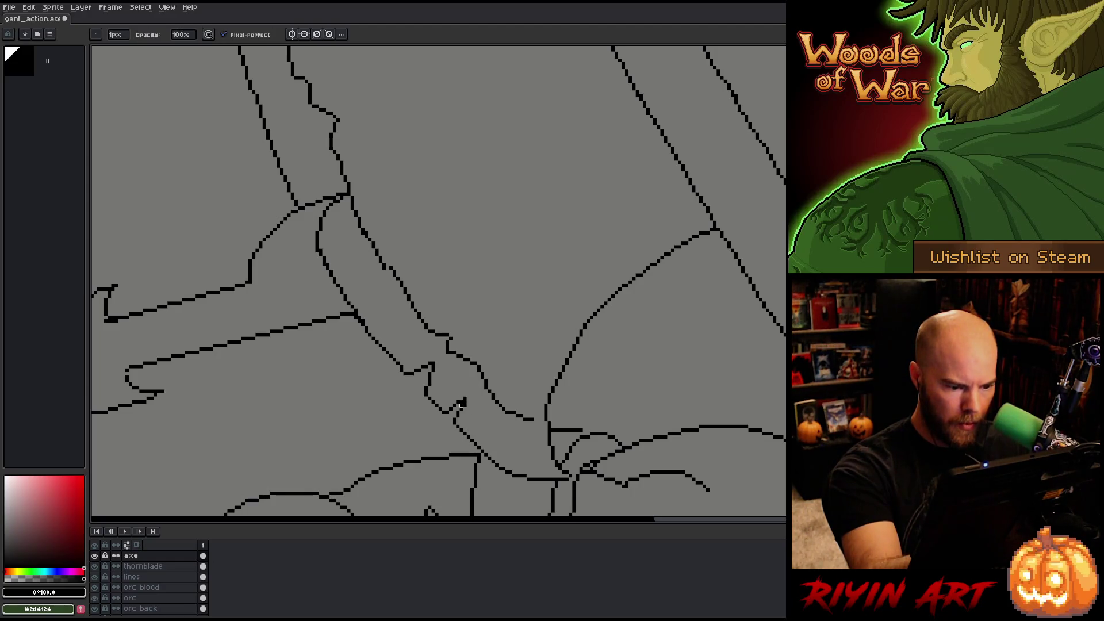
pyautogui.hotkey('ctrl', 'z')
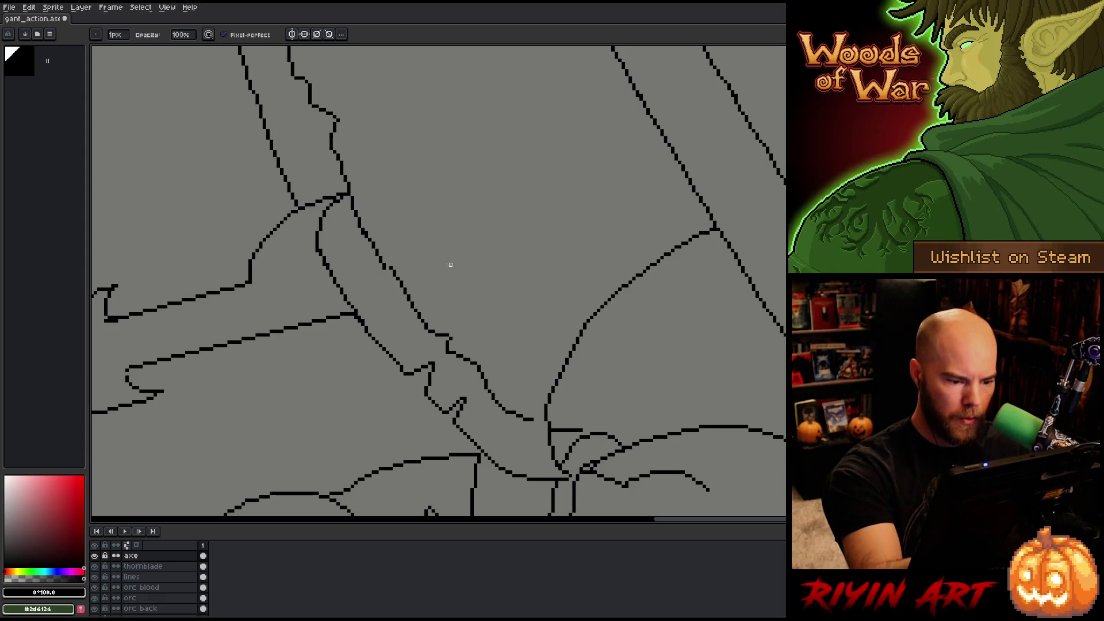
pyautogui.moveTo(395, 323); pyautogui.dragTo(372, 304)
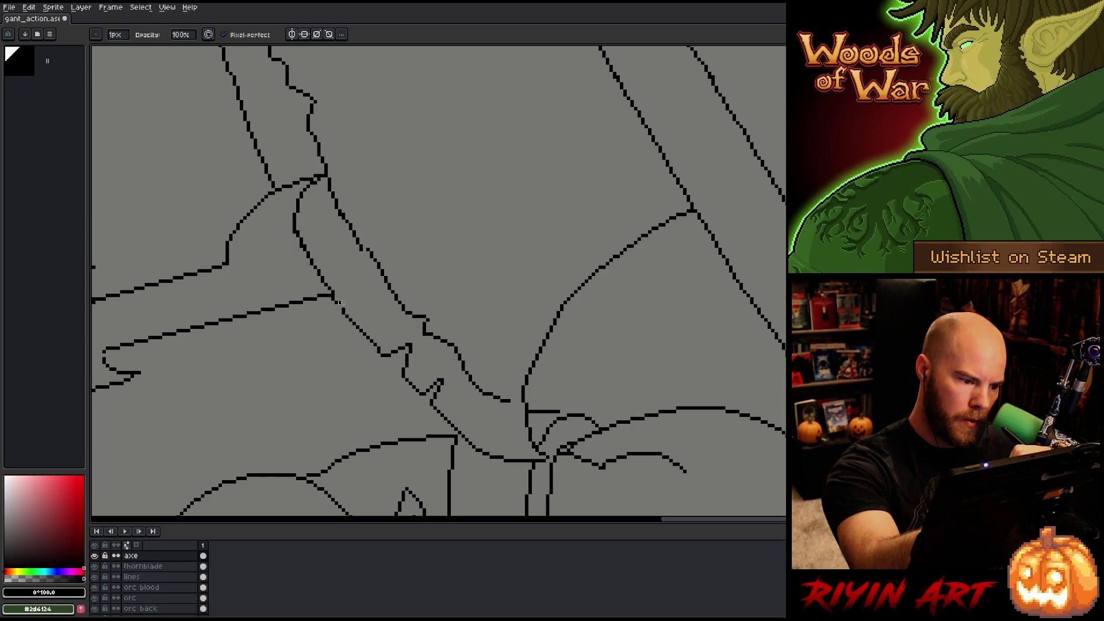
# - Check the canvas size without changing it, then select the thornblade layer
pyautogui.hotkey('ctrl', 'alt', 'c')
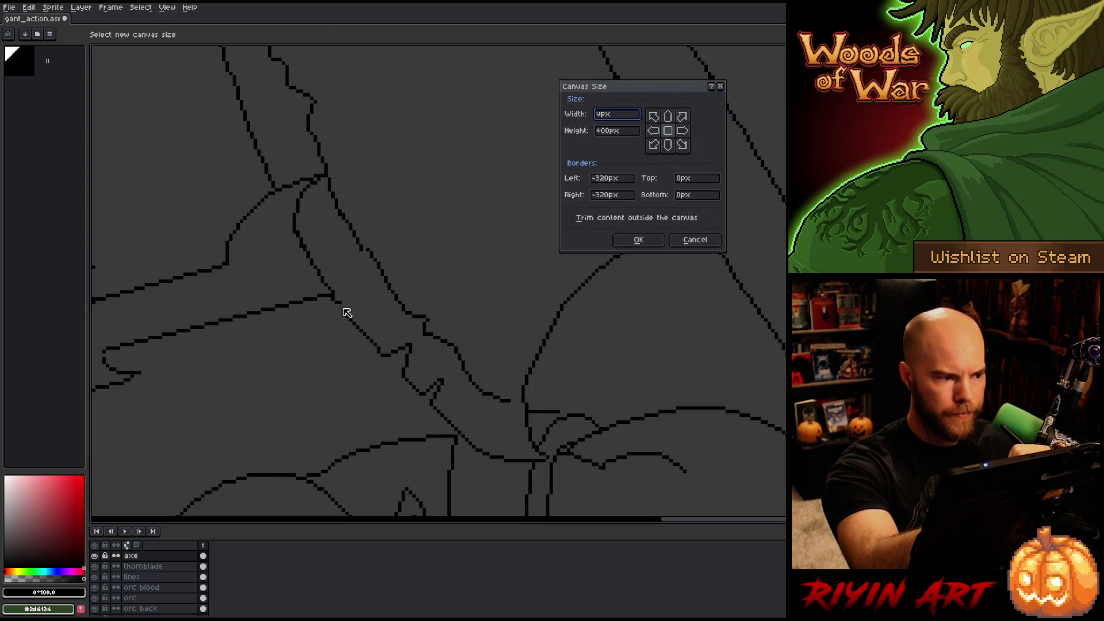
pyautogui.click(694, 239)
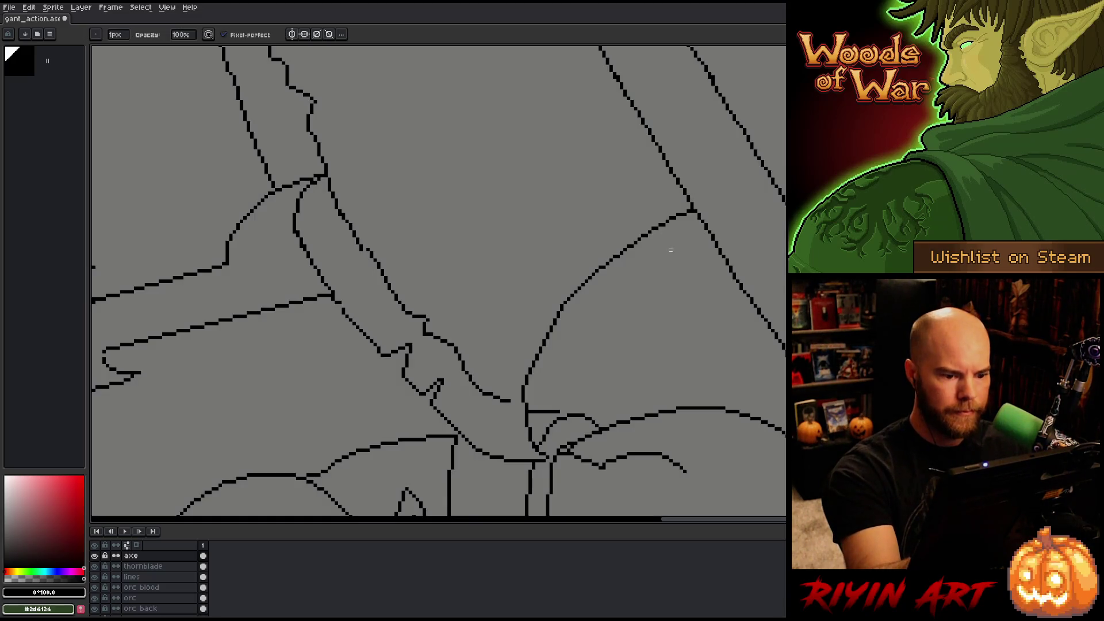
pyautogui.press('v')
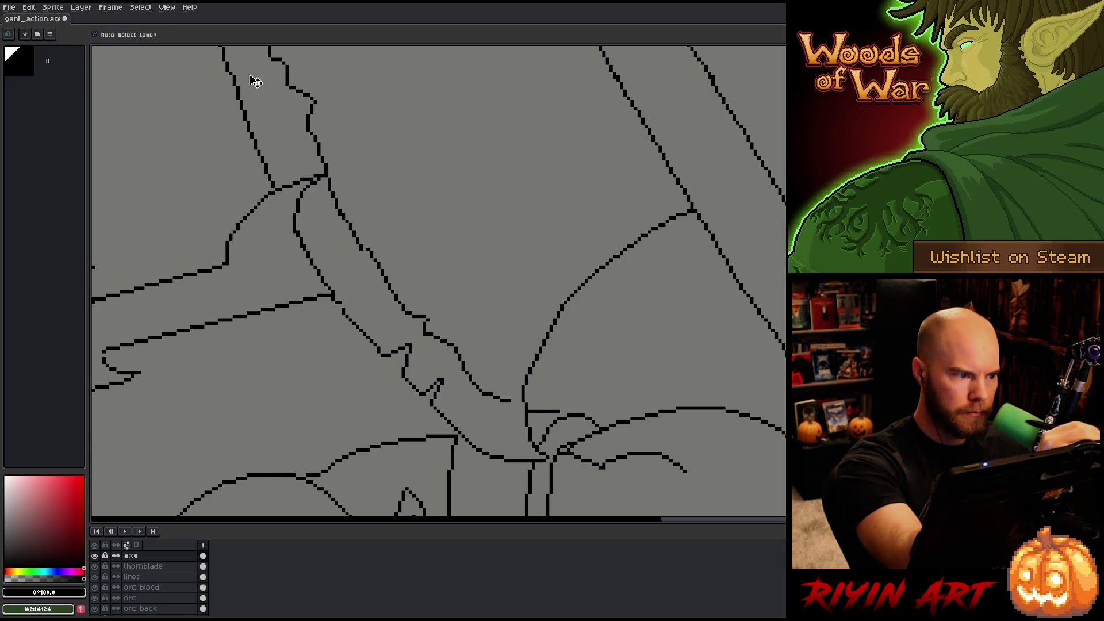
pyautogui.press('b')
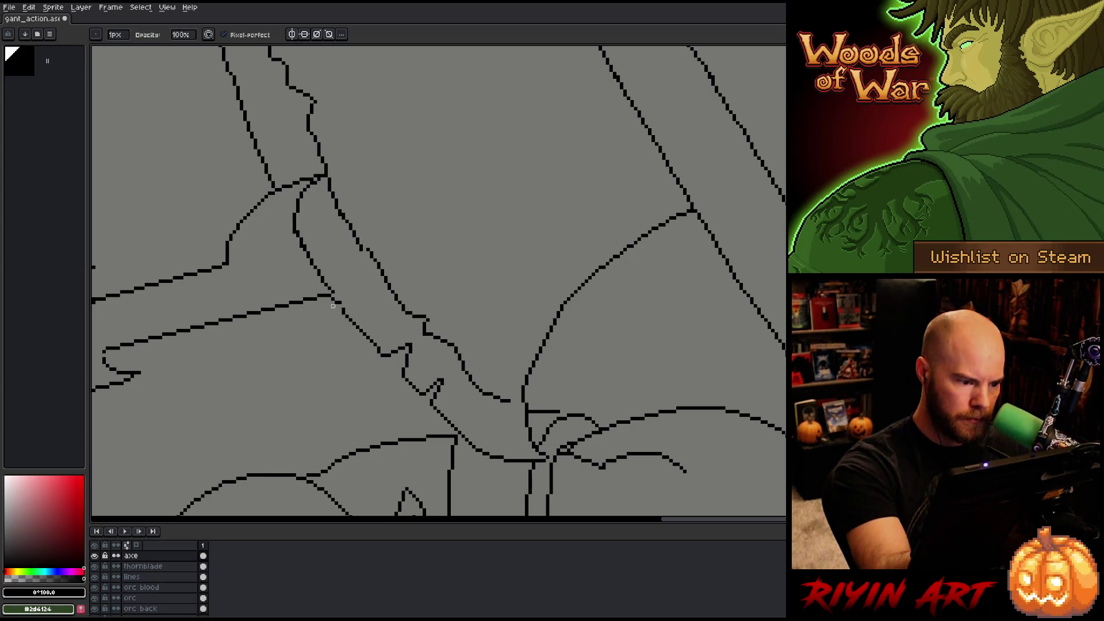
pyautogui.press('v')
pyautogui.click(342, 307)
# - Lasso-select and delete the thornblade lines where they cross the axe joint
pyautogui.press('b')
pyautogui.press('e')
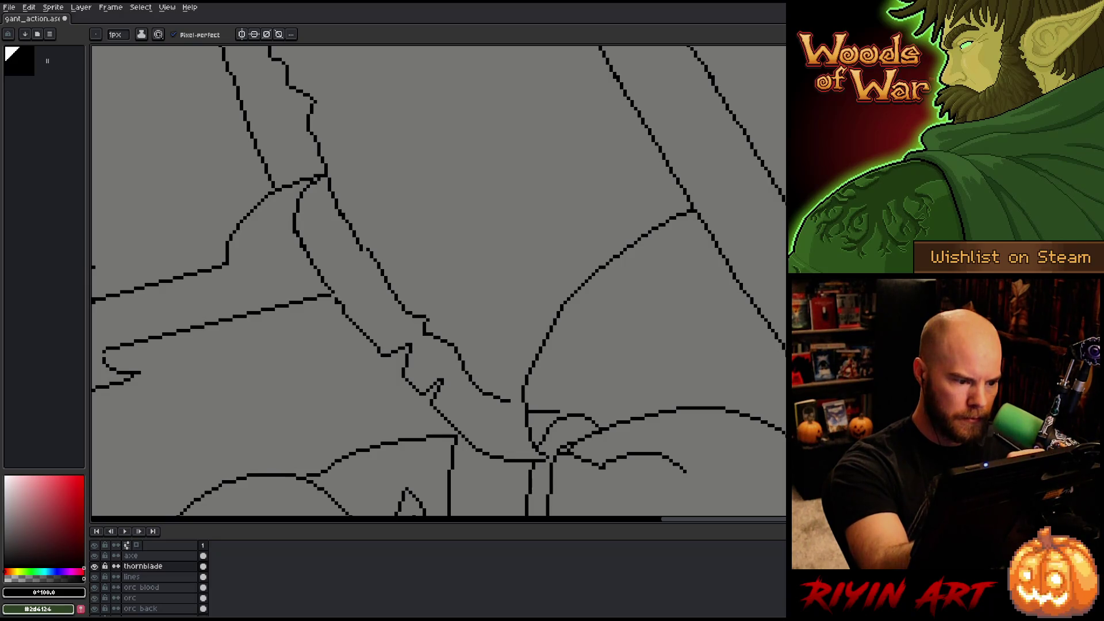
pyautogui.press('b')
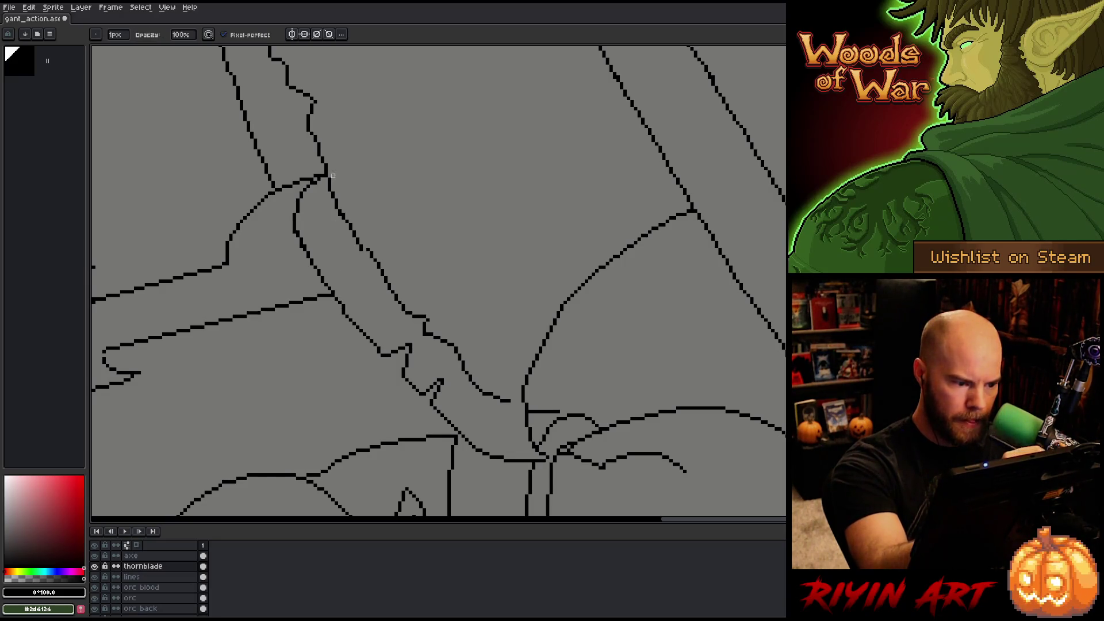
pyautogui.moveTo(357, 185)
pyautogui.mouseDown()
pyautogui.moveTo(434, 323)
pyautogui.moveTo(464, 91)
pyautogui.mouseUp()
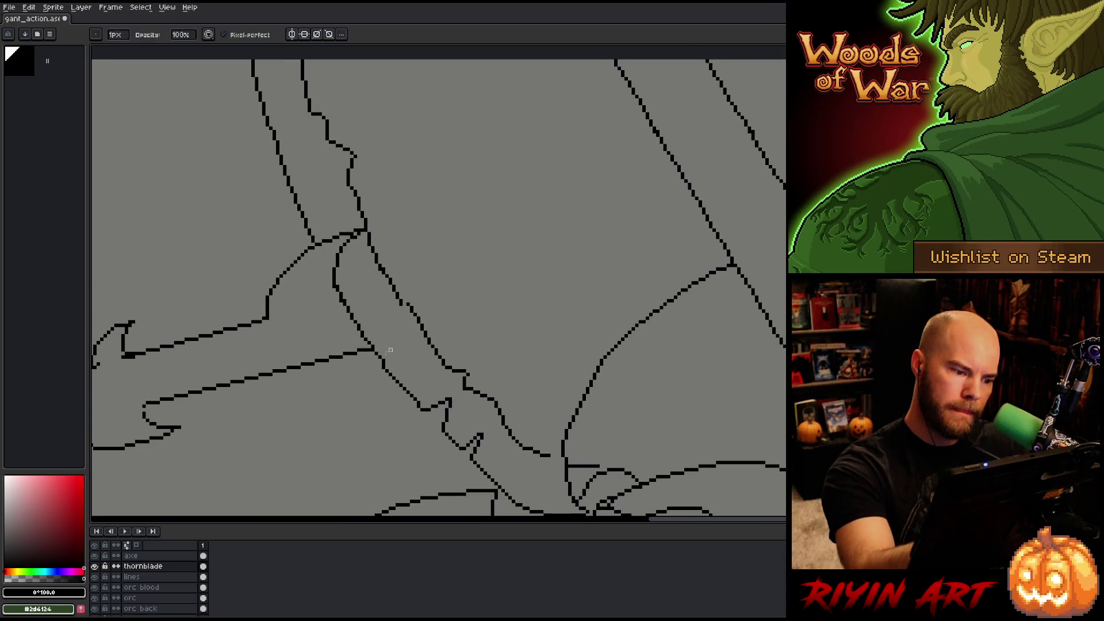
pyautogui.press('e')
pyautogui.press('b')
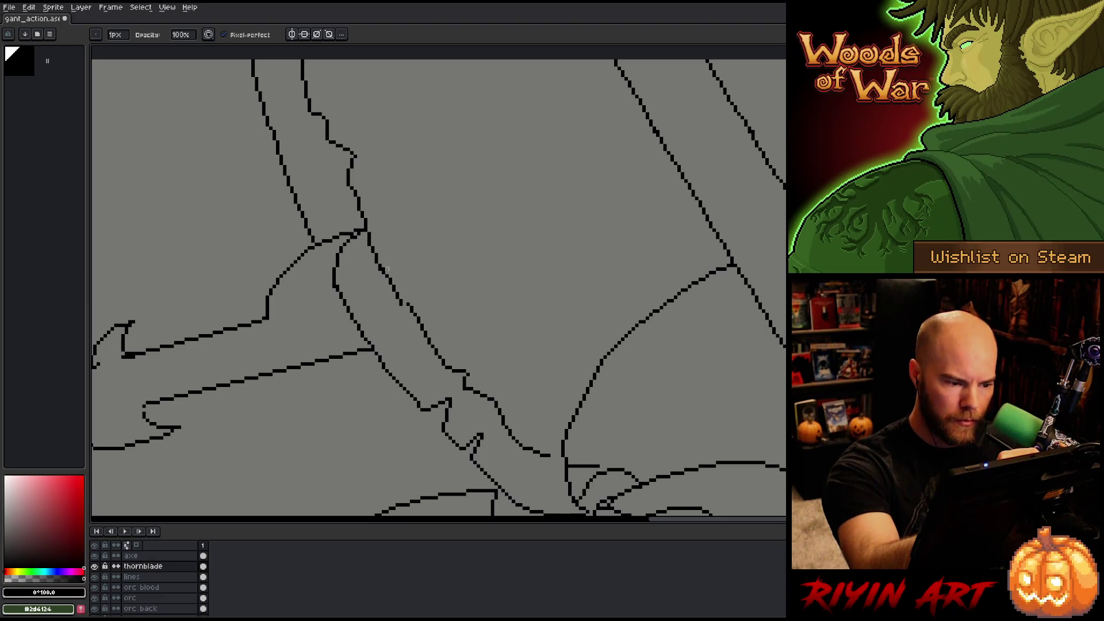
pyautogui.press('m')
pyautogui.press('b')
pyautogui.press('q')
pyautogui.moveTo(336, 309)
pyautogui.mouseDown()
pyautogui.moveTo(337, 299)
pyautogui.moveTo(367, 322)
pyautogui.moveTo(370, 345)
pyautogui.moveTo(338, 296)
pyautogui.mouseUp()
pyautogui.moveTo(390, 339)
pyautogui.mouseDown()
pyautogui.moveTo(382, 389)
pyautogui.moveTo(375, 347)
pyautogui.mouseUp()
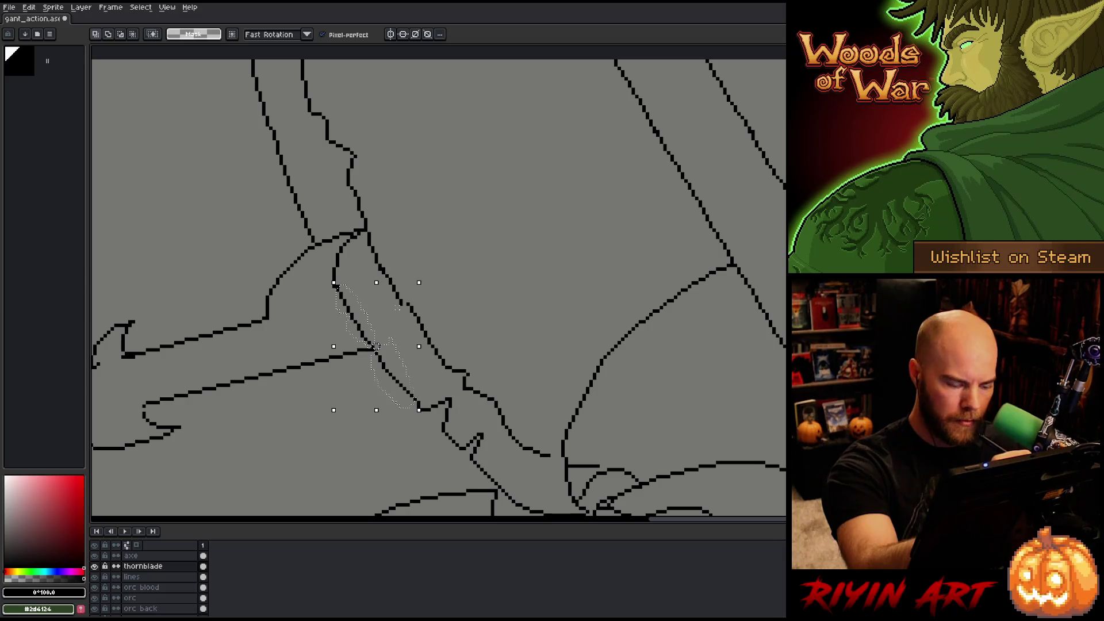
pyautogui.press('Delete')
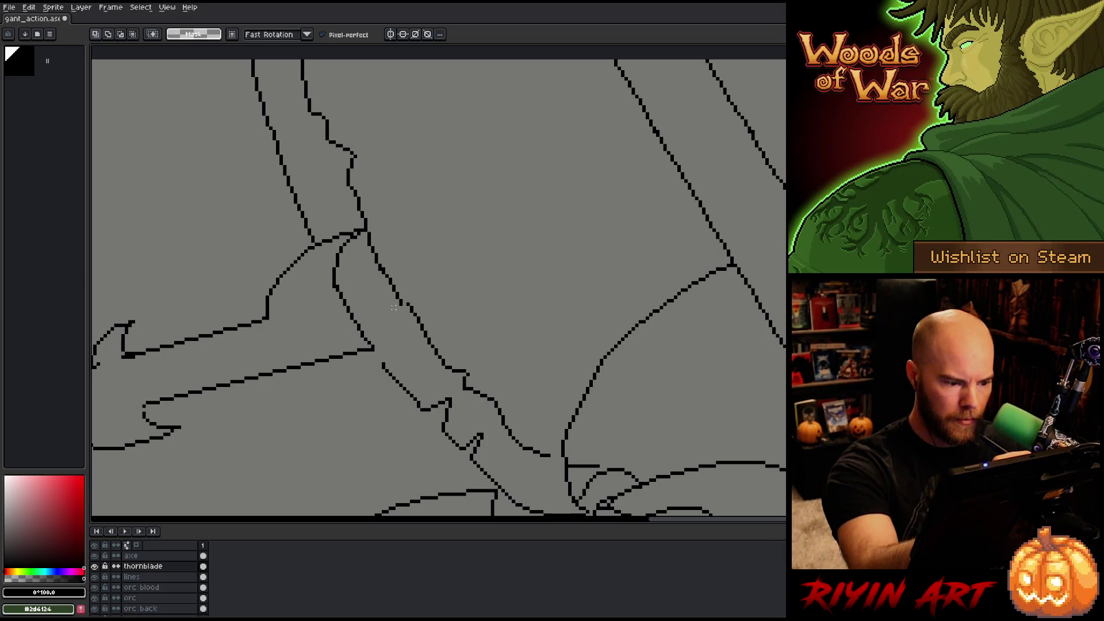
# - On the axe layer, erase and redraw the diagonal handle line across the joint
pyautogui.press('Up')
pyautogui.hotkey('ctrl', 'shift', 'd')
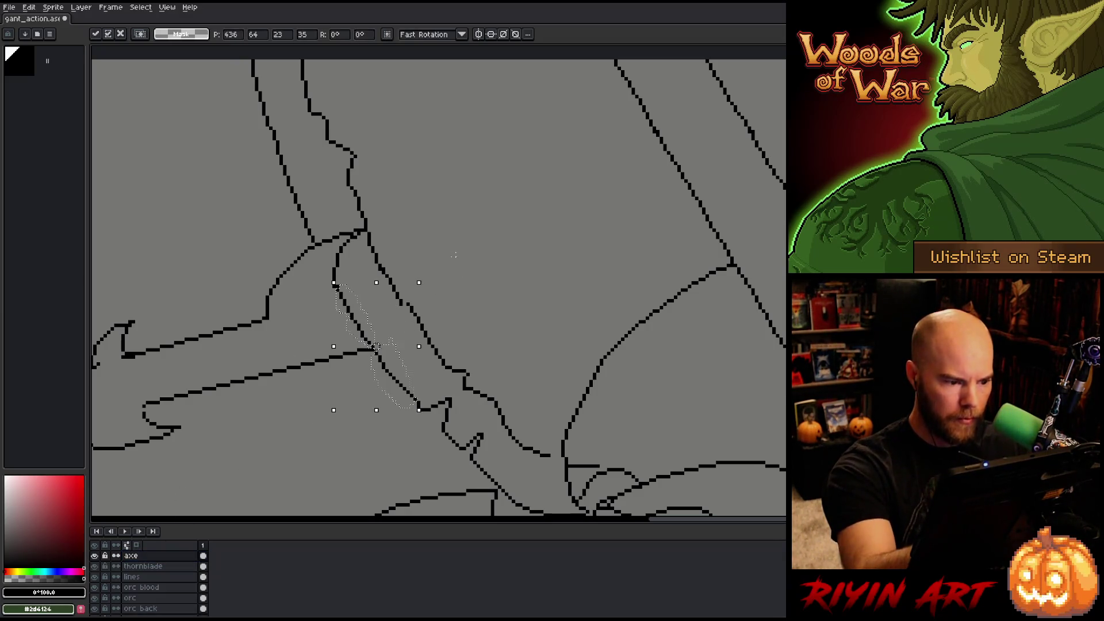
pyautogui.press('b')
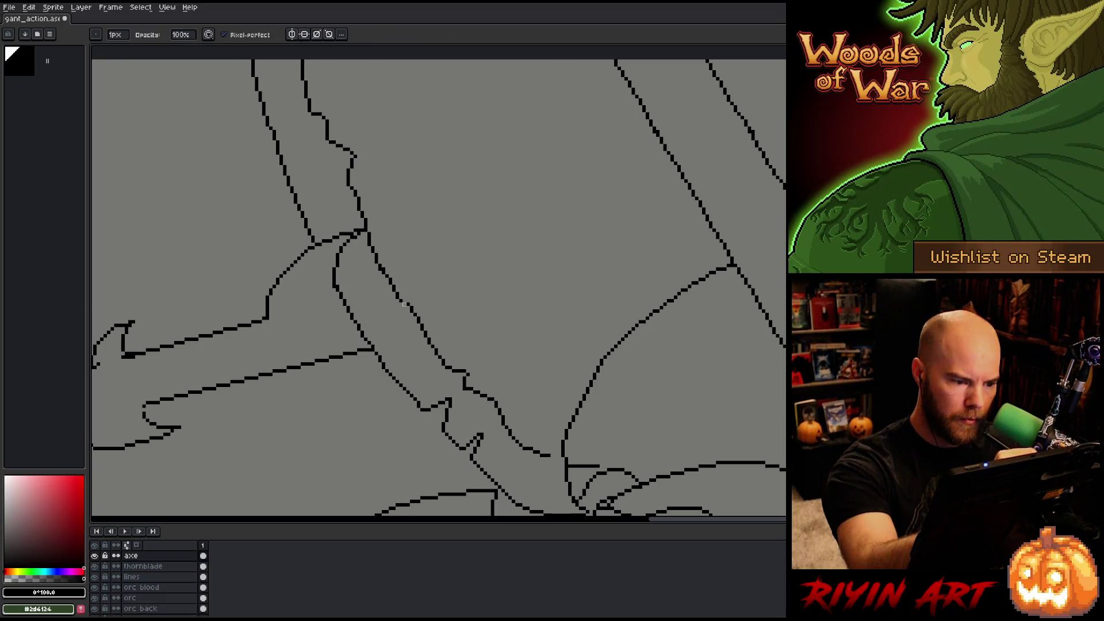
pyautogui.moveTo(414, 313); pyautogui.dragTo(443, 363)
pyautogui.moveTo(404, 310); pyautogui.dragTo(440, 357)
pyautogui.hotkey('ctrl', 'z')
pyautogui.moveTo(402, 305); pyautogui.dragTo(438, 361)
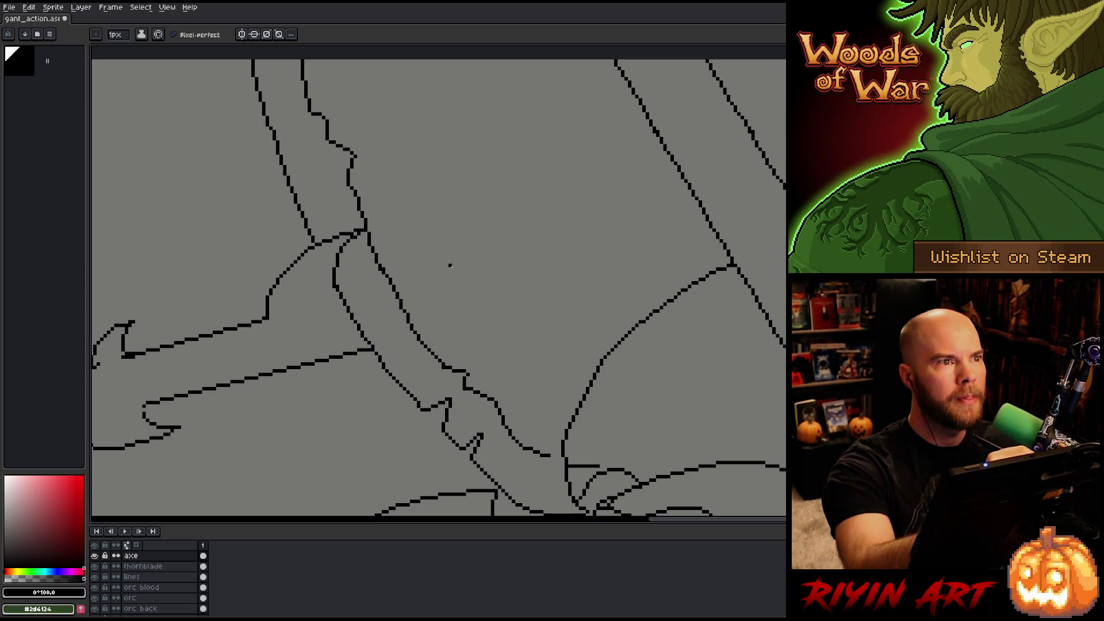
# - Touch up the grip outline pixels, alternating between pencil and eraser
pyautogui.press('e')
pyautogui.press('b')
pyautogui.scroll(2, 426, 291)
pyautogui.press('e')
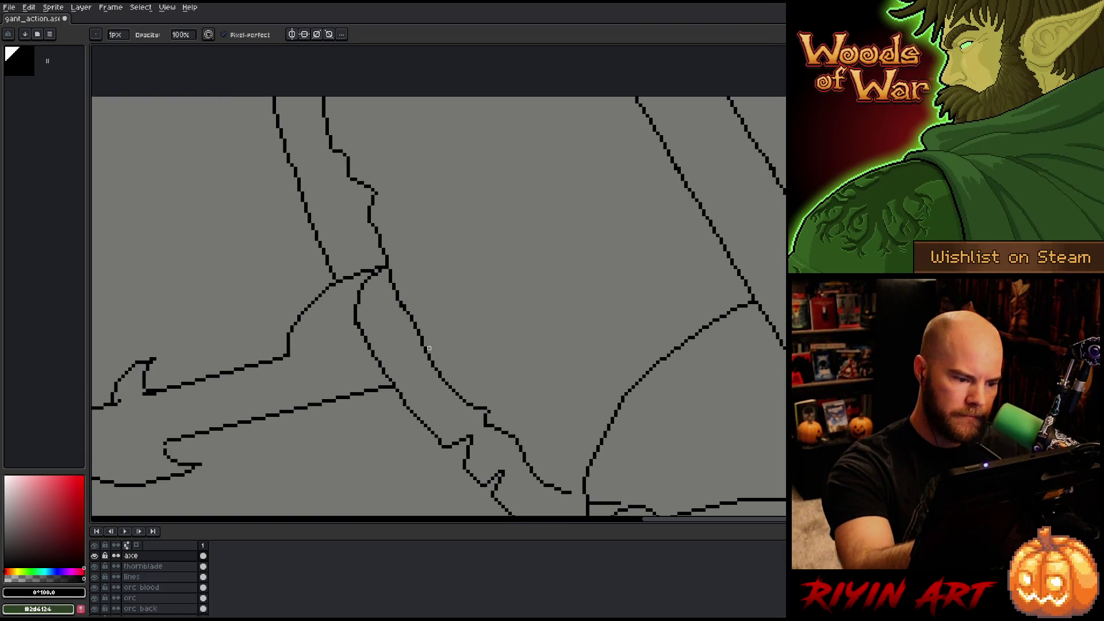
pyautogui.scroll(2, 439, 312)
pyautogui.press('b')
pyautogui.press('e')
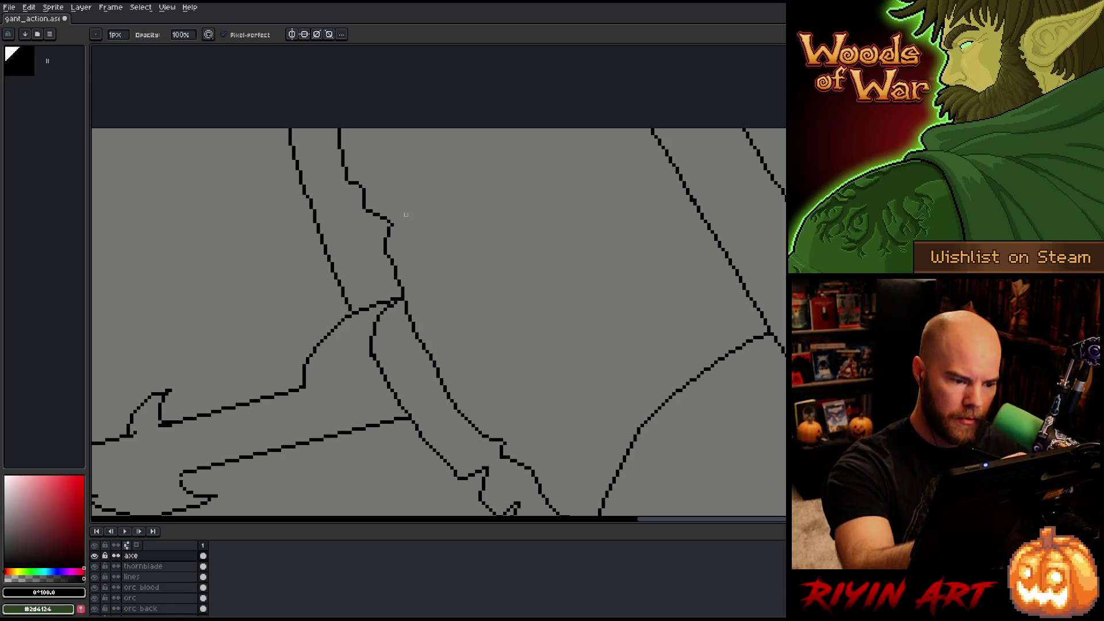
pyautogui.press('b')
pyautogui.press('e')
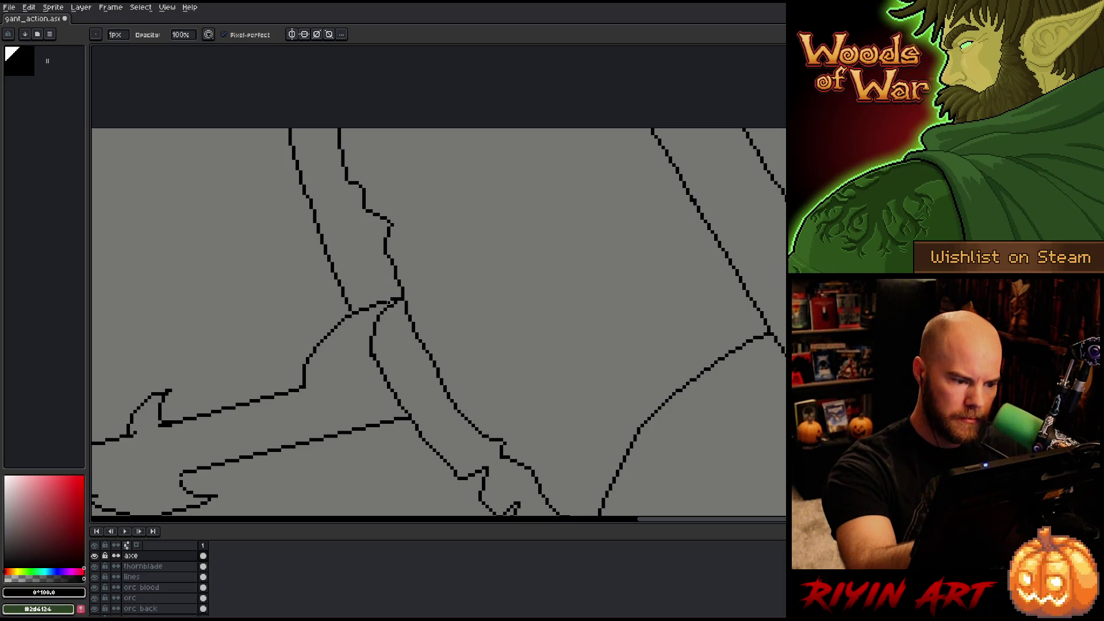
# - On the thornblade layer, erase stray pixels where the blade lines meet
pyautogui.press('Down')
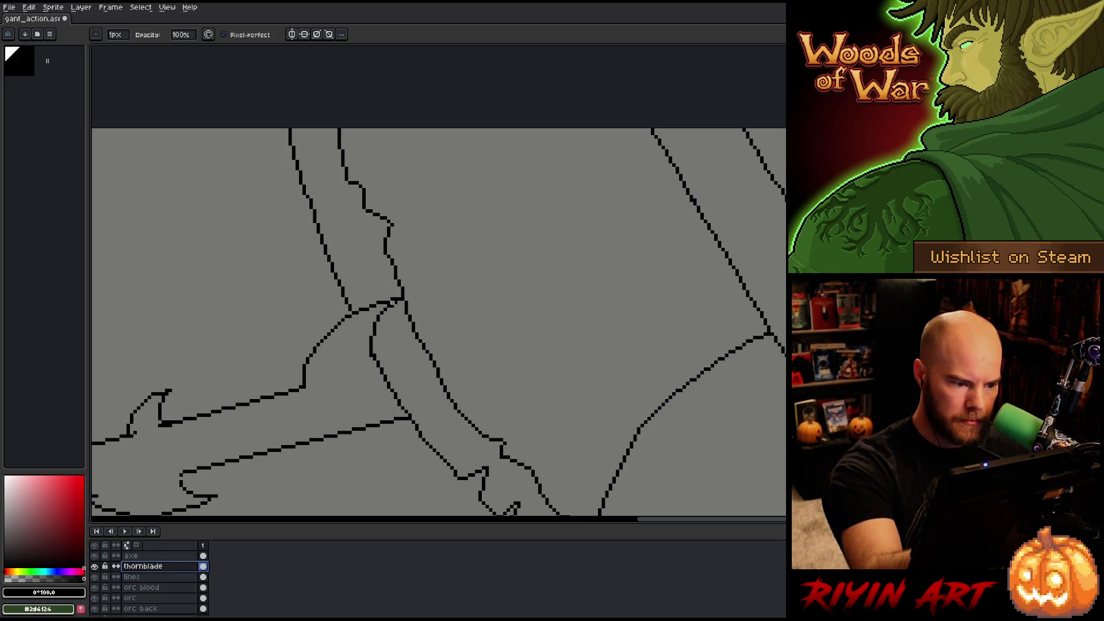
pyautogui.press('b')
pyautogui.press('e')
pyautogui.press('b')
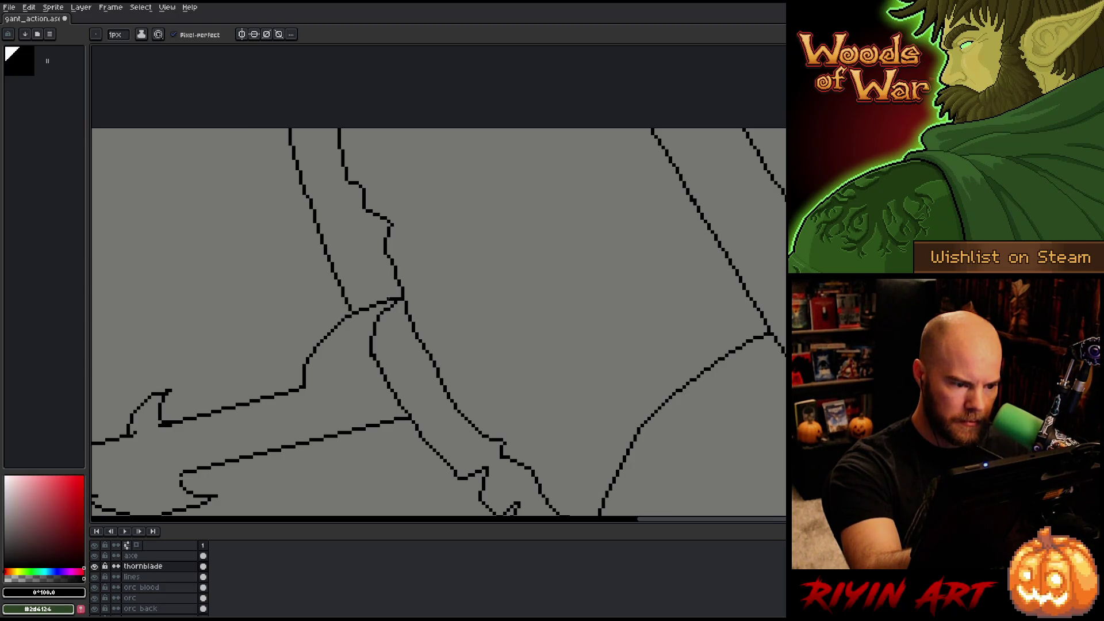
pyautogui.press('e')
pyautogui.moveTo(399, 295); pyautogui.dragTo(395, 309)
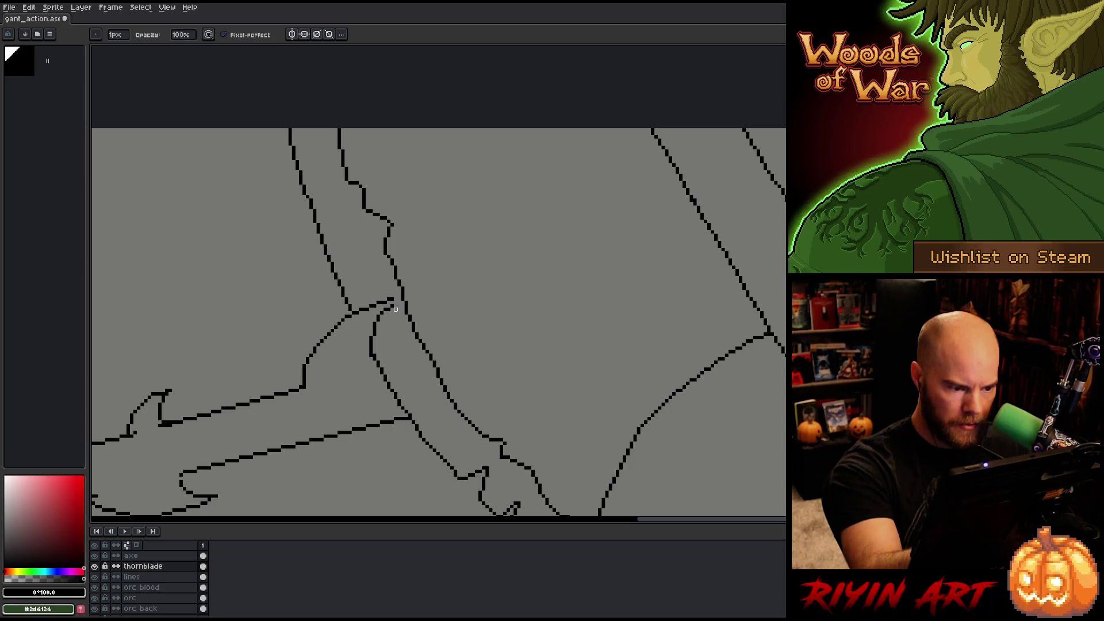
pyautogui.press('b')
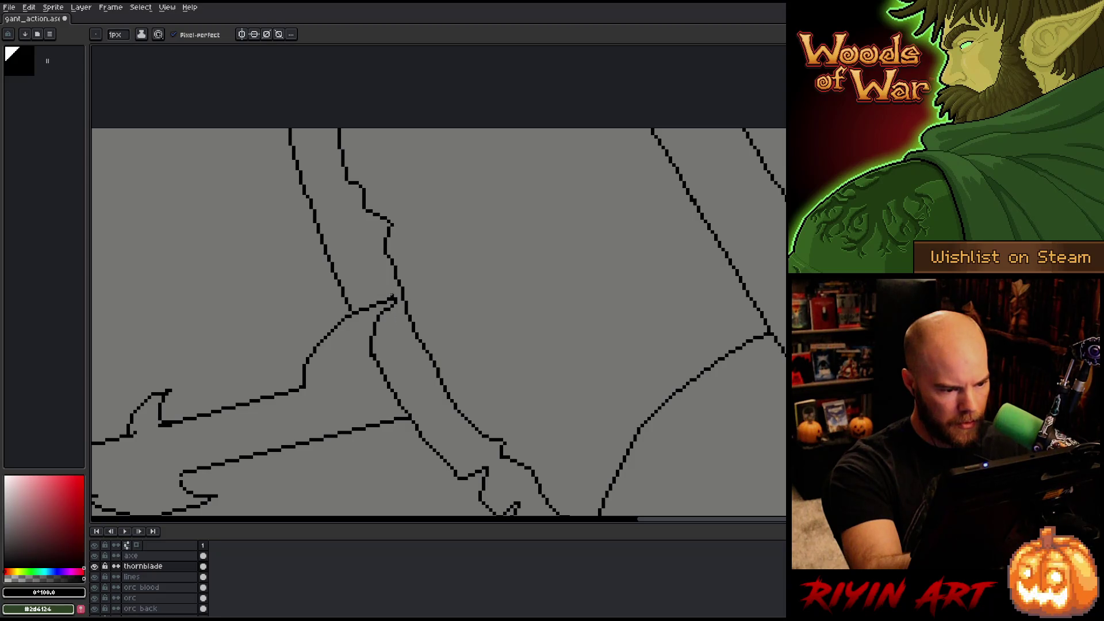
pyautogui.press('e')
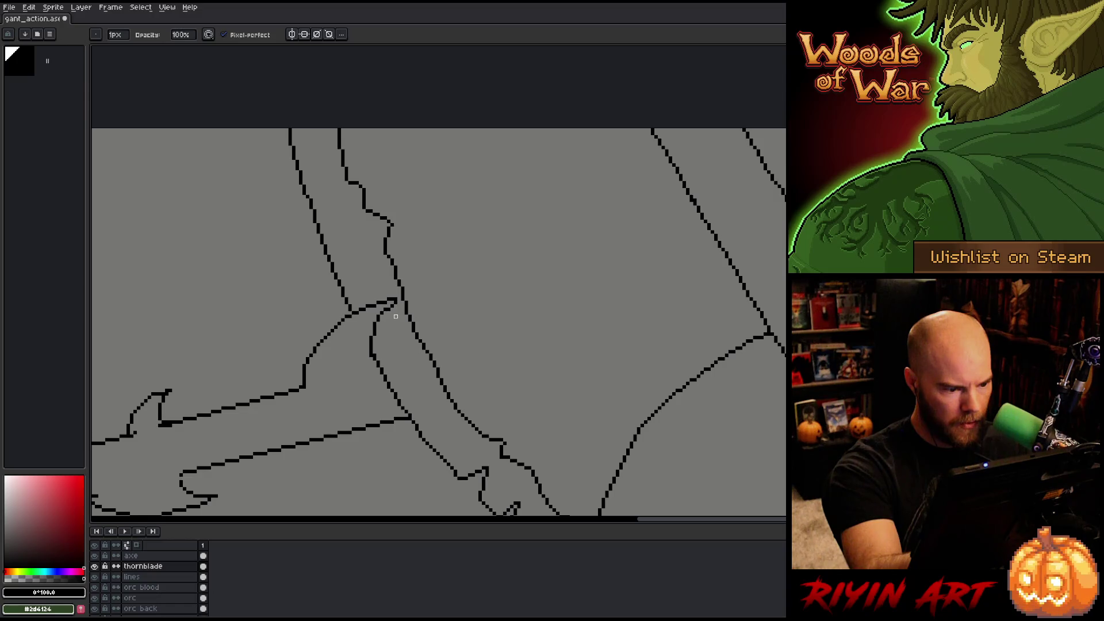
pyautogui.press('b')
pyautogui.press('e')
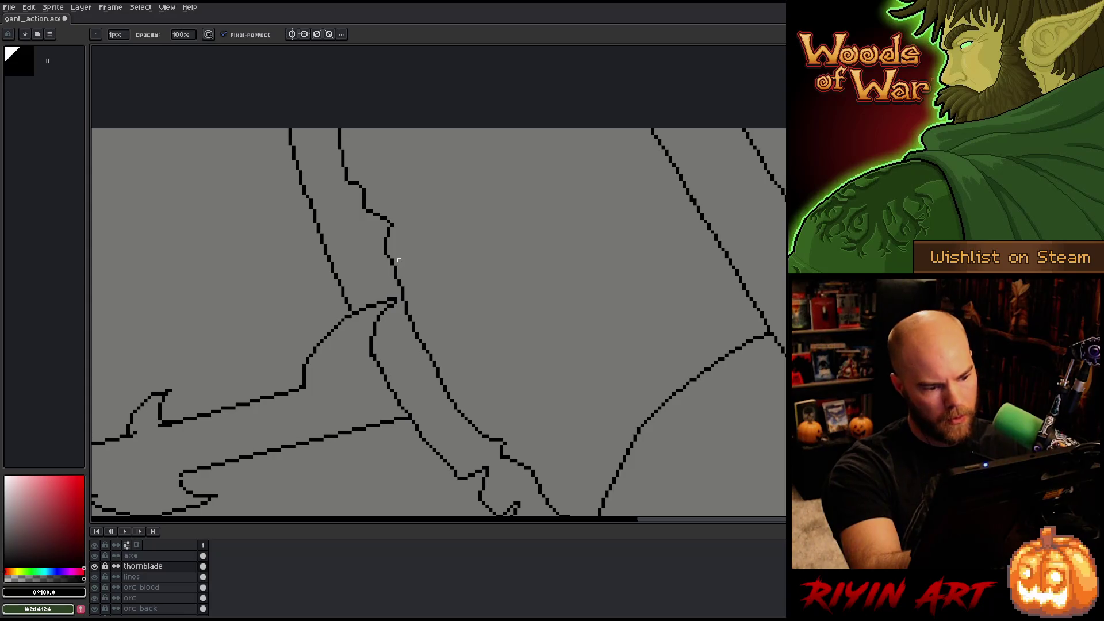
pyautogui.press('b')
pyautogui.press('e')
pyautogui.press('b')
pyautogui.press('e')
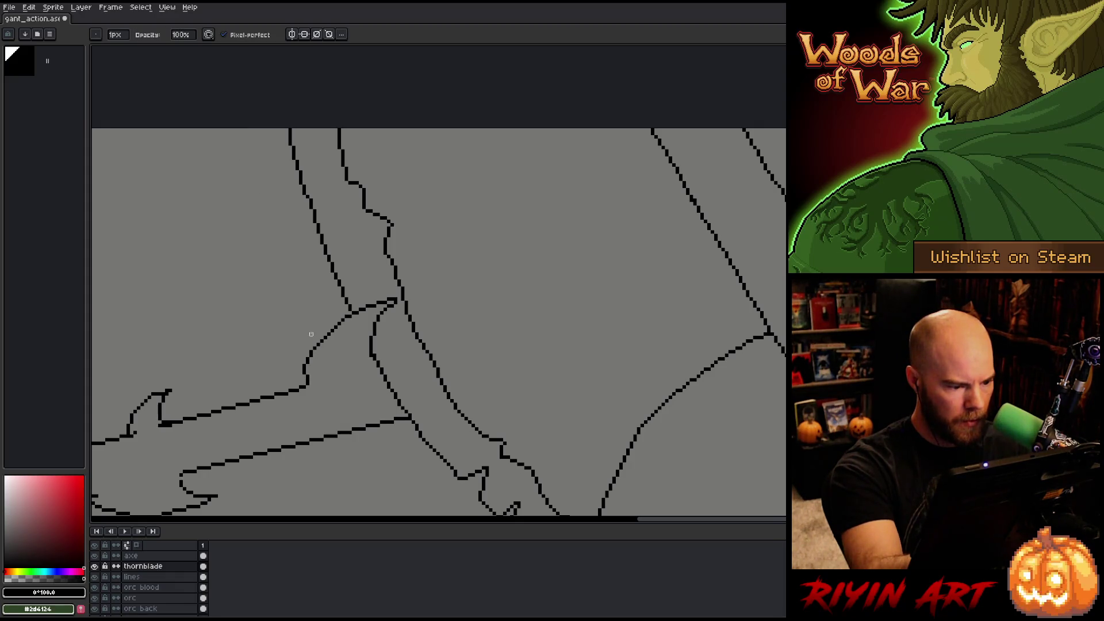
pyautogui.press('b')
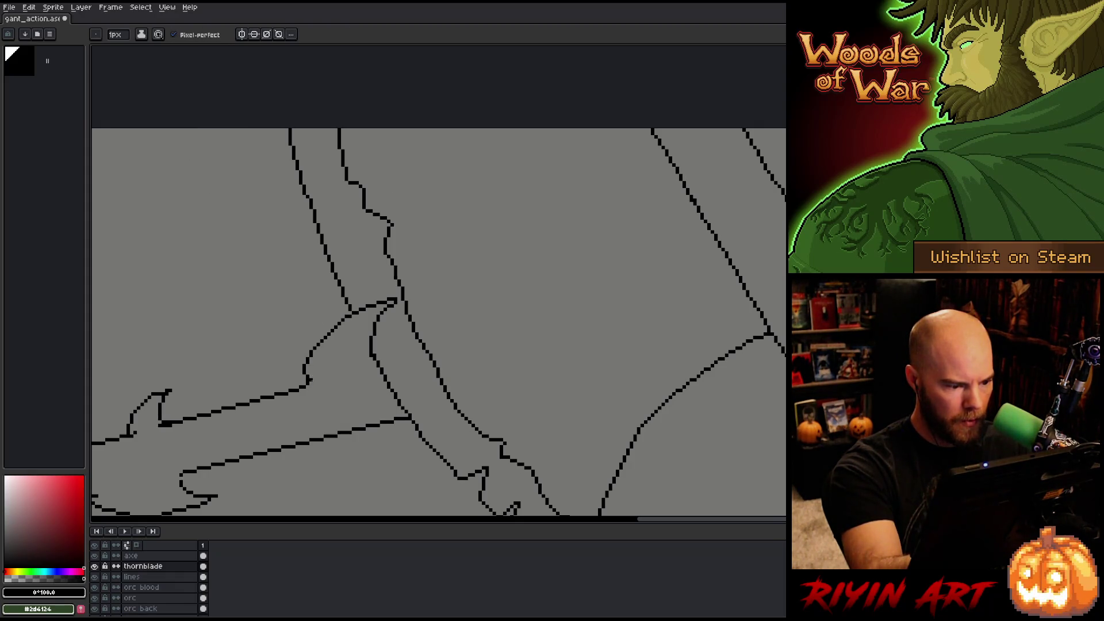
pyautogui.press('e')
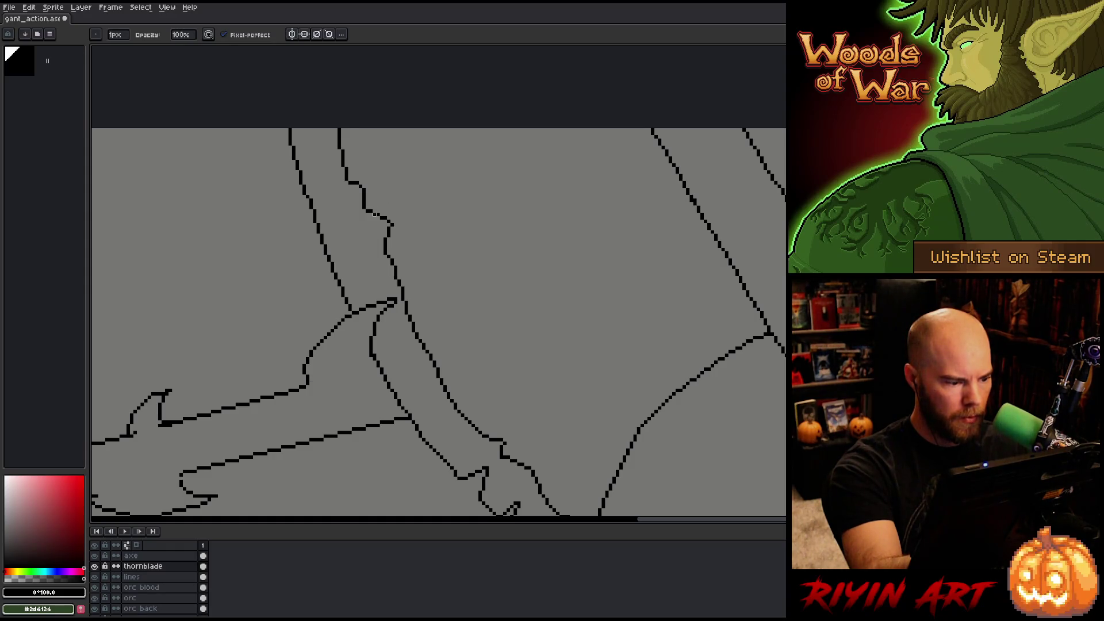
# - Select the thornblade tip with a rectangular marquee and reposition it against the handle
pyautogui.moveTo(437, 299)
pyautogui.mouseDown()
pyautogui.moveTo(443, 323)
pyautogui.moveTo(405, 328)
pyautogui.moveTo(411, 356)
pyautogui.mouseUp()
pyautogui.press('m')
pyautogui.hotkey('ctrl', 'd')
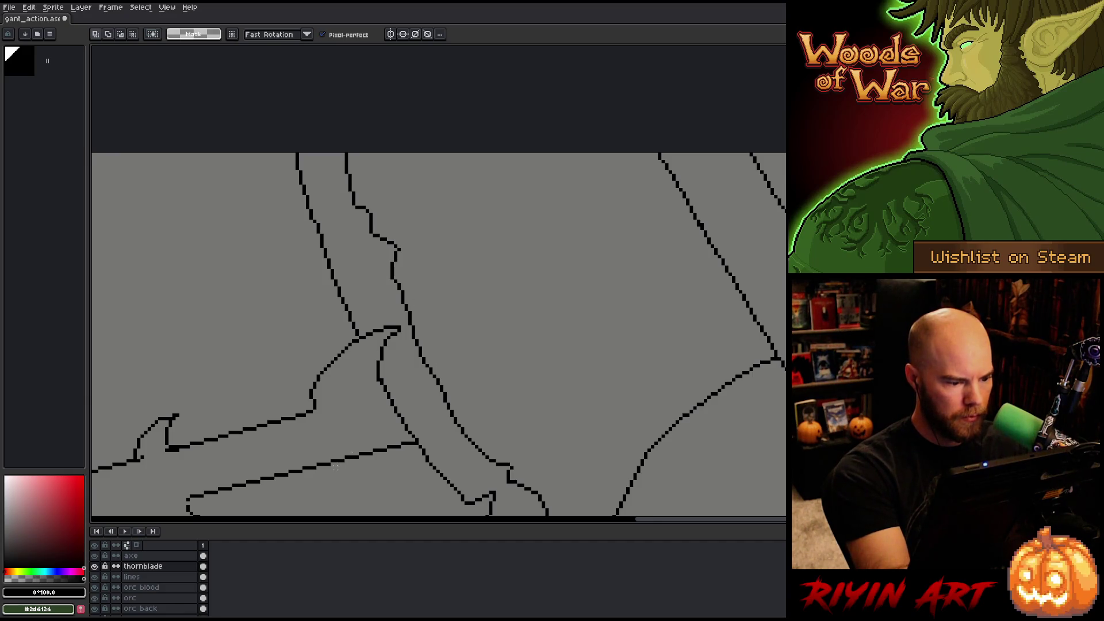
pyautogui.press('b')
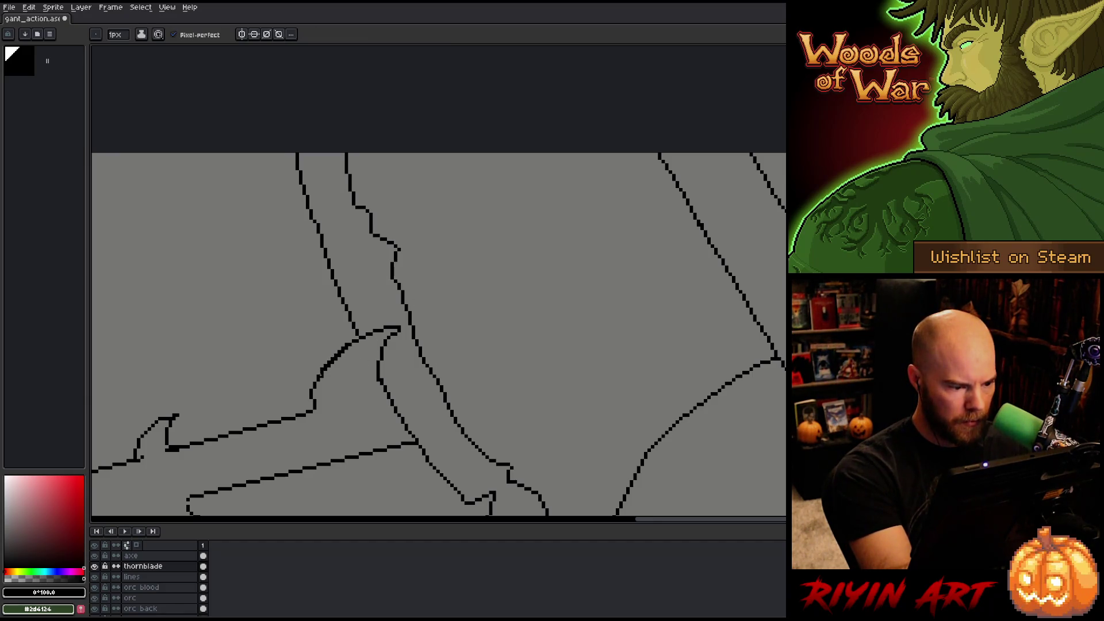
pyautogui.press('e')
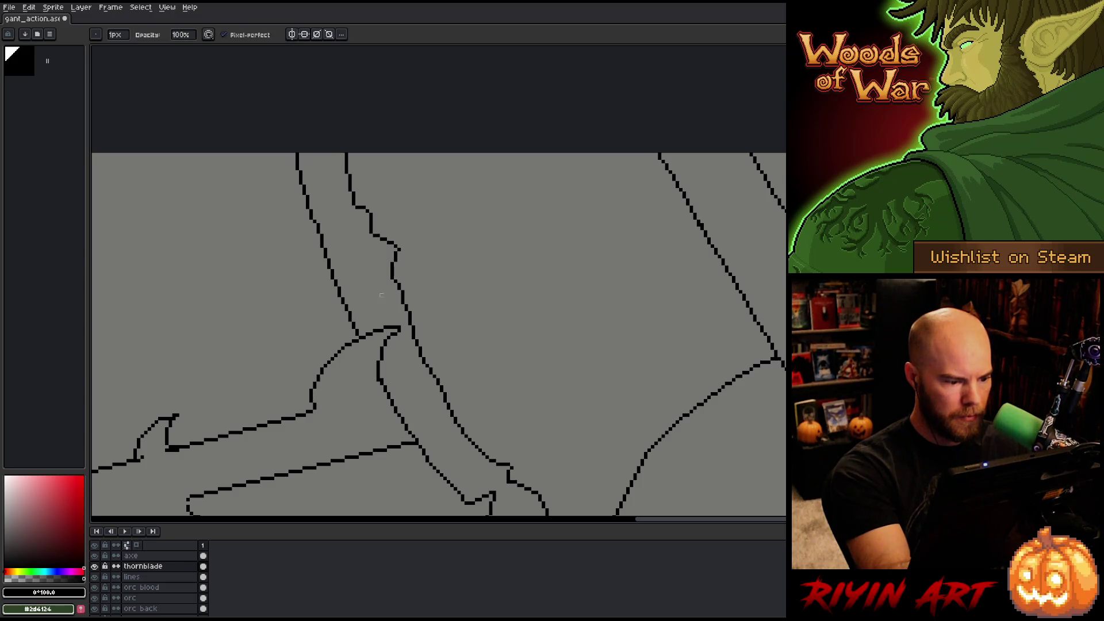
# - On the axe layer, add small kinks to the handle's upper left and right outlines
pyautogui.click(203, 555)
pyautogui.press('e')
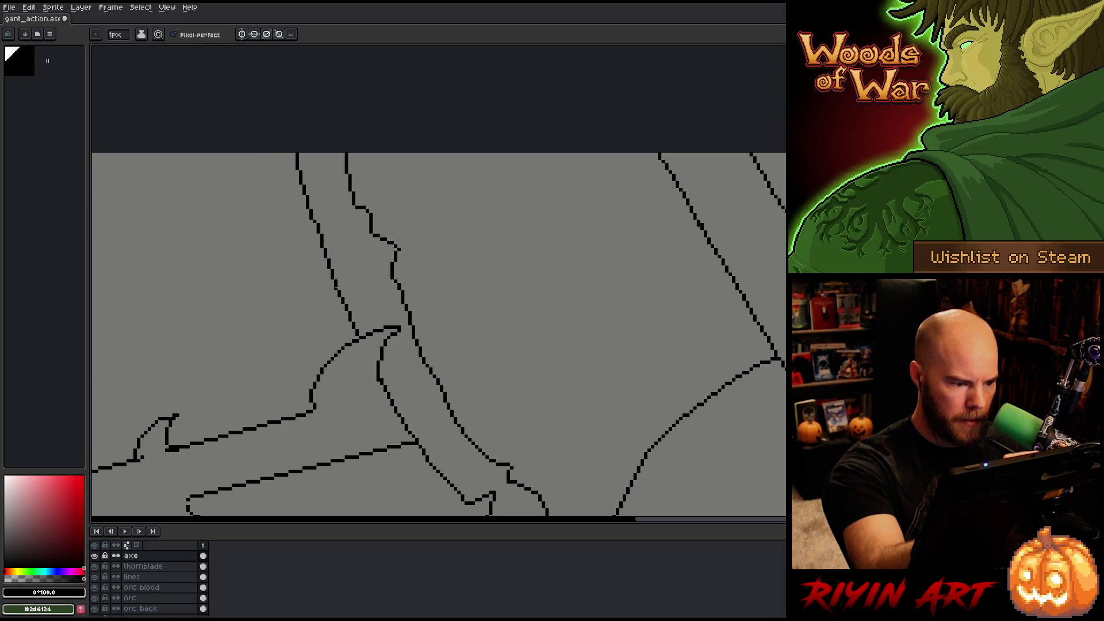
pyautogui.press('b')
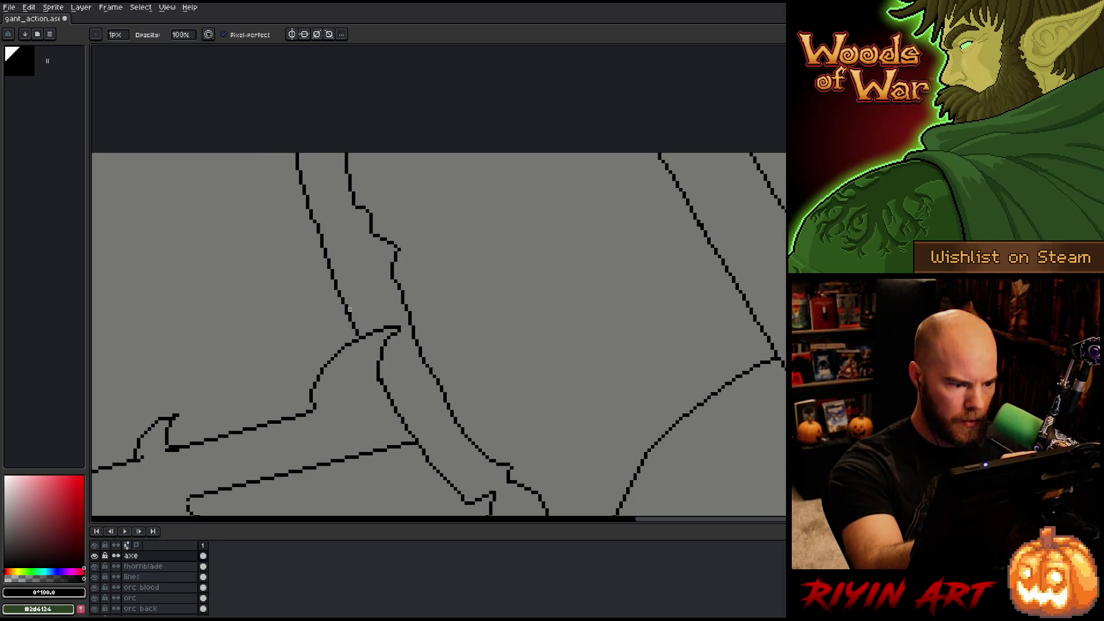
pyautogui.press('e')
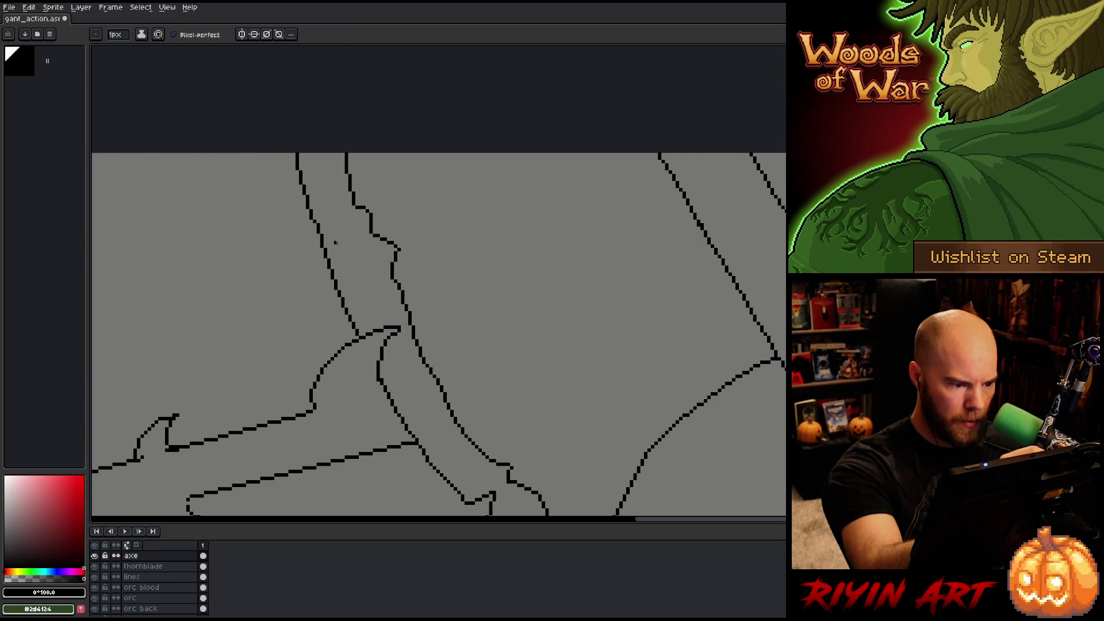
pyautogui.press('b')
pyautogui.press('e')
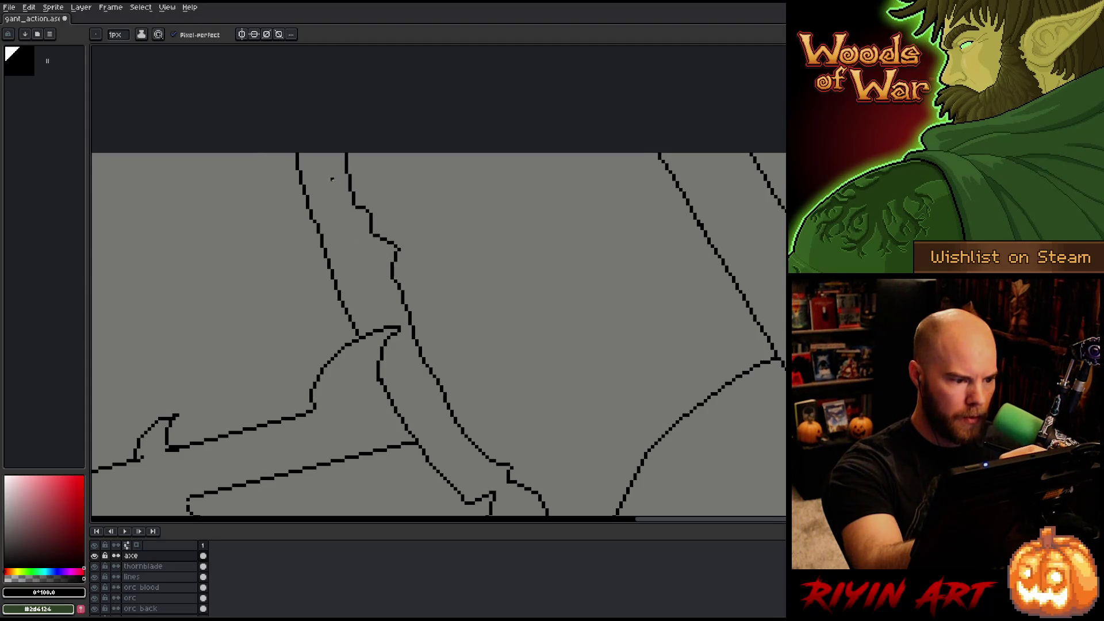
pyautogui.press('b')
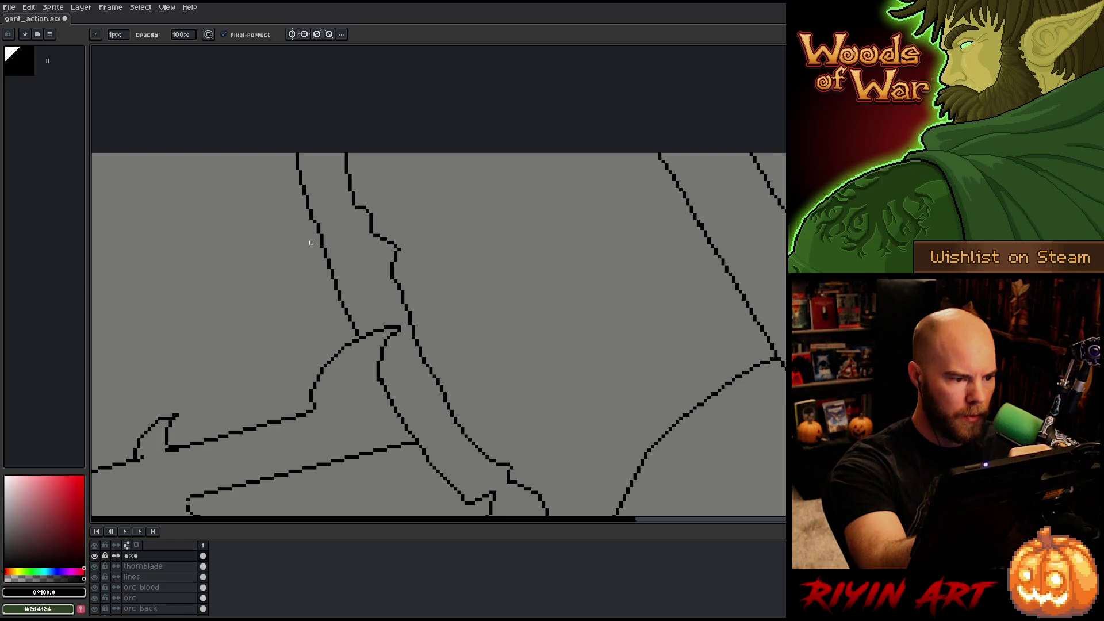
pyautogui.press('e')
pyautogui.moveTo(315, 209); pyautogui.dragTo(318, 223)
pyautogui.press('b')
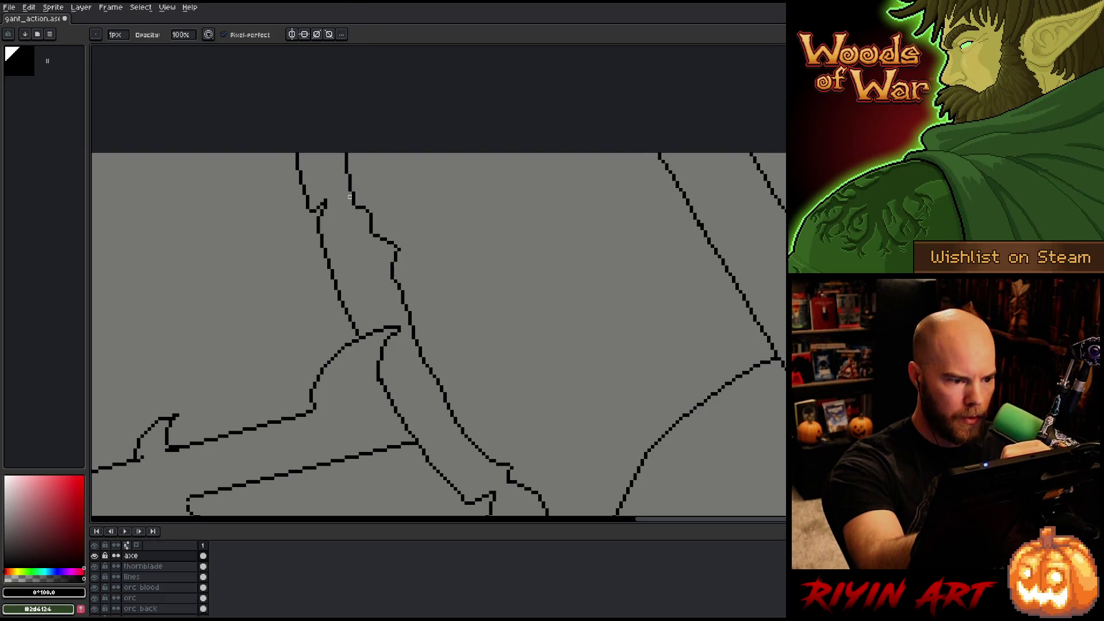
pyautogui.press('e')
pyautogui.press('e')
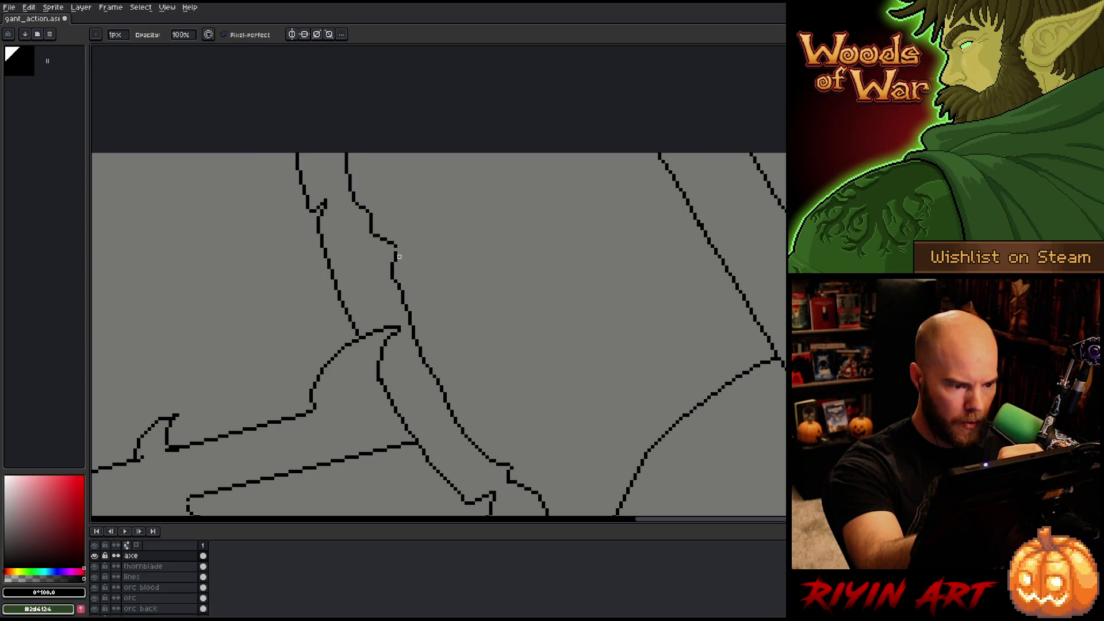
pyautogui.press('b')
pyautogui.press('e')
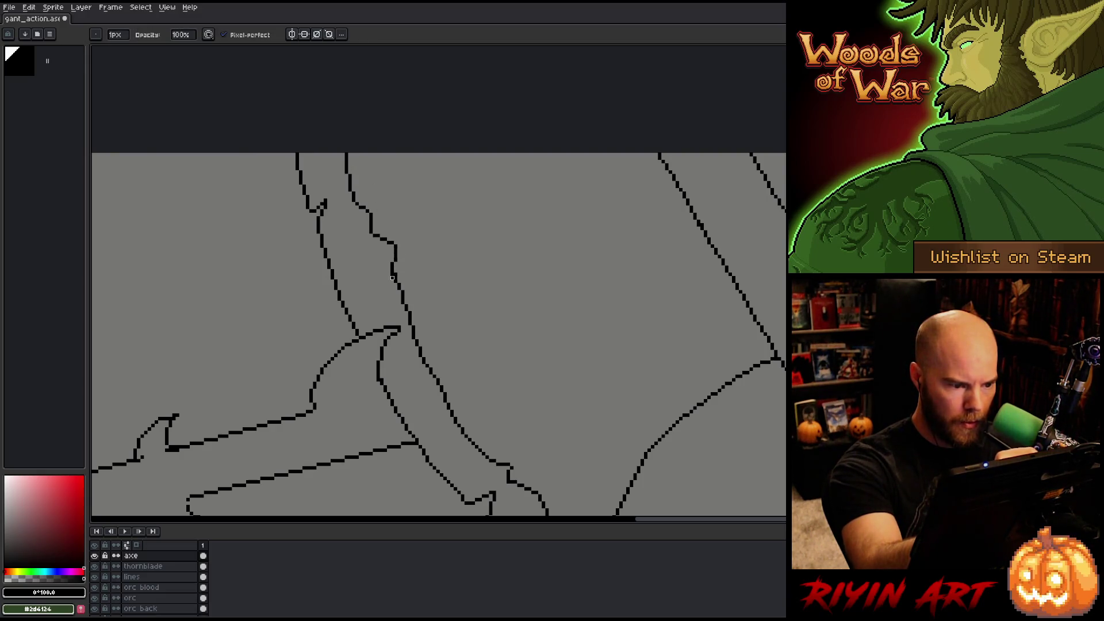
pyautogui.press('space')
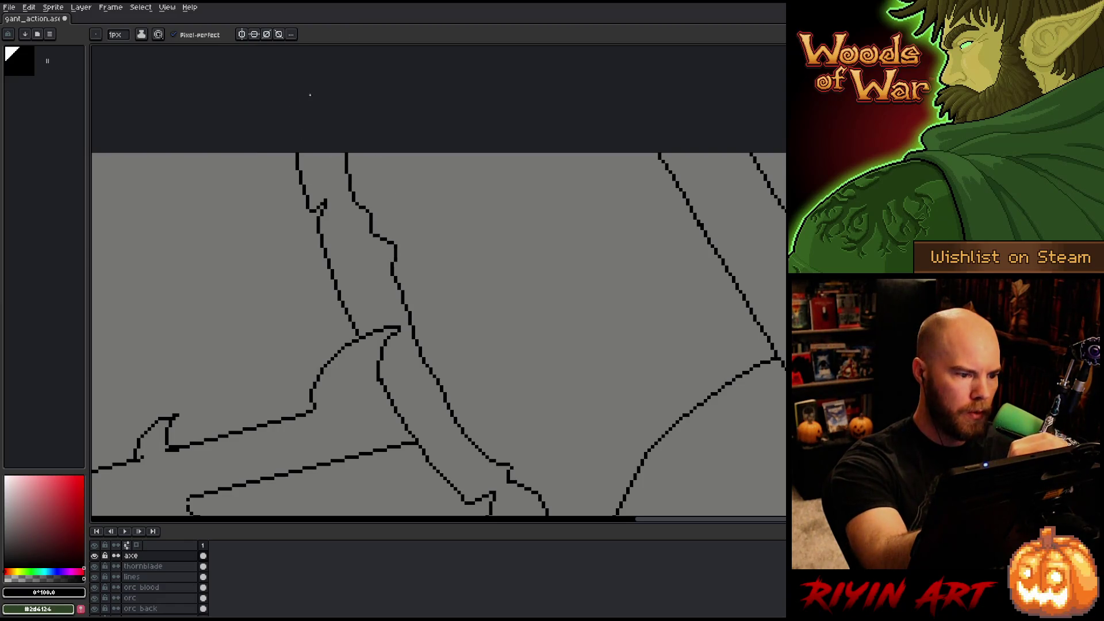
pyautogui.moveTo(614, 417); pyautogui.dragTo(518, 316)
# - Extend the upper and lower diagonal handle lines by the orc's shoulder to the canvas's right edge
pyautogui.scroll(-2, 506, 318)
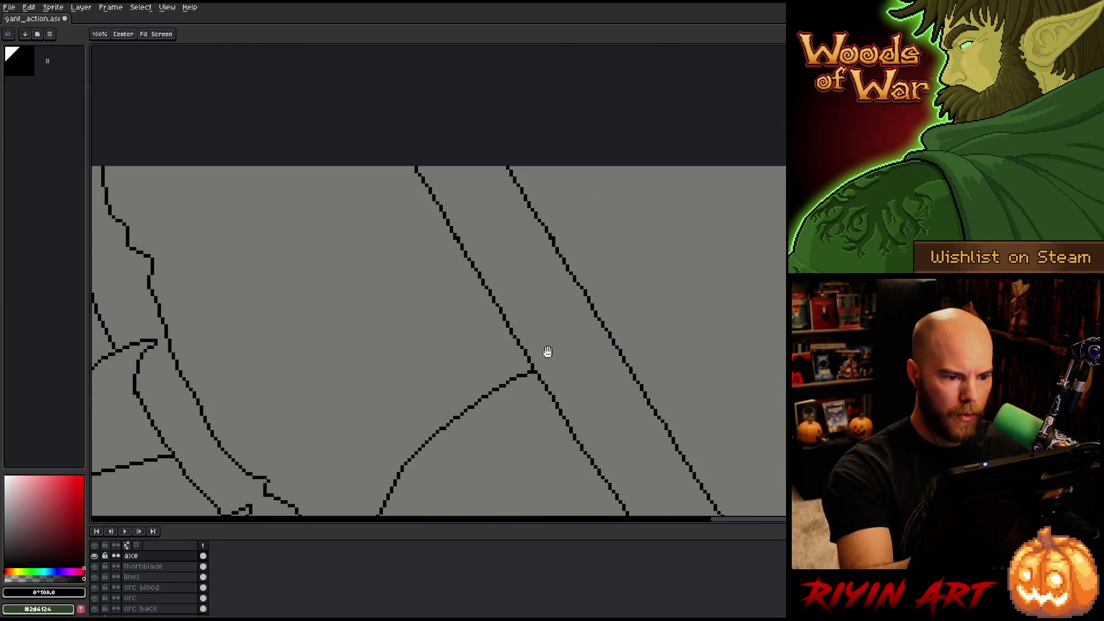
pyautogui.scroll(2, 575, 368)
pyautogui.press('e')
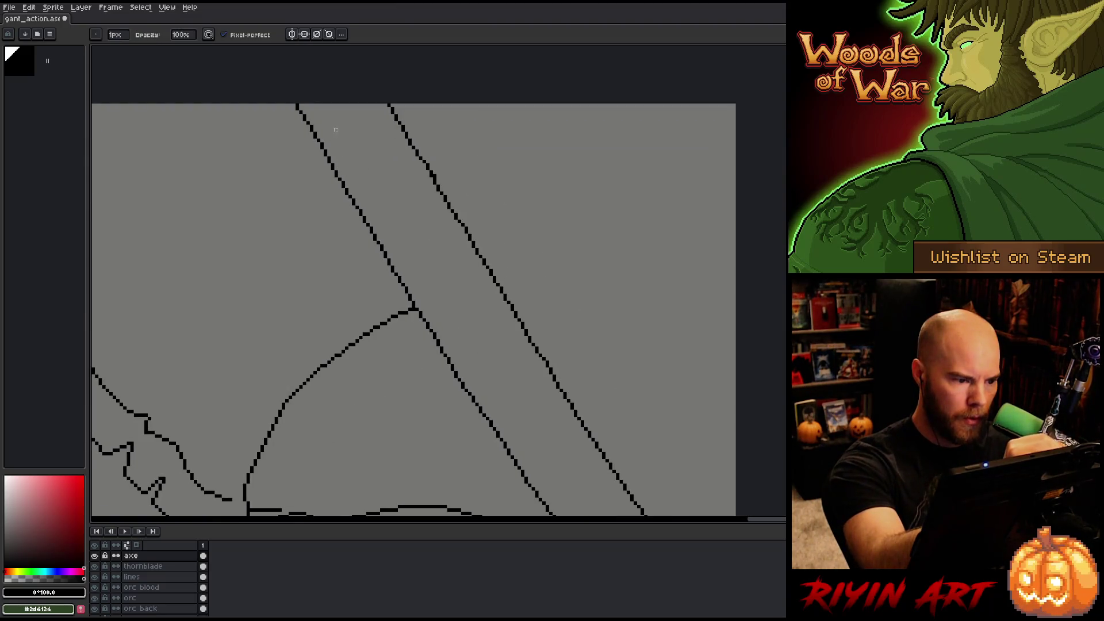
pyautogui.scroll(-3, 494, 306)
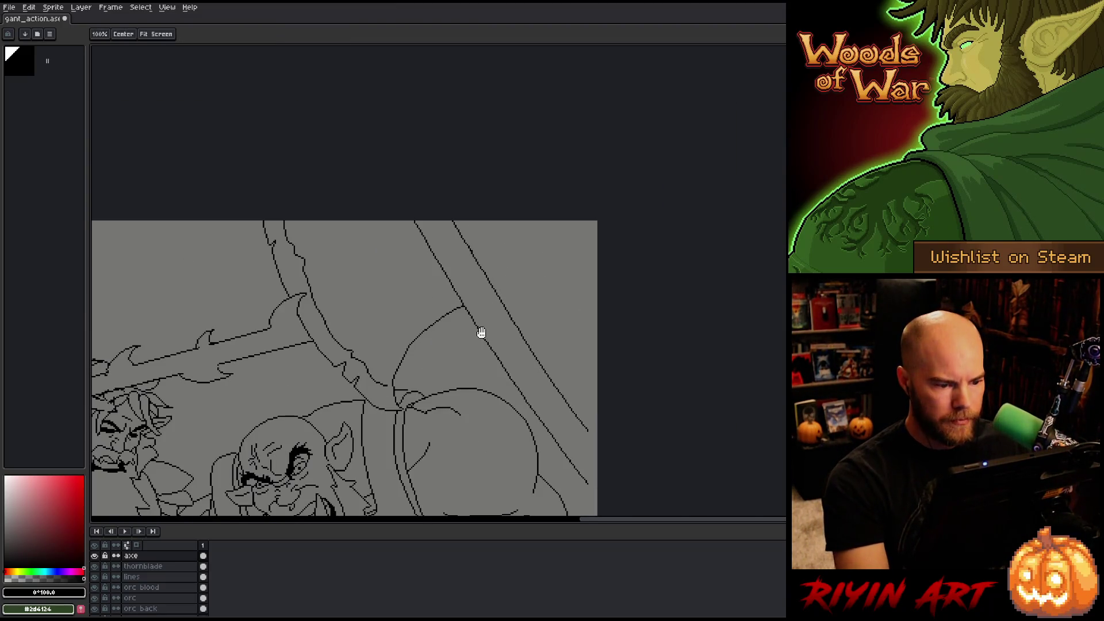
pyautogui.scroll(3, 463, 243)
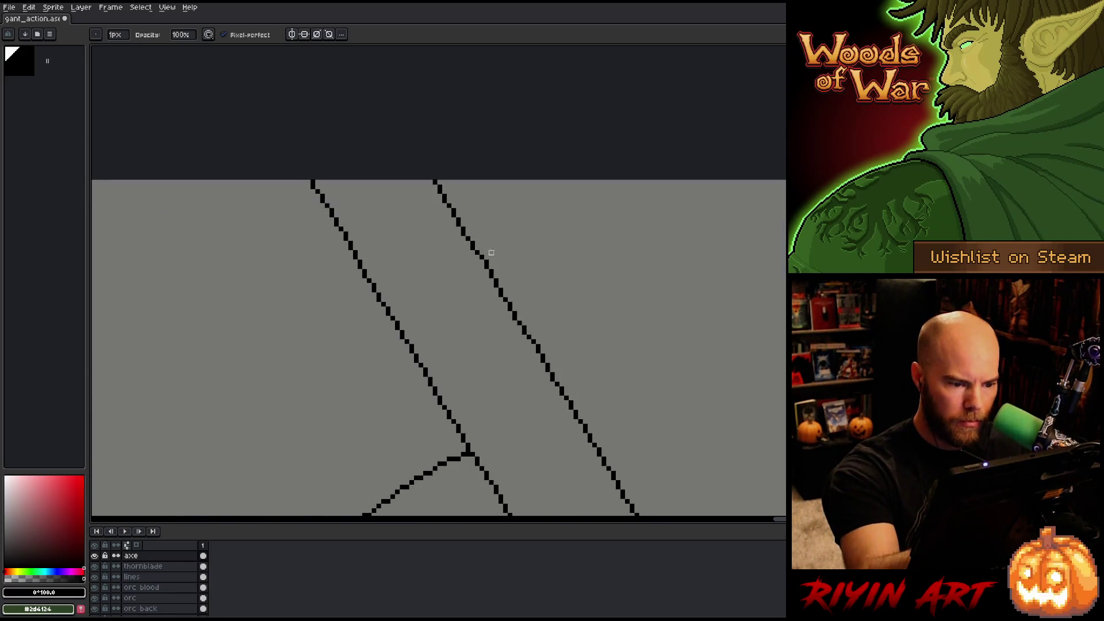
pyautogui.scroll(-1, 524, 314)
pyautogui.scroll(-2, 575, 374)
pyautogui.scroll(4, 590, 301)
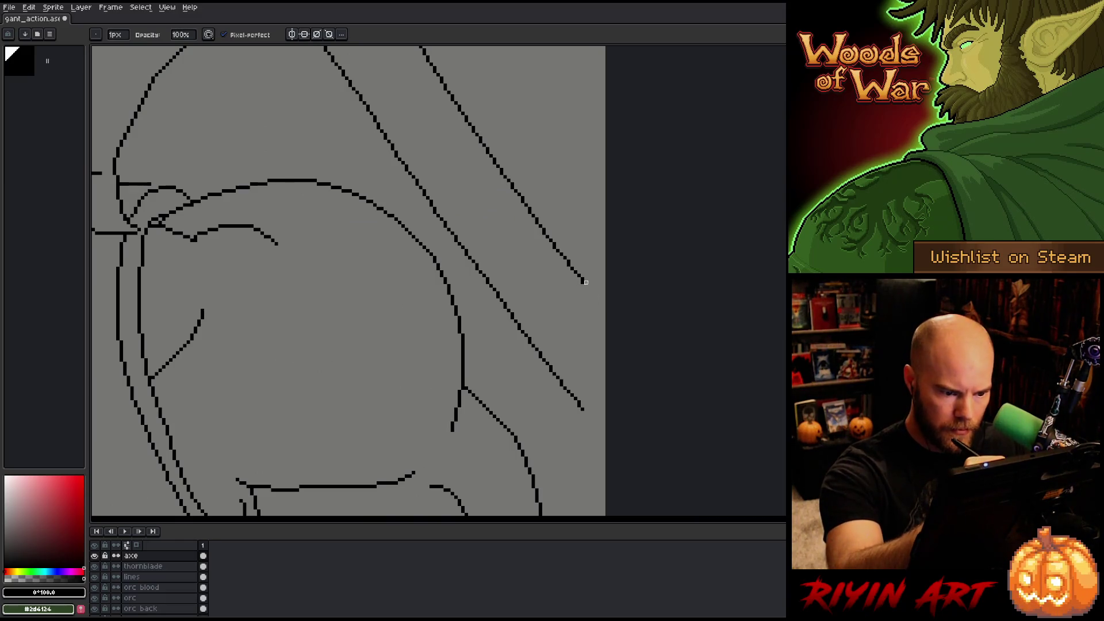
pyautogui.moveTo(582, 279); pyautogui.dragTo(604, 303)
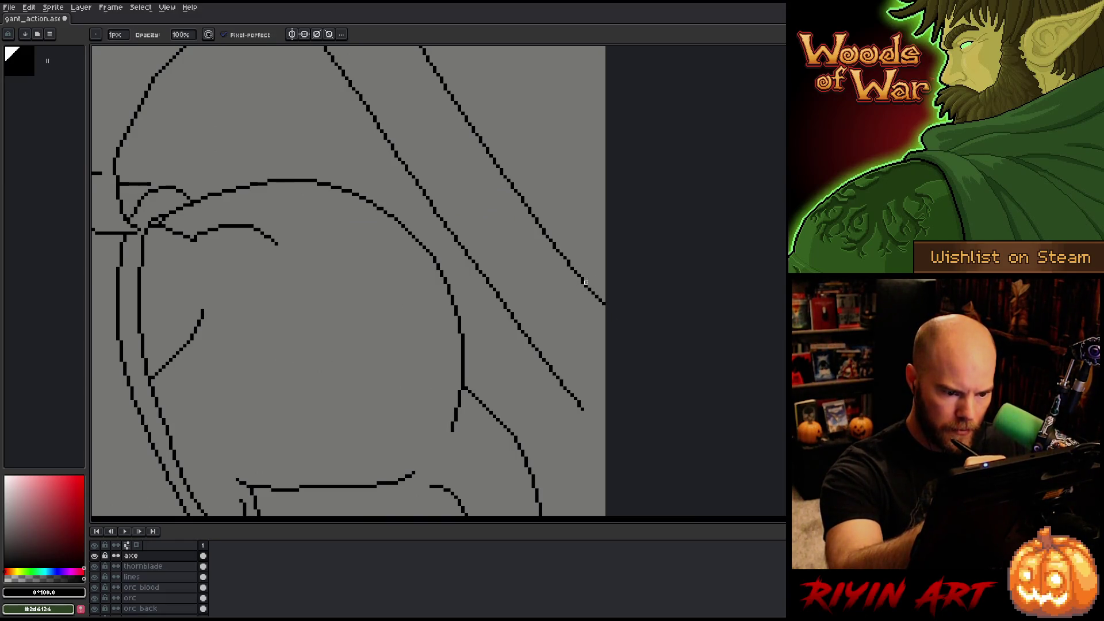
pyautogui.moveTo(584, 411); pyautogui.dragTo(605, 432)
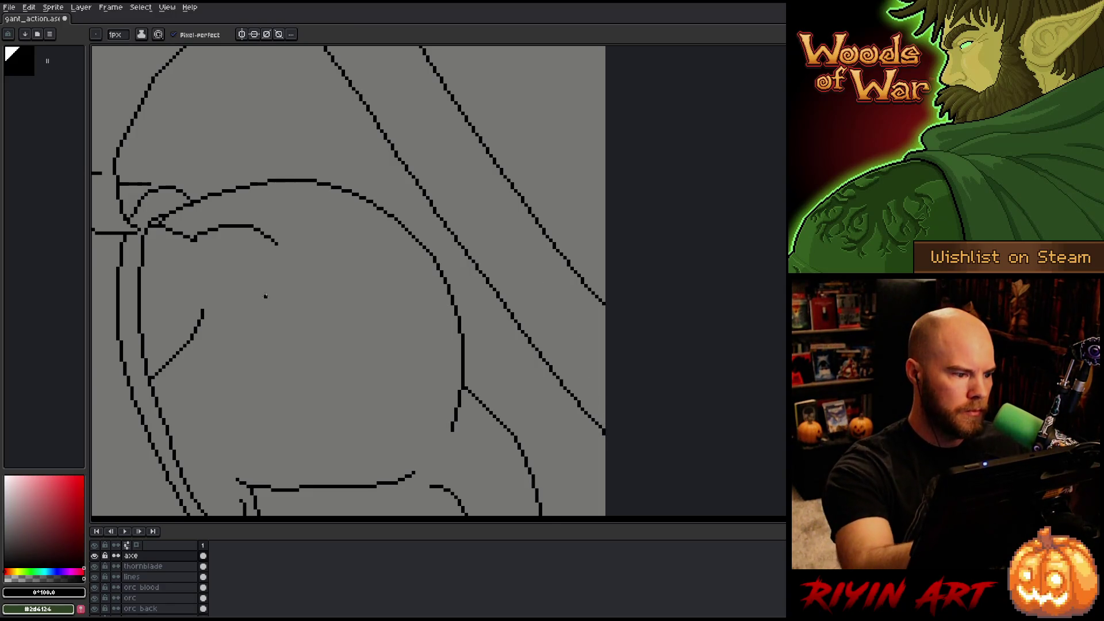
pyautogui.scroll(-3, 266, 295)
pyautogui.moveTo(459, 360); pyautogui.dragTo(628, 291)
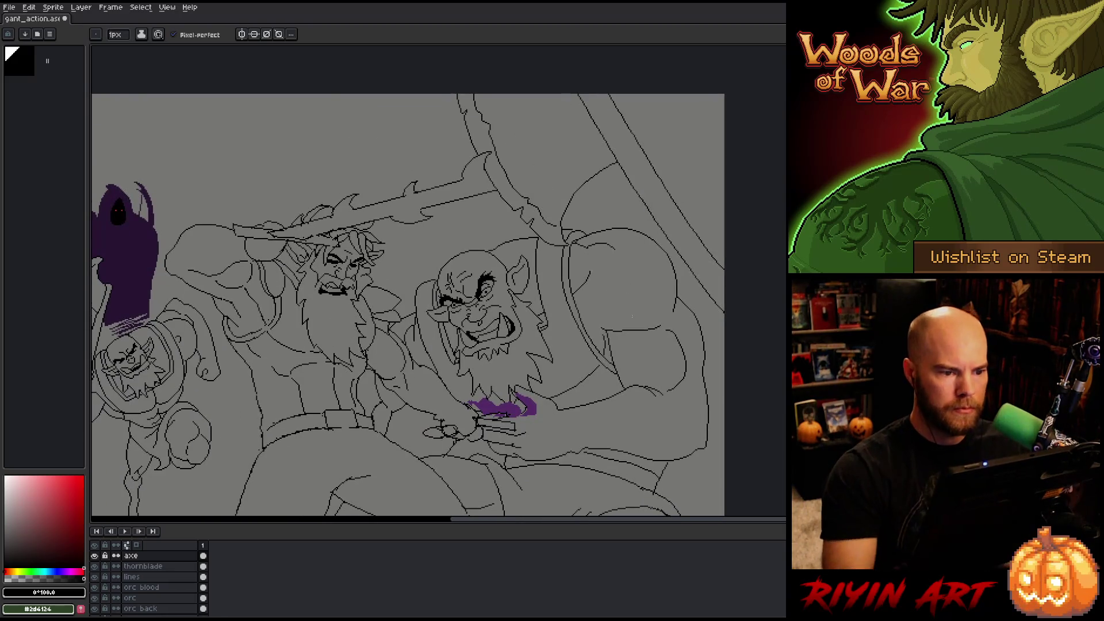
# - Save the file and frame the two fighting figures in view
pyautogui.hotkey('ctrl', 's')
pyautogui.scroll(-2, 603, 322)
pyautogui.scroll(1, 535, 345)
pyautogui.moveTo(523, 361); pyautogui.dragTo(534, 344)
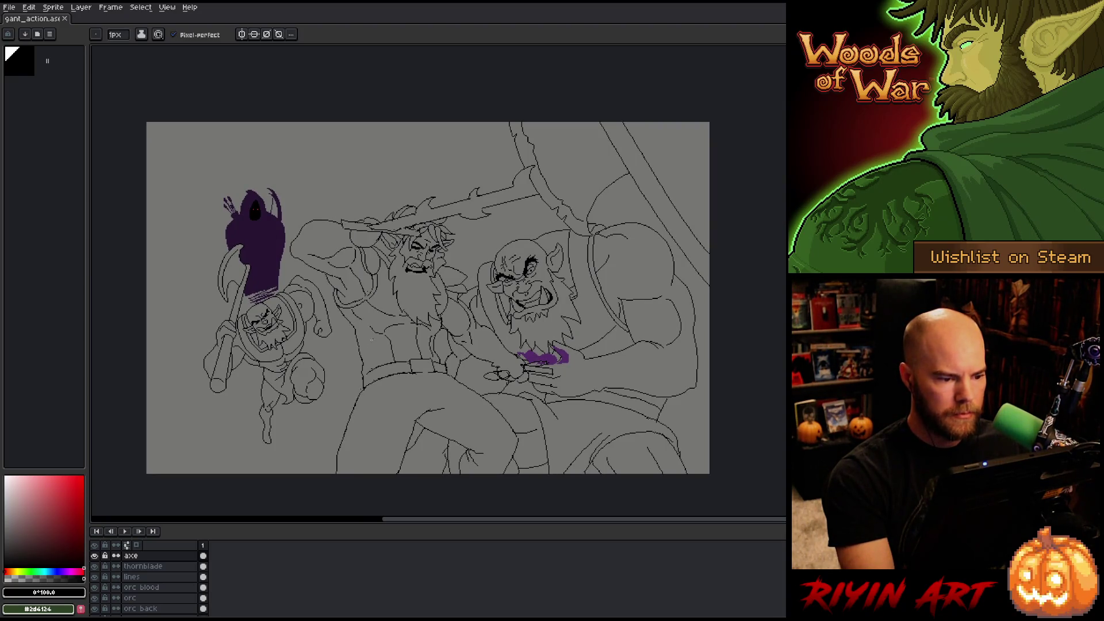
pyautogui.scroll(1, 309, 363)
pyautogui.moveTo(303, 345)
pyautogui.mouseDown()
pyautogui.moveTo(291, 296)
pyautogui.moveTo(271, 304)
pyautogui.moveTo(266, 328)
pyautogui.moveTo(273, 320)
pyautogui.moveTo(256, 307)
pyautogui.moveTo(269, 298)
pyautogui.moveTo(251, 326)
pyautogui.moveTo(296, 347)
pyautogui.moveTo(283, 343)
pyautogui.moveTo(334, 330)
pyautogui.mouseUp()
# - Rename the 'lines' layer to 'Gant' in Layer Properties
pyautogui.click(151, 577)
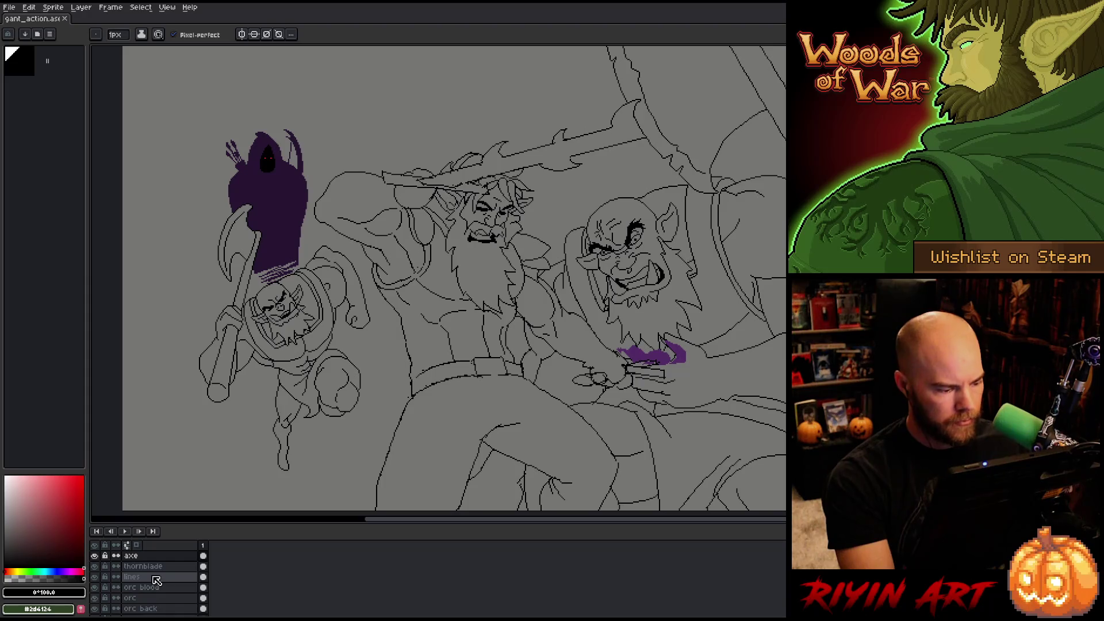
pyautogui.doubleClick(140, 581)
pyautogui.write('Gant')
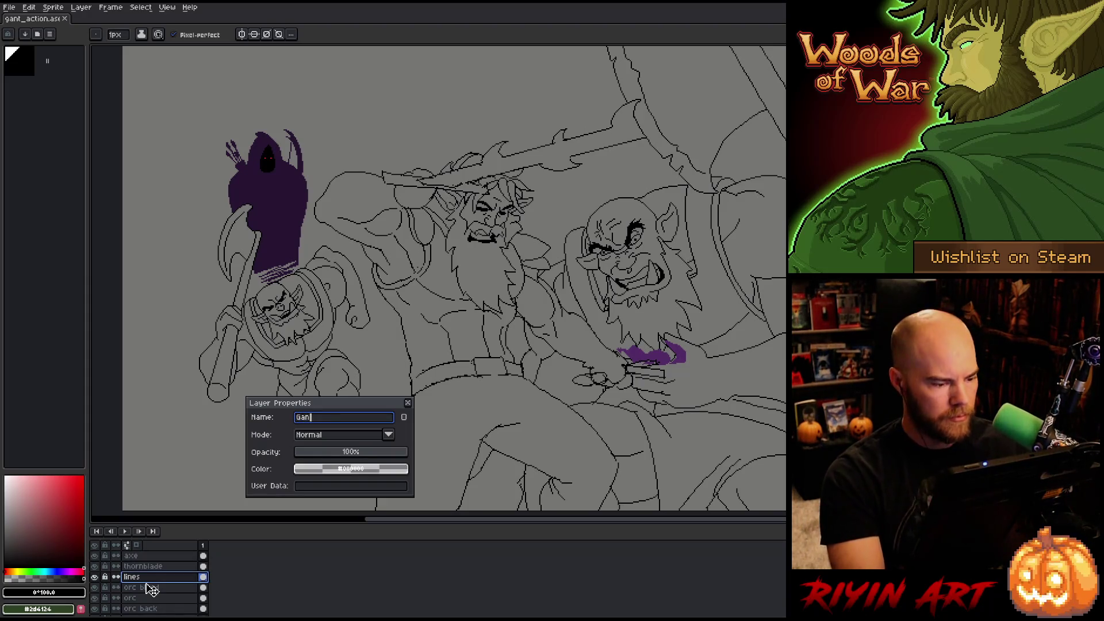
pyautogui.press('Return')
pyautogui.scroll(2, 376, 376)
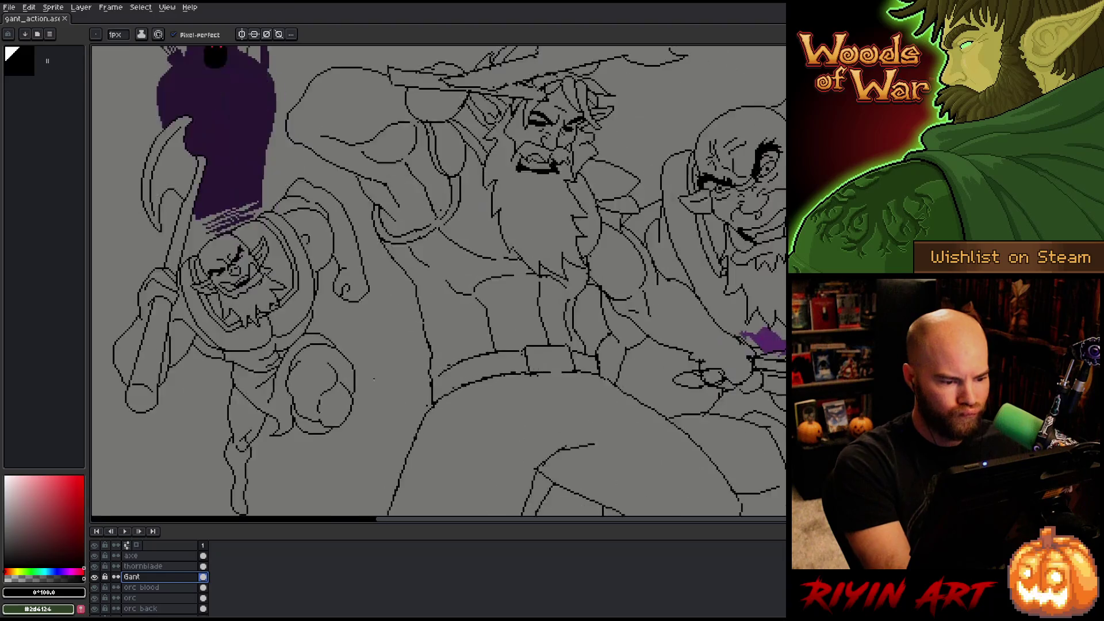
# - Tweak a pixel near Gant's belt, toggling between pencil and eraser
pyautogui.click(449, 223)
pyautogui.press('b')
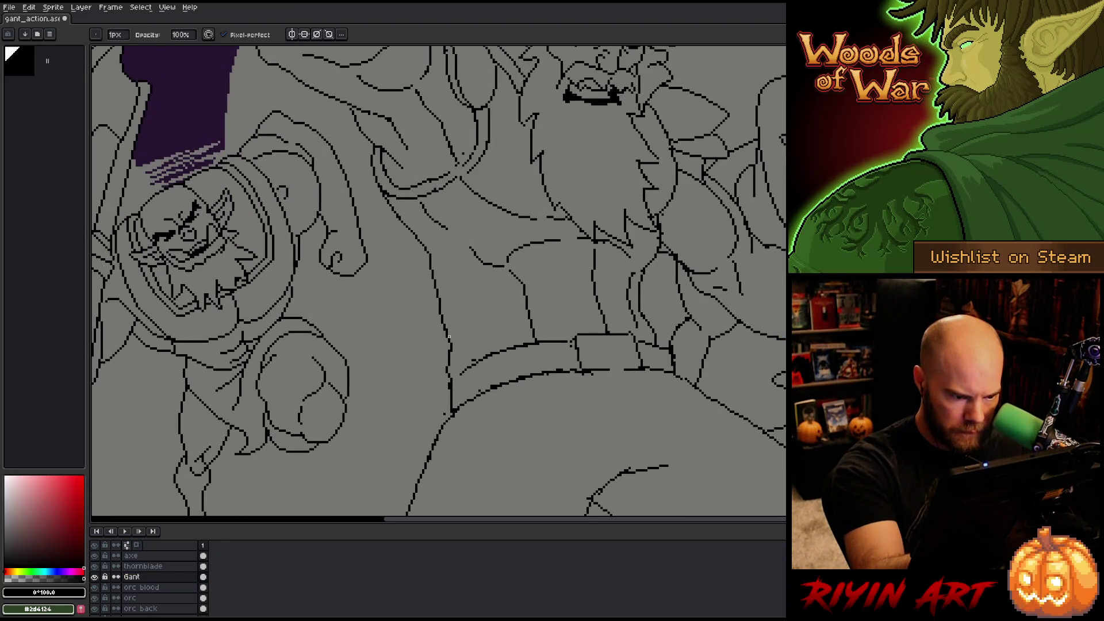
pyautogui.press('e')
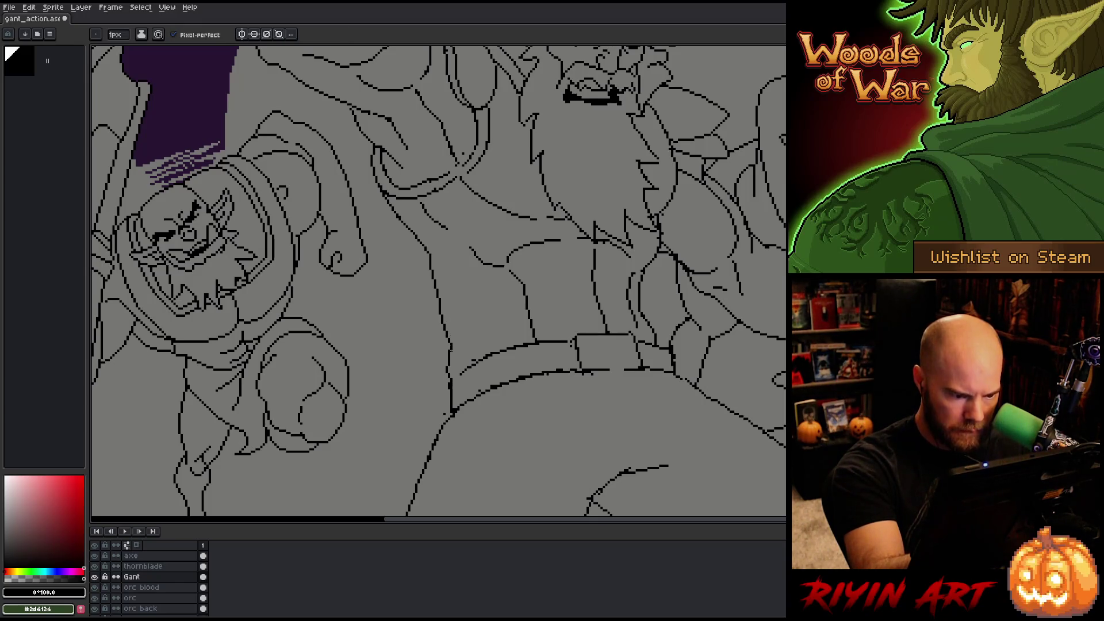
pyautogui.press('b')
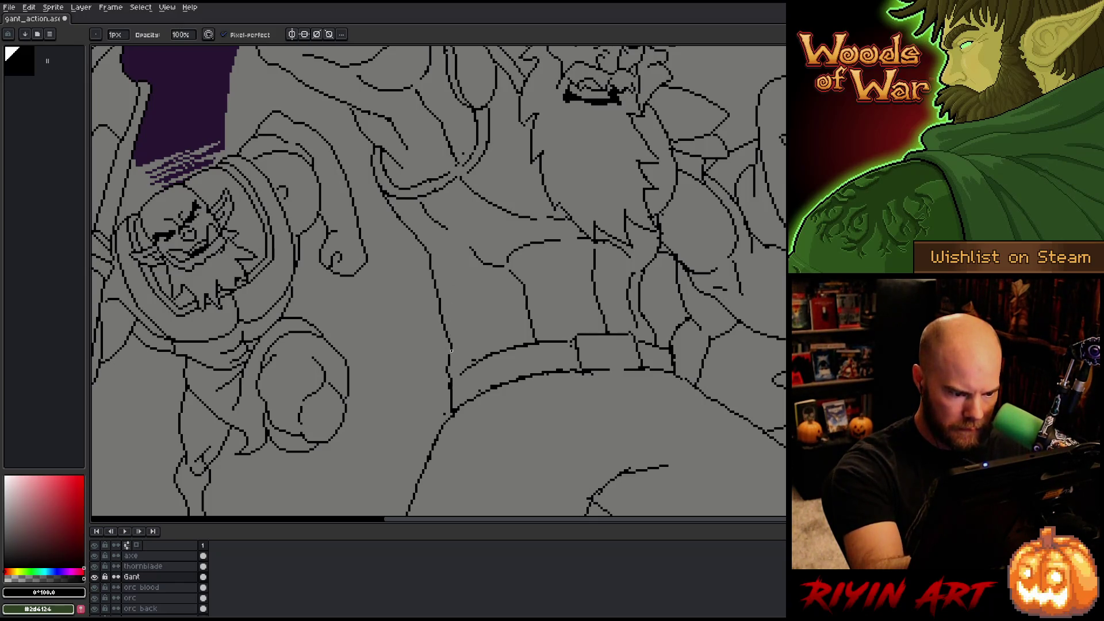
pyautogui.press('e')
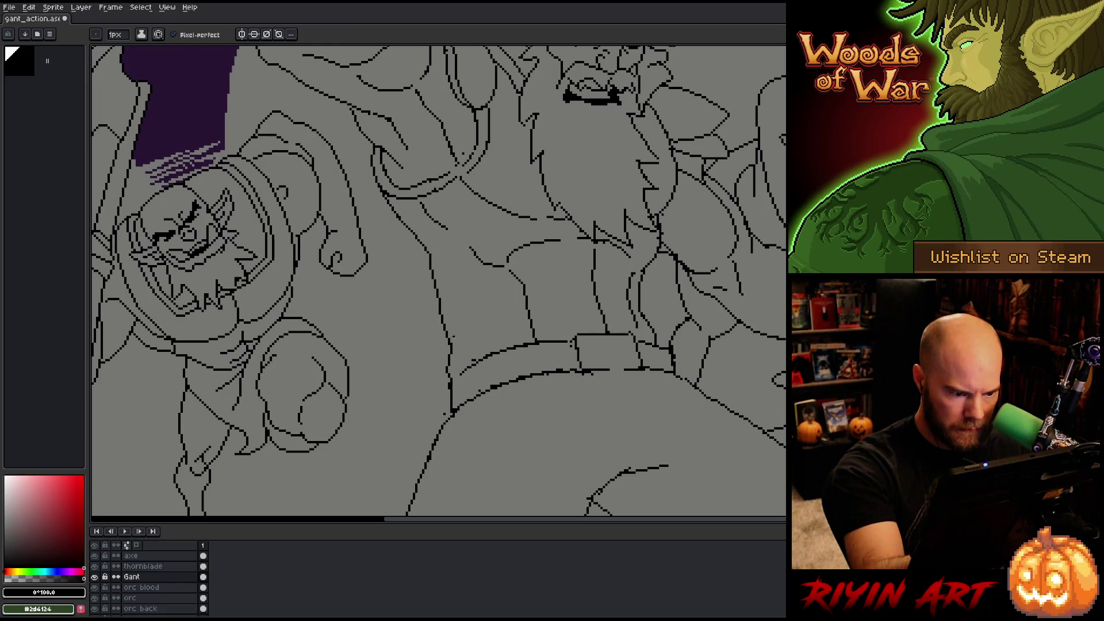
pyautogui.press('b')
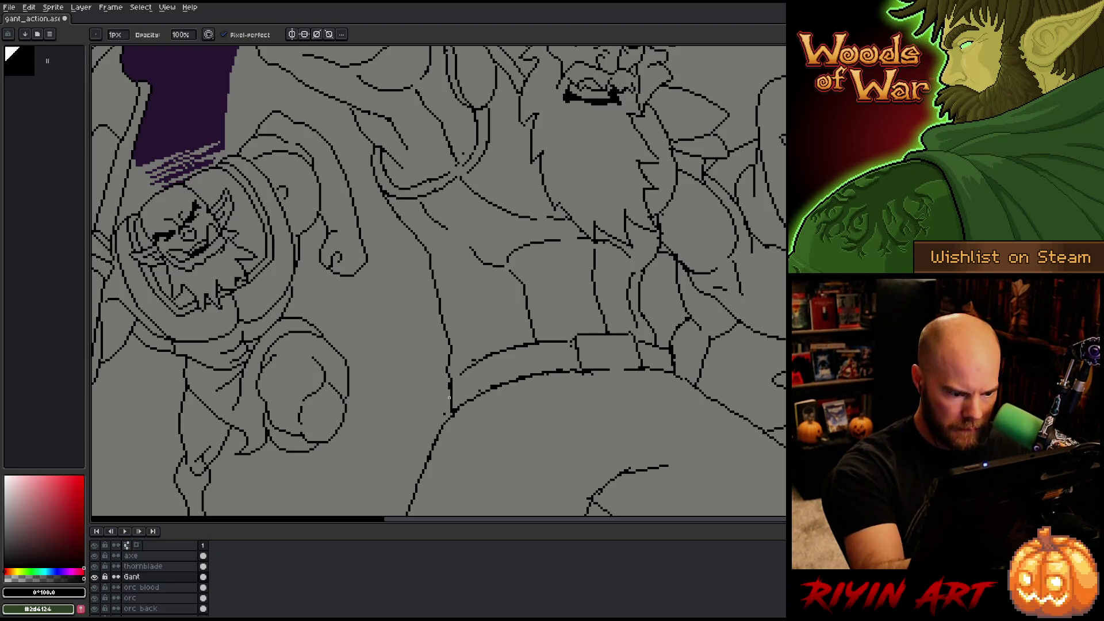
pyautogui.press('e')
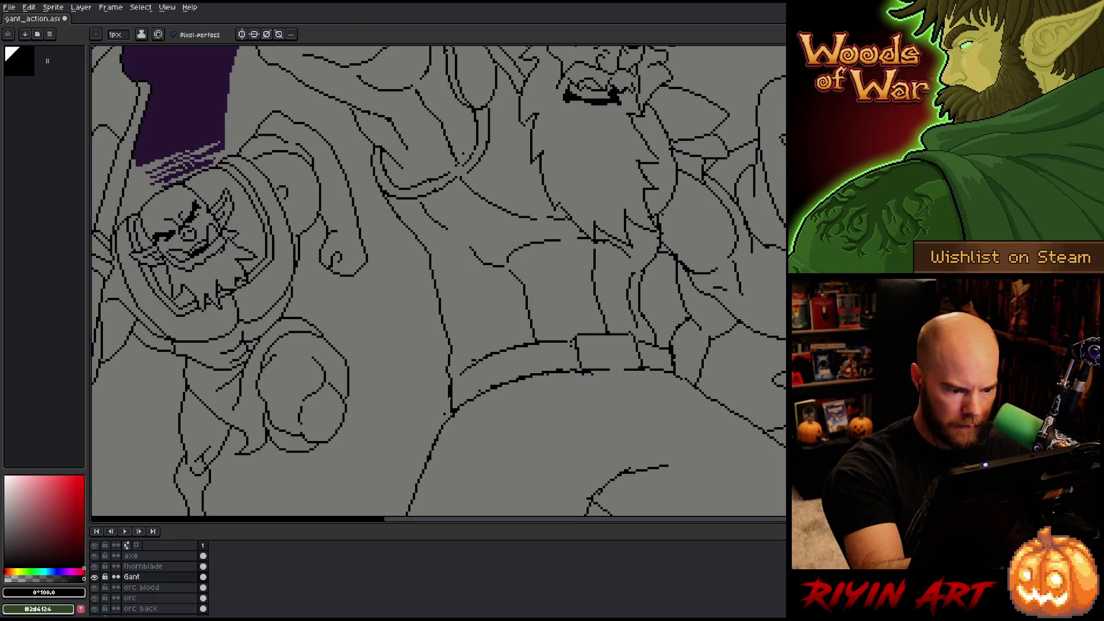
pyautogui.press('b')
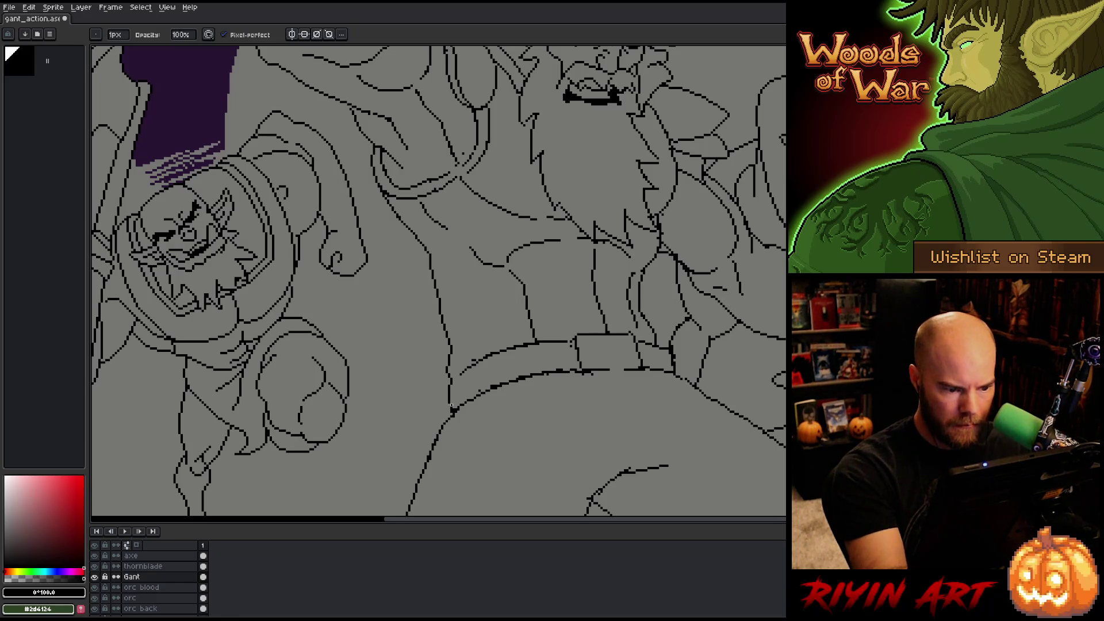
pyautogui.press('e')
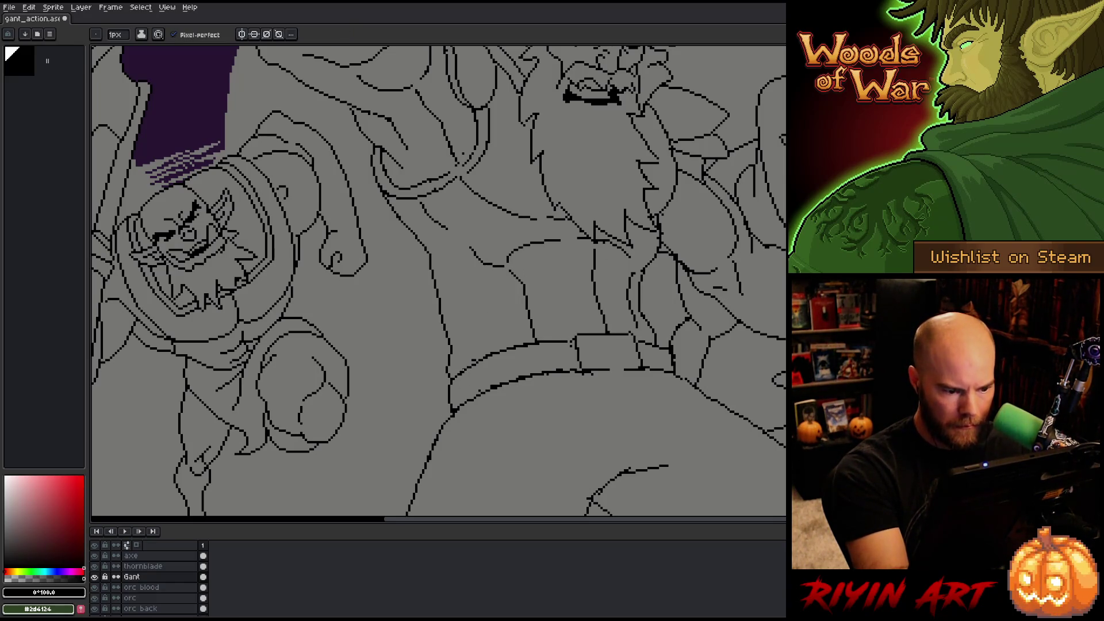
pyautogui.press('b')
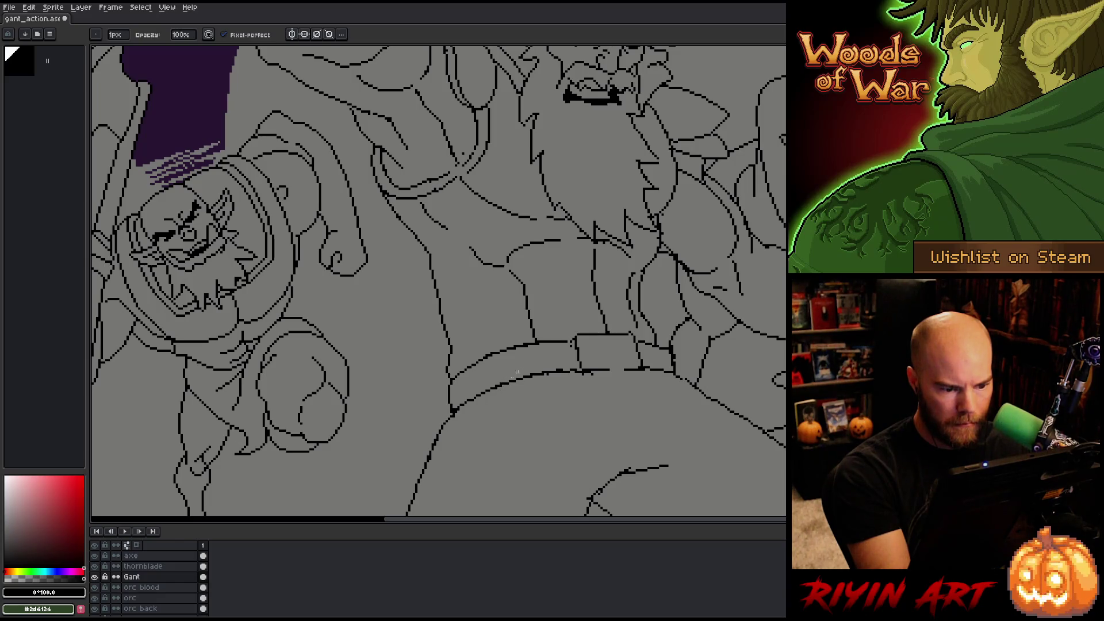
pyautogui.press('e')
pyautogui.press('b')
pyautogui.press('e')
pyautogui.press('b')
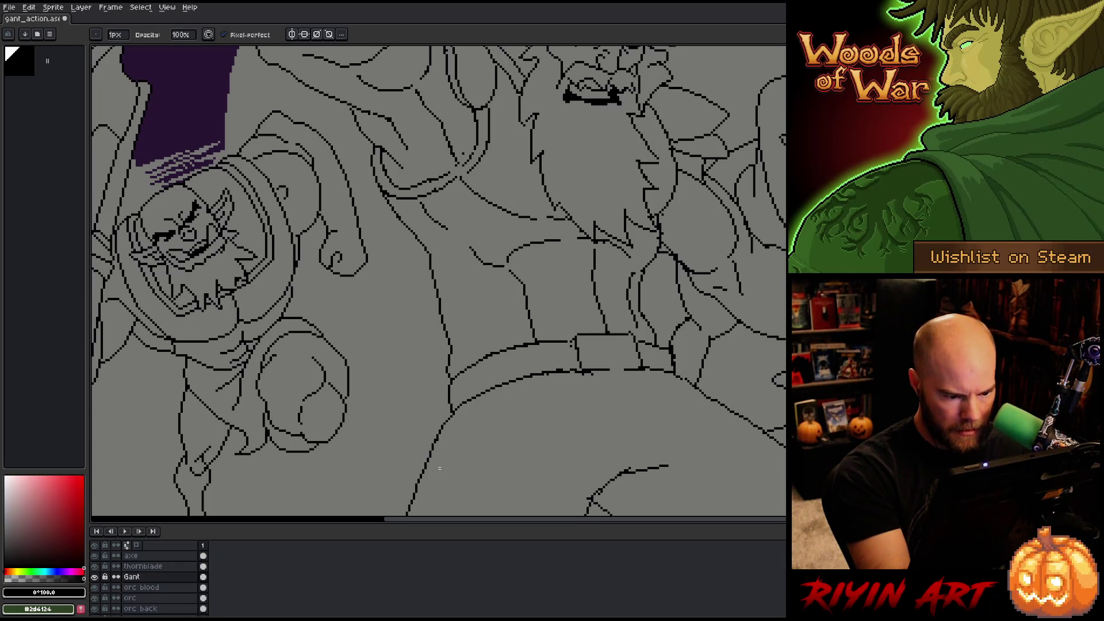
pyautogui.scroll(-5, 458, 426)
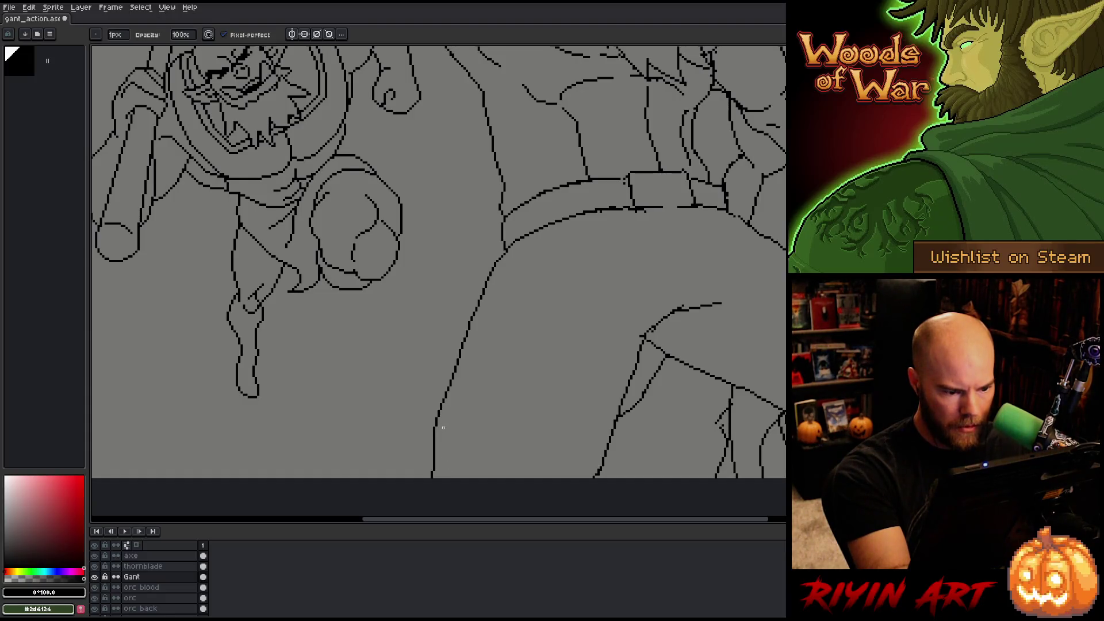
pyautogui.press('q')
pyautogui.moveTo(448, 426)
pyautogui.mouseDown()
pyautogui.moveTo(443, 403)
pyautogui.moveTo(428, 462)
pyautogui.moveTo(459, 509)
pyautogui.mouseUp()
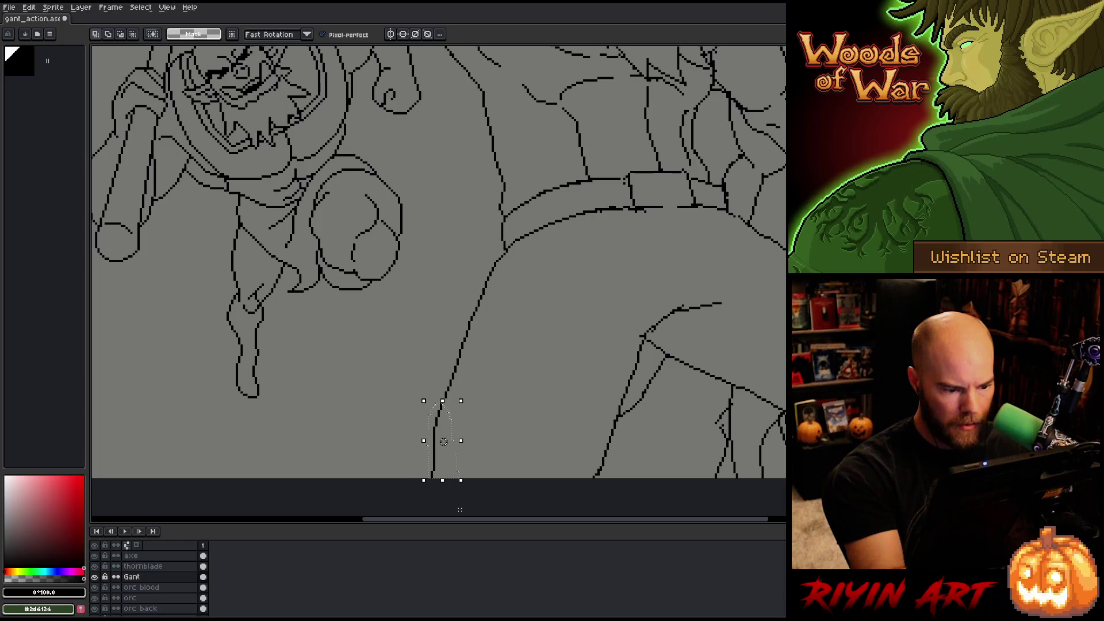
pyautogui.hotkey('ctrl', 'd')
pyautogui.press('b')
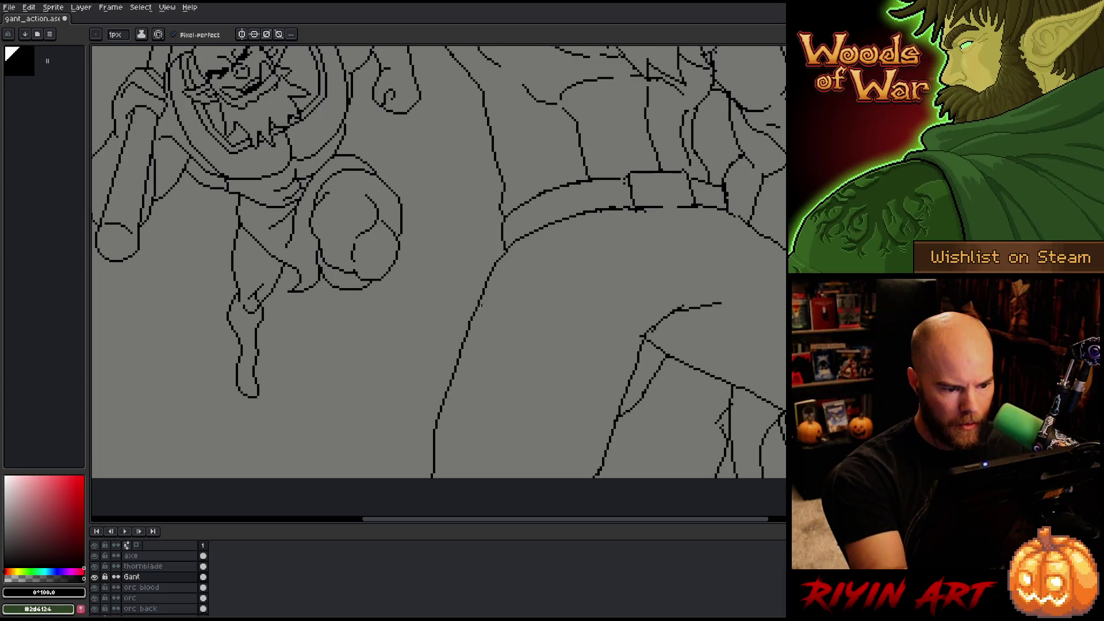
pyautogui.press('q')
pyautogui.moveTo(469, 343)
pyautogui.mouseDown()
pyautogui.moveTo(414, 456)
pyautogui.moveTo(486, 480)
pyautogui.mouseUp()
pyautogui.press('b')
pyautogui.hotkey('ctrl', 'd')
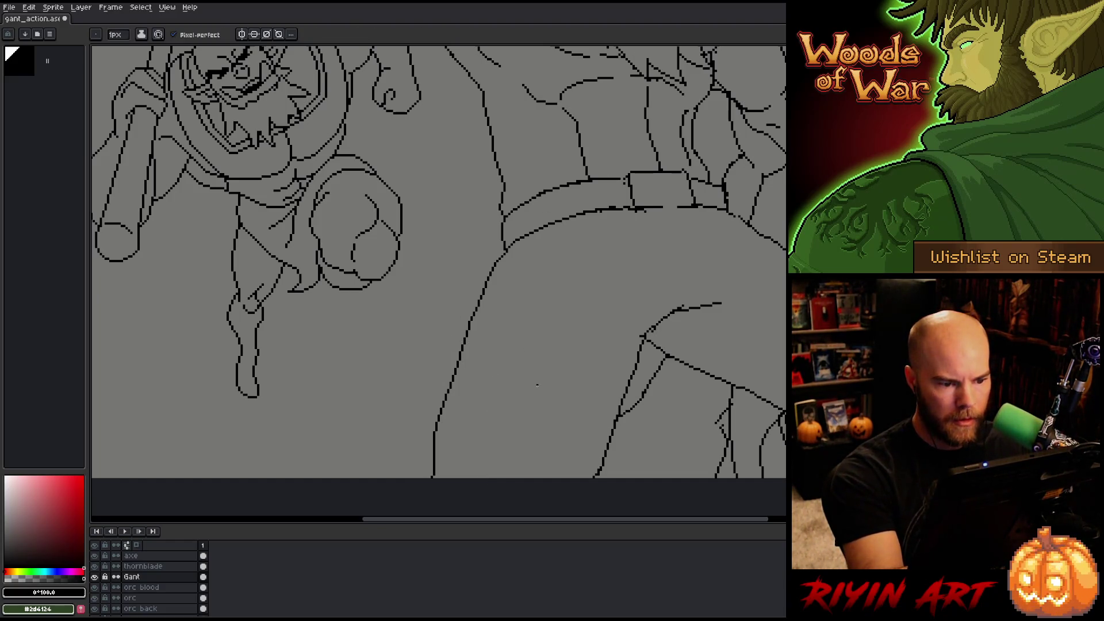
pyautogui.moveTo(680, 377); pyautogui.dragTo(616, 394)
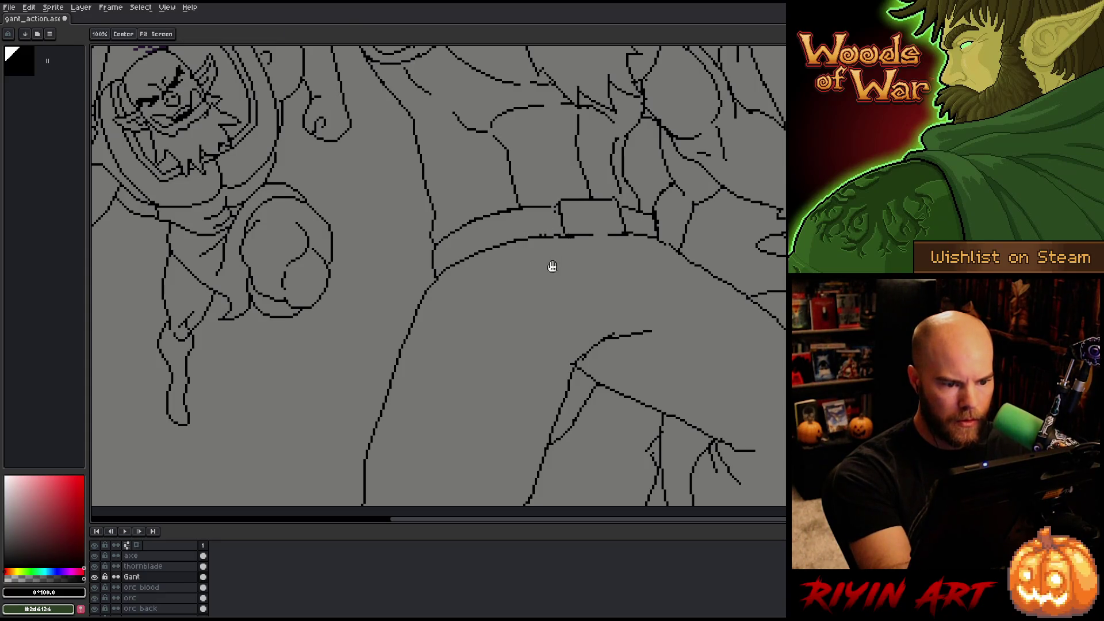
# - Frame Gant's belt and torso, then draw a short line joining the belt line
pyautogui.moveTo(538, 233); pyautogui.dragTo(511, 345)
pyautogui.press('e')
pyautogui.press('b')
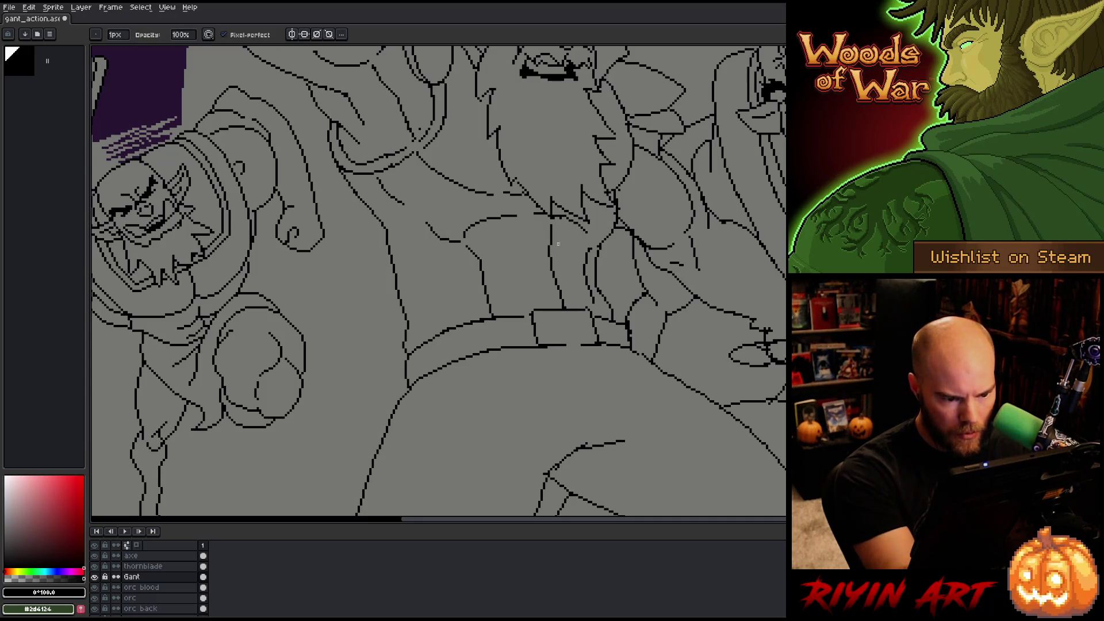
pyautogui.press('e')
pyautogui.press('b')
pyautogui.press('e')
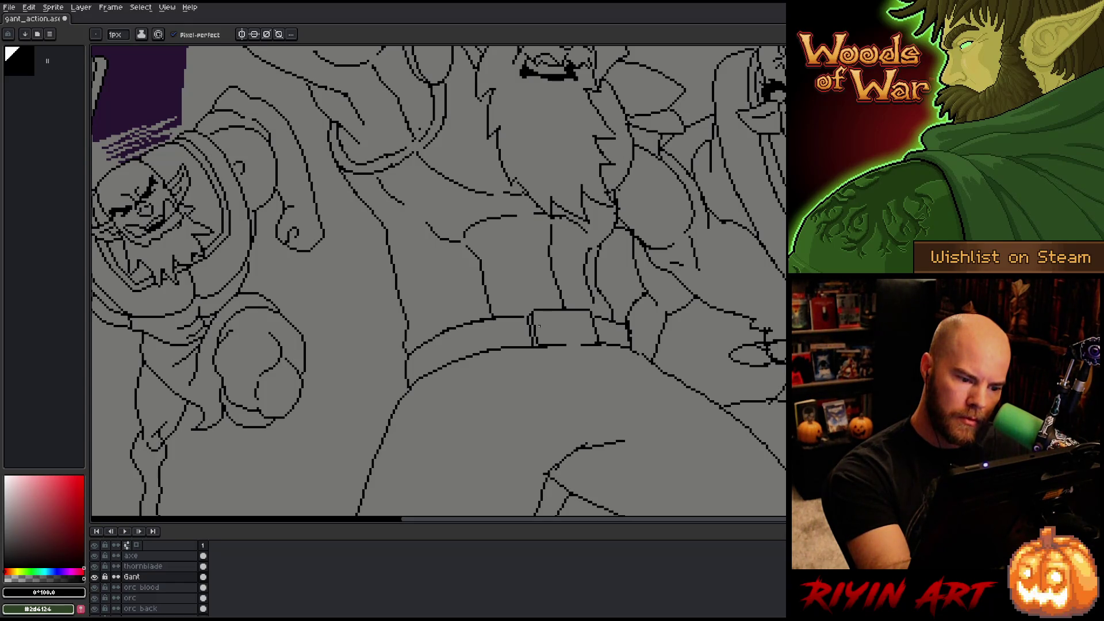
pyautogui.press('b')
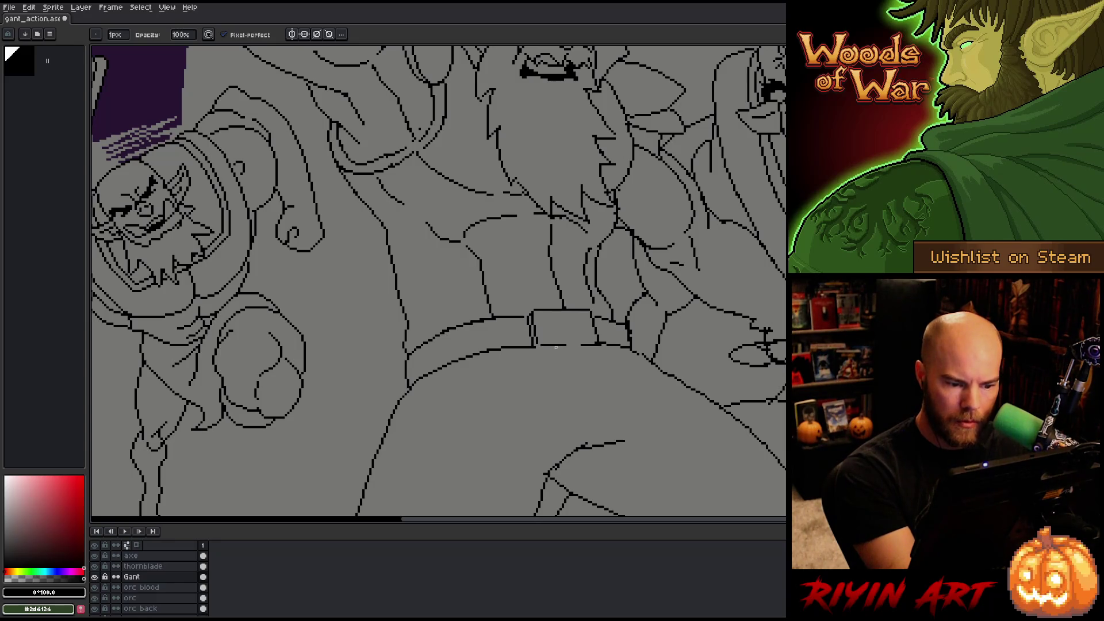
pyautogui.press('e')
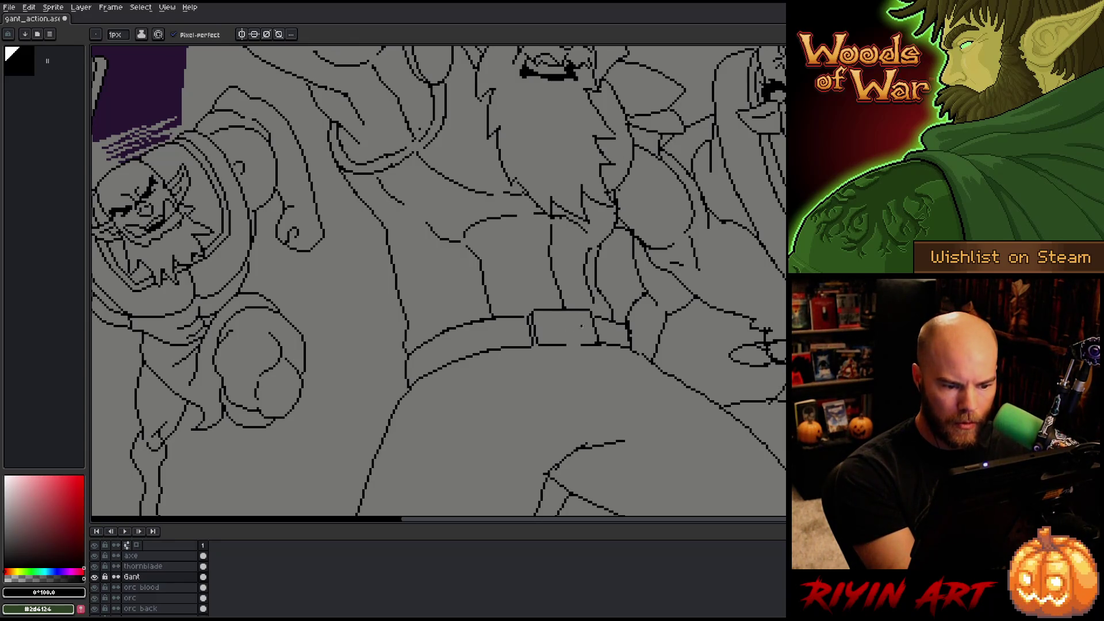
pyautogui.press('b')
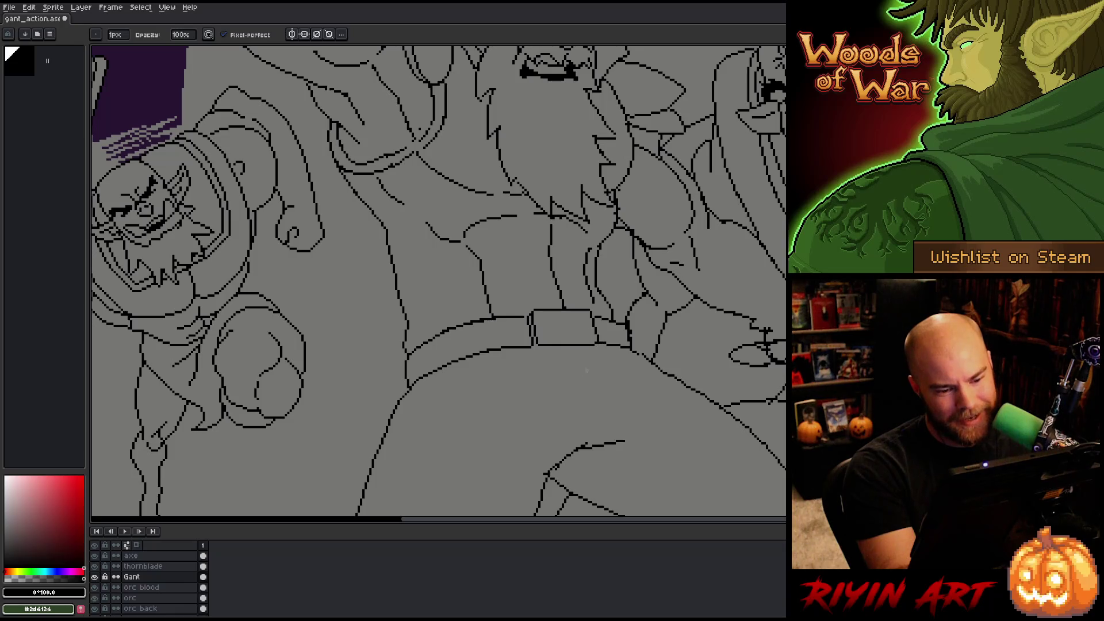
pyautogui.moveTo(595, 341); pyautogui.dragTo(598, 349)
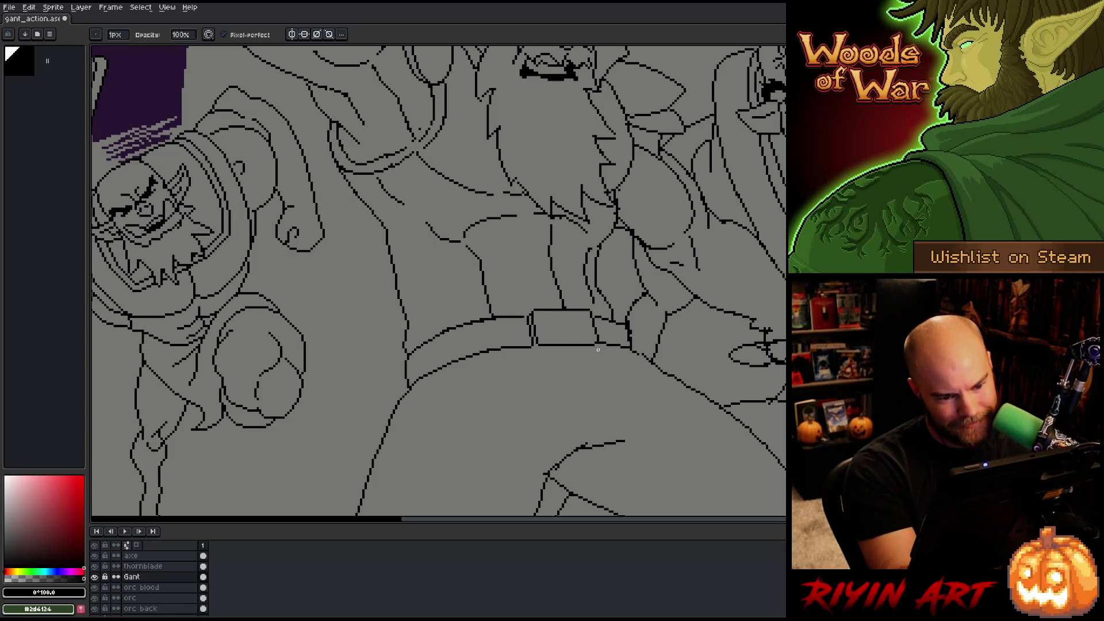
# - Recenter Gant's torso and add a pixel near the buckle's left edge
pyautogui.press('e')
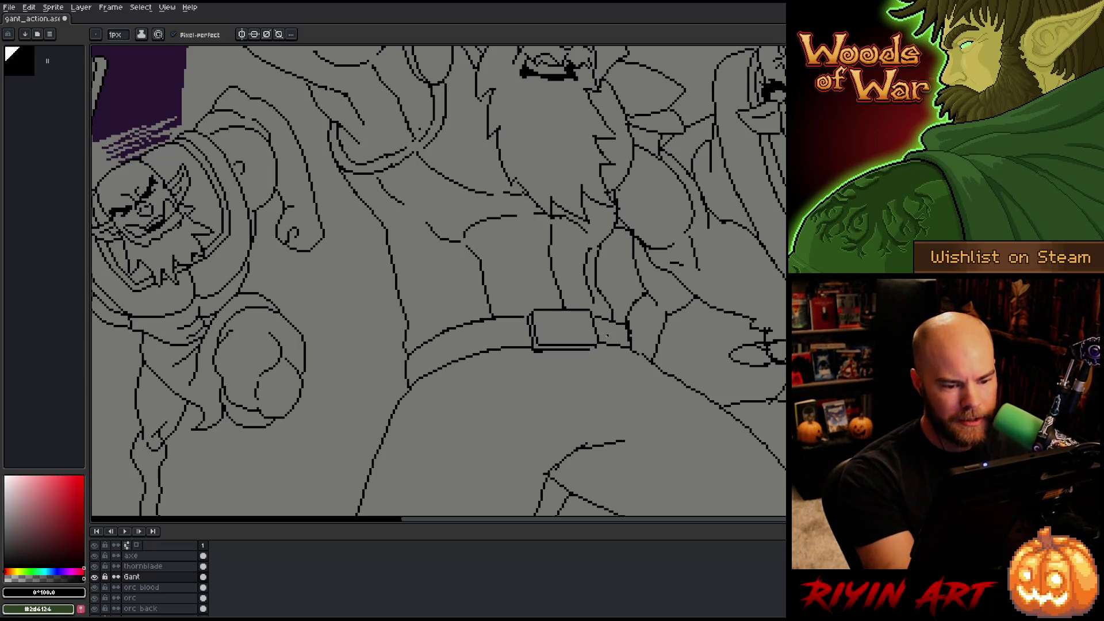
pyautogui.press('e')
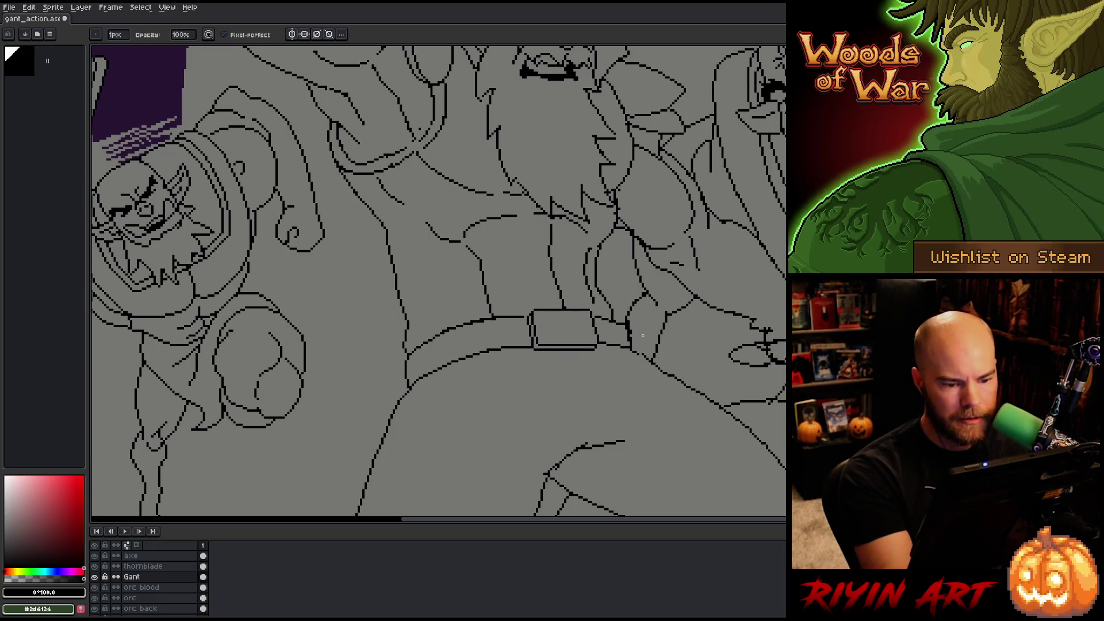
pyautogui.press('b')
pyautogui.press('e')
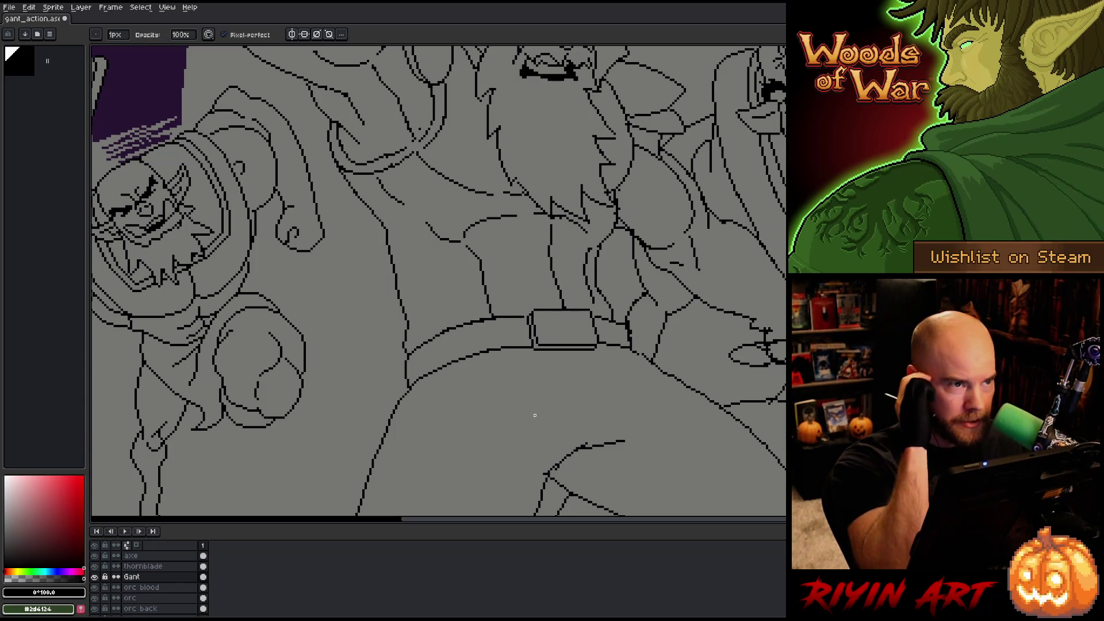
pyautogui.press('h')
pyautogui.moveTo(535, 414)
pyautogui.mouseDown()
pyautogui.moveTo(562, 389)
pyautogui.moveTo(578, 347)
pyautogui.moveTo(557, 391)
pyautogui.mouseUp()
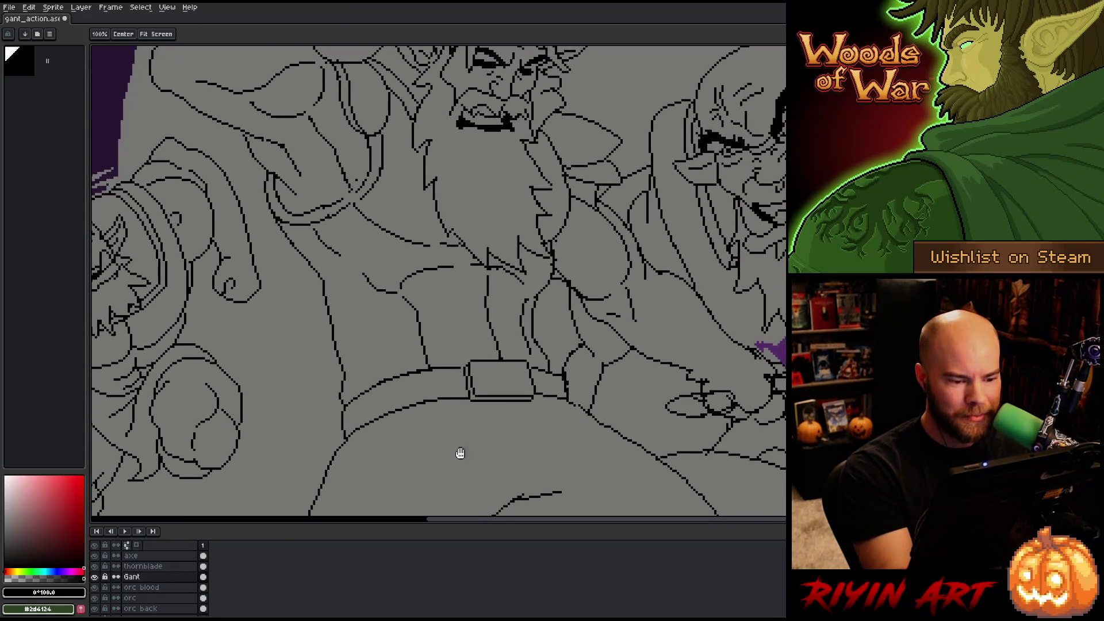
pyautogui.press('e')
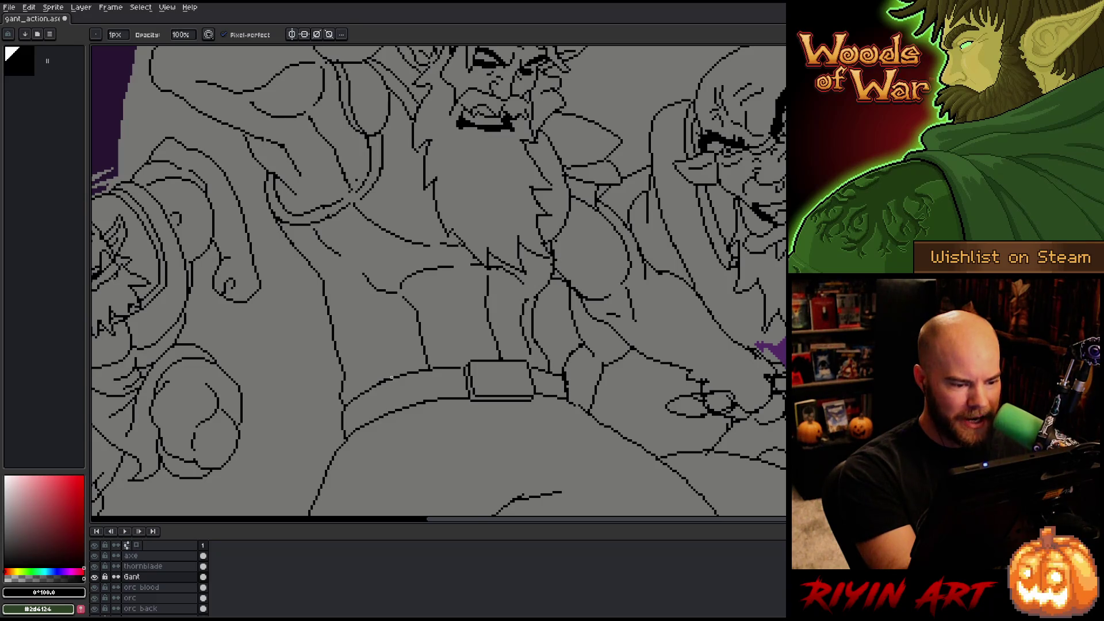
pyautogui.press('space')
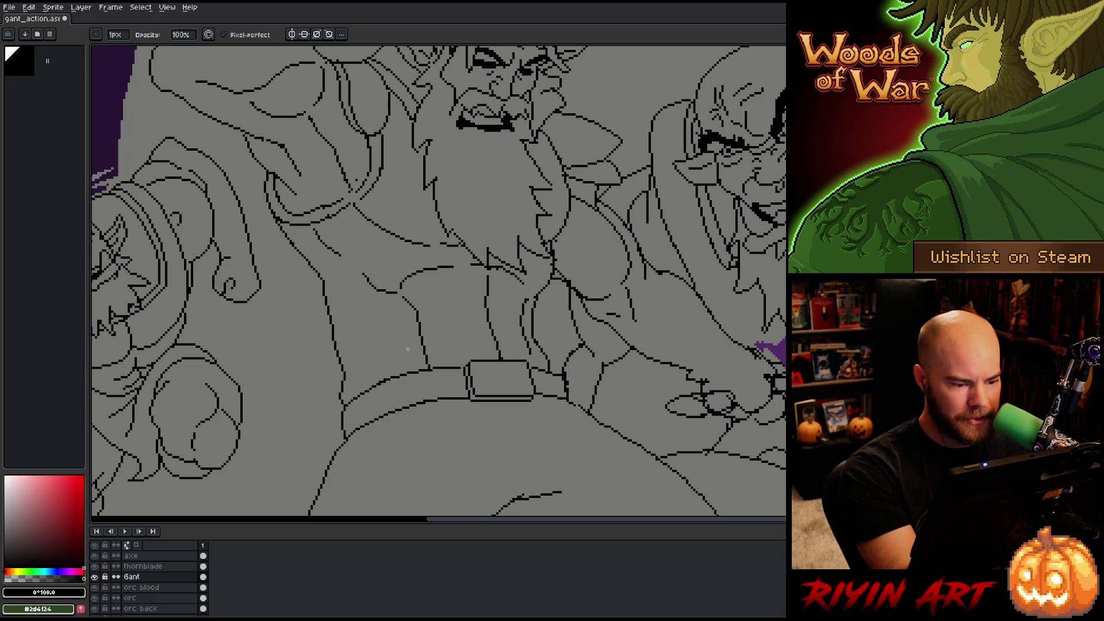
pyautogui.press('e')
pyautogui.press('b')
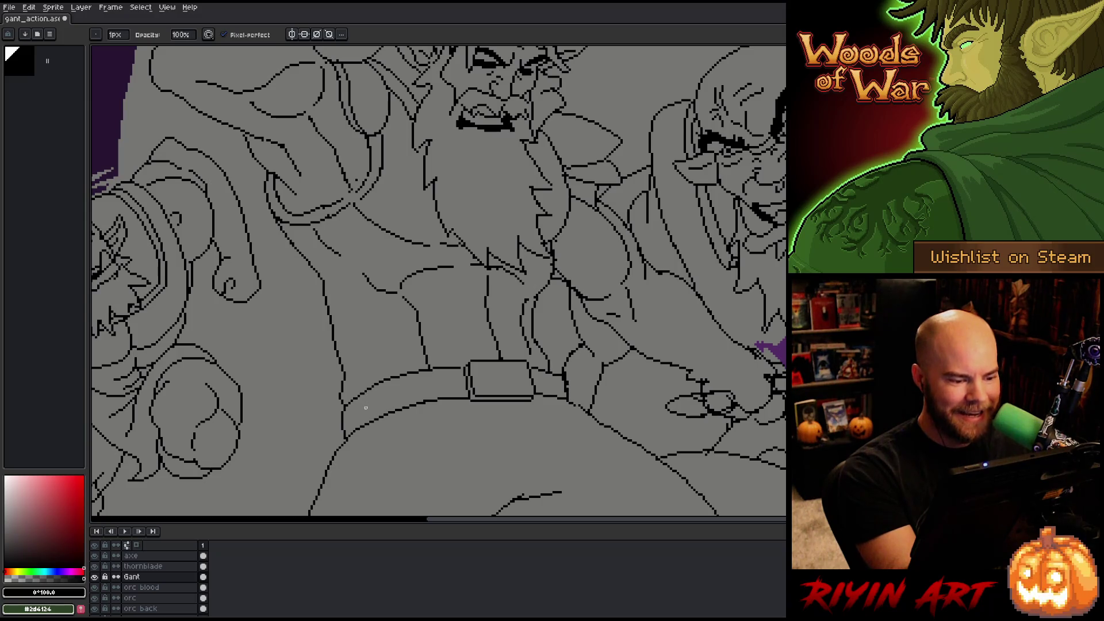
pyautogui.press('v')
pyautogui.press('b')
pyautogui.hotkey('ctrl', 's')
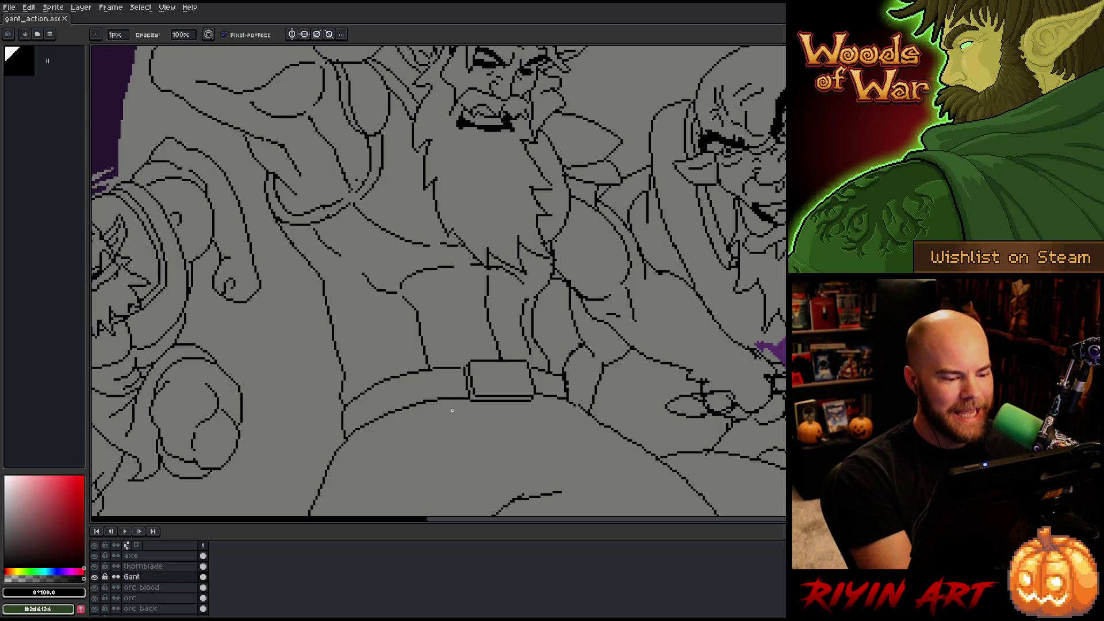
pyautogui.click(476, 389)
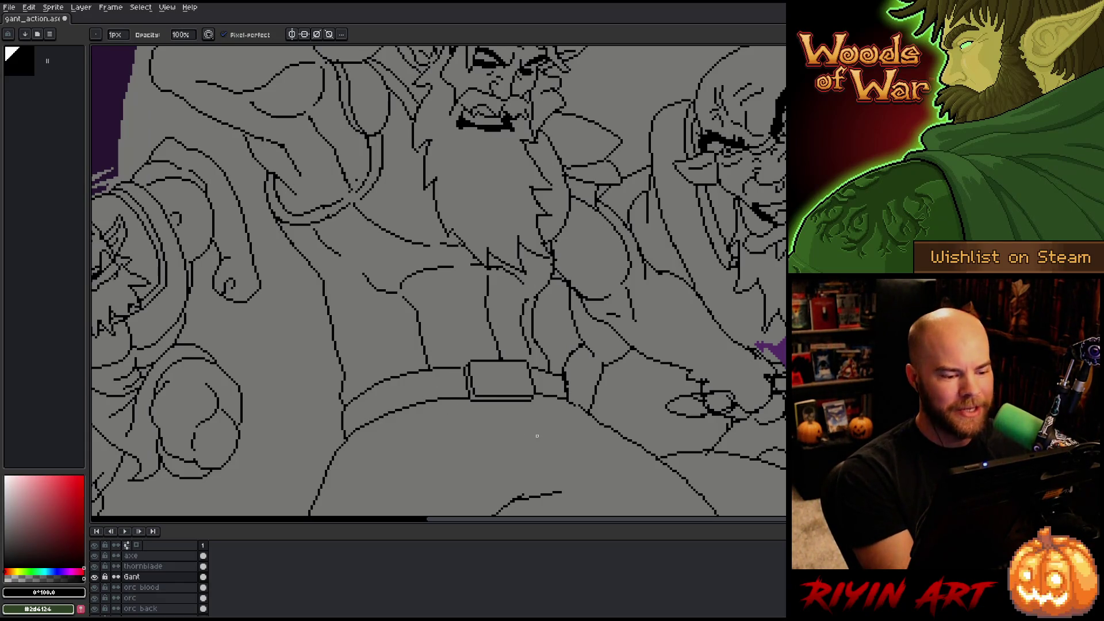
# - Lasso the belt line left of the buckle, move it down a few pixels, and commit
pyautogui.press('e')
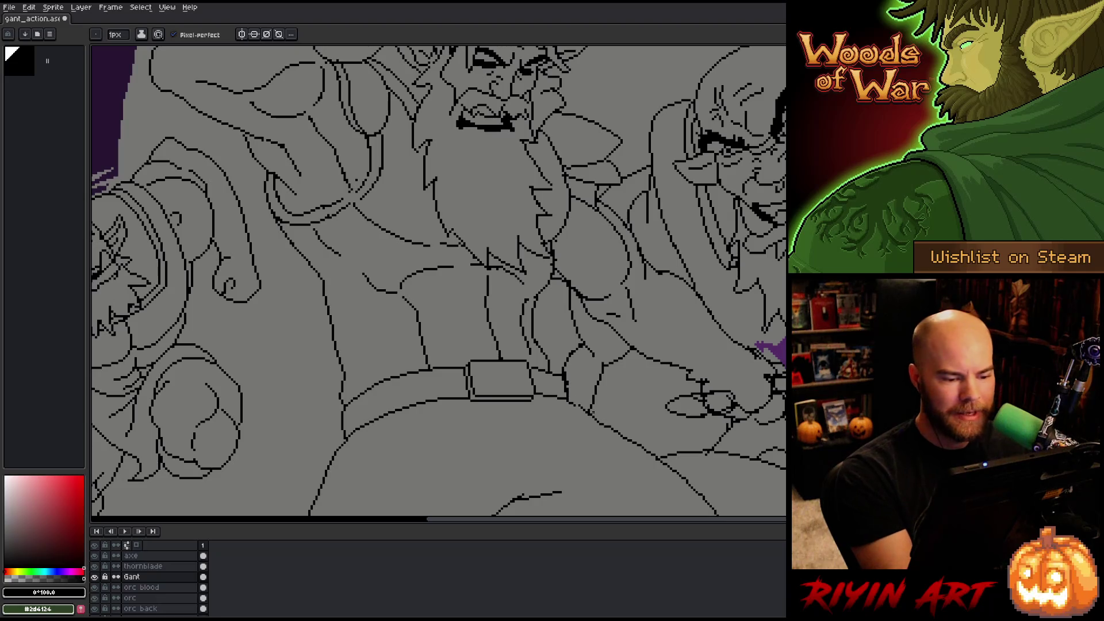
pyautogui.press('m')
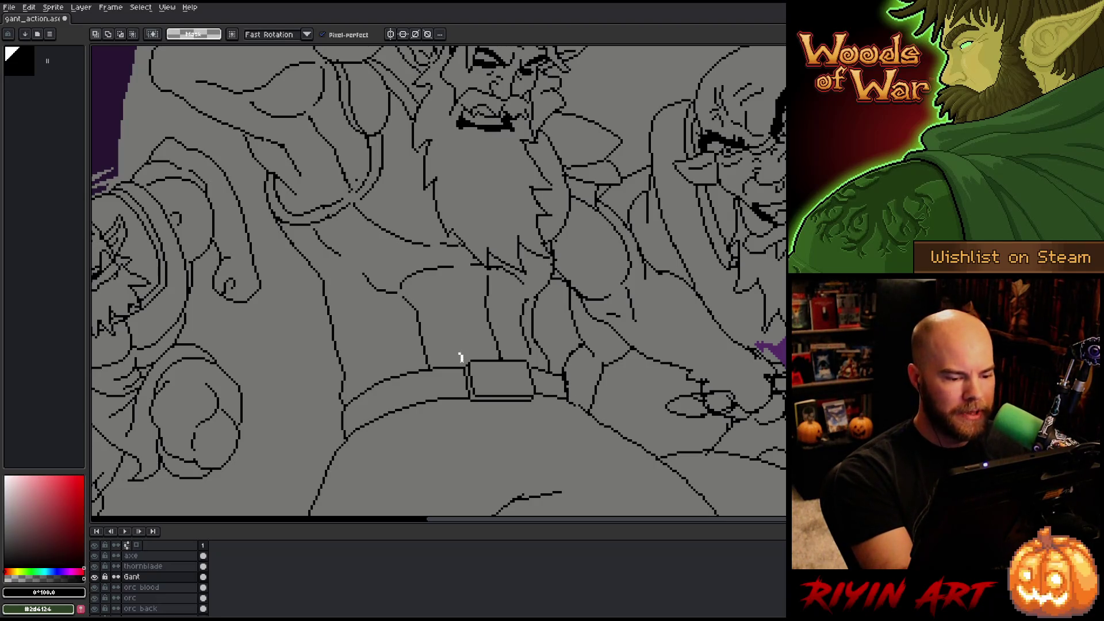
pyautogui.moveTo(461, 373)
pyautogui.mouseDown()
pyautogui.moveTo(356, 404)
pyautogui.moveTo(368, 386)
pyautogui.moveTo(464, 352)
pyautogui.mouseUp()
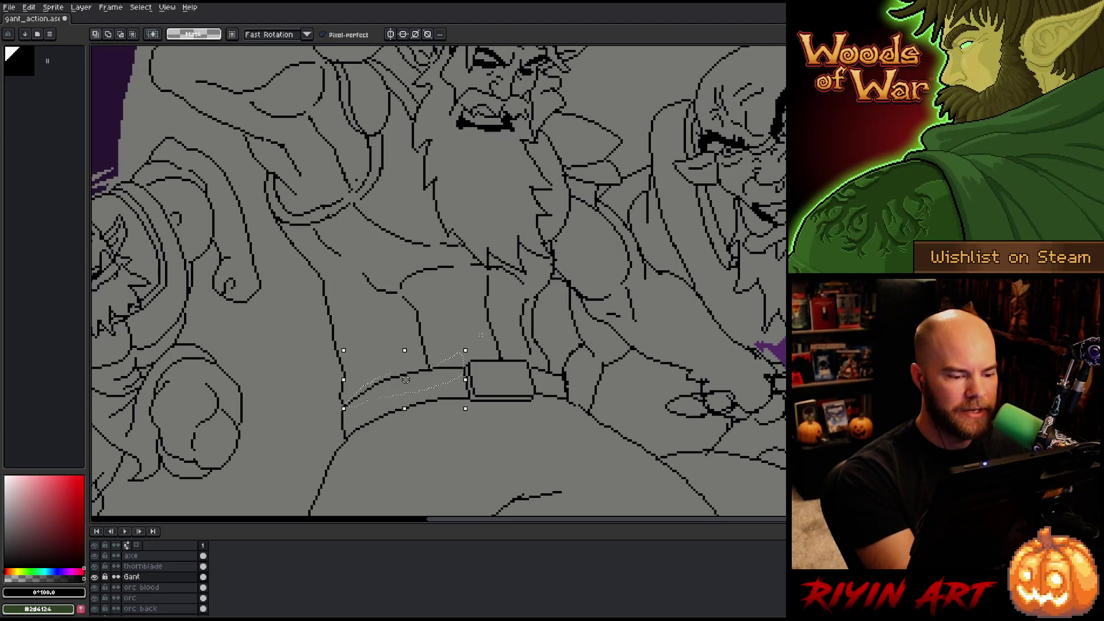
pyautogui.moveTo(406, 379); pyautogui.dragTo(406, 382)
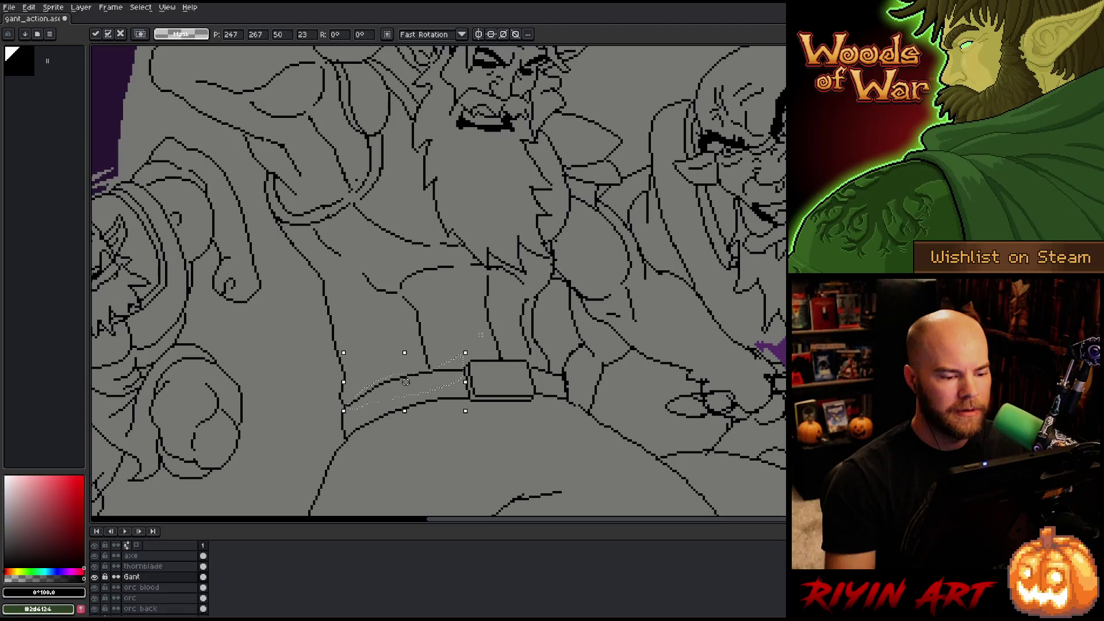
pyautogui.press('Return')
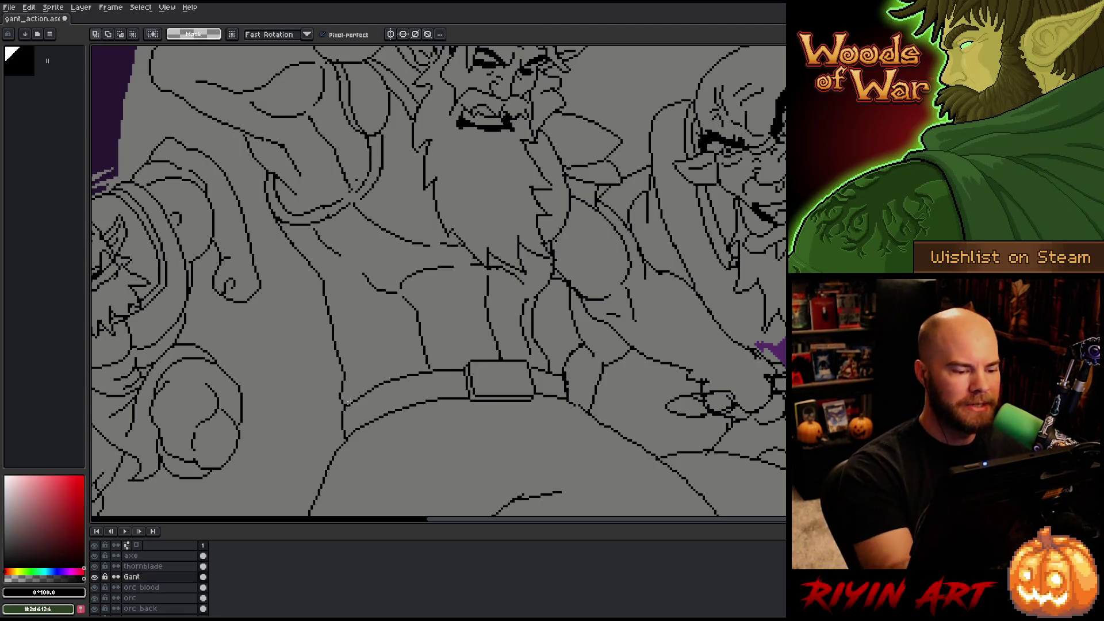
# - Lasso the short line right of the buckle and nudge it down a few pixels
pyautogui.press('b')
pyautogui.press('e')
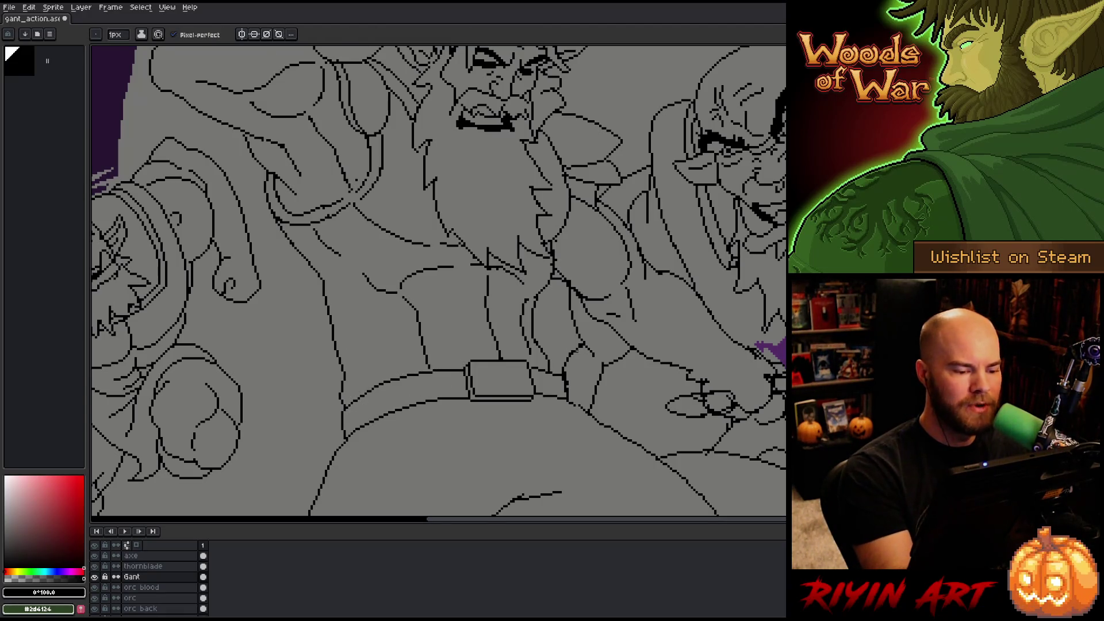
pyautogui.press('b')
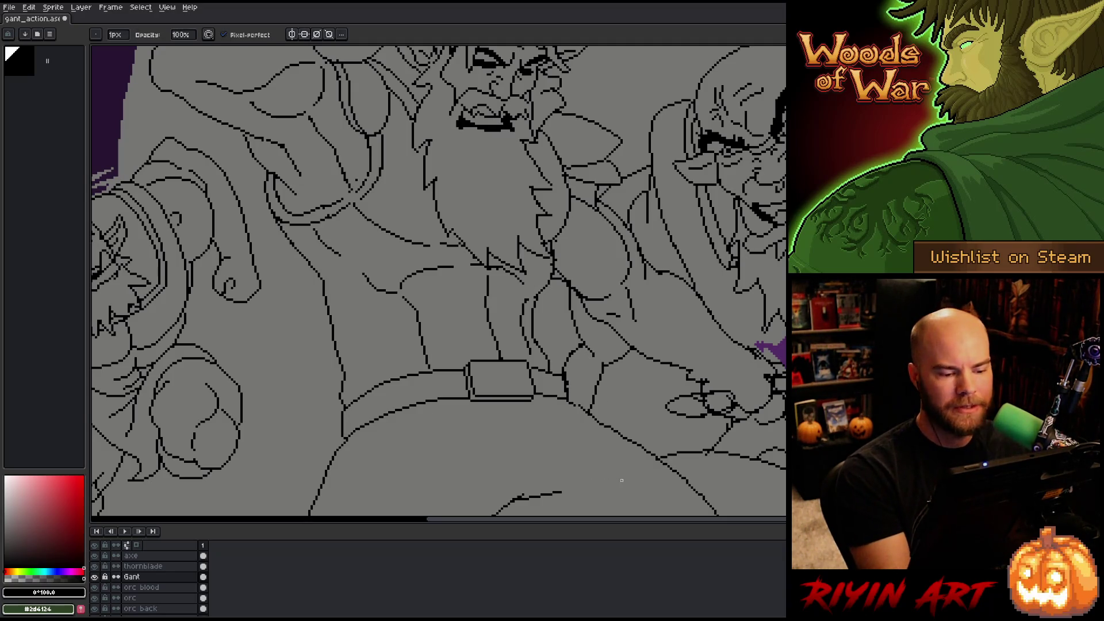
pyautogui.press('m')
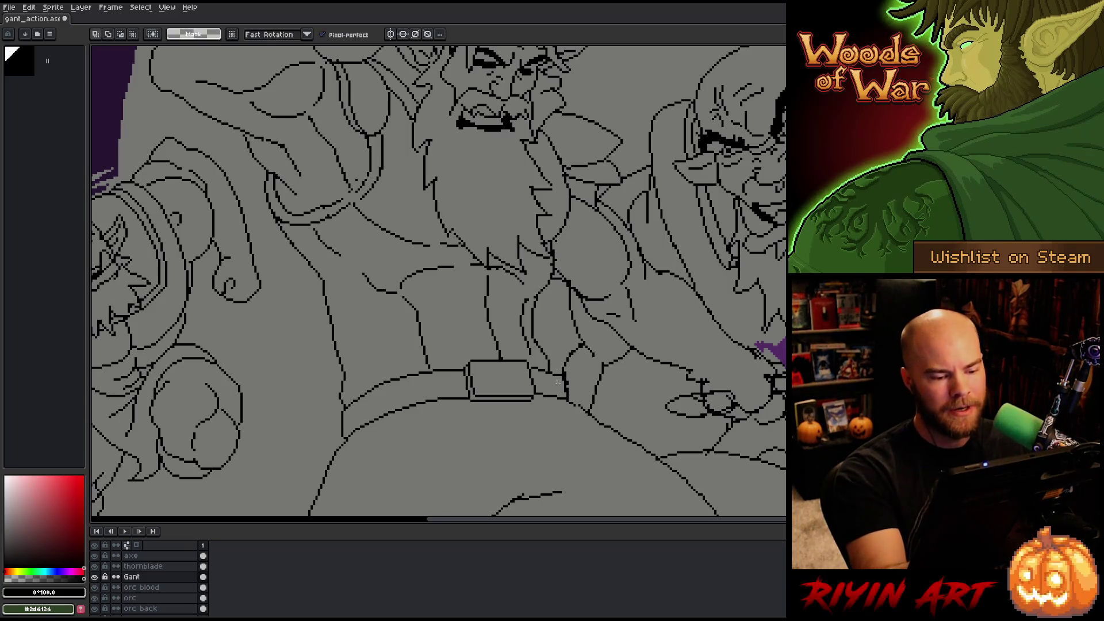
pyautogui.moveTo(565, 413); pyautogui.dragTo(562, 368)
pyautogui.moveTo(567, 411)
pyautogui.mouseDown()
pyautogui.moveTo(563, 378)
pyautogui.moveTo(537, 368)
pyautogui.moveTo(552, 425)
pyautogui.mouseUp()
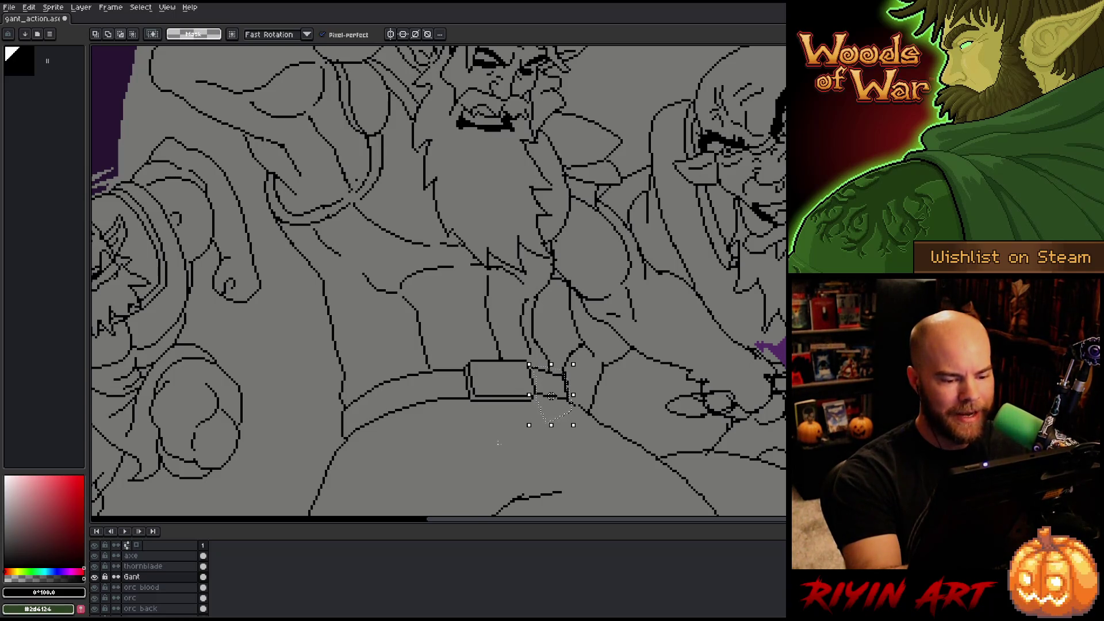
pyautogui.press('Down')
pyautogui.press('Return')
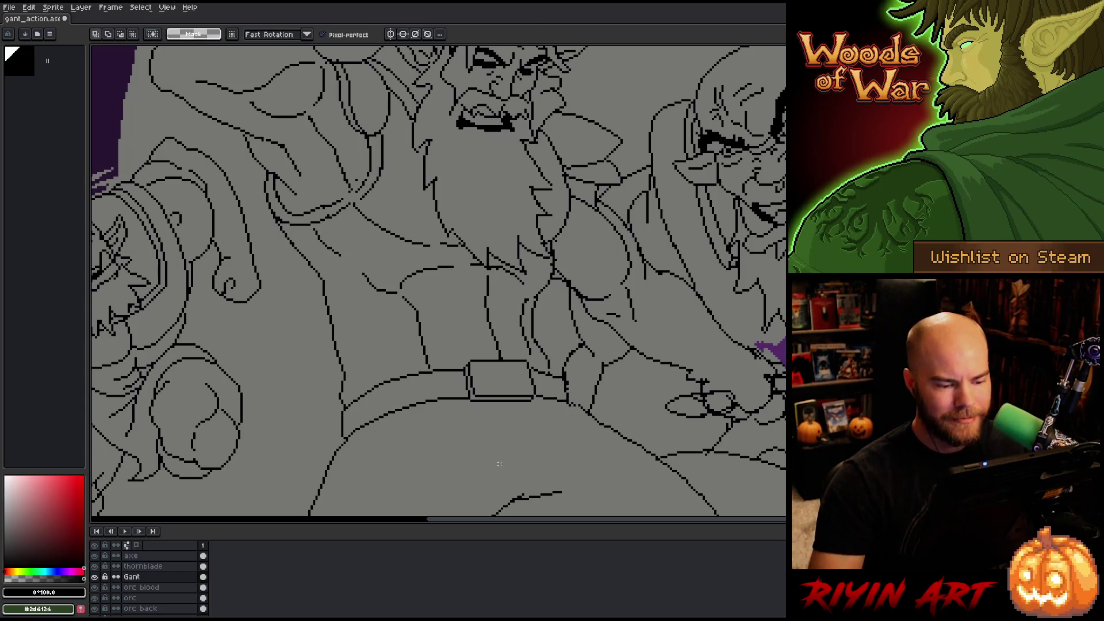
# - Erase stray pixels at a line end and pencil a short vertical stroke right of the buckle
pyautogui.press('b')
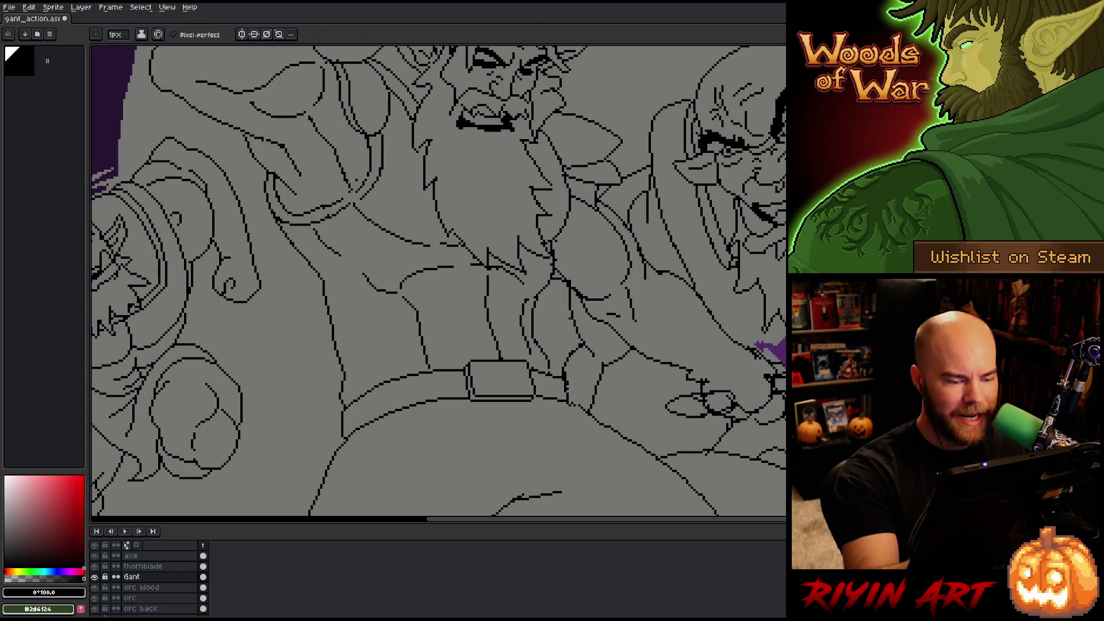
pyautogui.press('e')
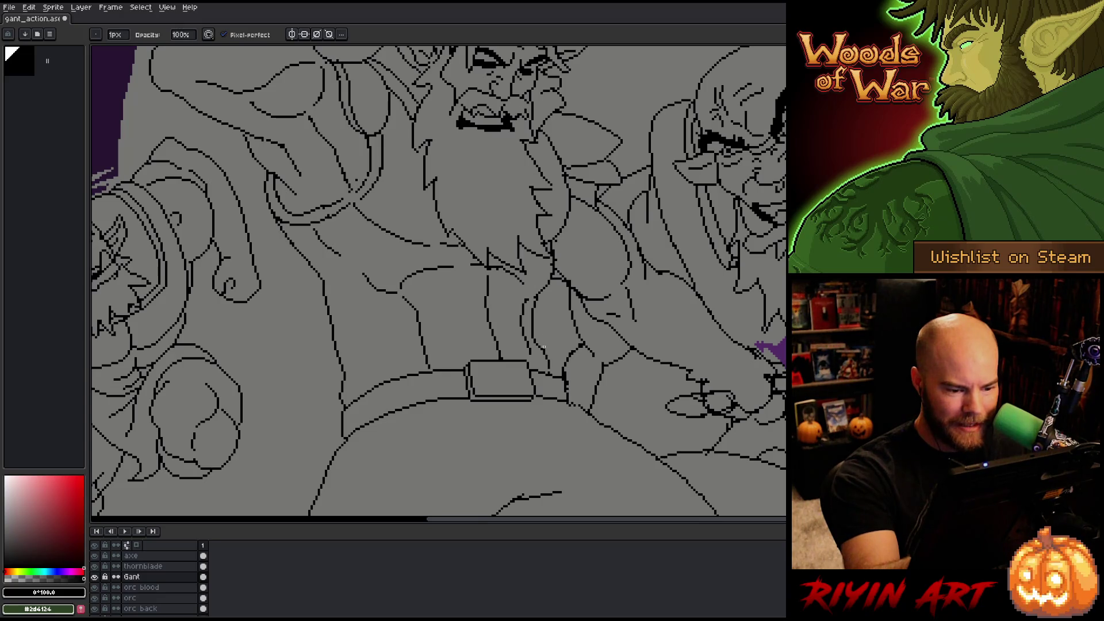
pyautogui.press('b')
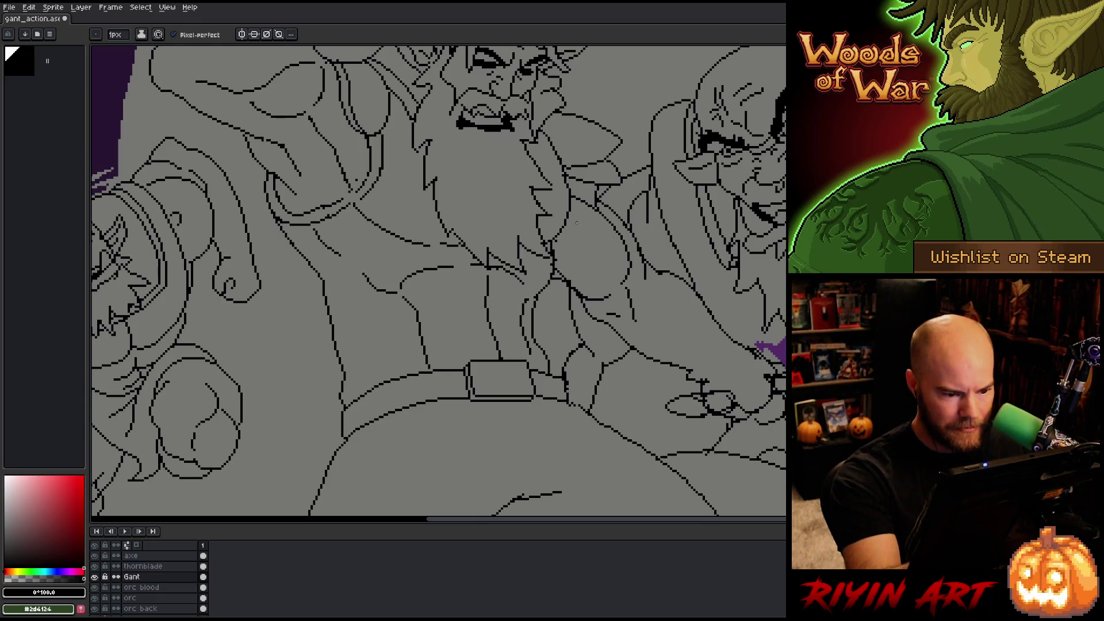
pyautogui.press('e')
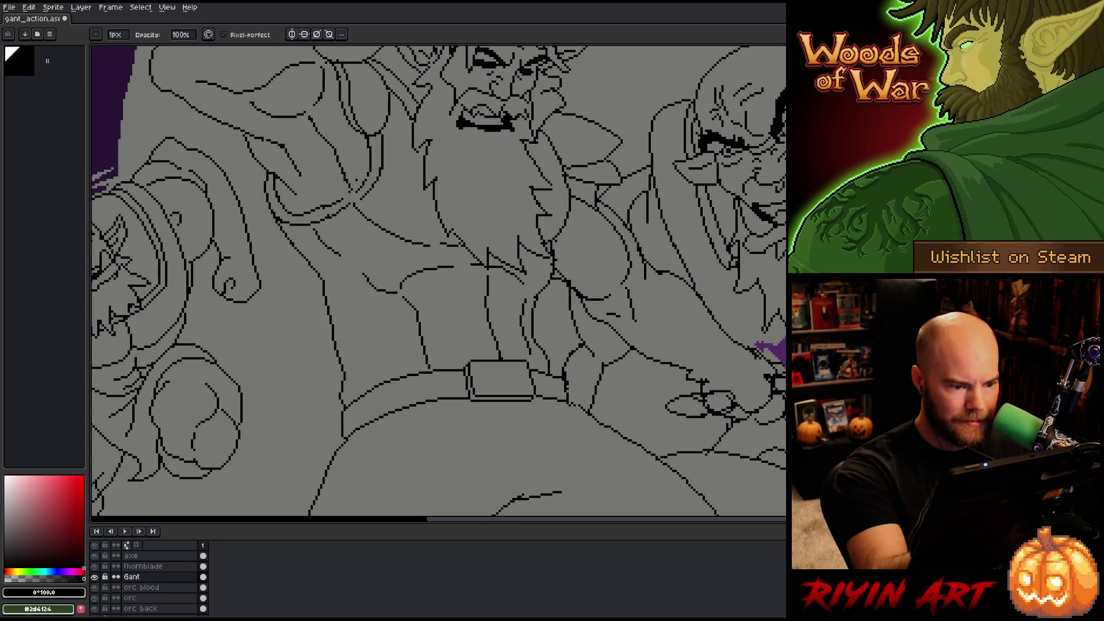
pyautogui.click(507, 123)
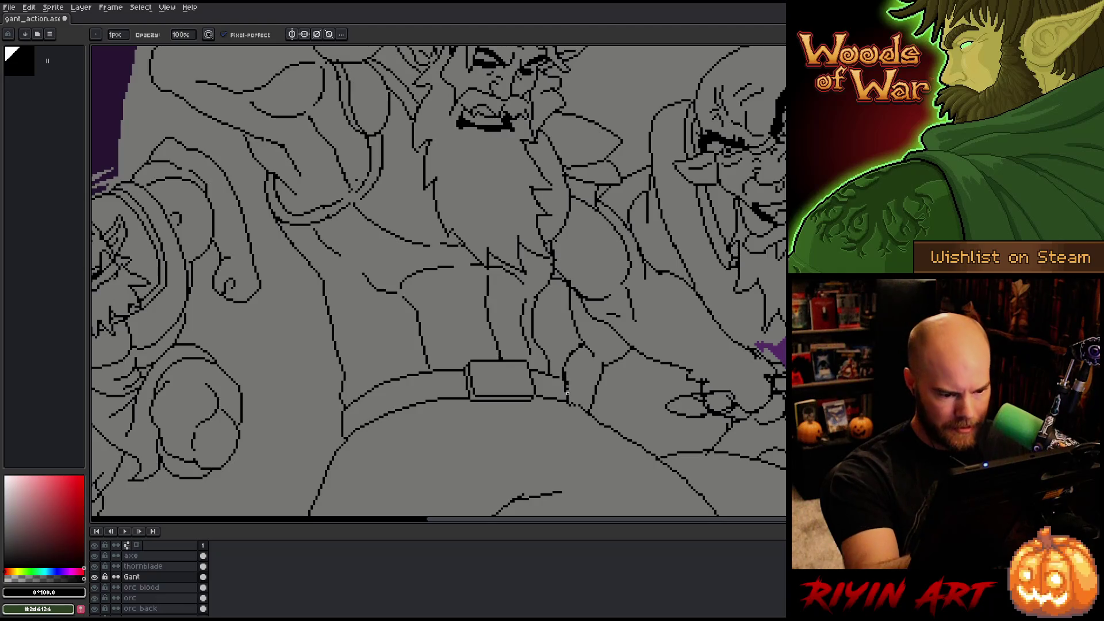
pyautogui.press('b')
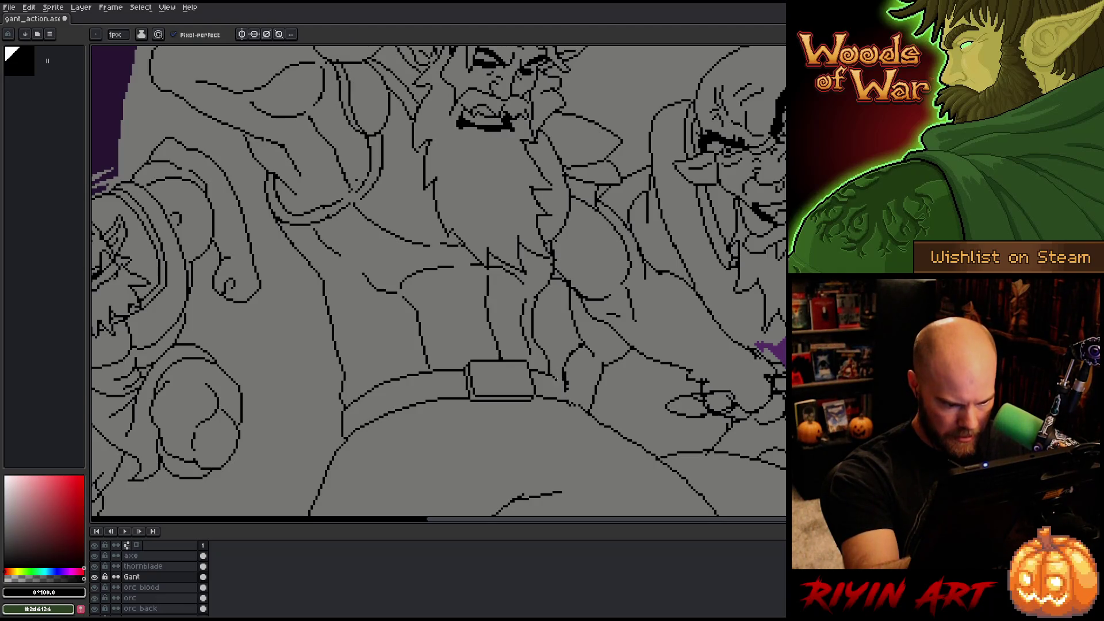
pyautogui.moveTo(558, 378); pyautogui.dragTo(561, 398)
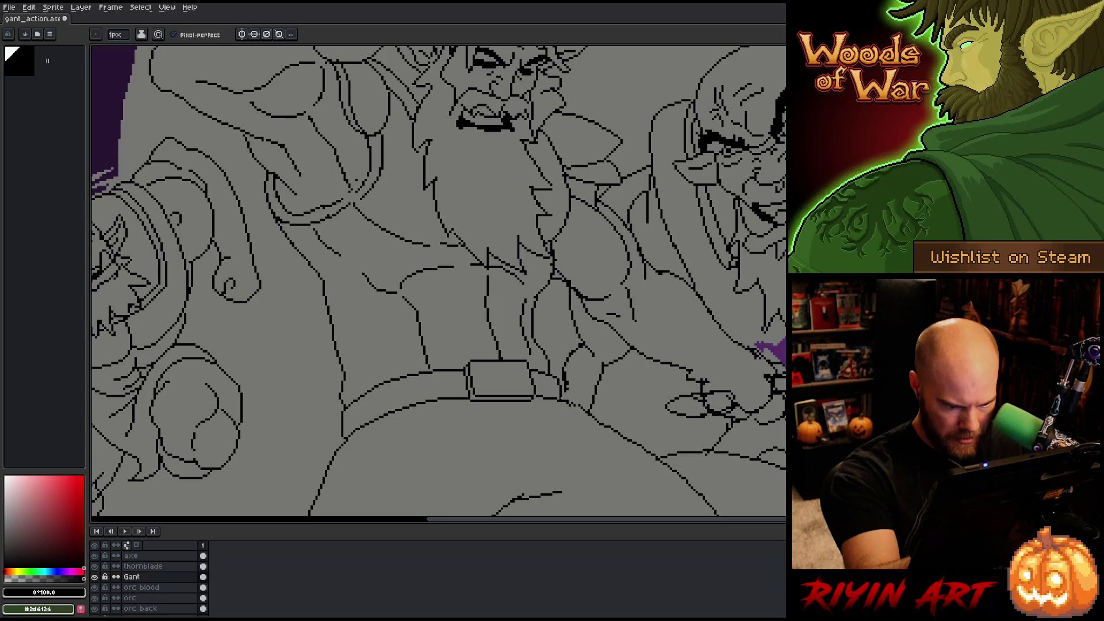
pyautogui.press('e')
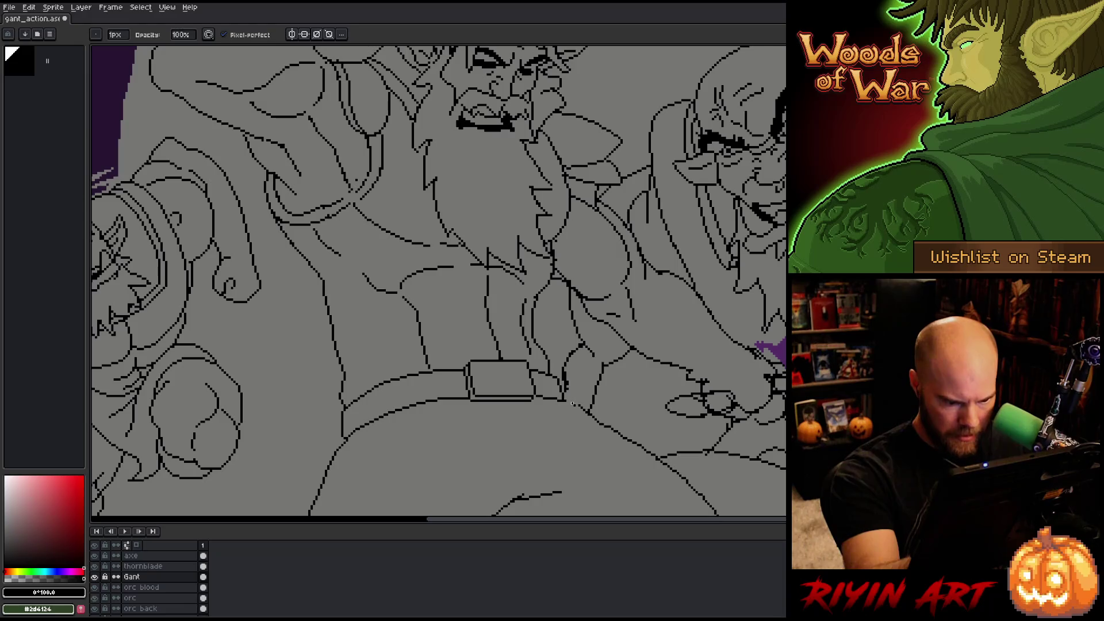
# - Zoom out over the battle scene and save the file with Ctrl+S
pyautogui.press('b')
pyautogui.scroll(-2, 571, 386)
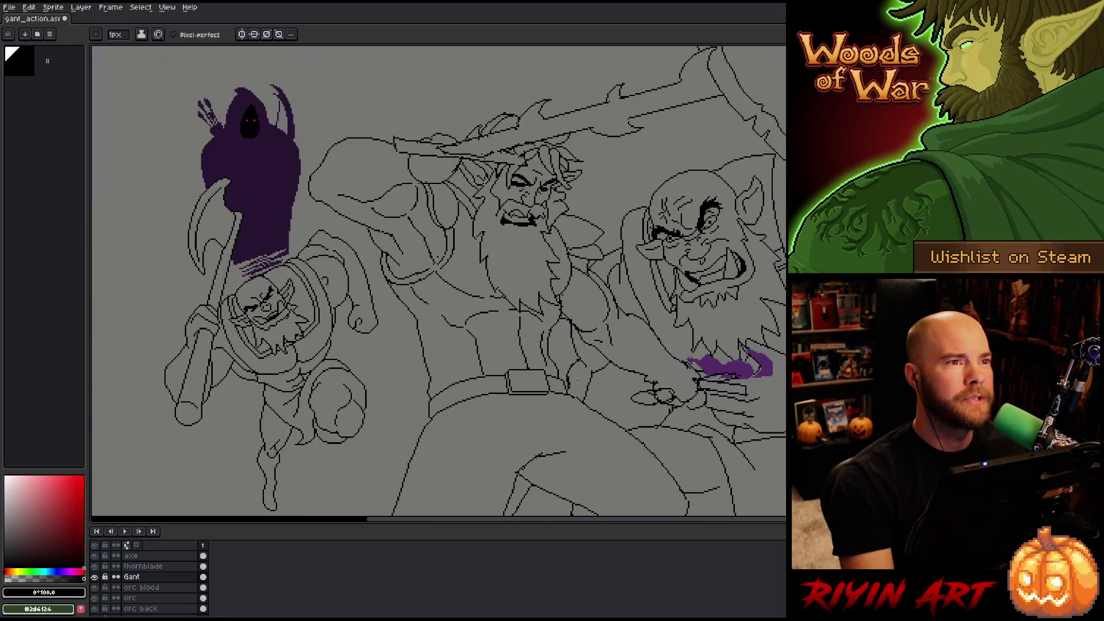
pyautogui.moveTo(574, 365); pyautogui.dragTo(511, 345)
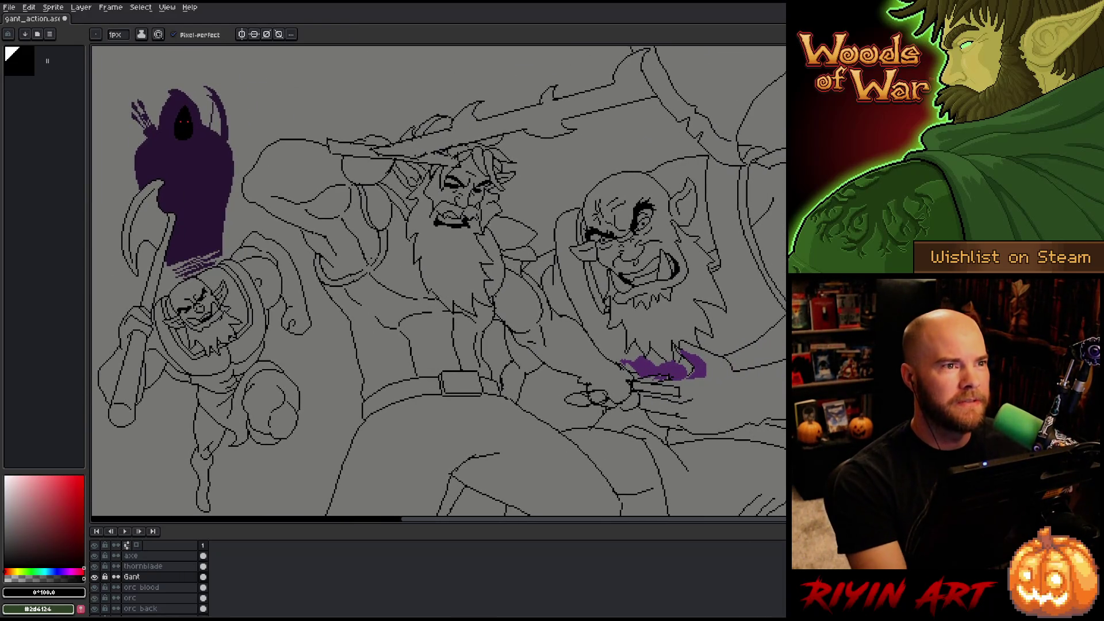
pyautogui.hotkey('ctrl', 's')
# - Pan and zoom around the scene to review the giant, orc and fighter line art
pyautogui.moveTo(517, 343)
pyautogui.mouseDown()
pyautogui.moveTo(567, 380)
pyautogui.moveTo(511, 356)
pyautogui.mouseUp()
pyautogui.moveTo(560, 288)
pyautogui.mouseDown()
pyautogui.moveTo(547, 313)
pyautogui.moveTo(478, 316)
pyautogui.moveTo(499, 309)
pyautogui.moveTo(477, 322)
pyautogui.mouseUp()
pyautogui.scroll(-1, 478, 322)
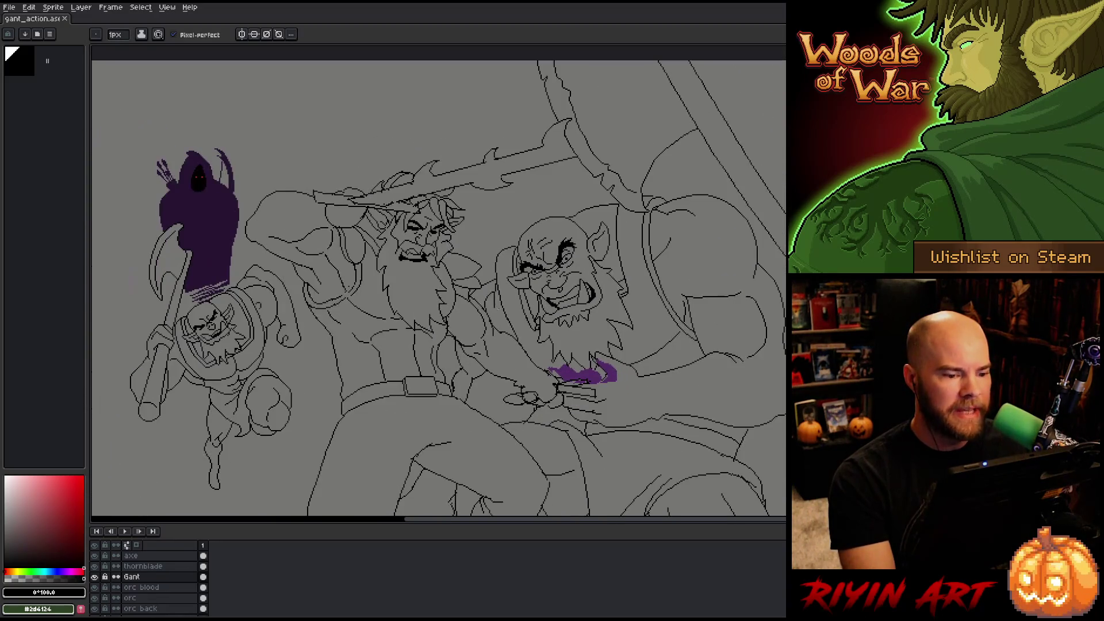
pyautogui.moveTo(456, 364); pyautogui.dragTo(484, 345)
pyautogui.press('b')
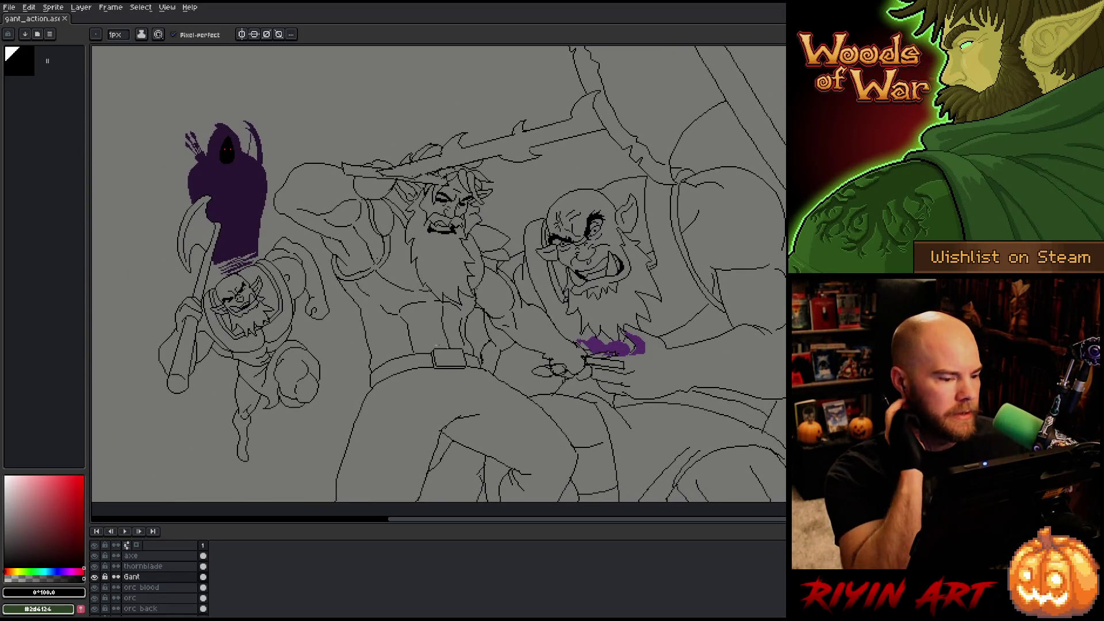
pyautogui.scroll(-2, 449, 288)
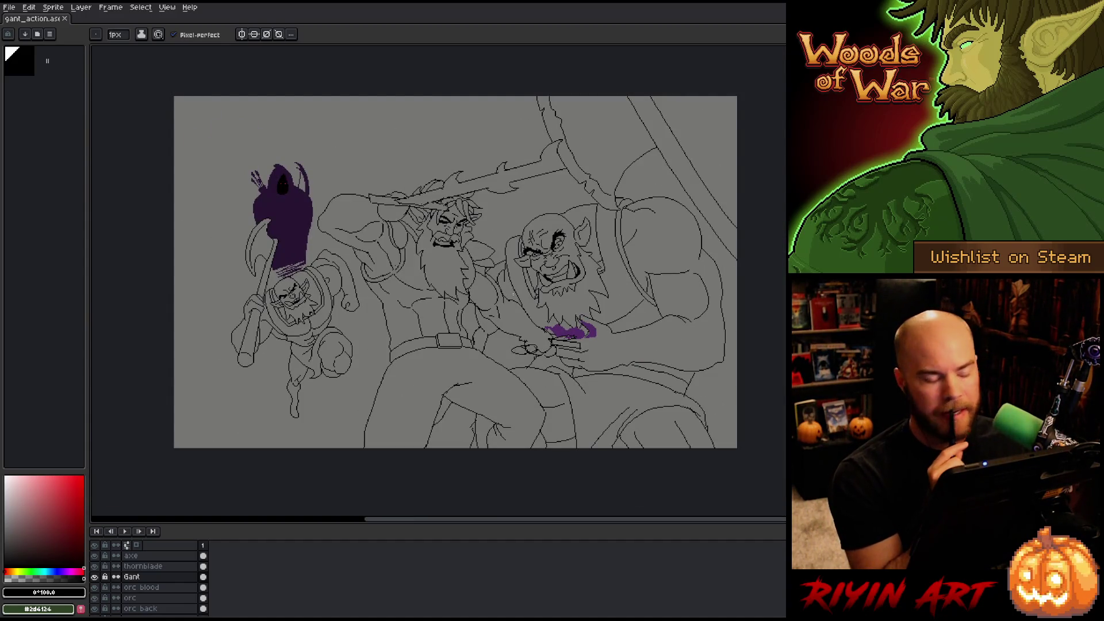
pyautogui.scroll(1, 513, 295)
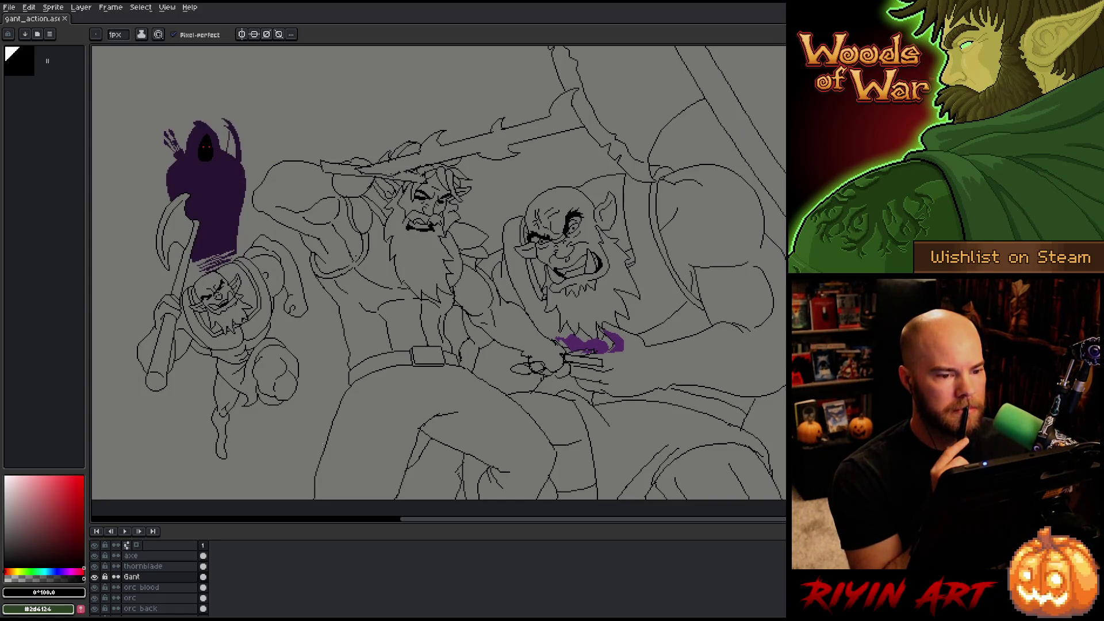
pyautogui.scroll(-1, 356, 432)
pyautogui.scroll(1, 345, 425)
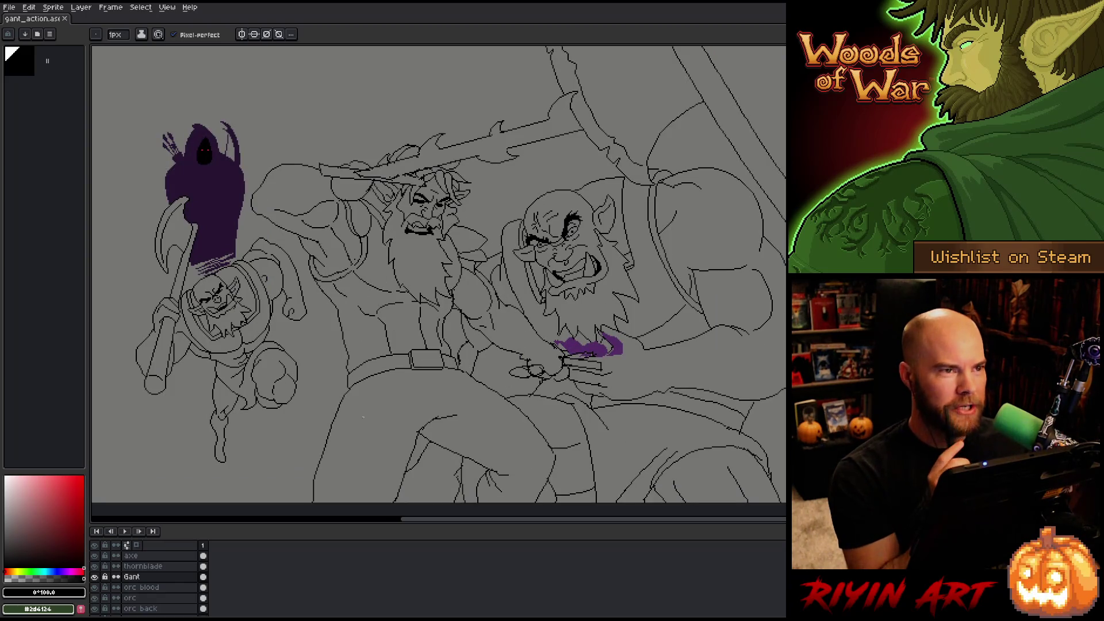
pyautogui.scroll(-1, 437, 276)
pyautogui.scroll(1, 437, 276)
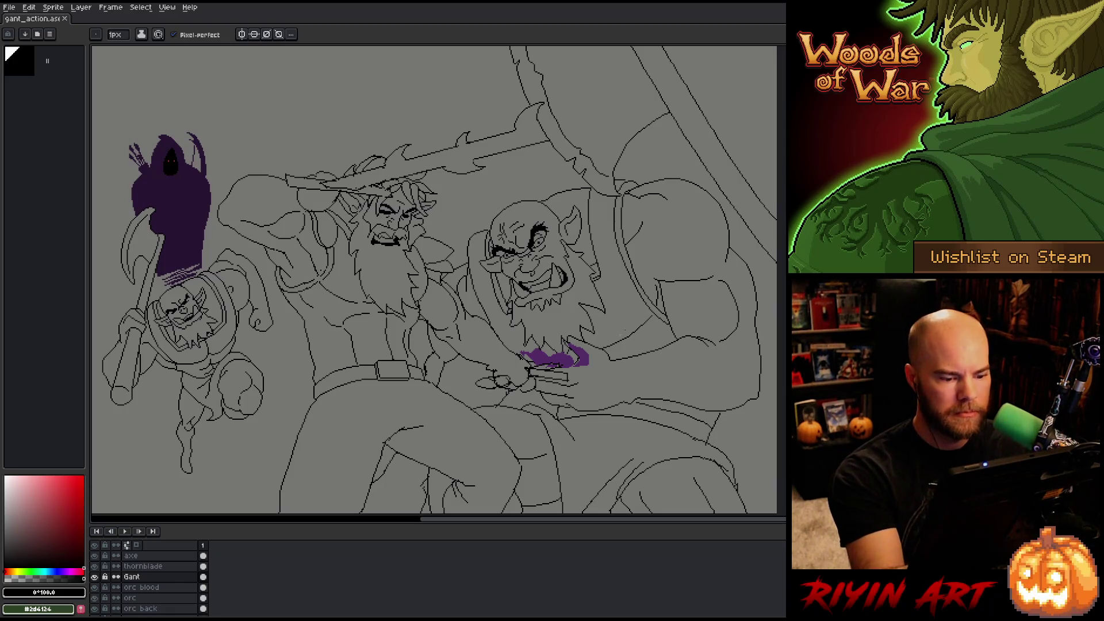
pyautogui.scroll(3, 579, 315)
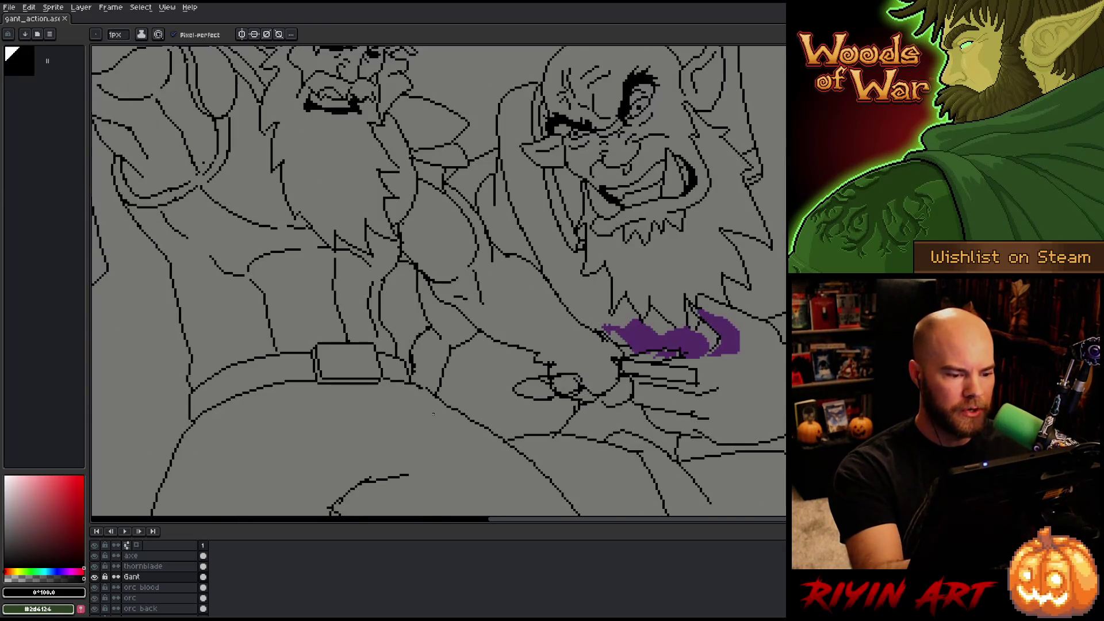
pyautogui.click(151, 598)
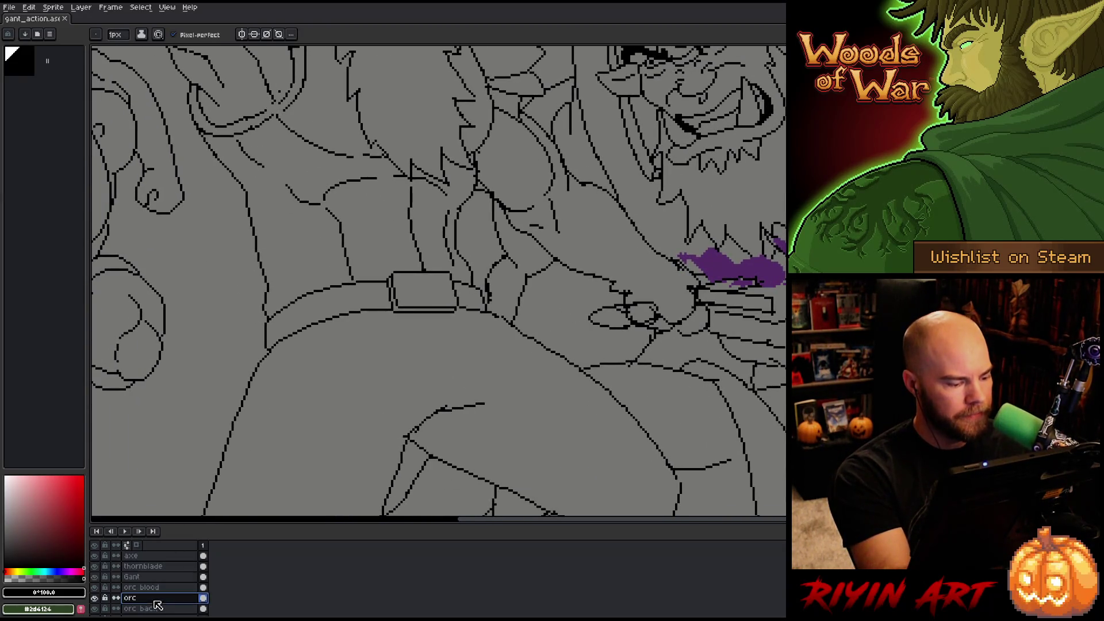
pyautogui.click(492, 294)
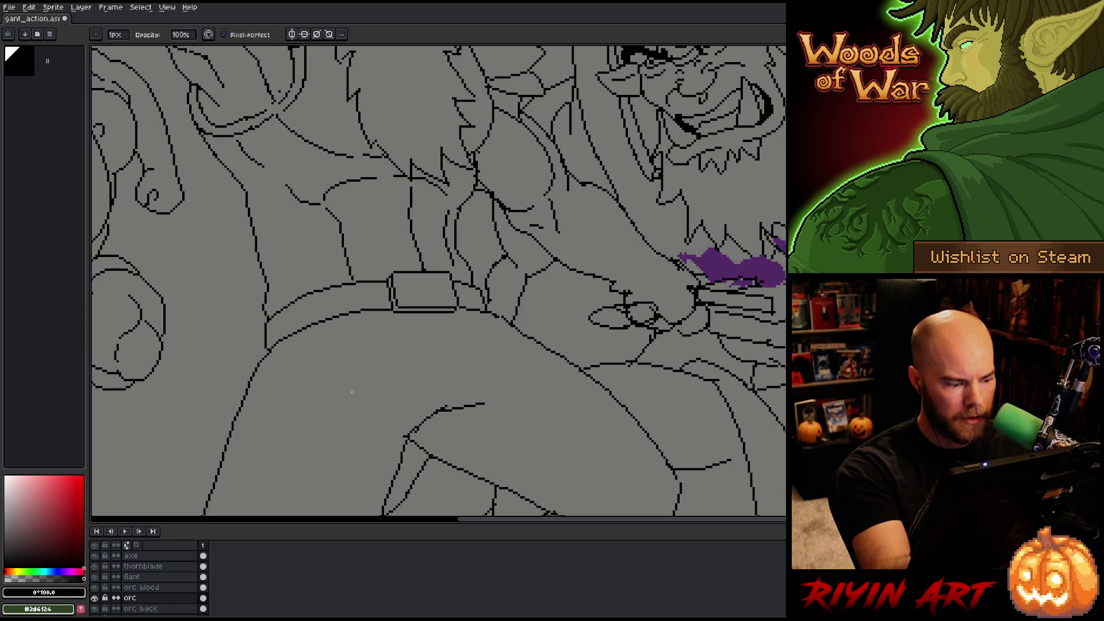
pyautogui.click(132, 577)
pyautogui.click(94, 577)
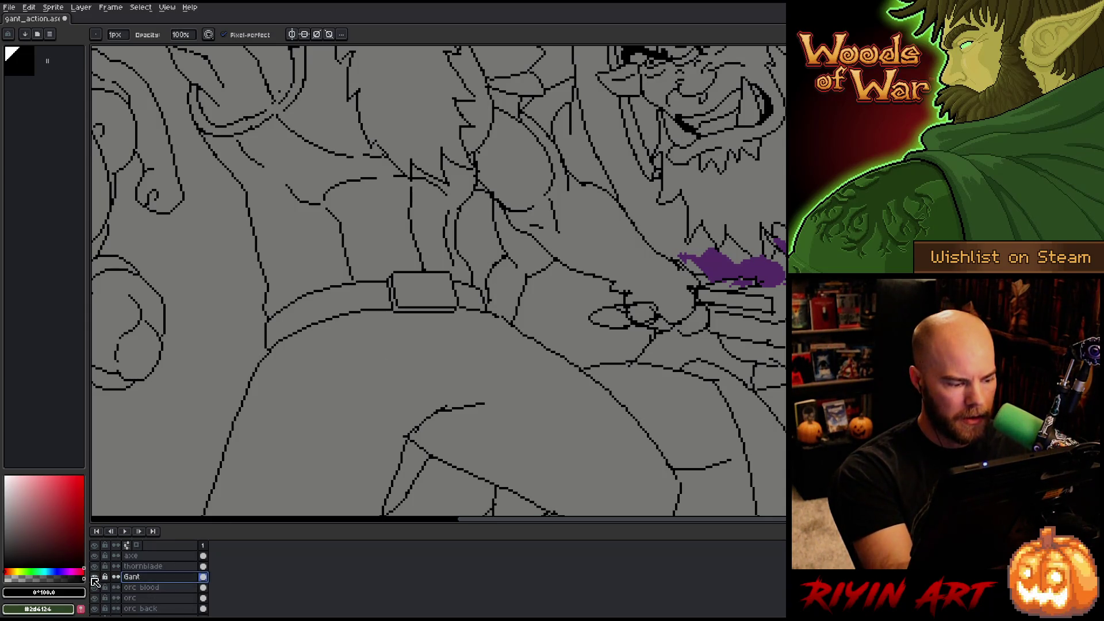
# - Solo the Gant layer and frame its forearm and hand, undoing a trial line segment
pyautogui.click(94, 598)
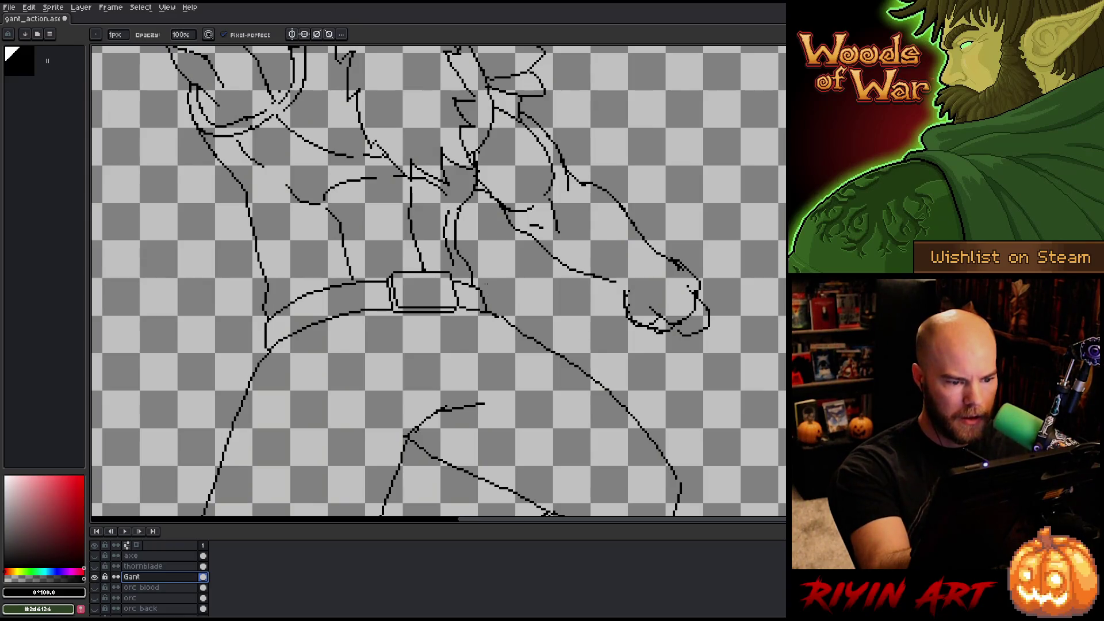
pyautogui.press('space')
pyautogui.moveTo(736, 263); pyautogui.dragTo(721, 337)
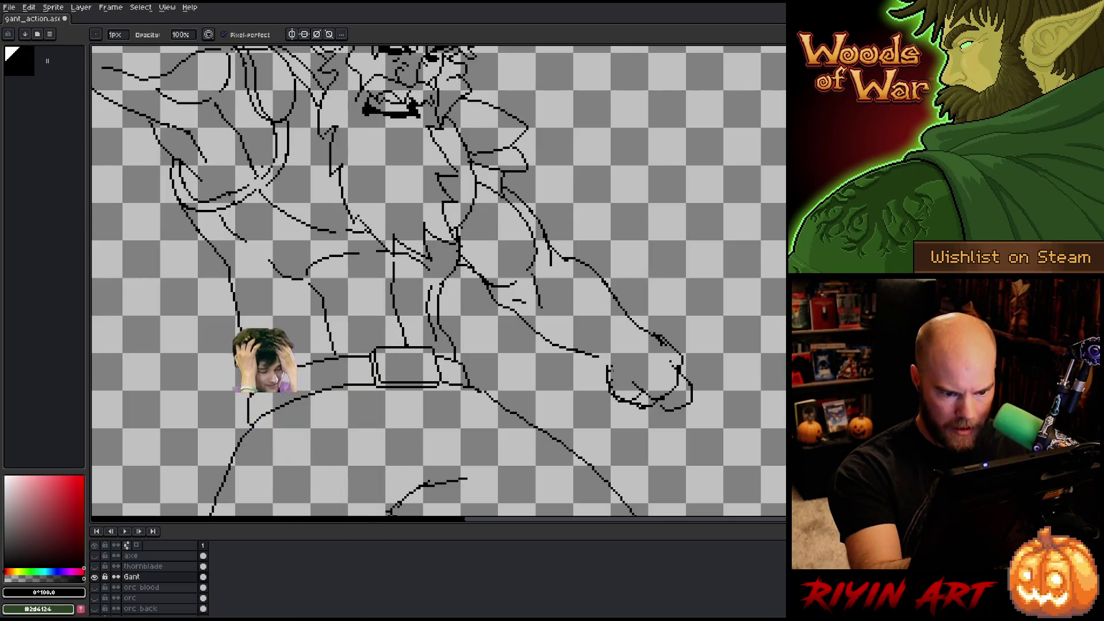
pyautogui.press('e')
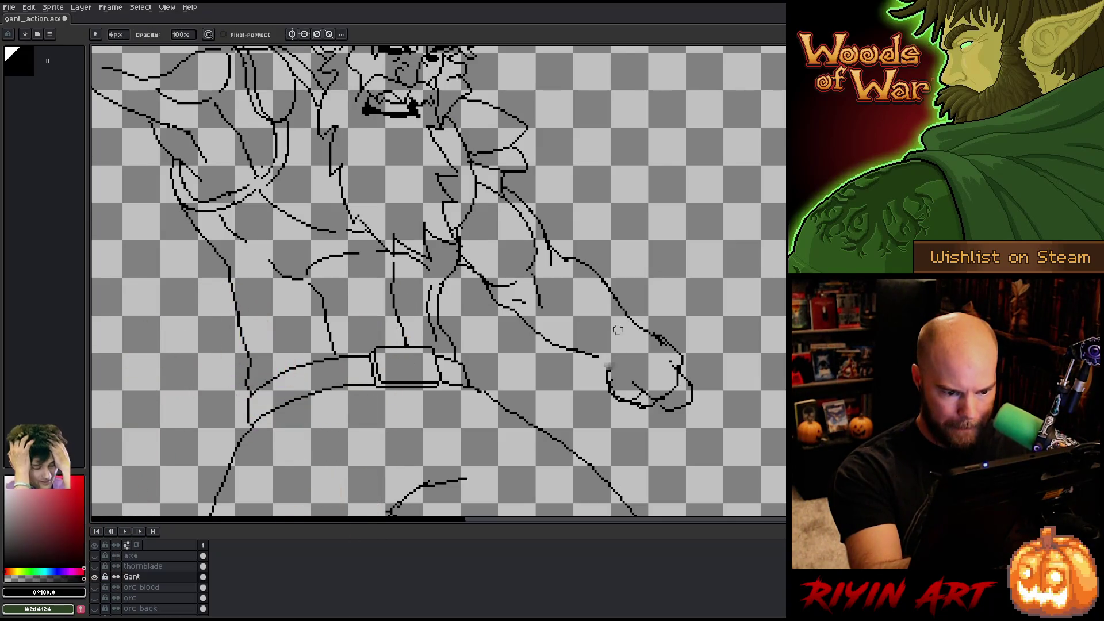
pyautogui.press('b')
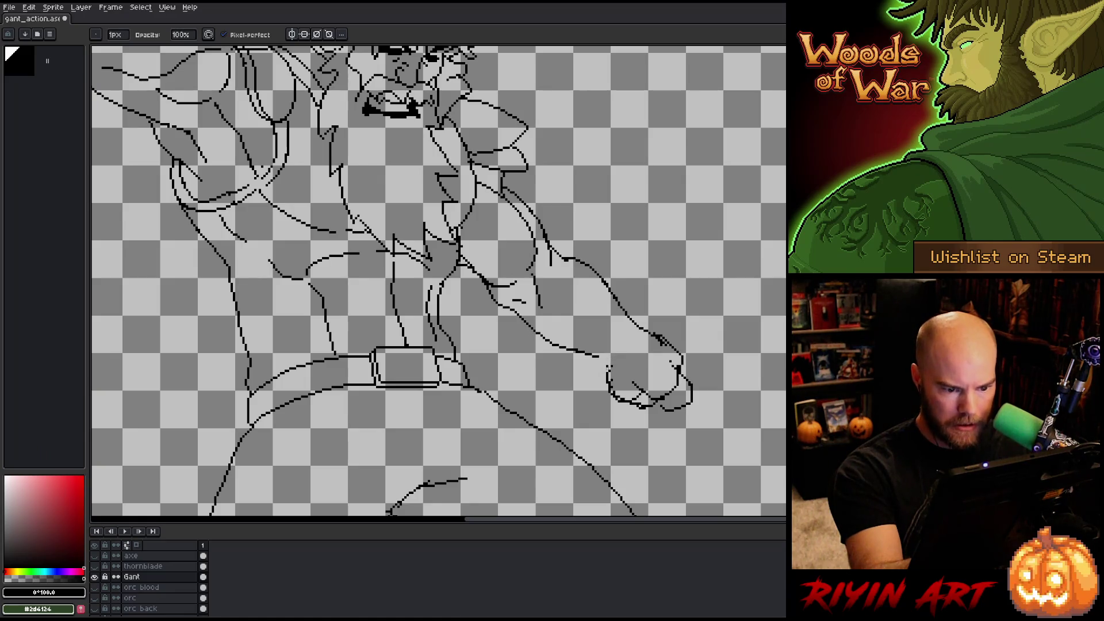
pyautogui.keyDown('shift'); pyautogui.click(610, 365); pyautogui.keyUp('shift')
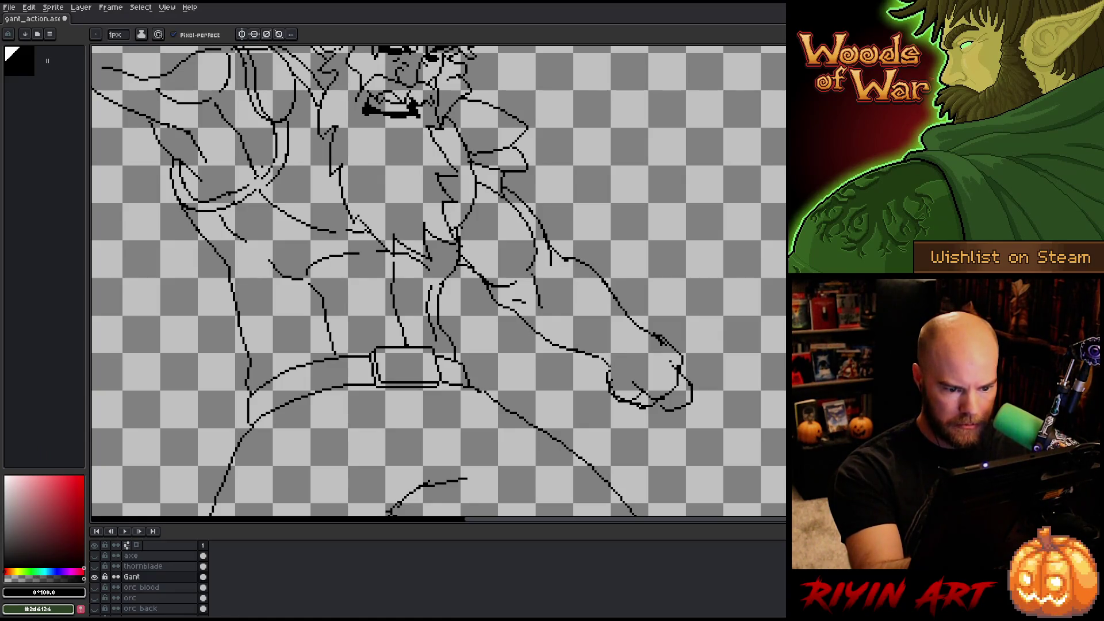
pyautogui.hotkey('ctrl', 'z')
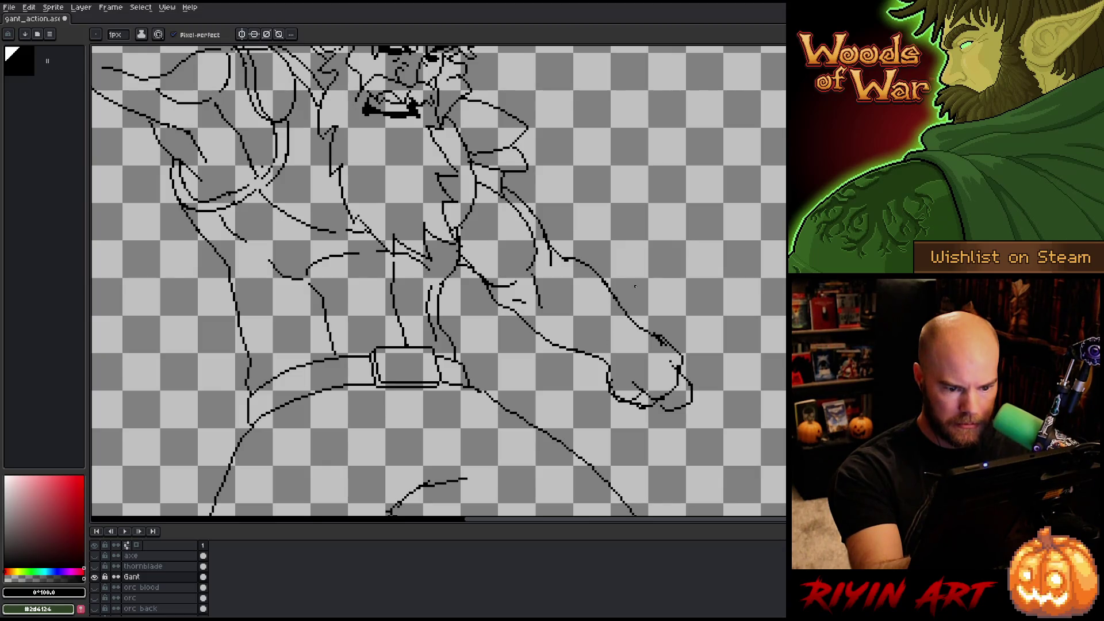
pyautogui.press('b')
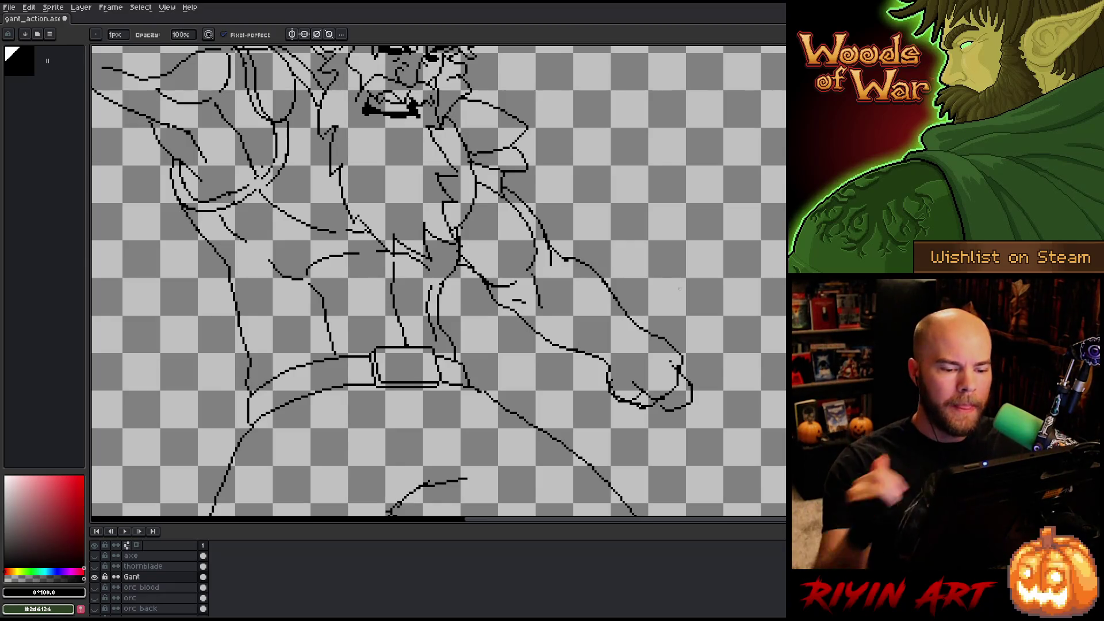
# - Lasso and delete the stray strokes on Gant's forearm and near the arm
pyautogui.press('e')
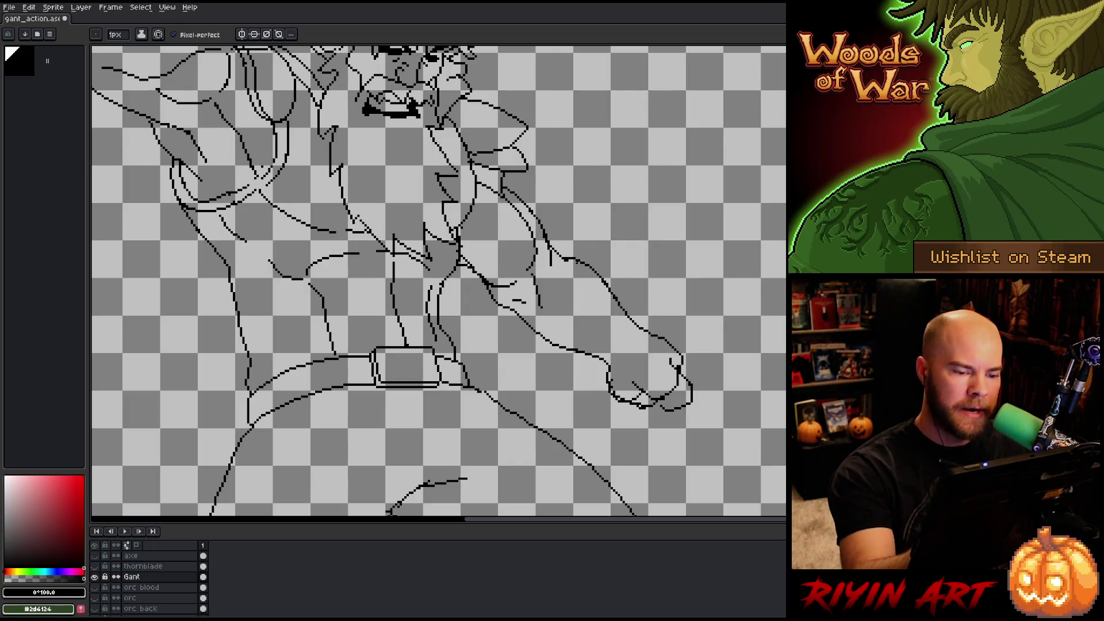
pyautogui.press('b')
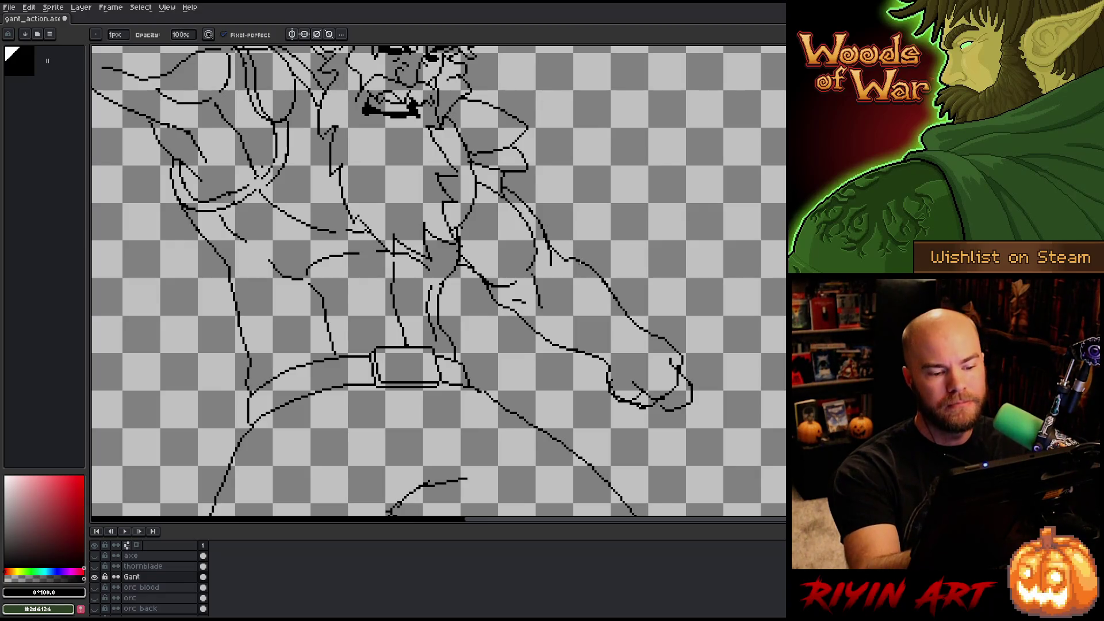
pyautogui.press('q')
pyautogui.moveTo(552, 307)
pyautogui.mouseDown()
pyautogui.moveTo(529, 269)
pyautogui.moveTo(544, 317)
pyautogui.moveTo(561, 321)
pyautogui.mouseUp()
pyautogui.press('Delete')
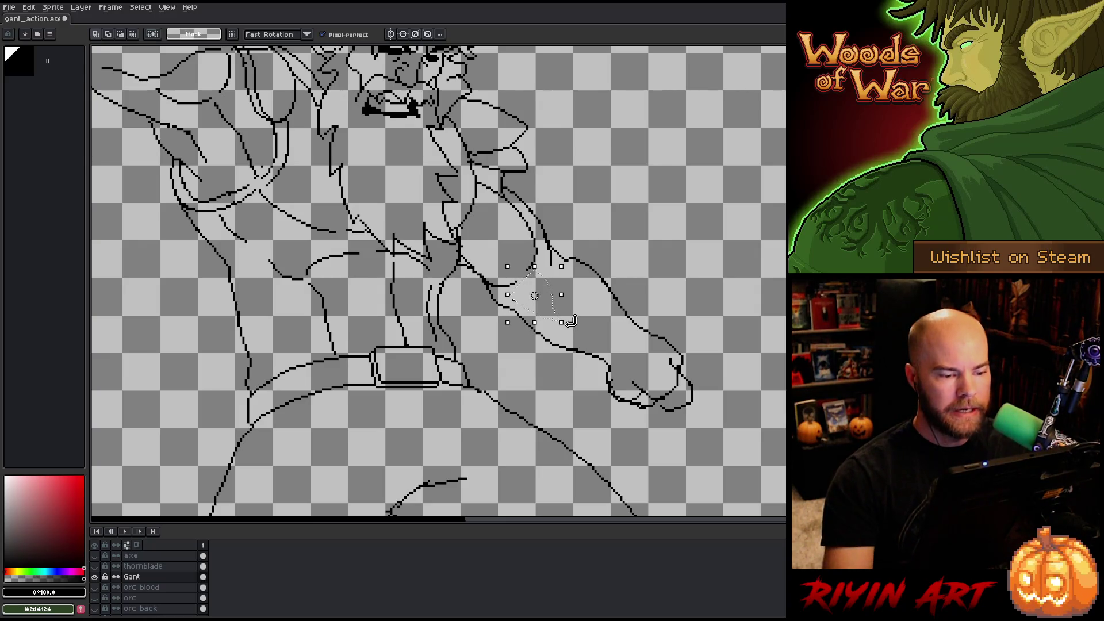
pyautogui.hotkey('ctrl', 'd')
pyautogui.press('b')
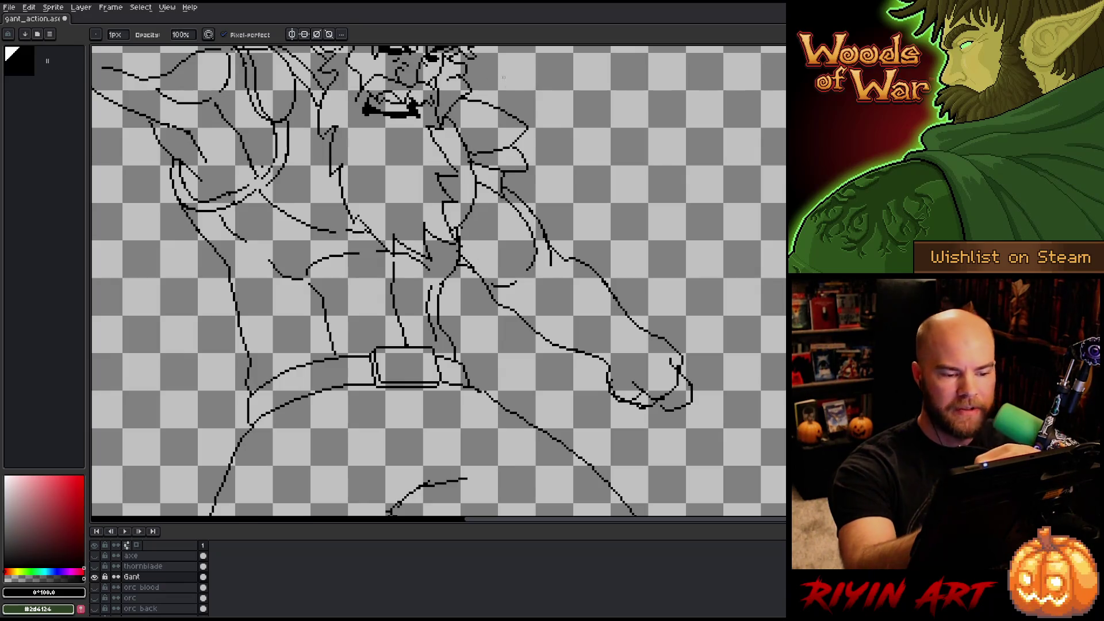
pyautogui.press('q')
pyautogui.moveTo(522, 293)
pyautogui.mouseDown()
pyautogui.moveTo(493, 286)
pyautogui.moveTo(506, 291)
pyautogui.mouseUp()
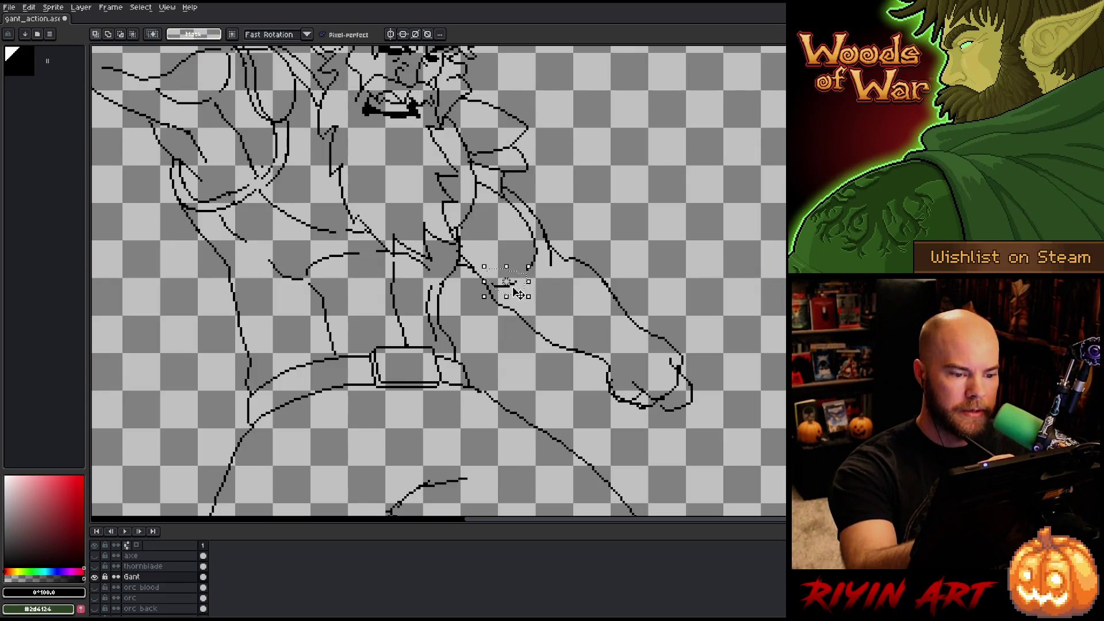
pyautogui.press('Delete')
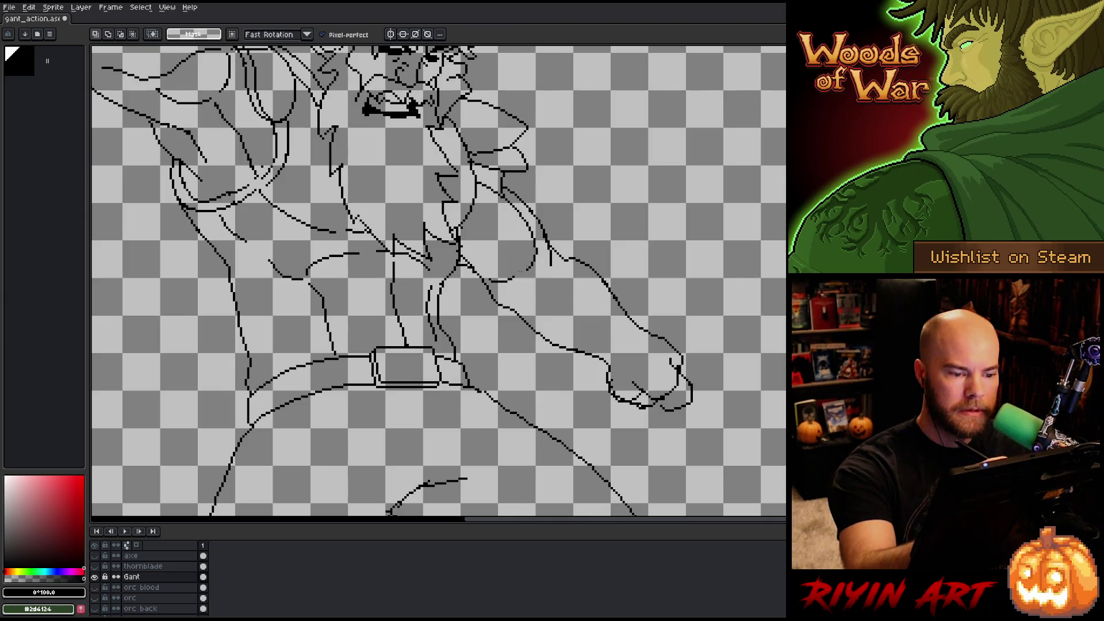
pyautogui.press('b')
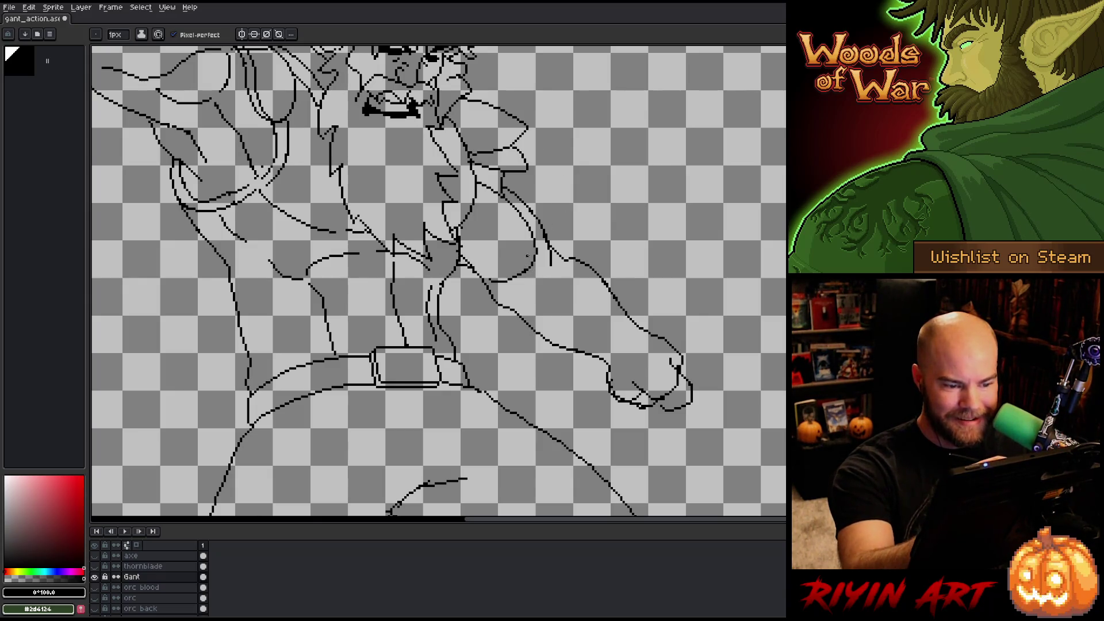
# - Pan to bring more of Gant's head and torso into view
pyautogui.press('e')
pyautogui.press('b')
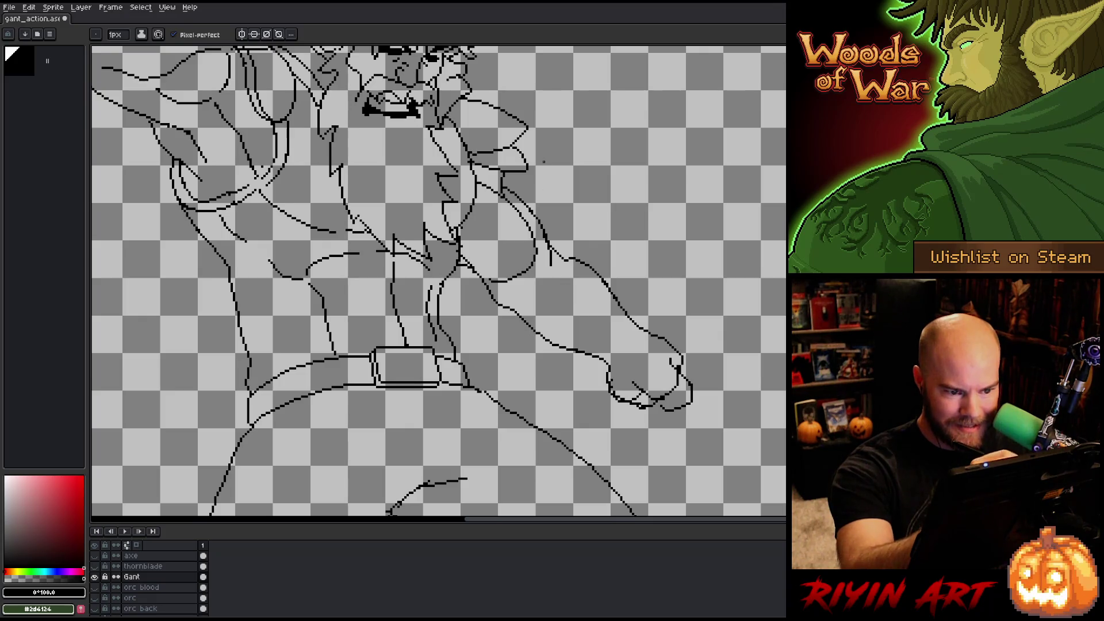
pyautogui.press('e')
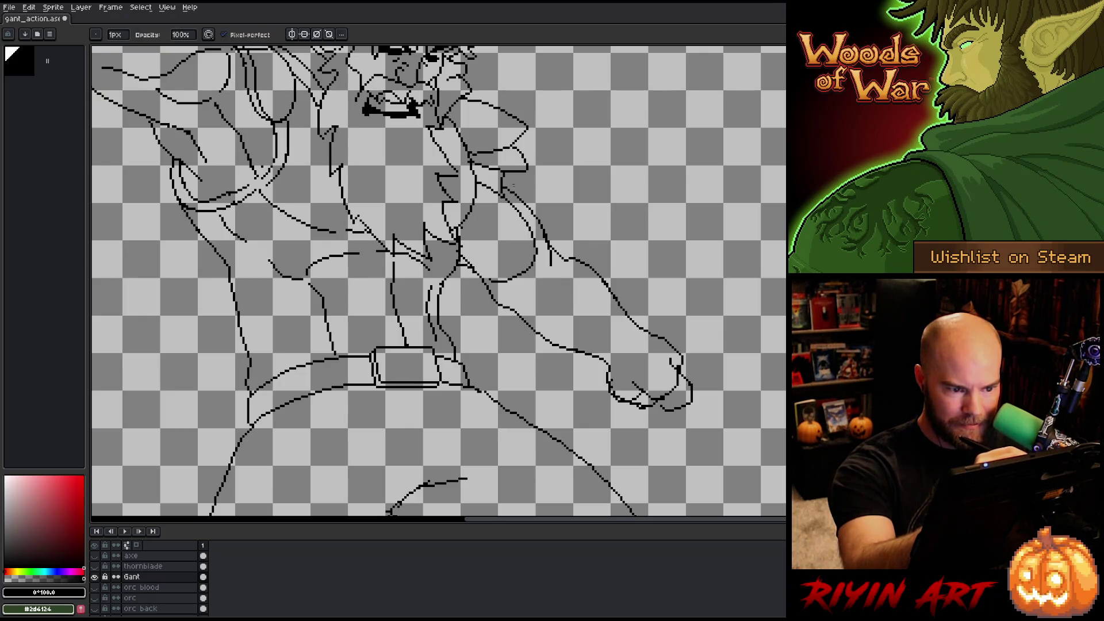
pyautogui.press('b')
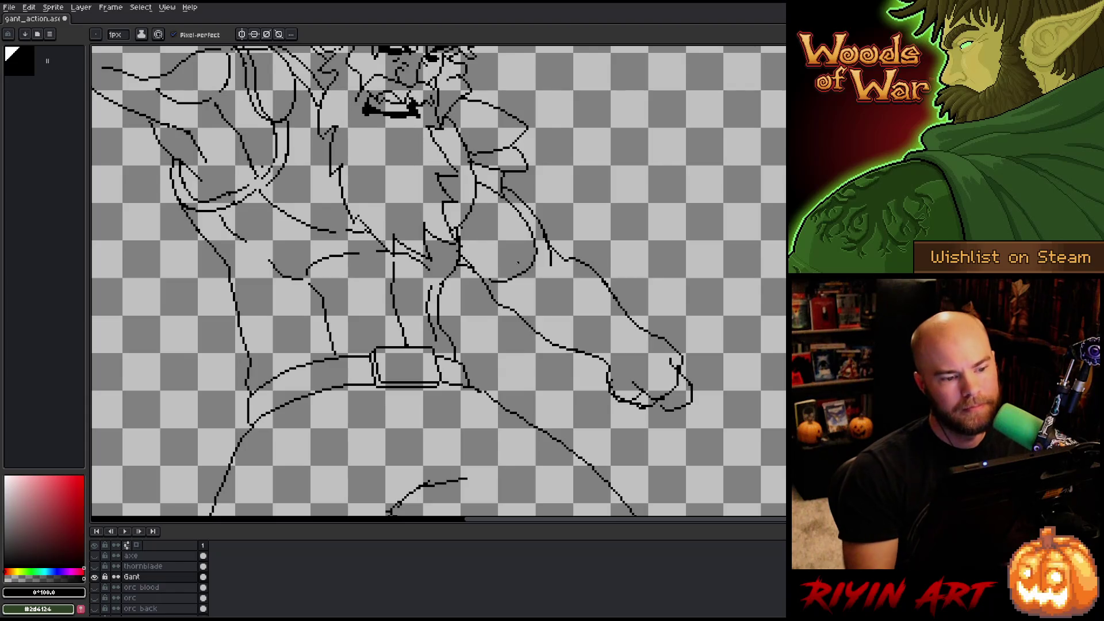
pyautogui.press('b')
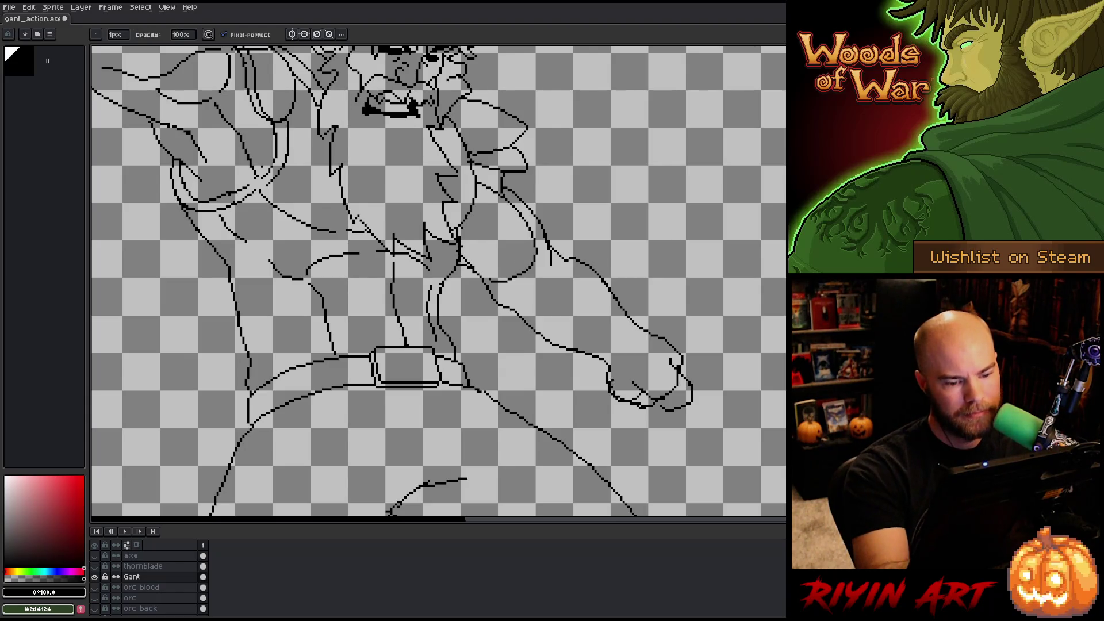
pyautogui.moveTo(612, 381); pyautogui.dragTo(605, 438)
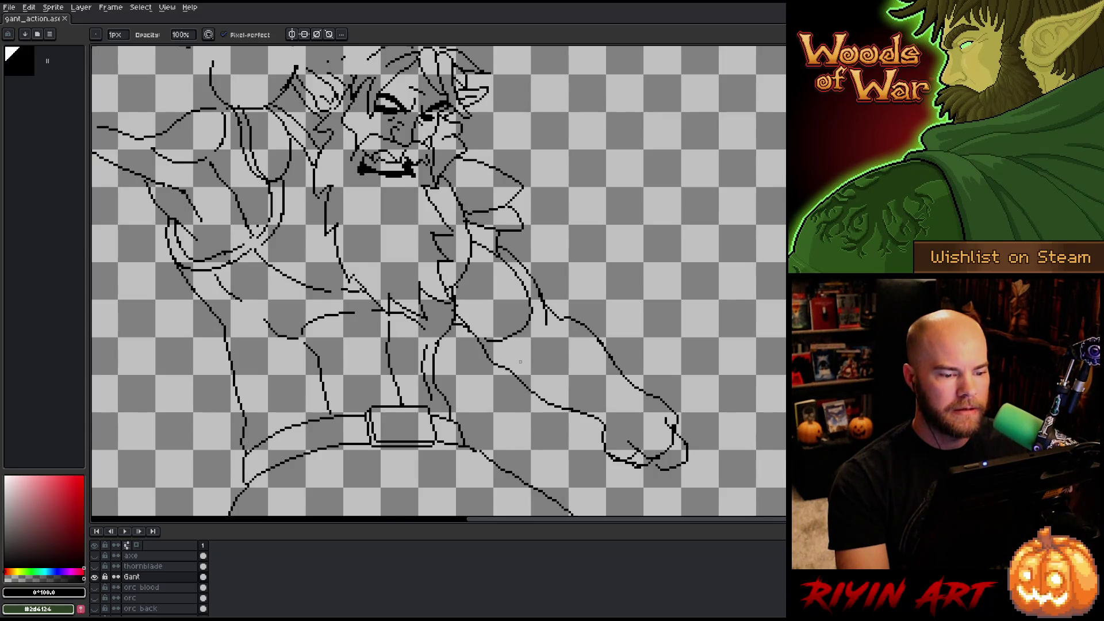
pyautogui.hscroll(1, 521, 362)
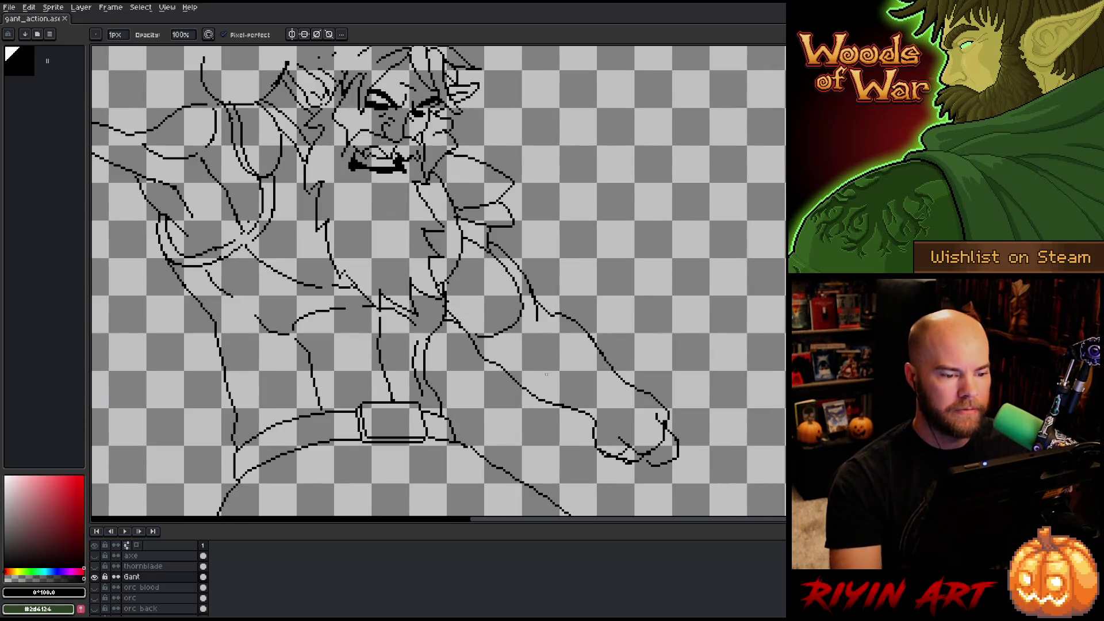
pyautogui.scroll(-1, 598, 382)
pyautogui.scroll(2, 649, 389)
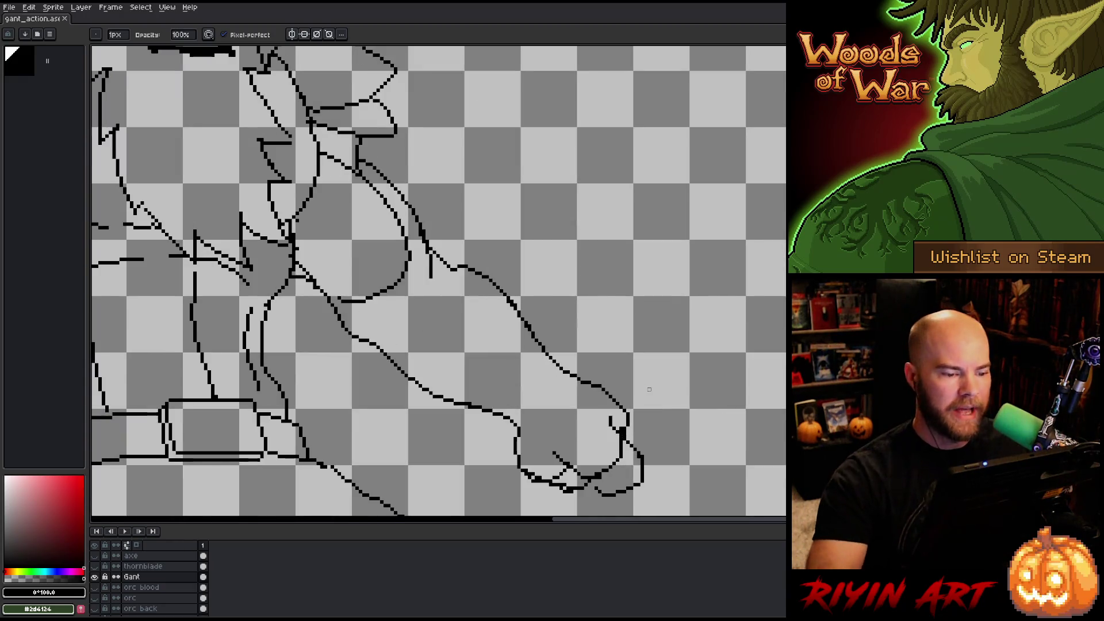
# - Touch up the forearm line near the wrist and erase a short vertical stroke on it
pyautogui.moveTo(506, 299); pyautogui.dragTo(515, 303)
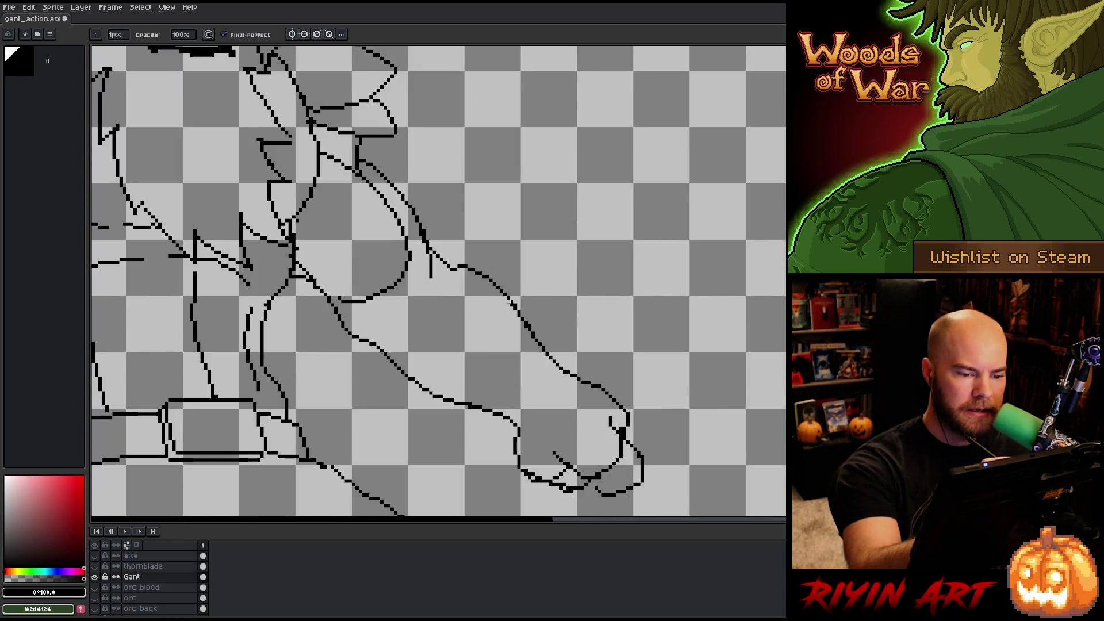
pyautogui.press('e')
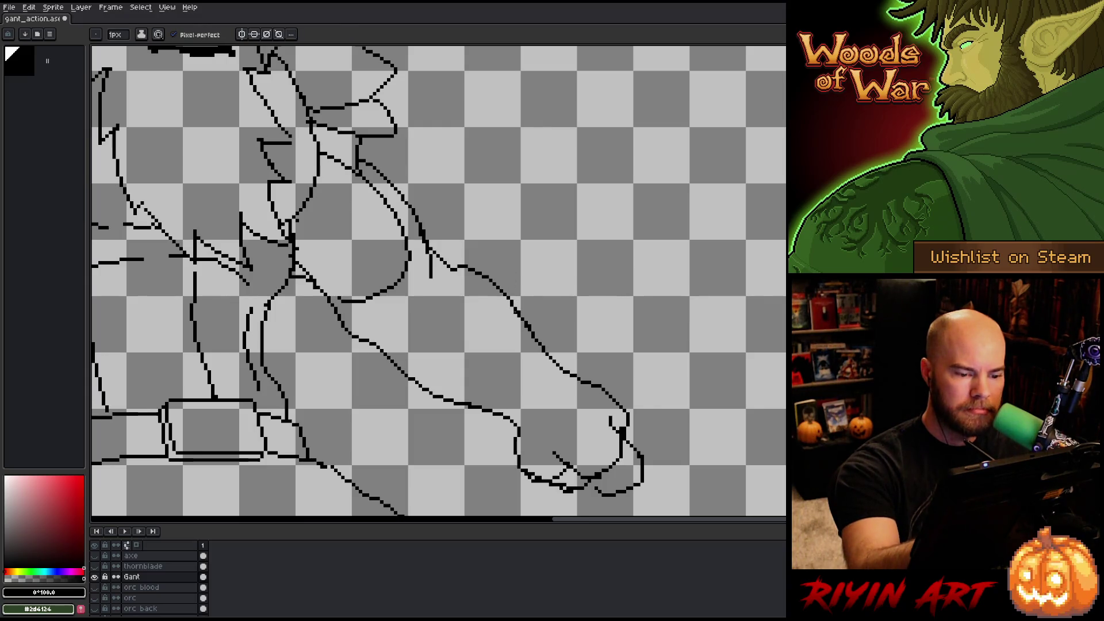
pyautogui.press('b')
pyautogui.press('e')
pyautogui.press('b')
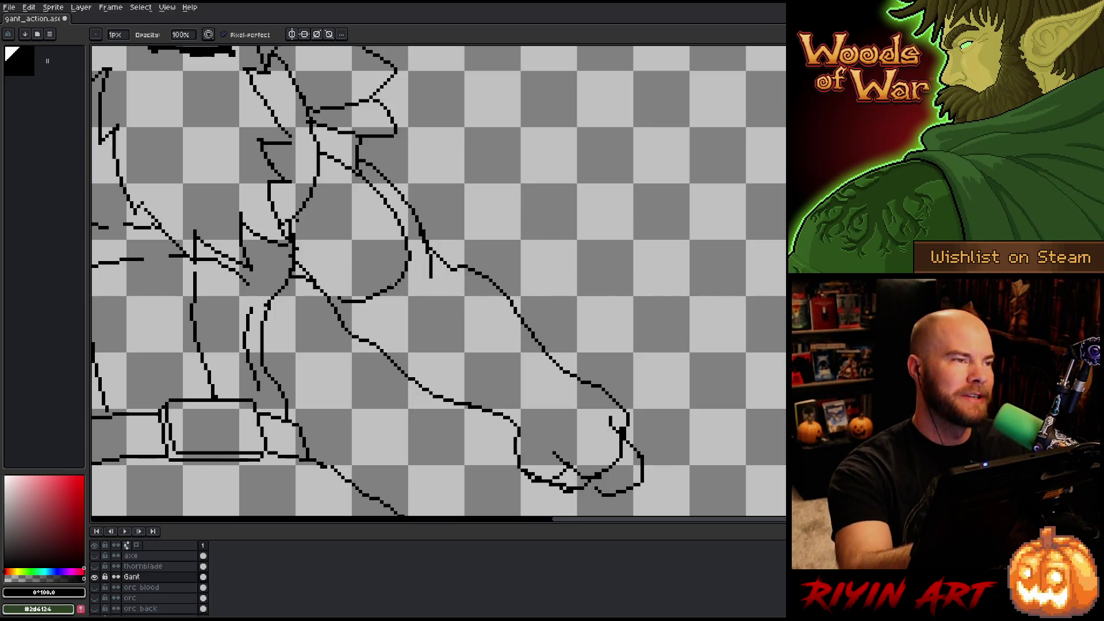
pyautogui.press('e')
pyautogui.press('b')
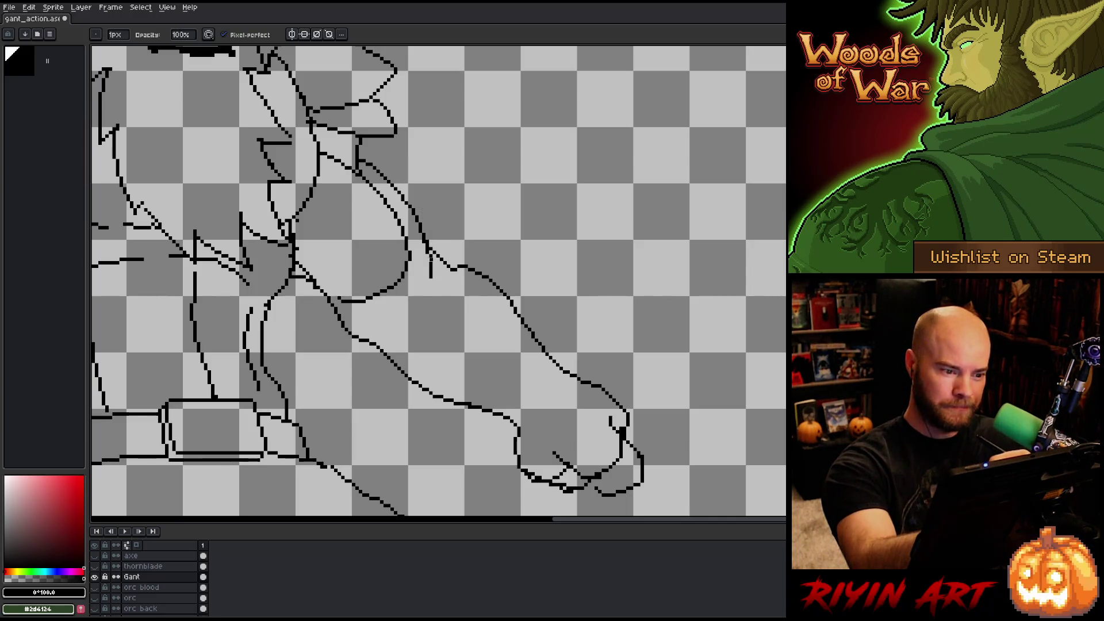
pyautogui.moveTo(430, 279); pyautogui.dragTo(430, 257)
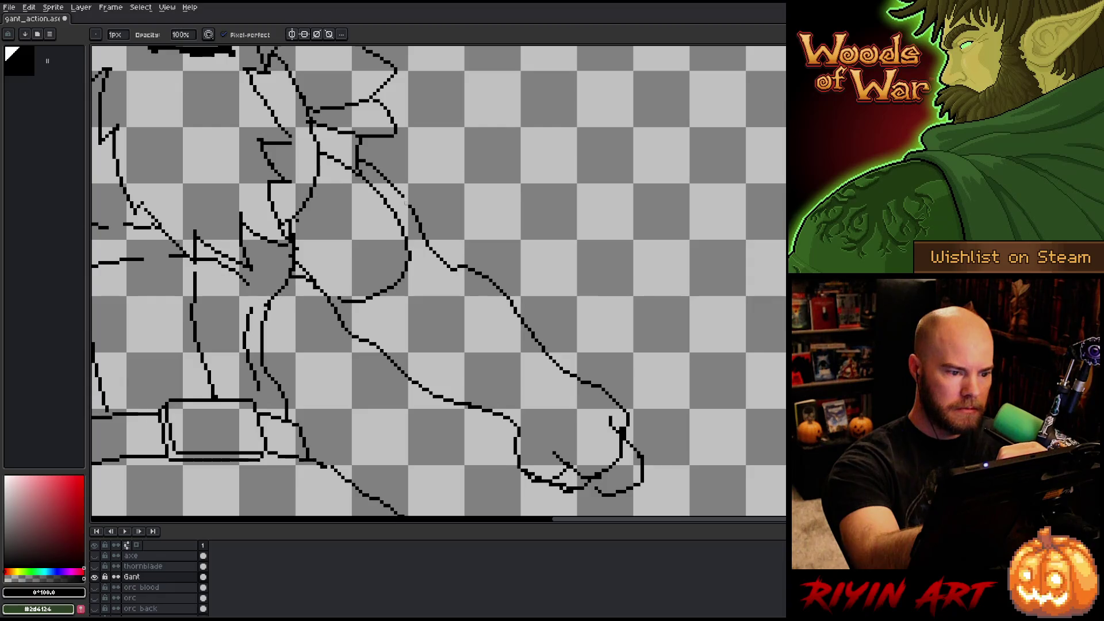
pyautogui.press('b')
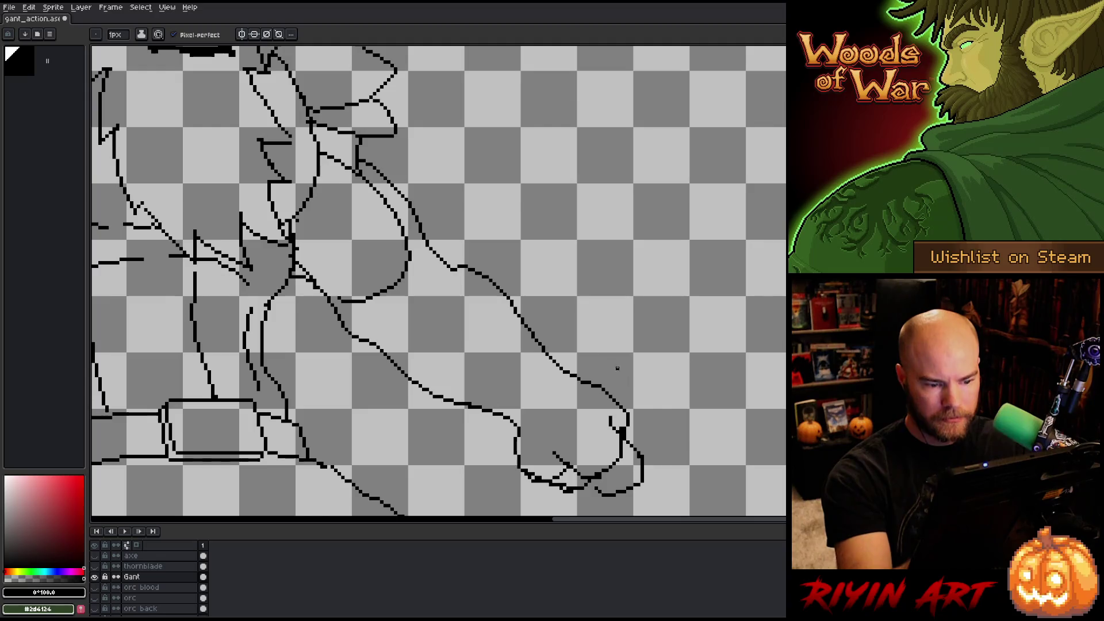
pyautogui.press('b')
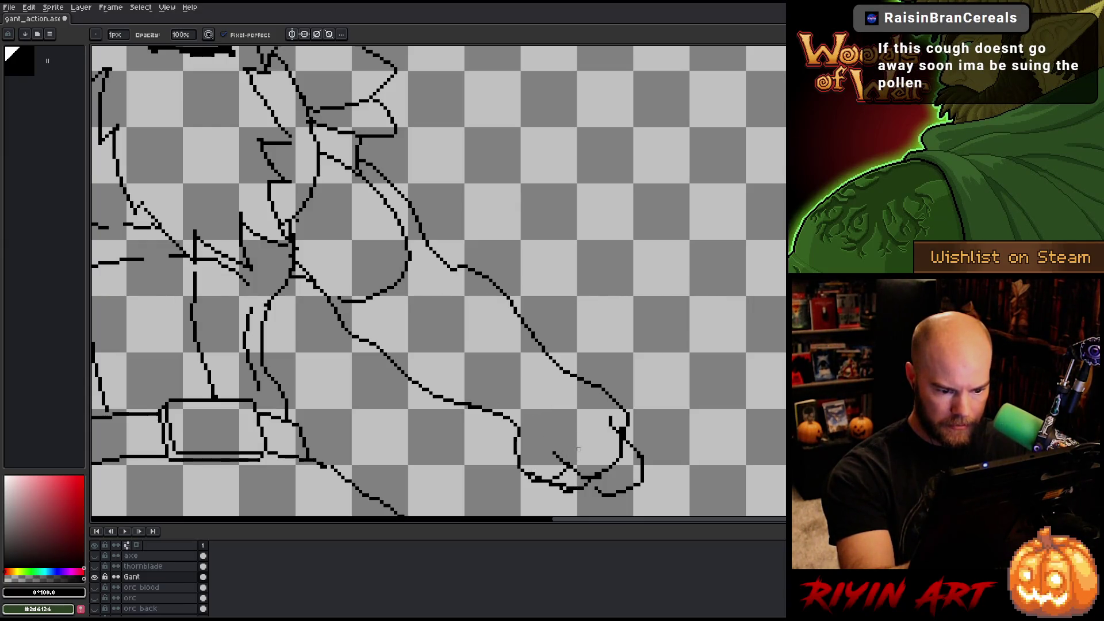
# - Select a section of the hand outline and nudge it right
pyautogui.moveTo(621, 363); pyautogui.dragTo(613, 306)
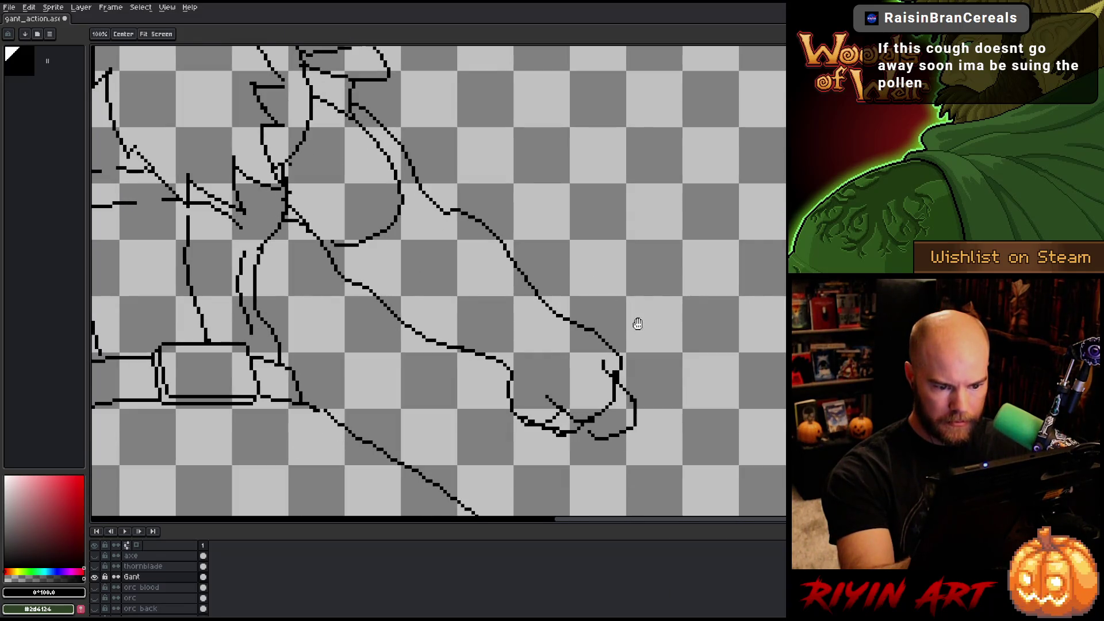
pyautogui.press('m')
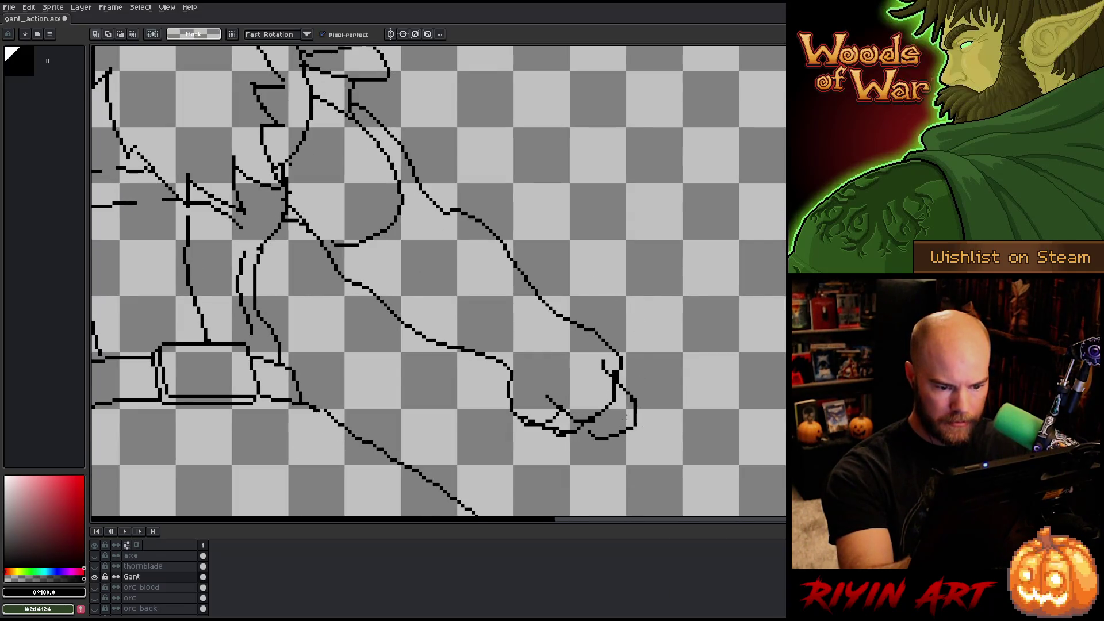
pyautogui.moveTo(585, 395)
pyautogui.mouseDown()
pyautogui.moveTo(645, 445)
pyautogui.moveTo(633, 434)
pyautogui.mouseUp()
pyautogui.press('b')
pyautogui.press('b')
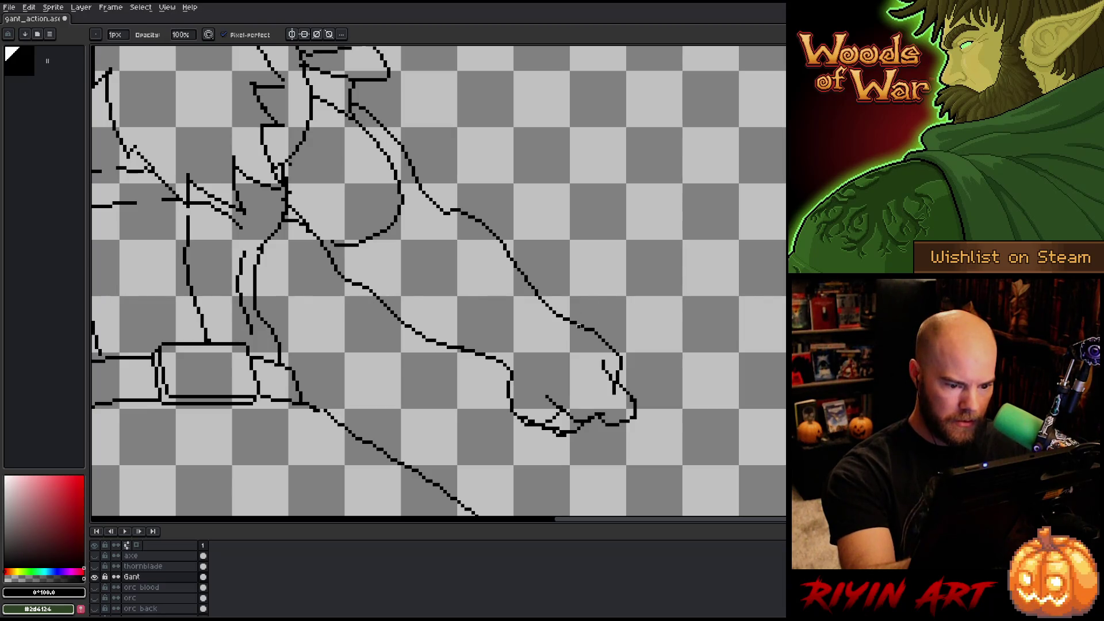
# - Erase and redraw the hand's lower edge and outline, save, and show all layers again
pyautogui.moveTo(586, 425); pyautogui.dragTo(533, 429)
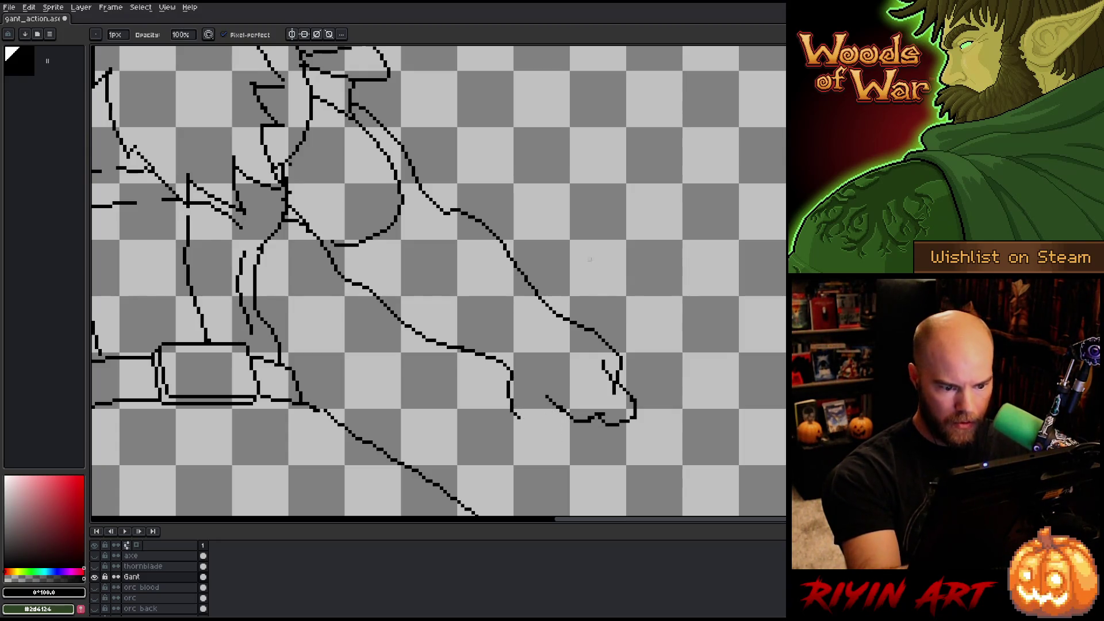
pyautogui.moveTo(508, 380)
pyautogui.mouseDown()
pyautogui.moveTo(512, 412)
pyautogui.moveTo(548, 398)
pyautogui.moveTo(573, 420)
pyautogui.mouseUp()
pyautogui.press('b')
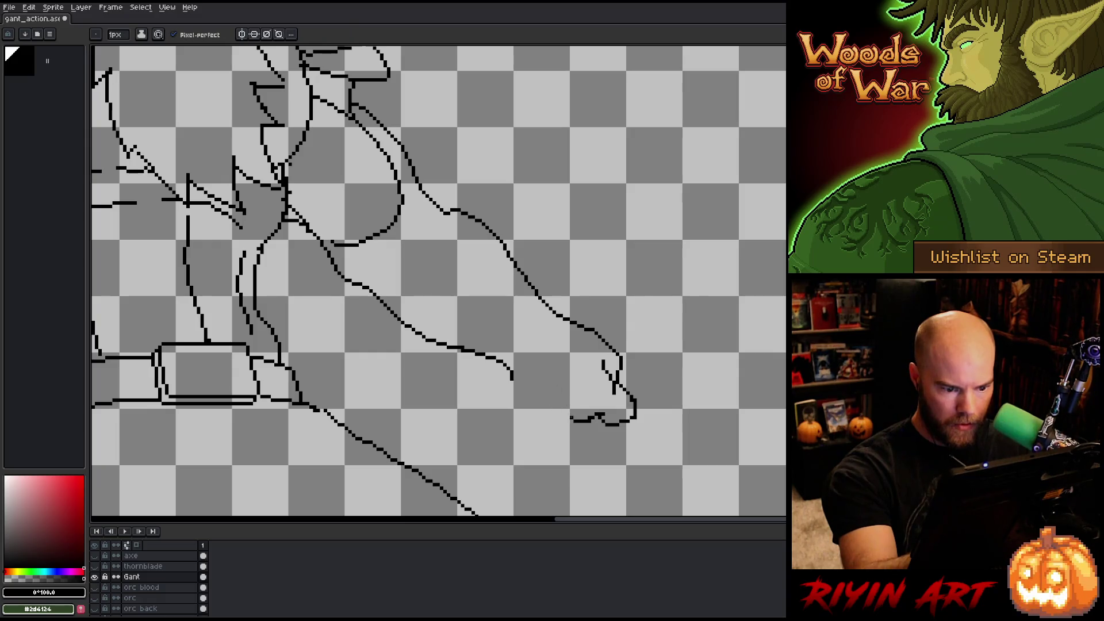
pyautogui.moveTo(566, 416); pyautogui.dragTo(553, 403)
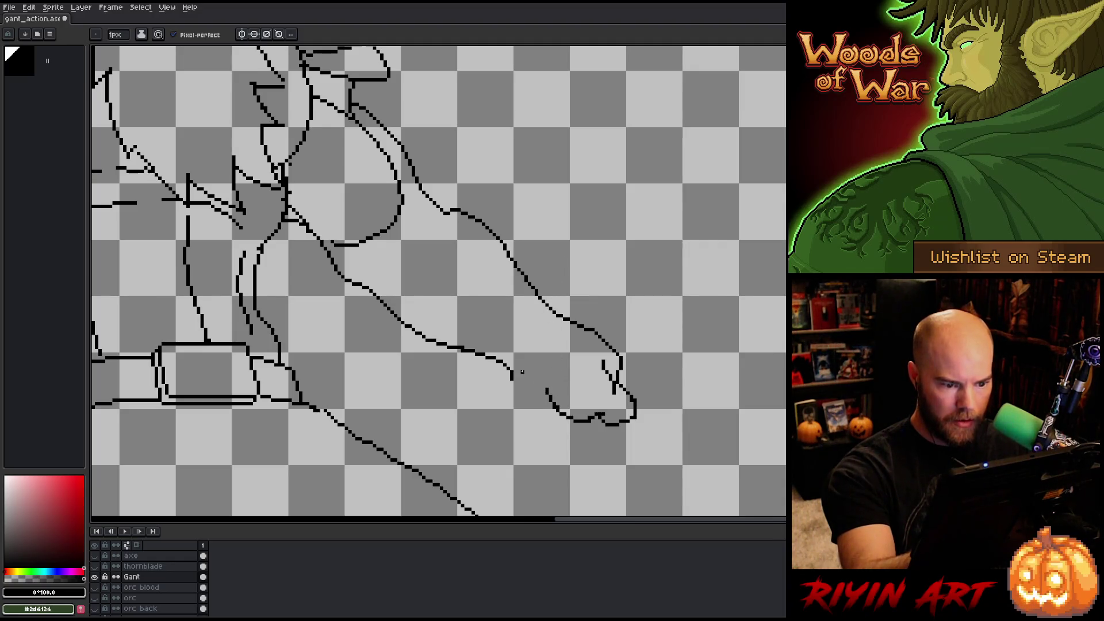
pyautogui.moveTo(513, 374); pyautogui.dragTo(550, 397)
pyautogui.press('e')
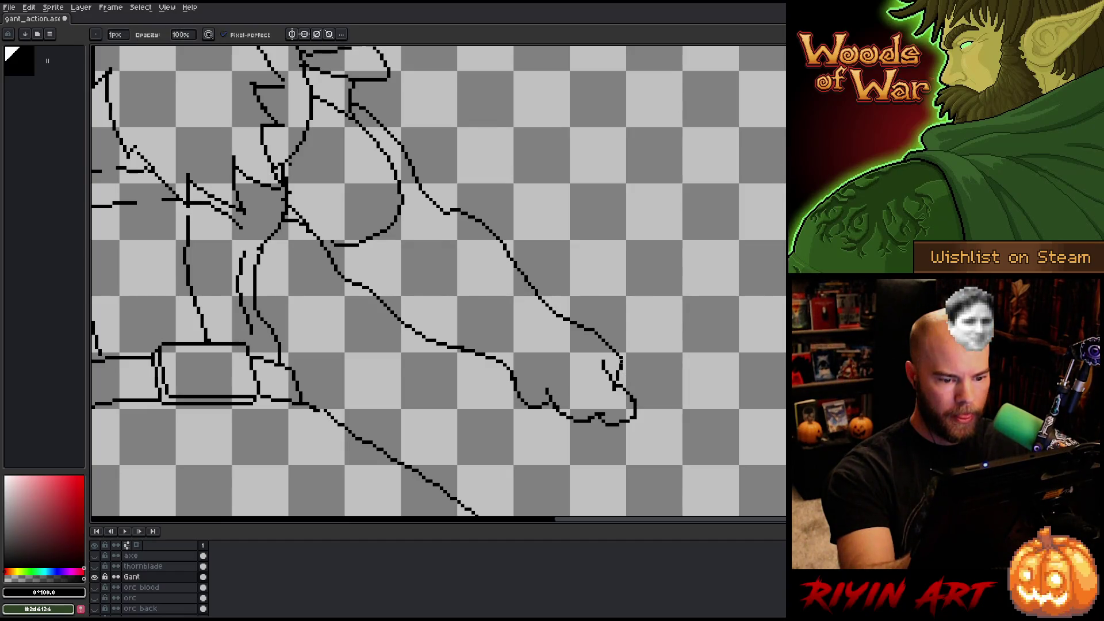
pyautogui.hotkey('ctrl', 's')
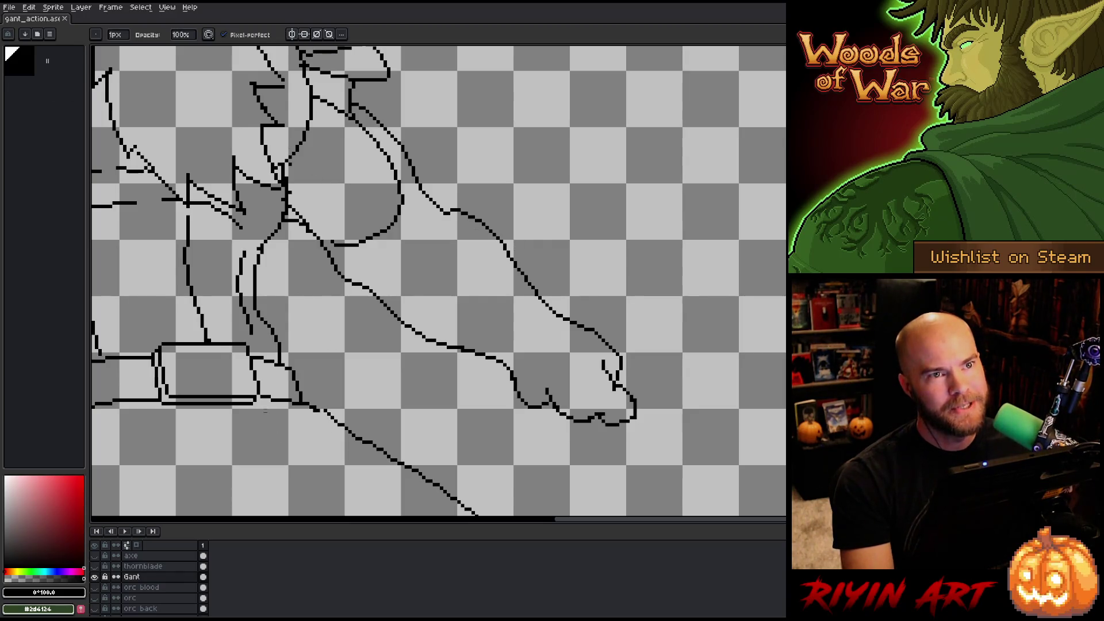
pyautogui.keyDown('alt'); pyautogui.click(95, 577); pyautogui.keyUp('alt')
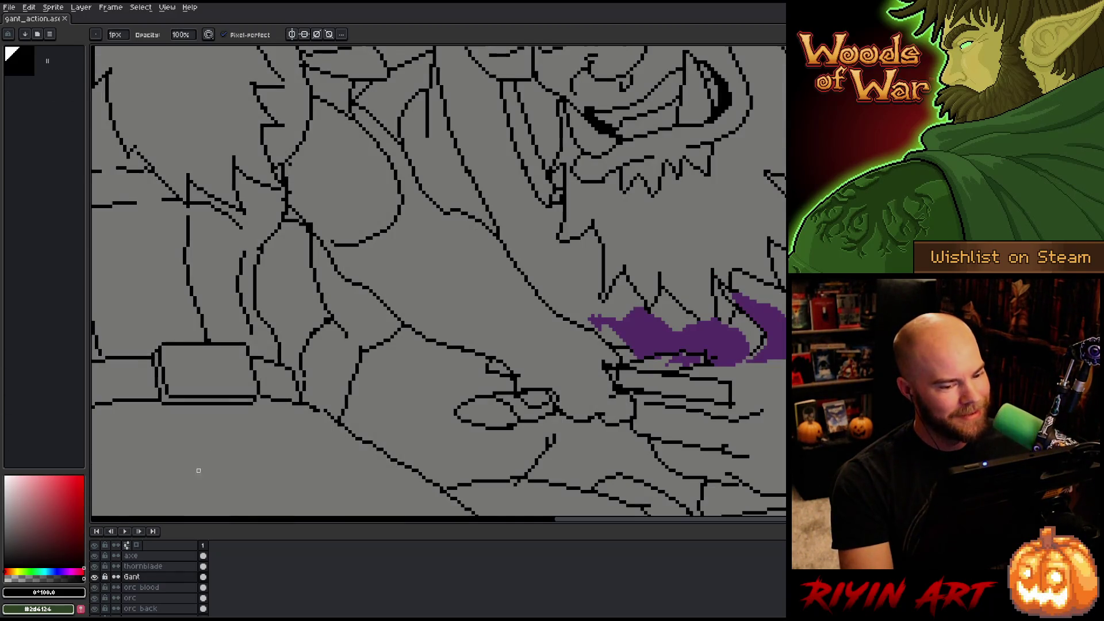
# - On the thornblade layer, redraw the top of the small grip oval and a nearby line segment
pyautogui.scroll(-3, 422, 355)
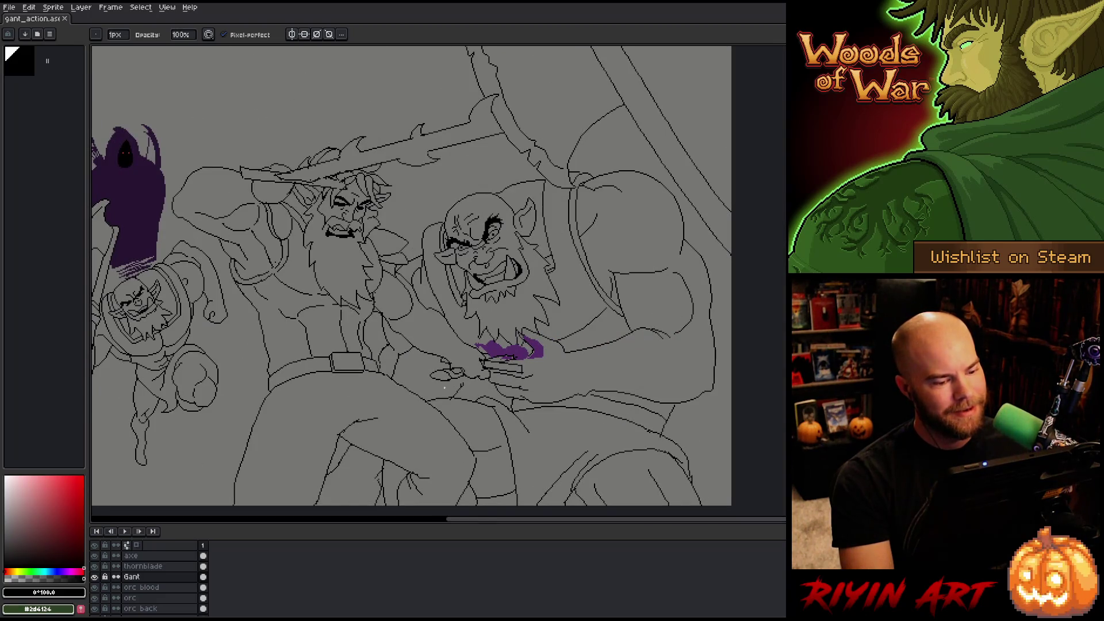
pyautogui.scroll(-2, 453, 391)
pyautogui.scroll(5, 455, 385)
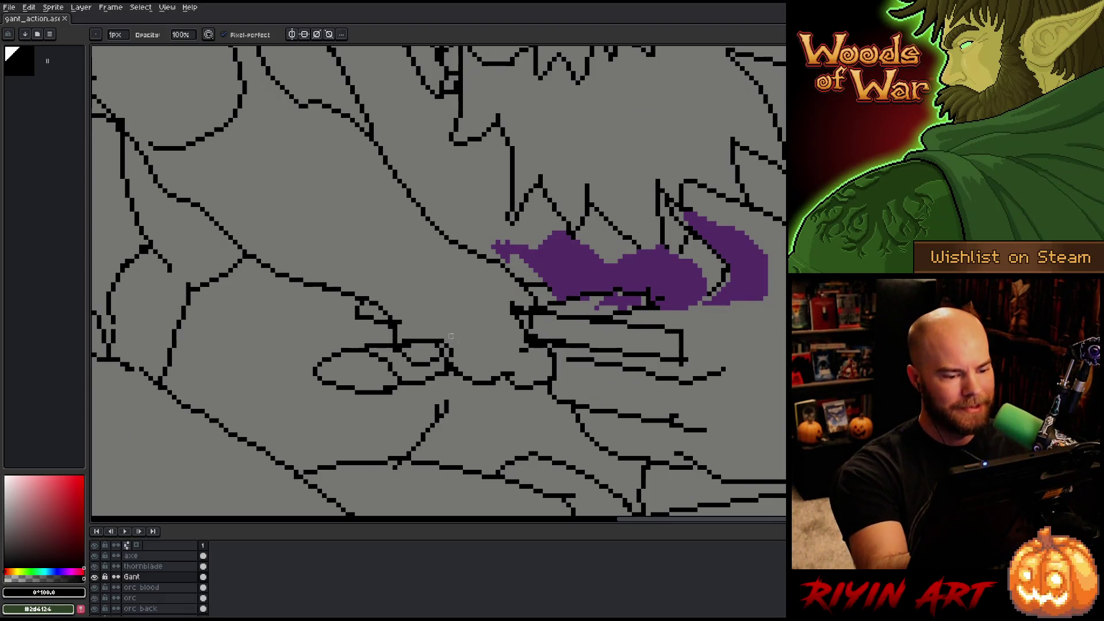
pyautogui.click(163, 568)
pyautogui.moveTo(418, 359)
pyautogui.mouseDown()
pyautogui.moveTo(445, 355)
pyautogui.moveTo(437, 364)
pyautogui.mouseUp()
pyautogui.click(144, 577)
pyautogui.moveTo(406, 339); pyautogui.dragTo(441, 339)
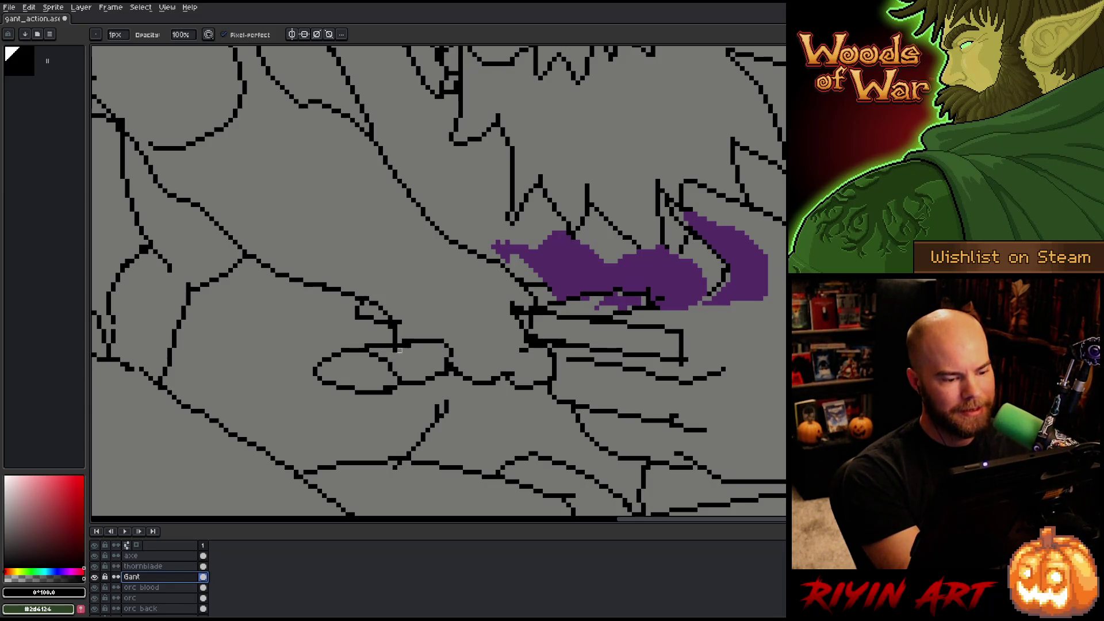
pyautogui.click(144, 566)
pyautogui.moveTo(386, 350)
pyautogui.mouseDown()
pyautogui.moveTo(419, 345)
pyautogui.moveTo(423, 331)
pyautogui.mouseUp()
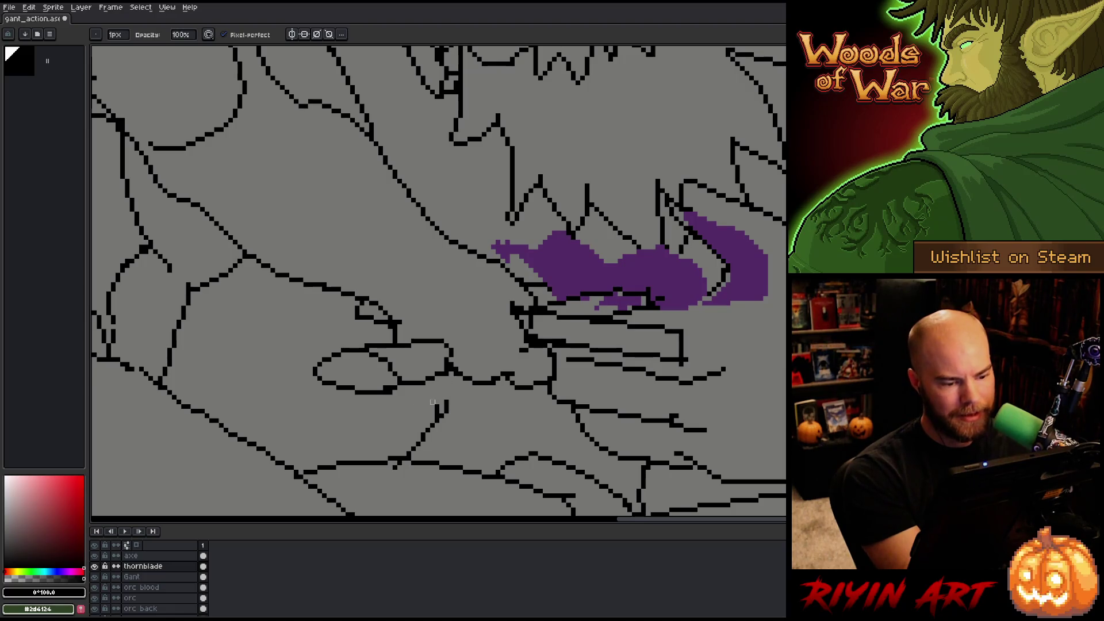
# - Erase the oval's left half, redraw its left side, and show only the thornblade layer
pyautogui.press('q')
pyautogui.moveTo(444, 375)
pyautogui.mouseDown()
pyautogui.moveTo(394, 365)
pyautogui.moveTo(360, 406)
pyautogui.moveTo(423, 379)
pyautogui.mouseUp()
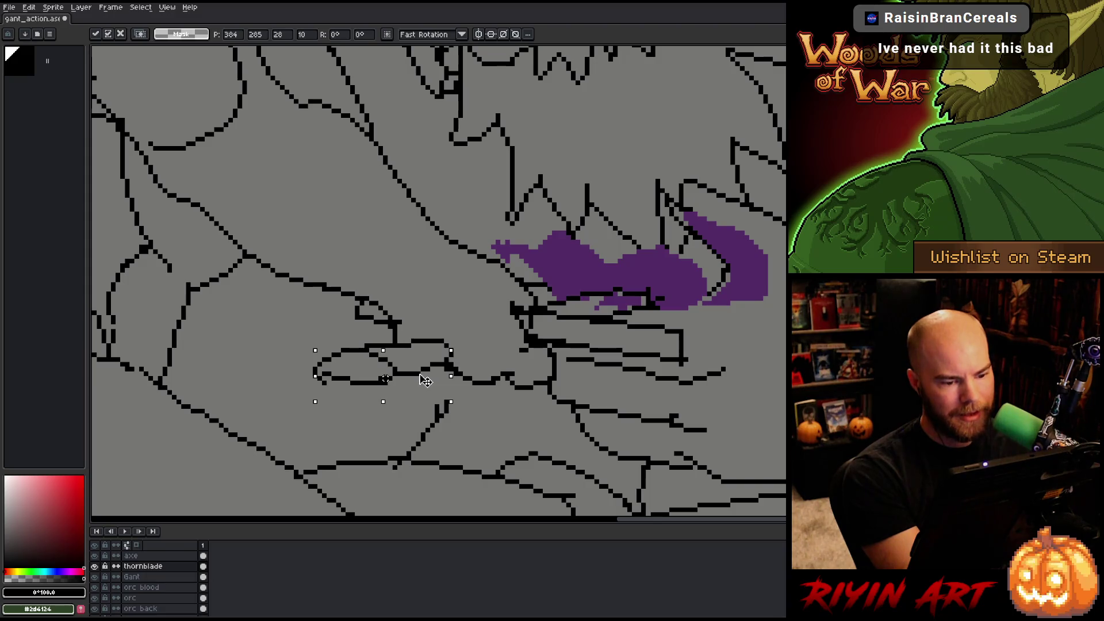
pyautogui.hotkey('ctrl', 'd')
pyautogui.press('b')
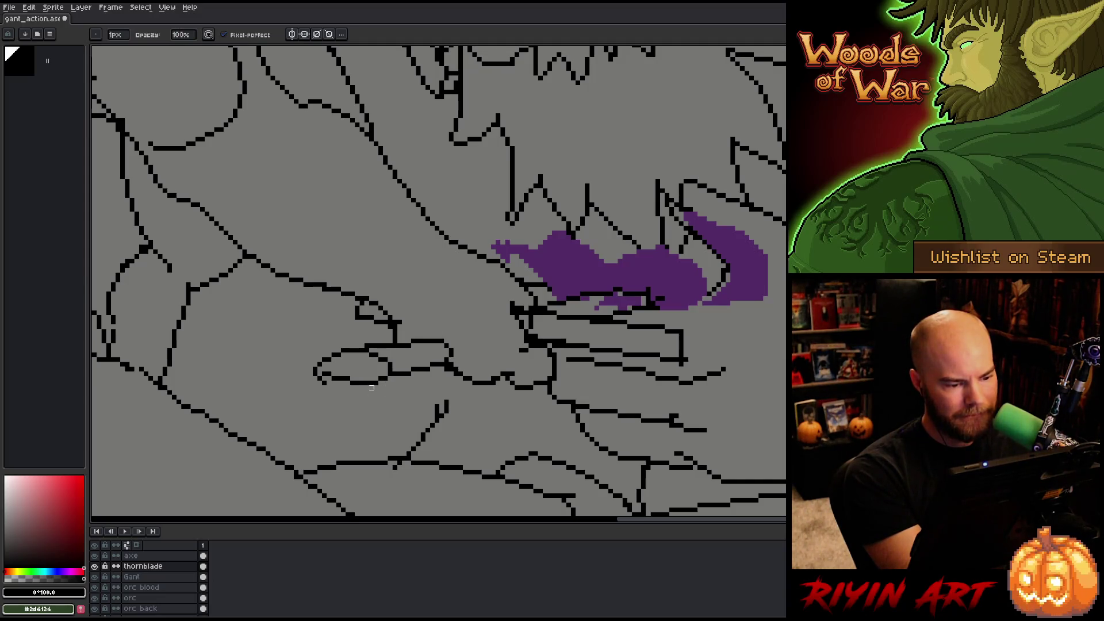
pyautogui.moveTo(353, 378)
pyautogui.mouseDown()
pyautogui.moveTo(323, 382)
pyautogui.moveTo(324, 364)
pyautogui.moveTo(342, 376)
pyautogui.moveTo(323, 372)
pyautogui.mouseUp()
pyautogui.press('b')
pyautogui.press('e')
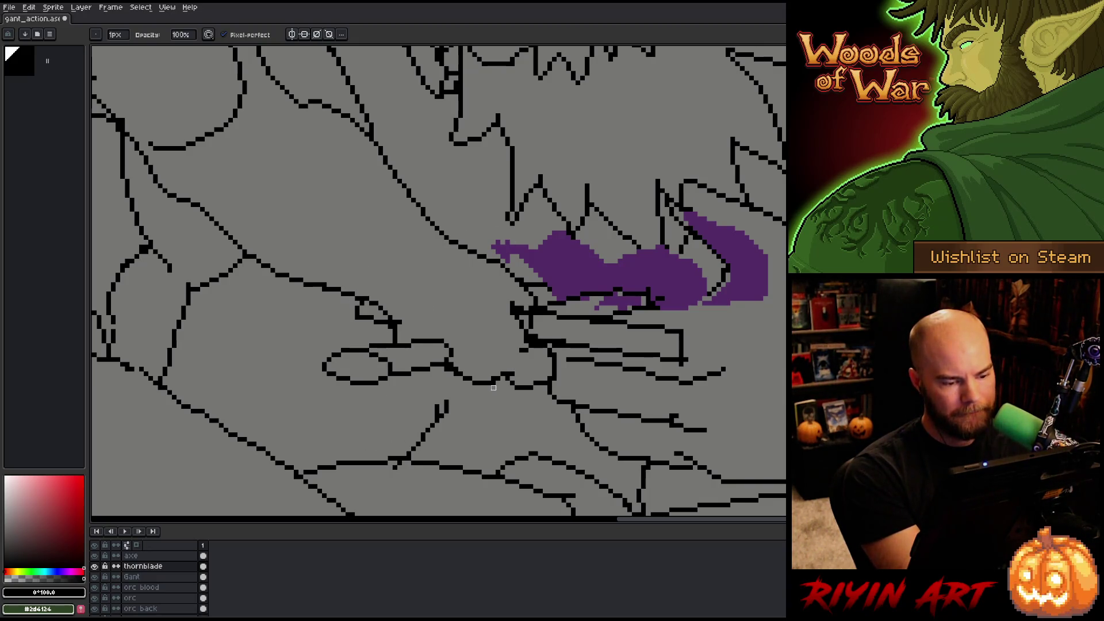
pyautogui.press('b')
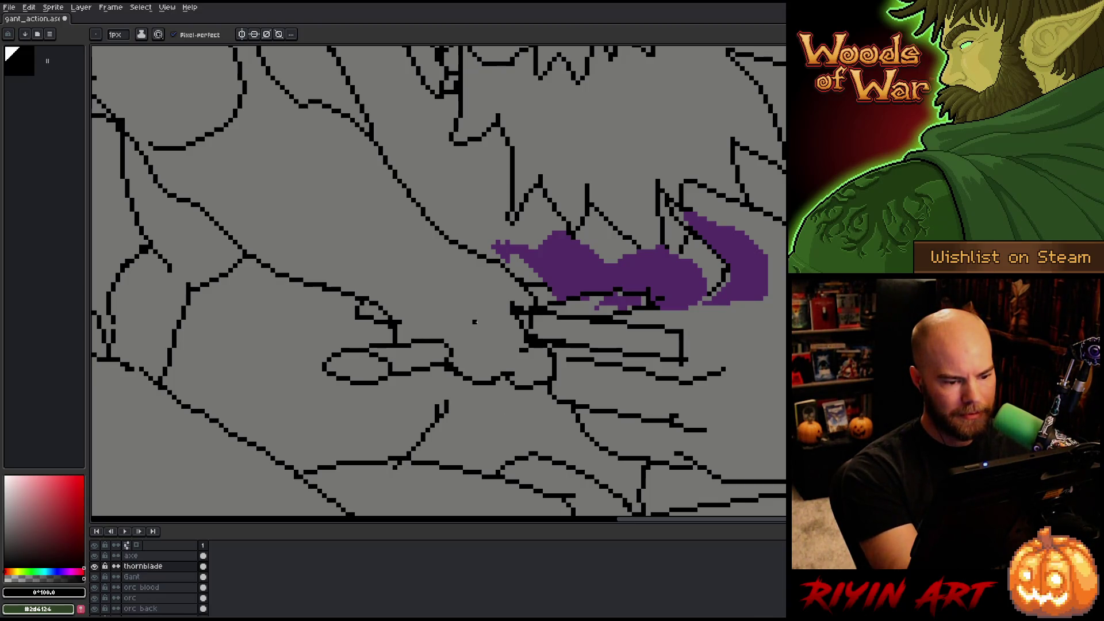
pyautogui.press('e')
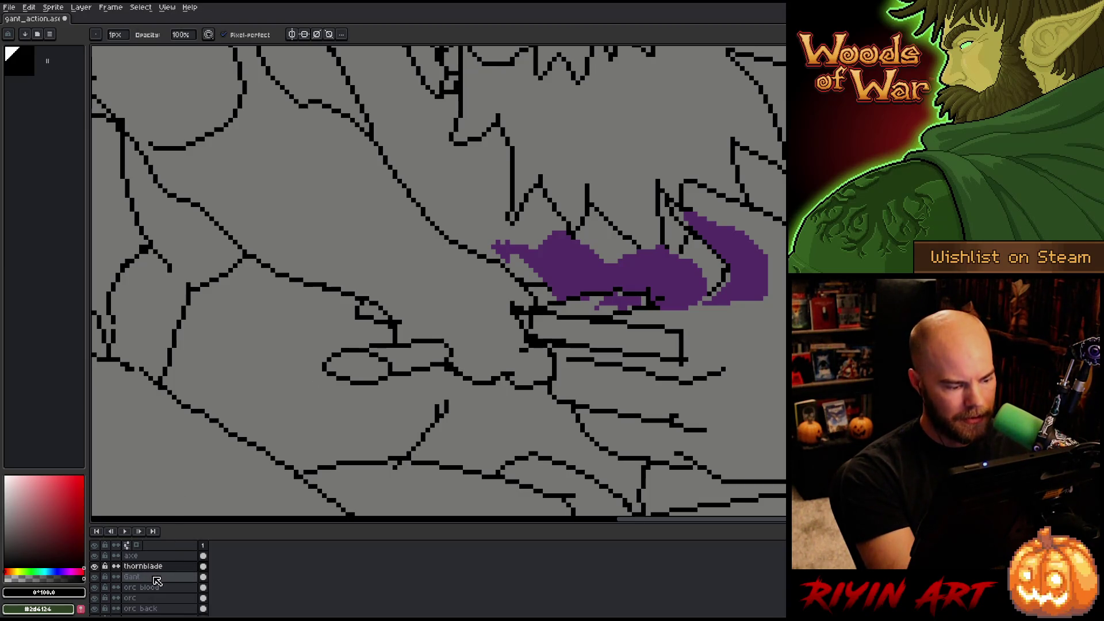
pyautogui.keyDown('alt'); pyautogui.click(94, 566); pyautogui.keyUp('alt')
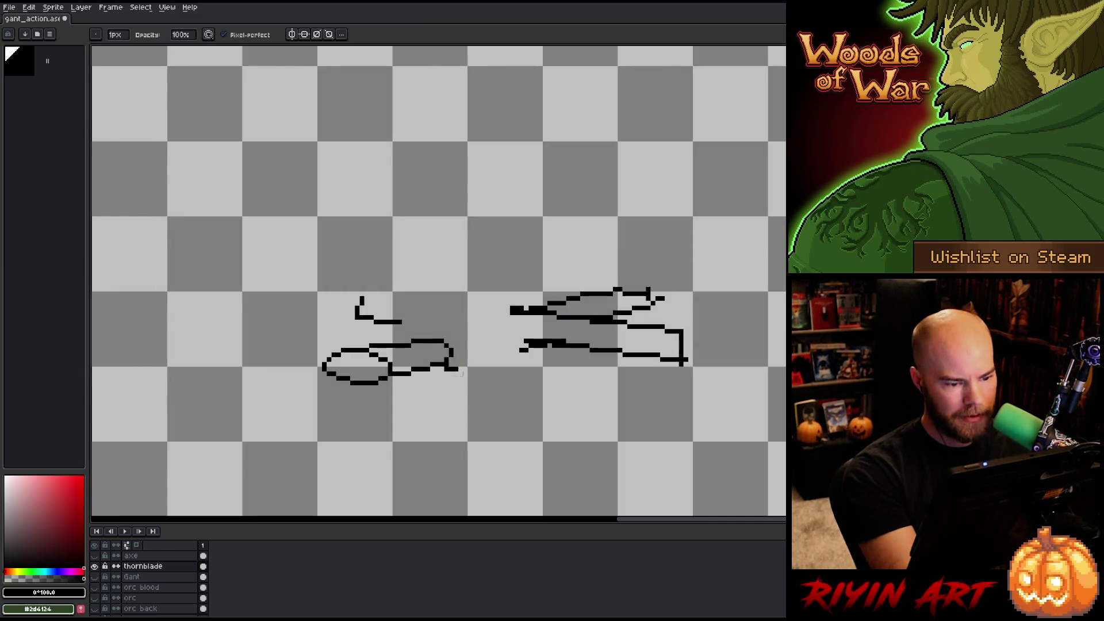
# - Erase the lower blade stroke's left end, a stray dash and the lower-right corner; undo a trial closing box
pyautogui.moveTo(543, 347)
pyautogui.mouseDown()
pyautogui.moveTo(502, 350)
pyautogui.moveTo(517, 350)
pyautogui.mouseUp()
pyautogui.click(561, 341)
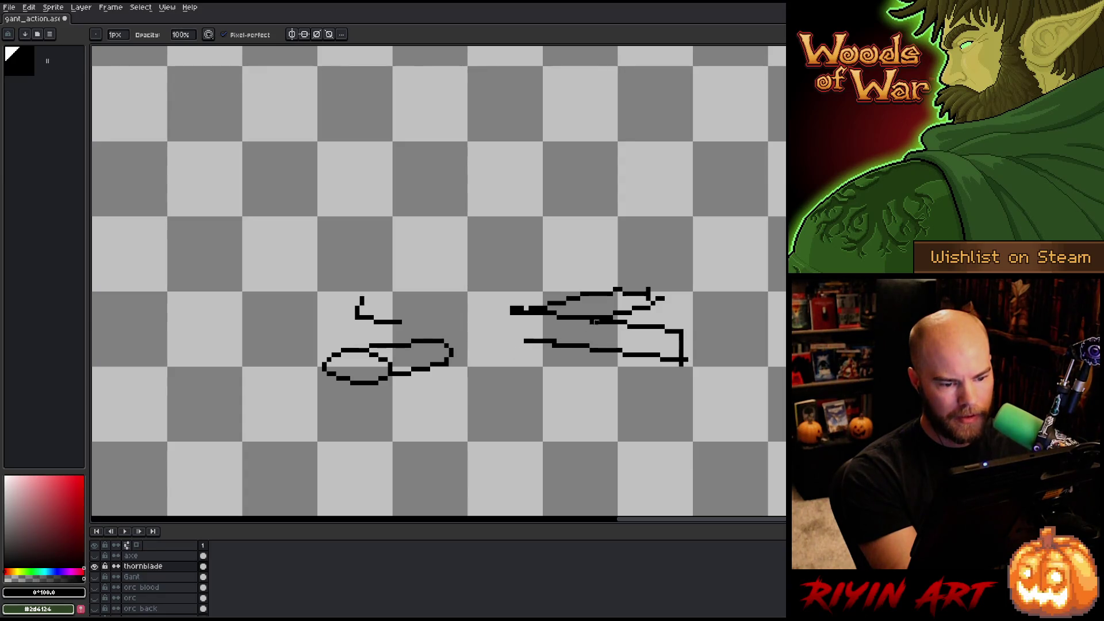
pyautogui.click(684, 362)
pyautogui.press('b')
pyautogui.moveTo(661, 325)
pyautogui.mouseDown()
pyautogui.moveTo(688, 325)
pyautogui.moveTo(697, 343)
pyautogui.moveTo(674, 360)
pyautogui.moveTo(684, 324)
pyautogui.moveTo(671, 340)
pyautogui.mouseUp()
pyautogui.hotkey('ctrl', 'z')
# - Erase more pixels at the blade's lower-right corner and thin its thick left stroke
pyautogui.press('e')
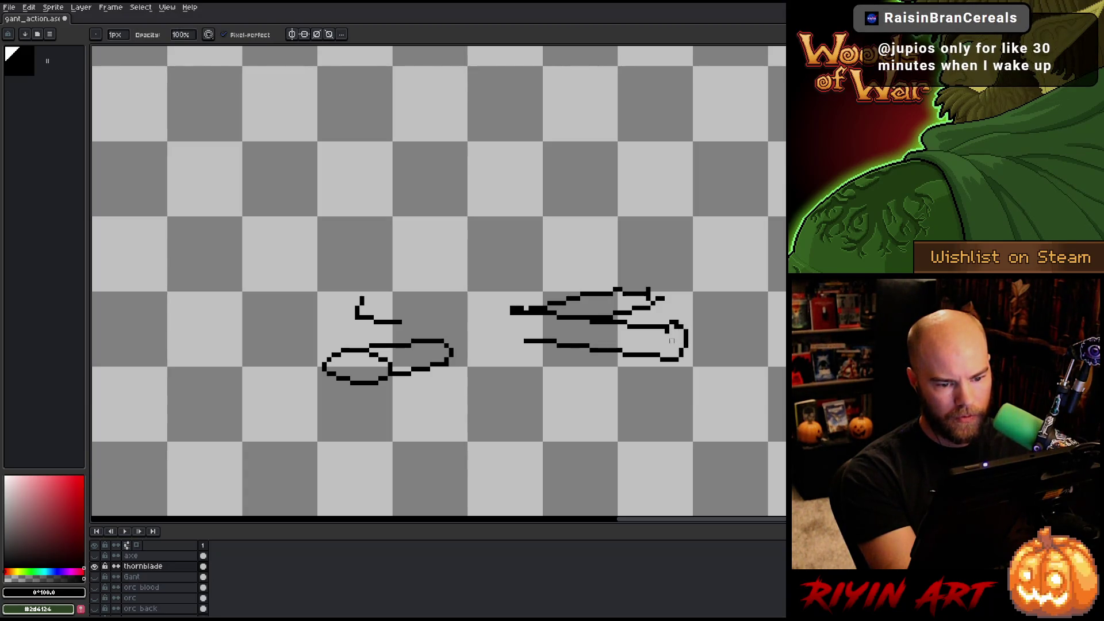
pyautogui.click(681, 355)
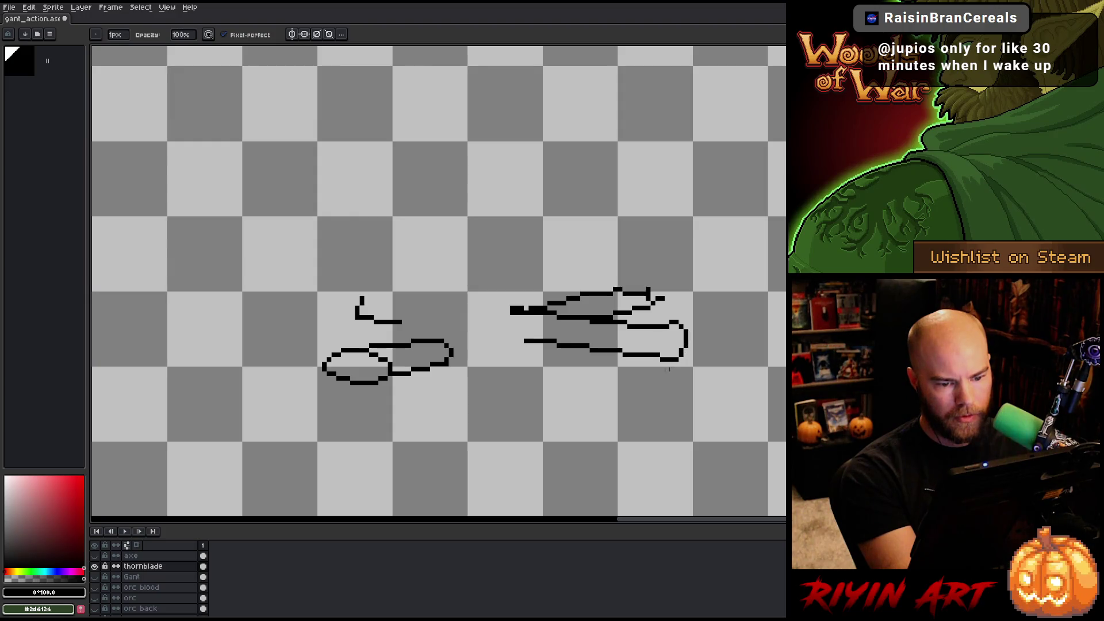
pyautogui.press('b')
pyautogui.press('e')
pyautogui.moveTo(529, 305); pyautogui.dragTo(510, 309)
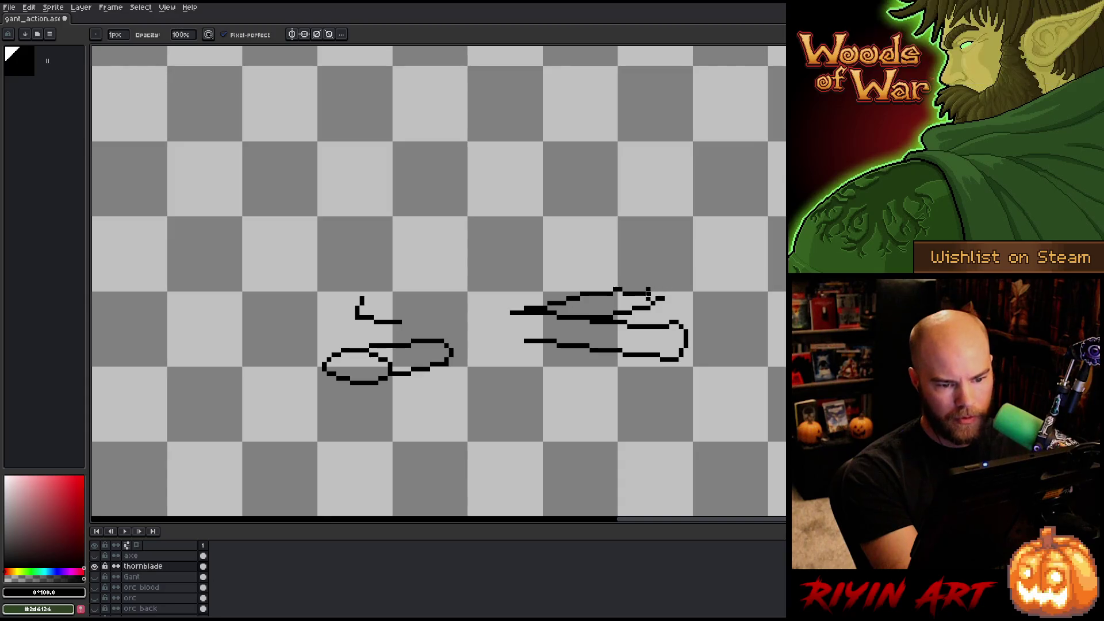
# - Rework and shorten the vertical stroke at the blade tip, then lasso both blade sketches
pyautogui.press('b')
pyautogui.press('e')
pyautogui.moveTo(648, 292); pyautogui.dragTo(664, 297)
pyautogui.press('b')
pyautogui.press('e')
pyautogui.press('b')
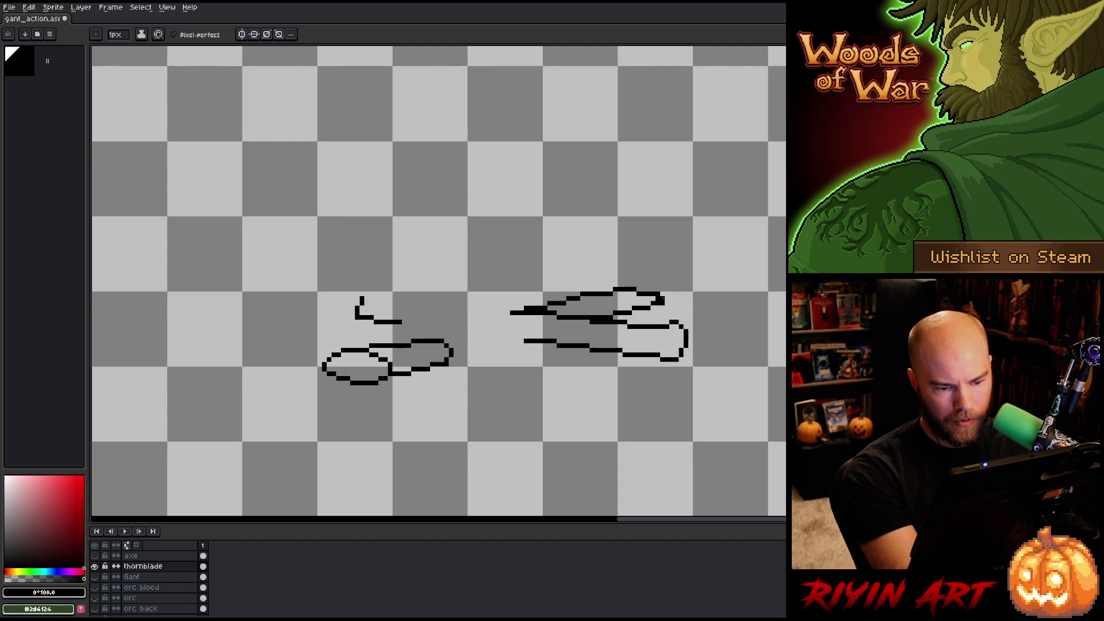
pyautogui.press('e')
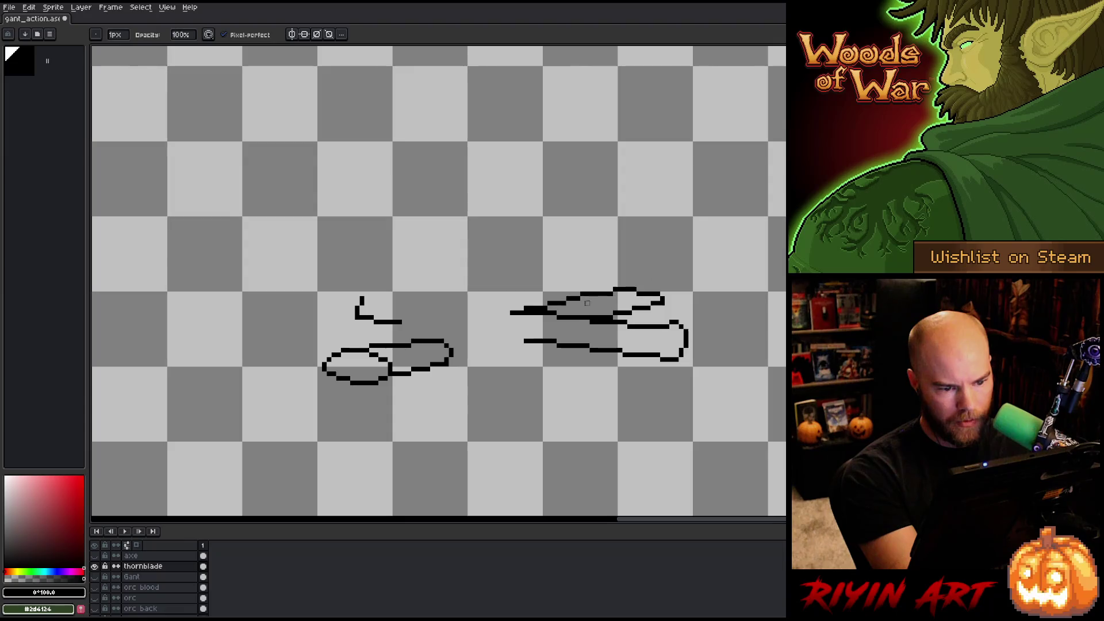
pyautogui.press('e')
pyautogui.press('b')
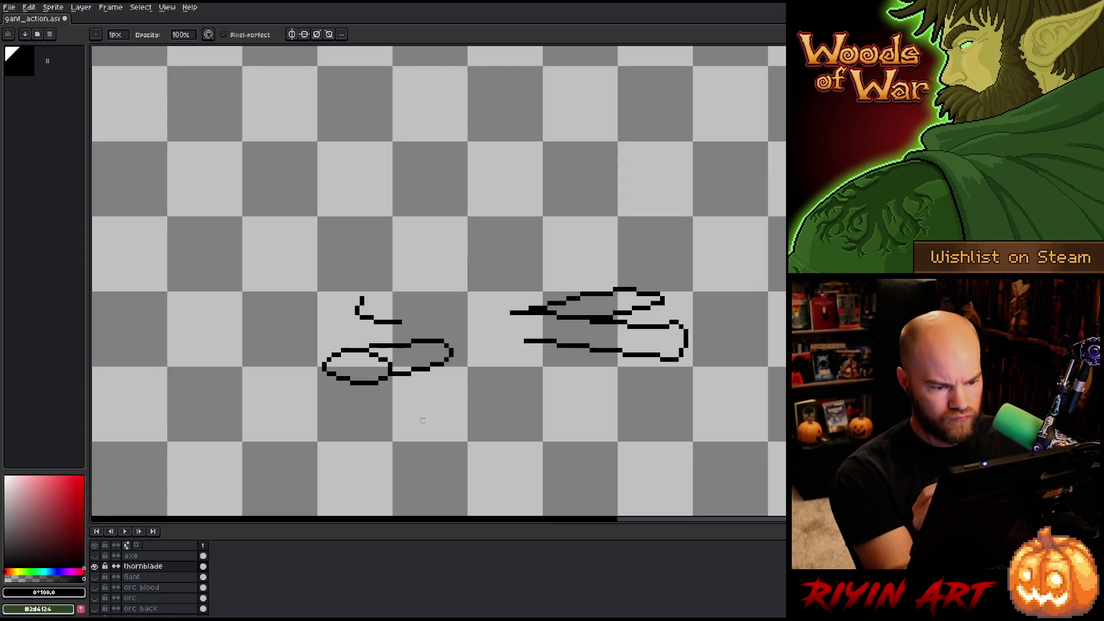
pyautogui.press('q')
pyautogui.moveTo(696, 374)
pyautogui.mouseDown()
pyautogui.moveTo(716, 299)
pyautogui.moveTo(337, 282)
pyautogui.moveTo(483, 336)
pyautogui.mouseUp()
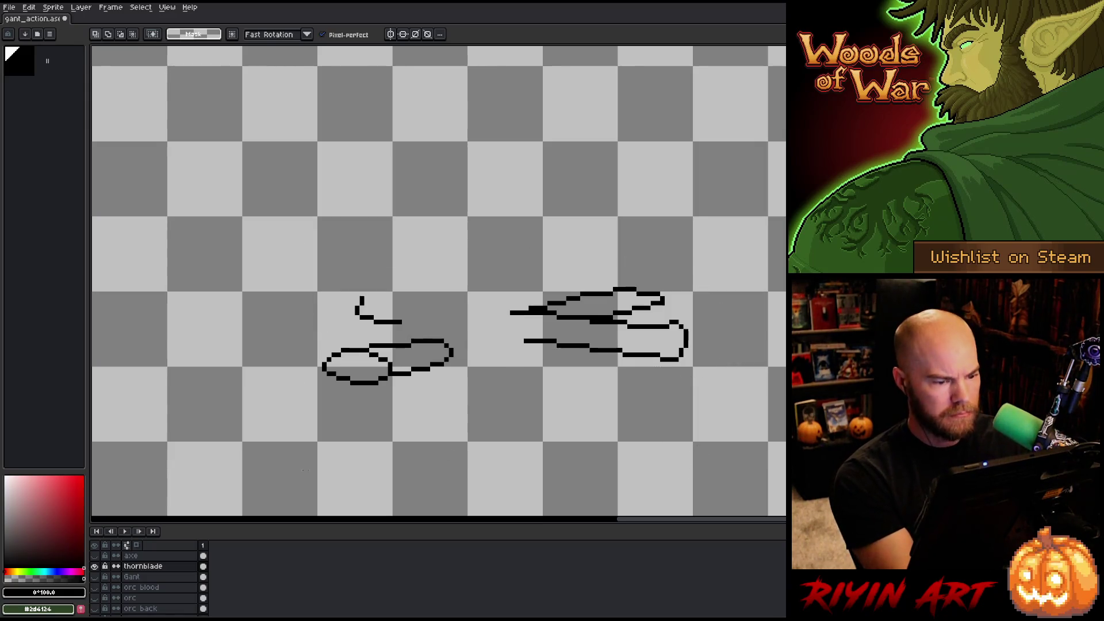
# - Unhide all layers, patch a line by the grip on Gant's layer, and save
pyautogui.keyDown('alt'); pyautogui.click(95, 568); pyautogui.keyUp('alt')
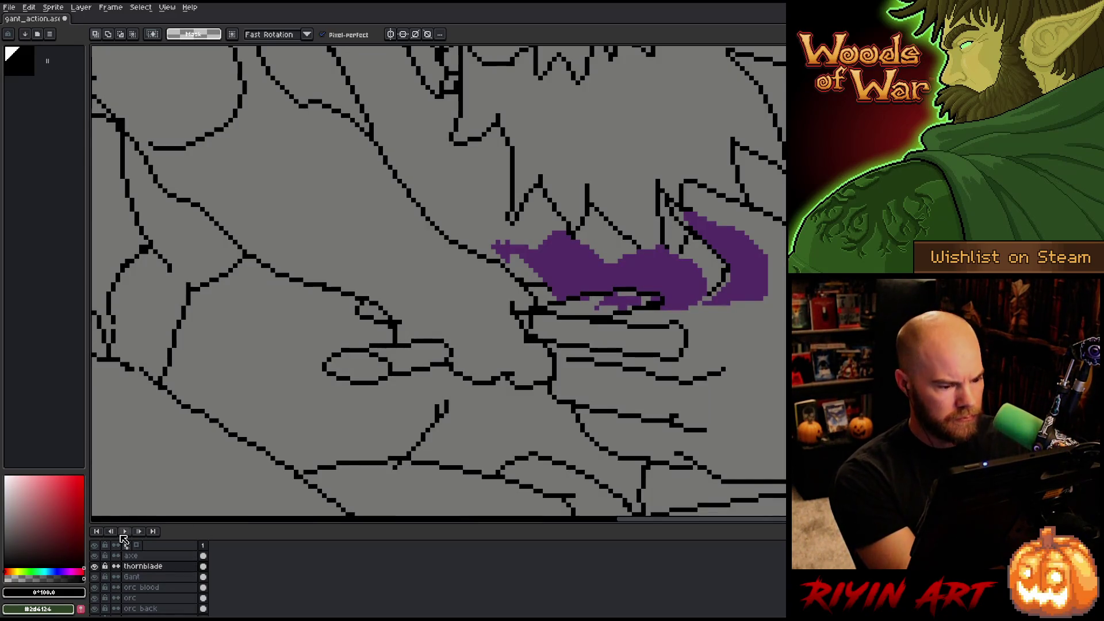
pyautogui.press('b')
pyautogui.moveTo(409, 322); pyautogui.dragTo(395, 322)
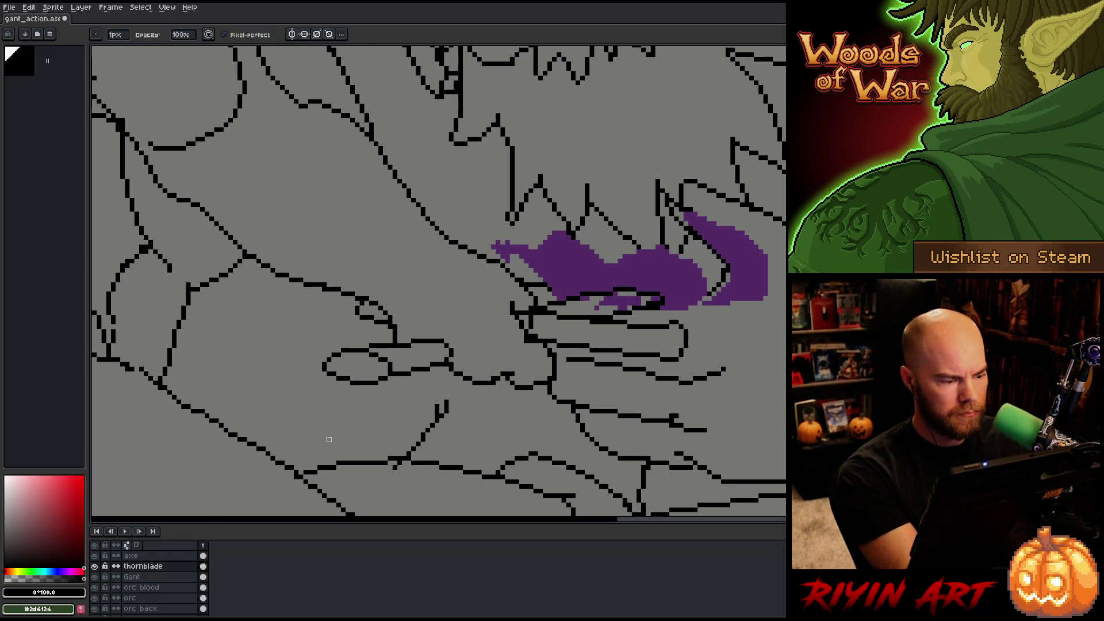
pyautogui.press('Down')
pyautogui.click(390, 325)
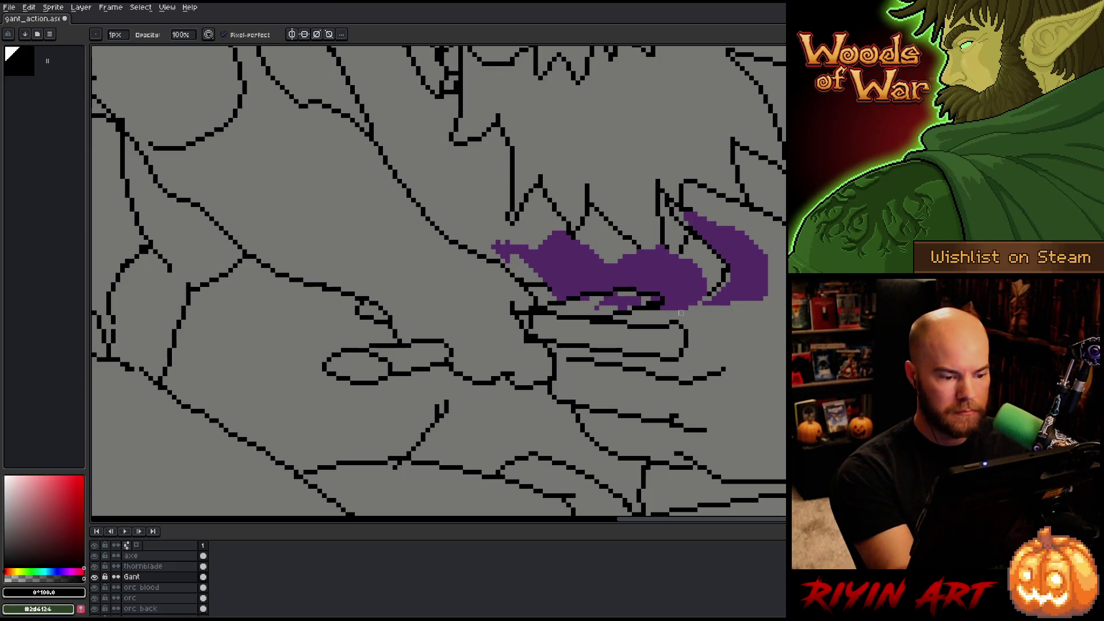
pyautogui.hotkey('ctrl', 's')
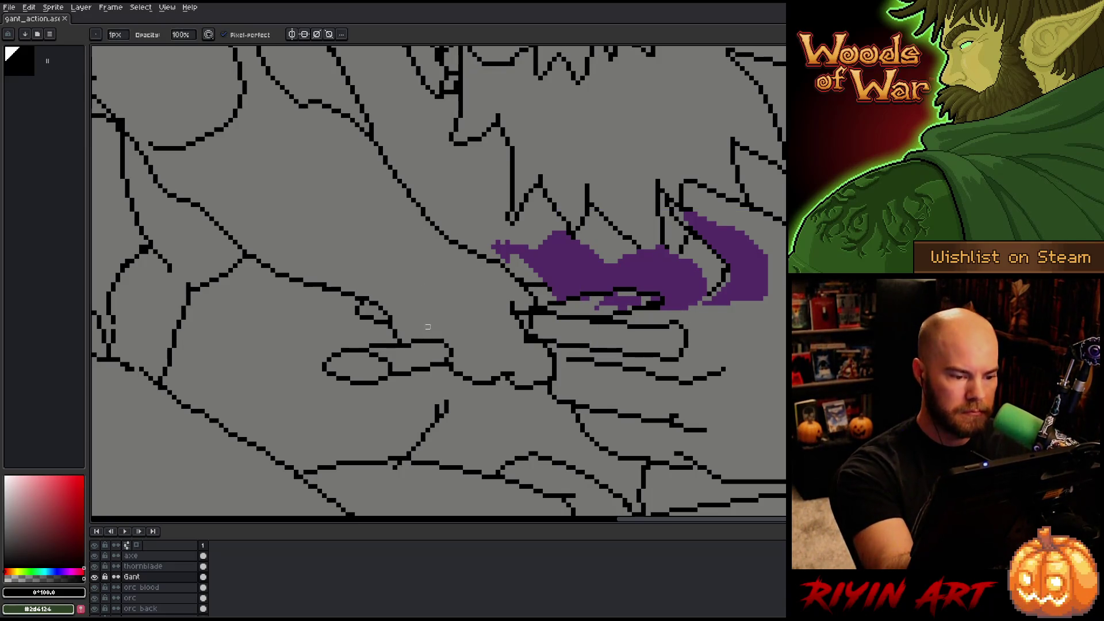
# - Redraw the diagonal stroke across Gant's hand and save the sprite
pyautogui.moveTo(427, 326); pyautogui.dragTo(440, 339)
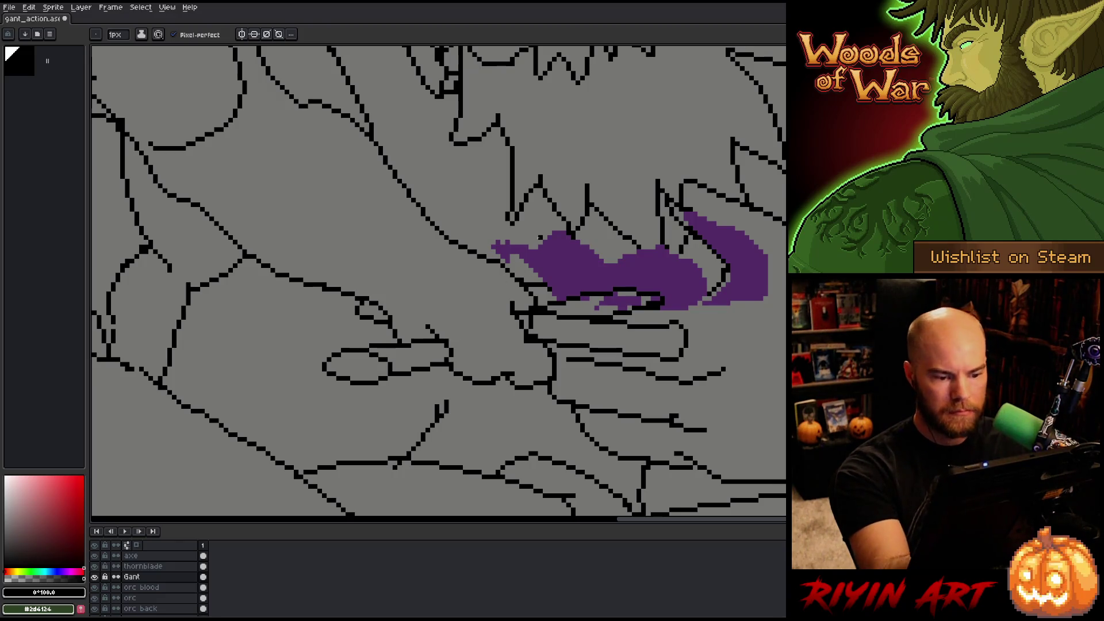
pyautogui.hotkey('ctrl', 'z')
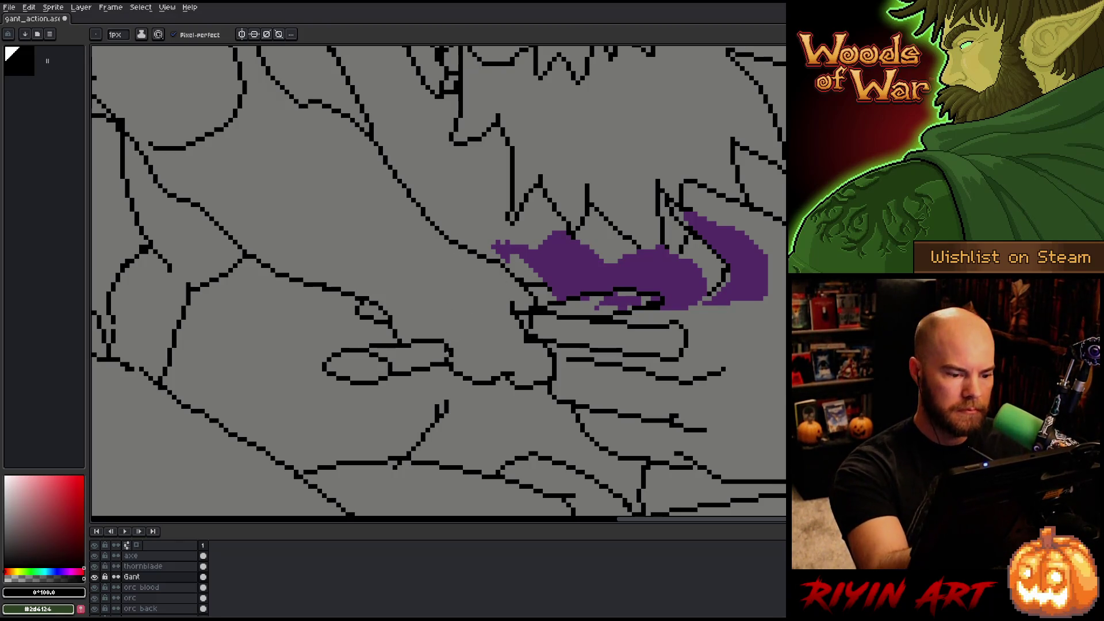
pyautogui.moveTo(445, 360); pyautogui.dragTo(428, 325)
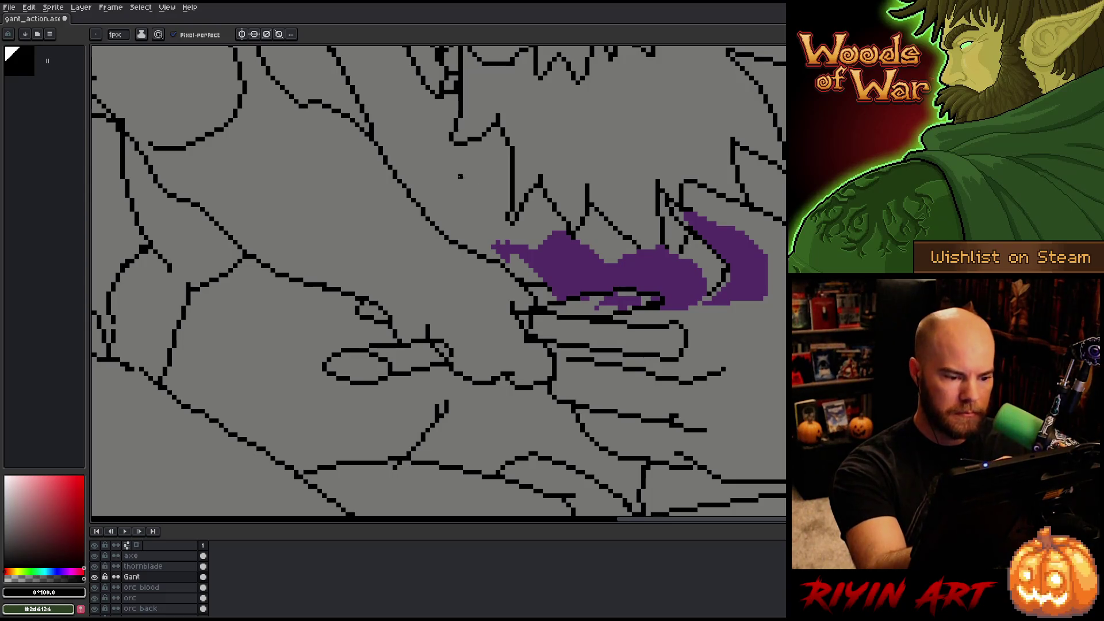
pyautogui.hotkey('alt', 'Up')
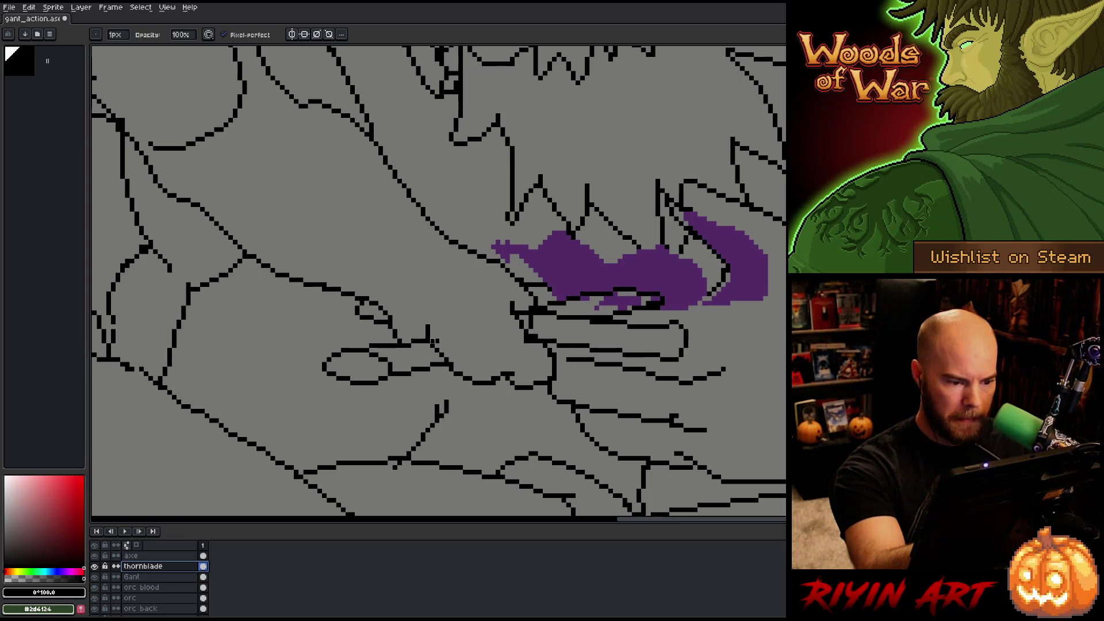
pyautogui.hotkey('alt', 'Down')
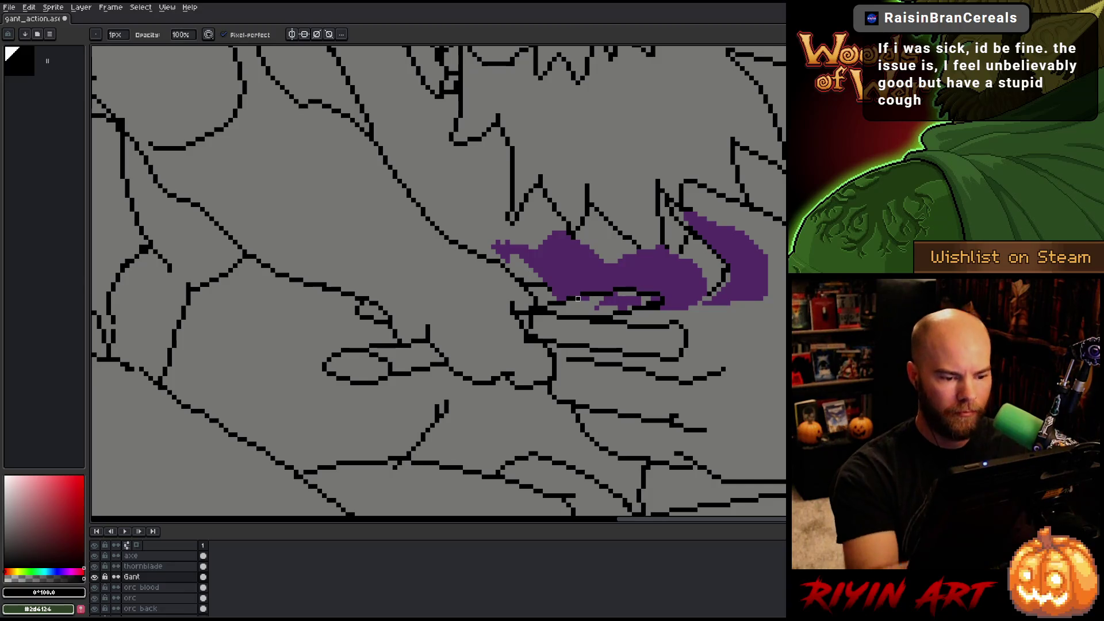
pyautogui.press('Up')
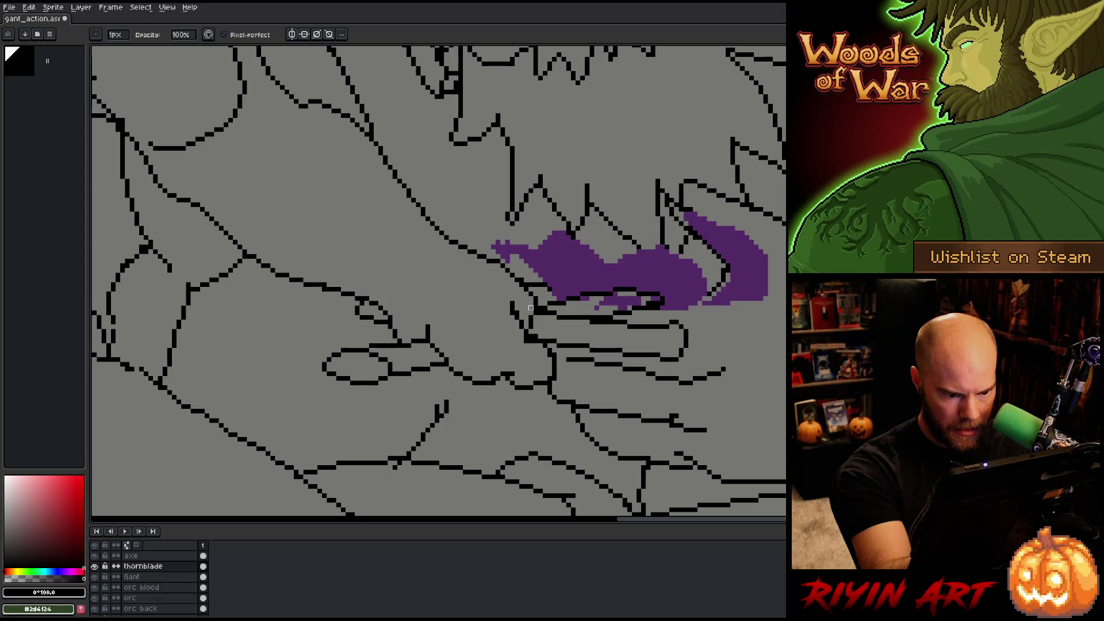
pyautogui.hotkey('ctrl', 's')
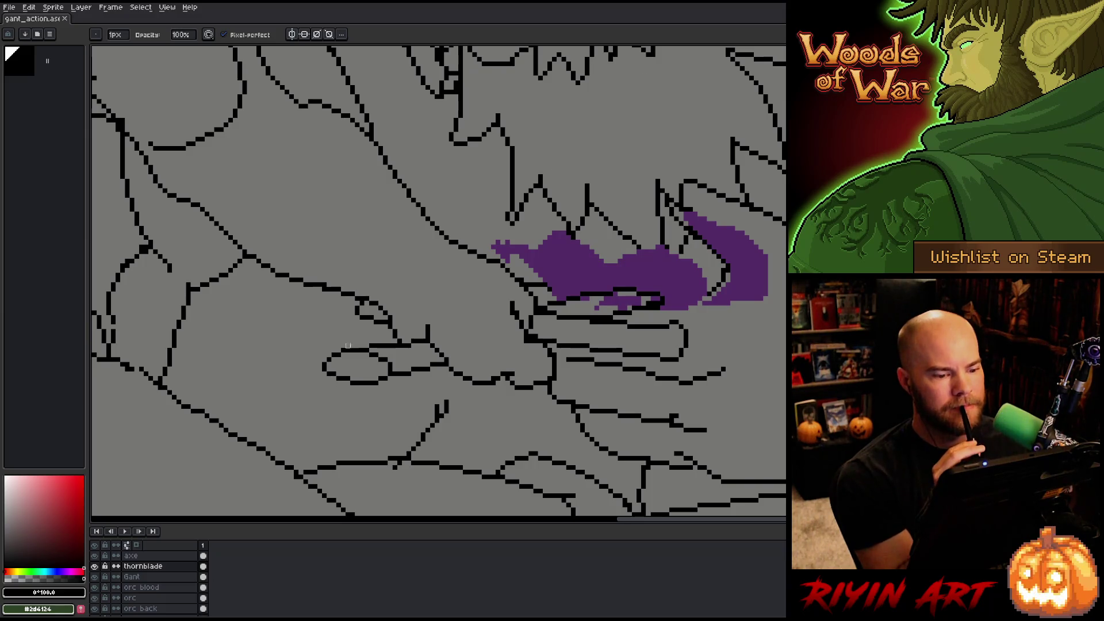
# - On Gant's layer, lasso and remove the stray stroke in the hand, then view the belt area
pyautogui.keyDown('ctrl'); pyautogui.click(521, 280); pyautogui.keyUp('ctrl')
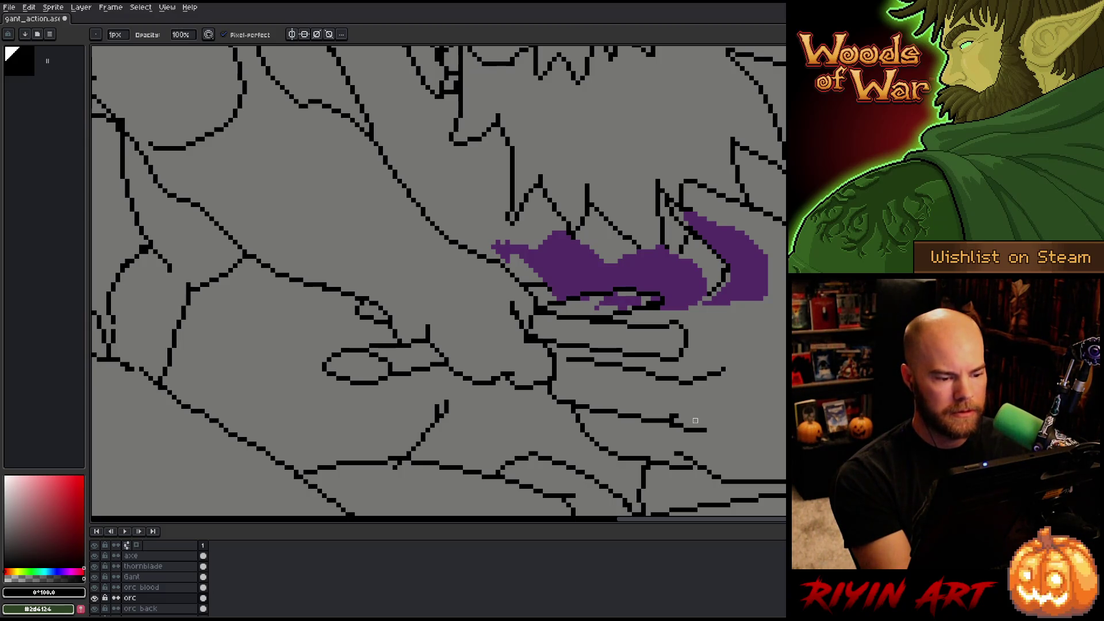
pyautogui.click(138, 577)
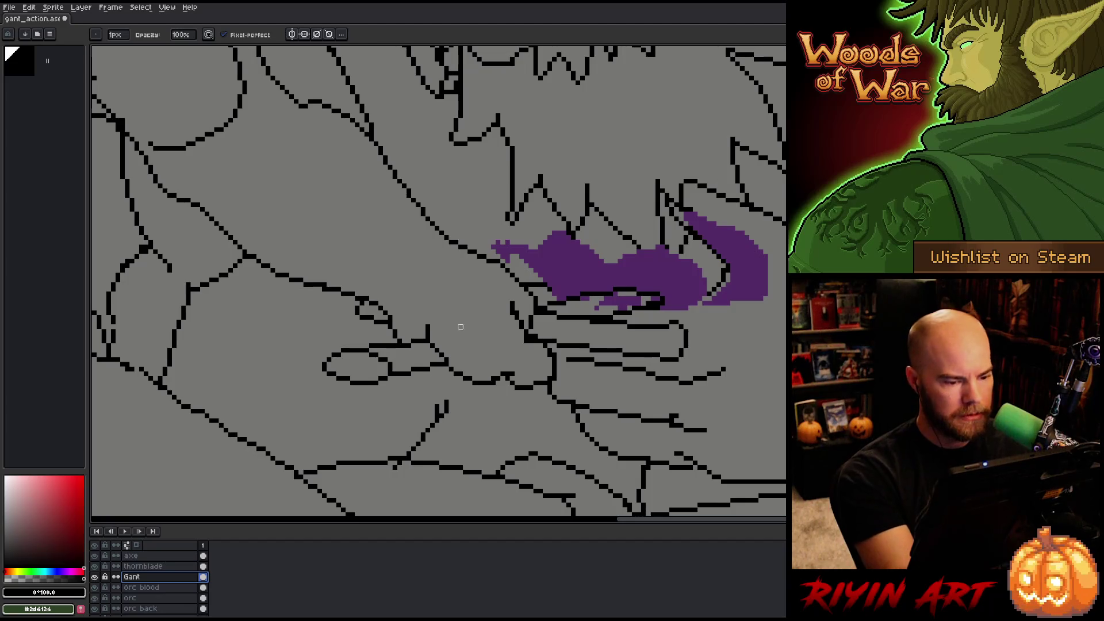
pyautogui.moveTo(452, 350)
pyautogui.mouseDown()
pyautogui.moveTo(434, 364)
pyautogui.moveTo(426, 325)
pyautogui.moveTo(440, 310)
pyautogui.mouseUp()
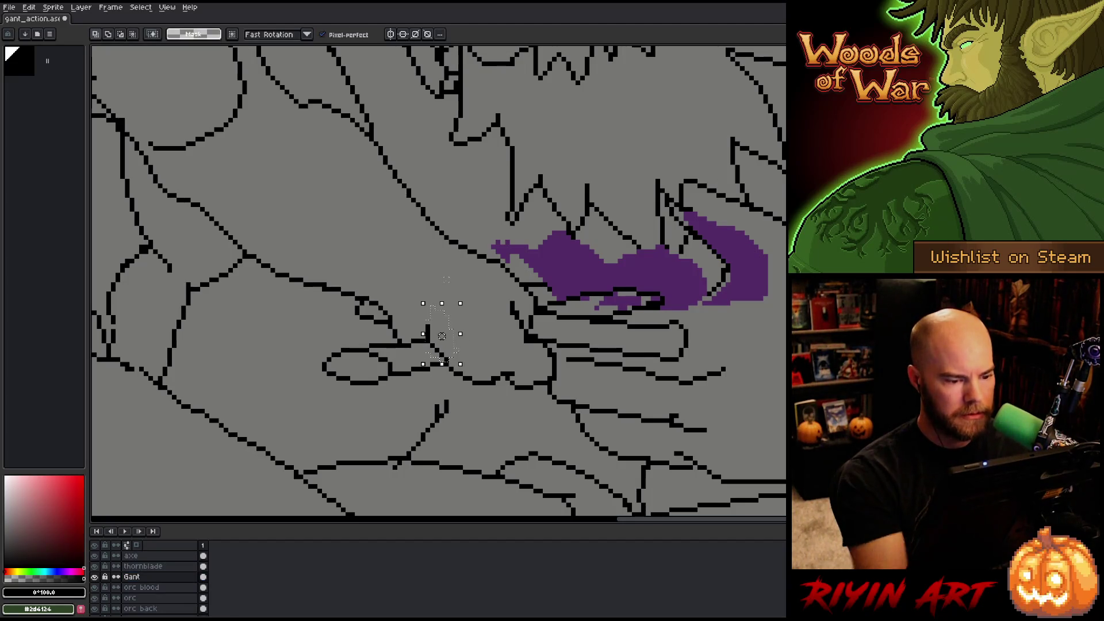
pyautogui.hotkey('ctrl', 'd')
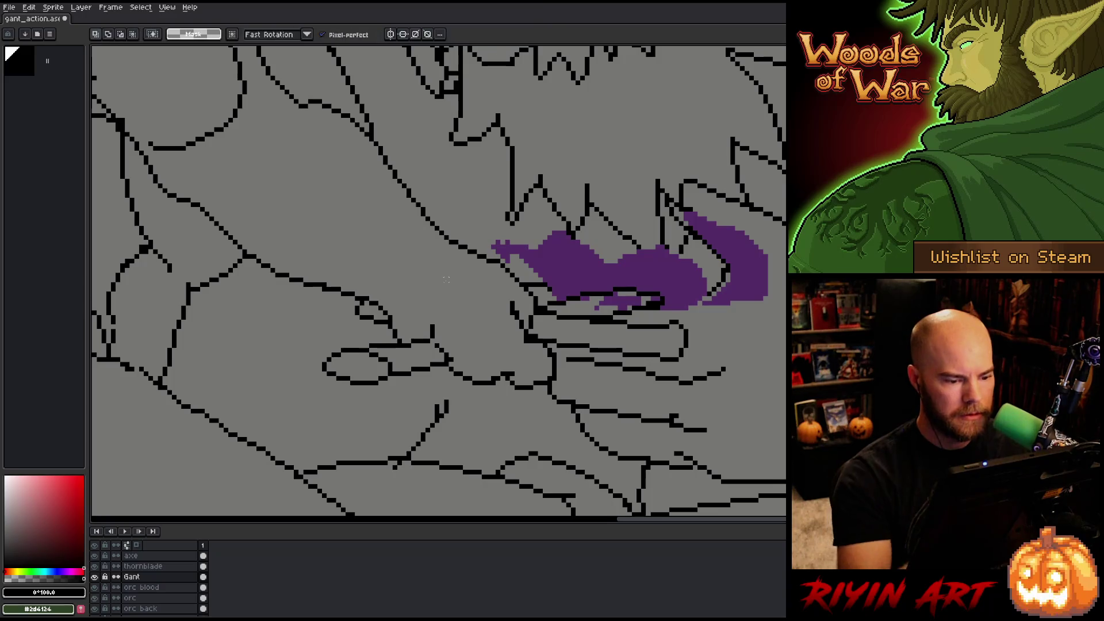
pyautogui.press('b')
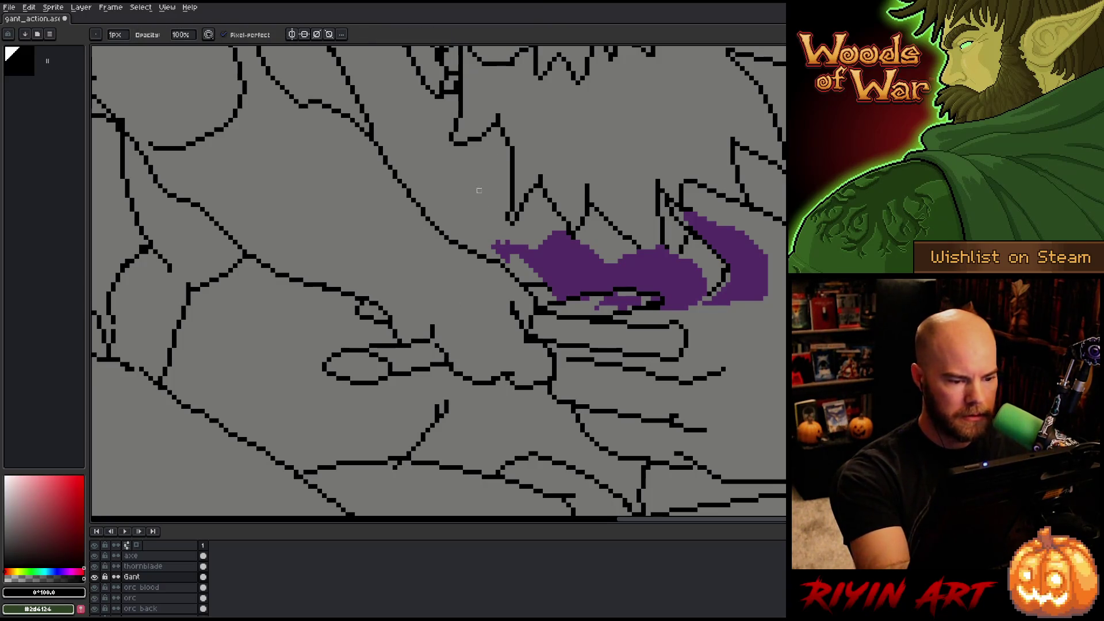
pyautogui.press('e')
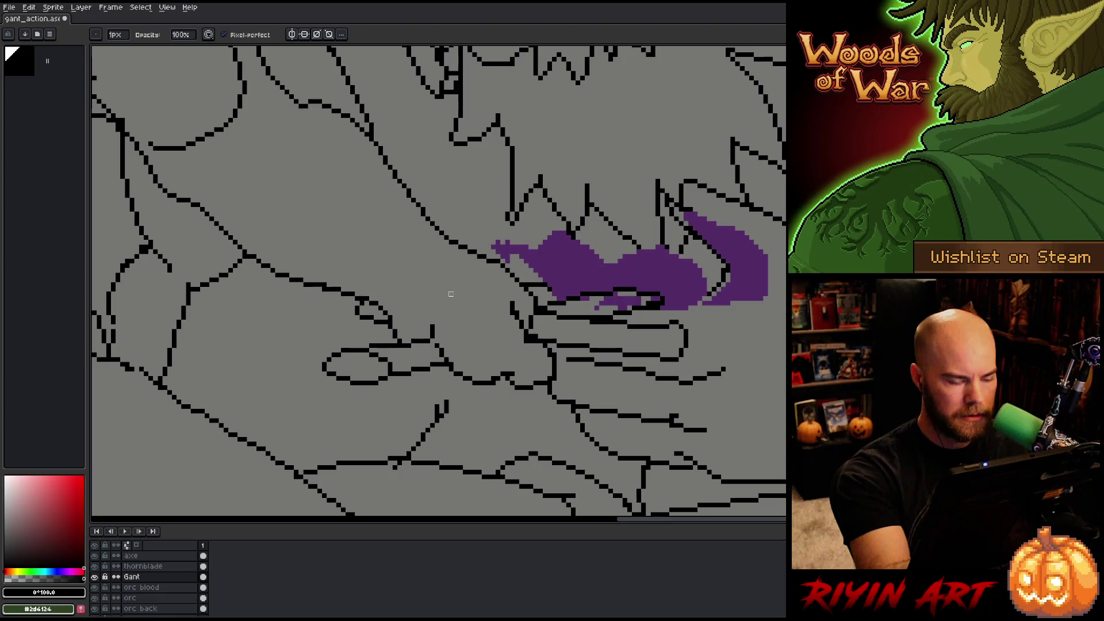
pyautogui.press('b')
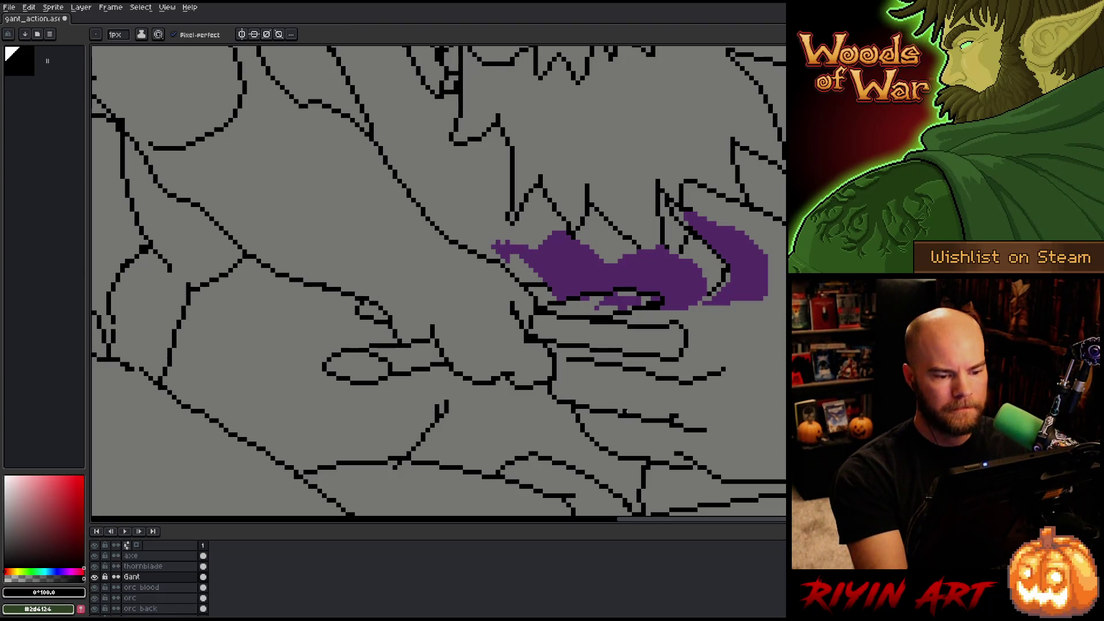
pyautogui.press('space')
pyautogui.moveTo(488, 402)
pyautogui.mouseDown()
pyautogui.moveTo(596, 431)
pyautogui.moveTo(624, 369)
pyautogui.moveTo(667, 435)
pyautogui.mouseUp()
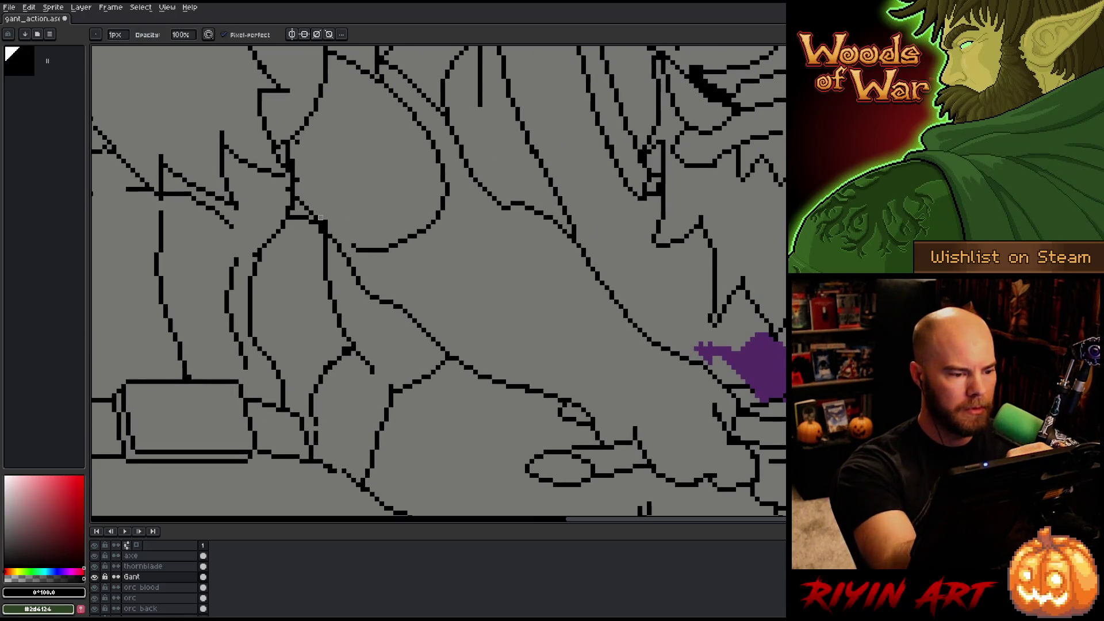
# - Replace the orc layer's black lines with a darker HSL green using Replace Color
pyautogui.click(166, 598)
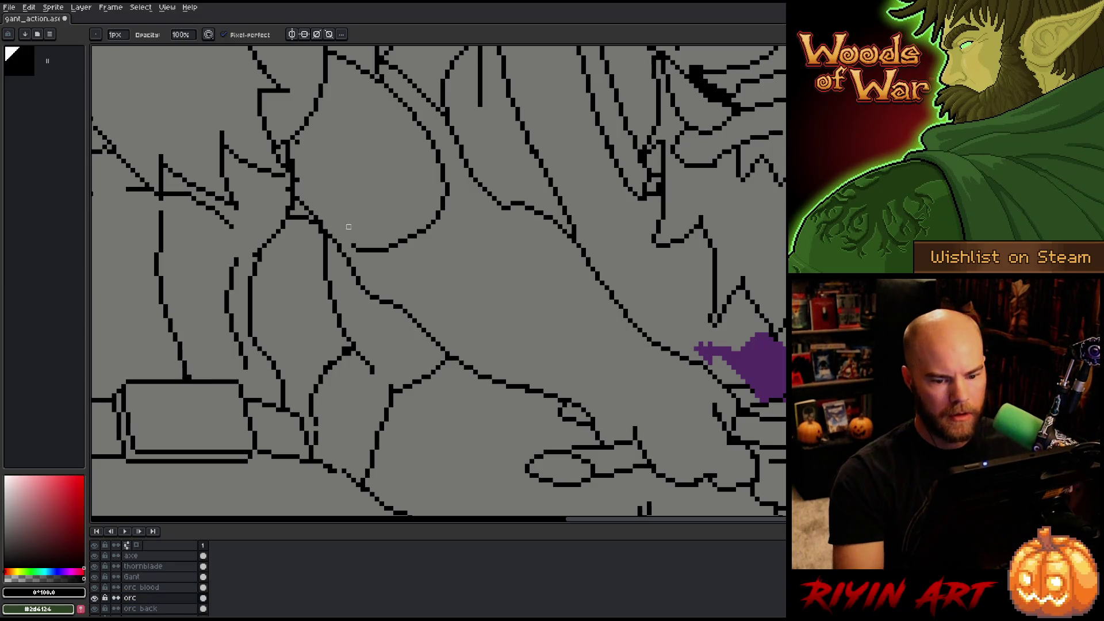
pyautogui.scroll(-5, 517, 282)
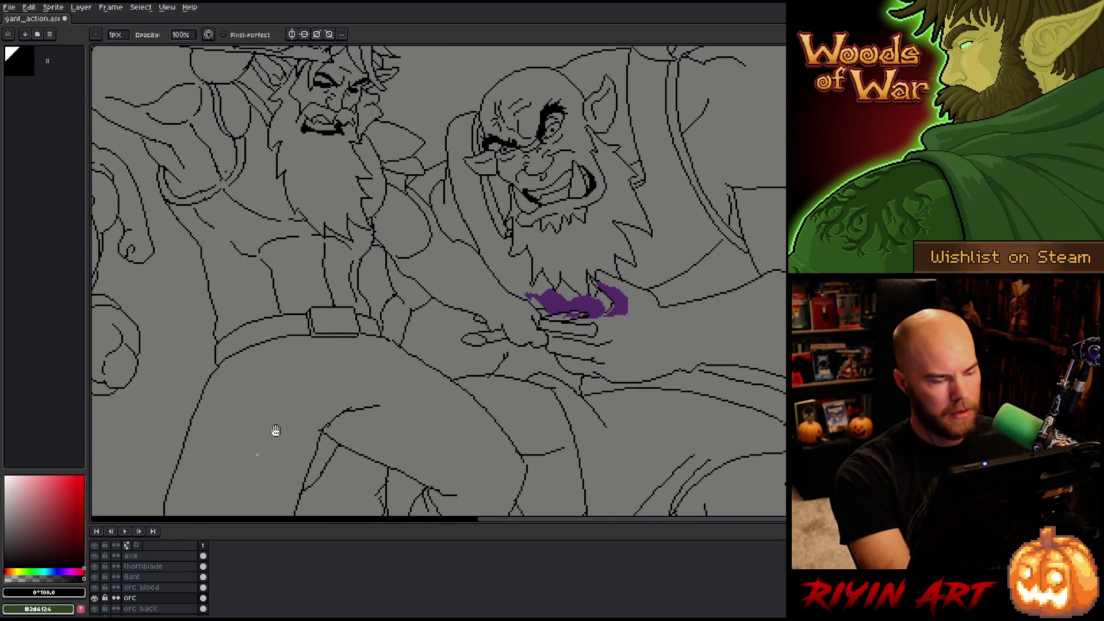
pyautogui.hotkey('shift', 'r')
pyautogui.click(451, 475)
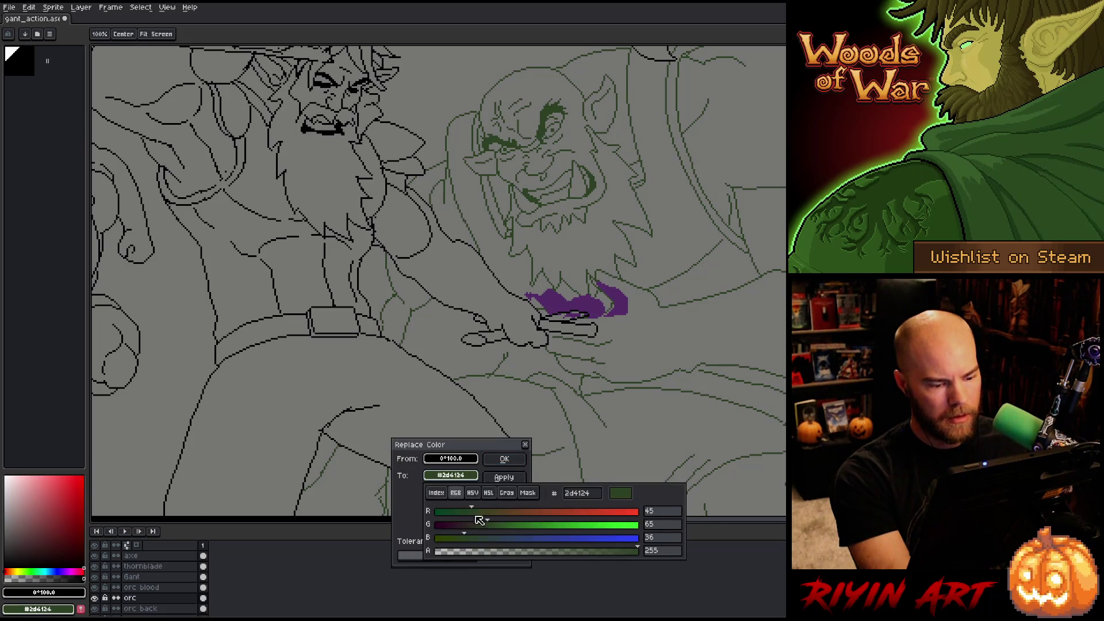
pyautogui.click(488, 493)
pyautogui.moveTo(478, 539)
pyautogui.mouseDown()
pyautogui.moveTo(499, 538)
pyautogui.moveTo(489, 543)
pyautogui.mouseUp()
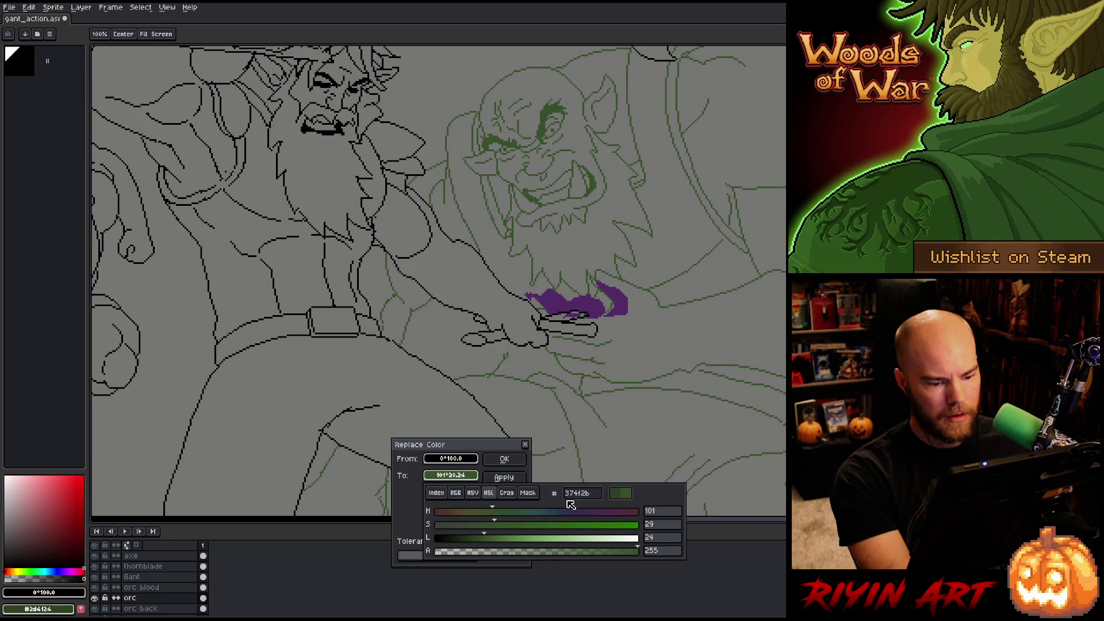
pyautogui.click(504, 459)
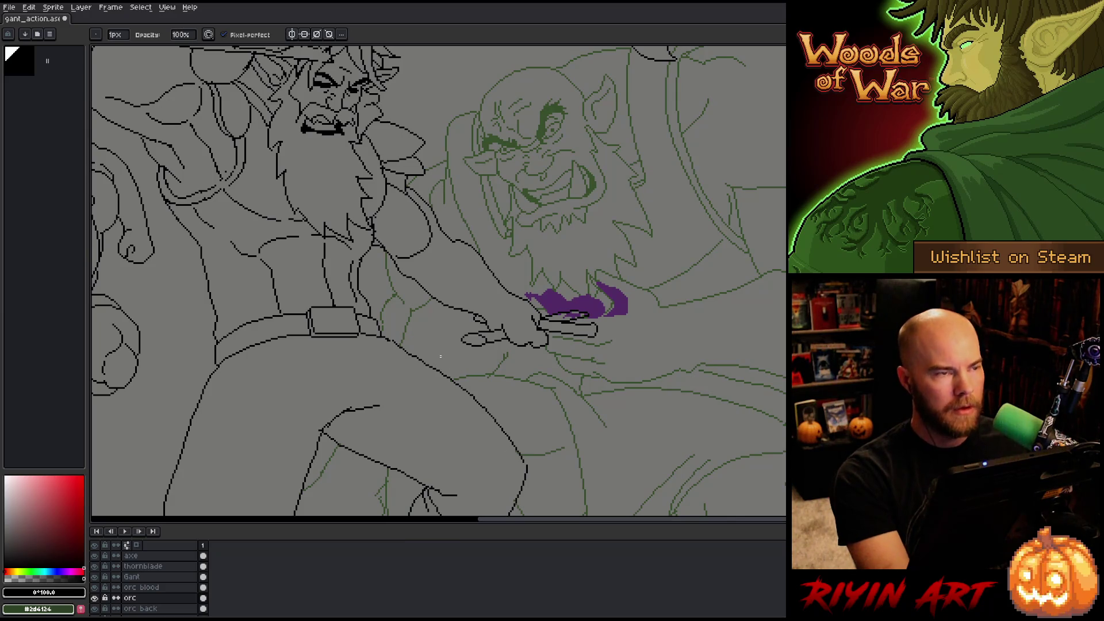
# - Add a small pencil mark to Gant's lines near the arm, then undo it
pyautogui.press('v')
pyautogui.press('b')
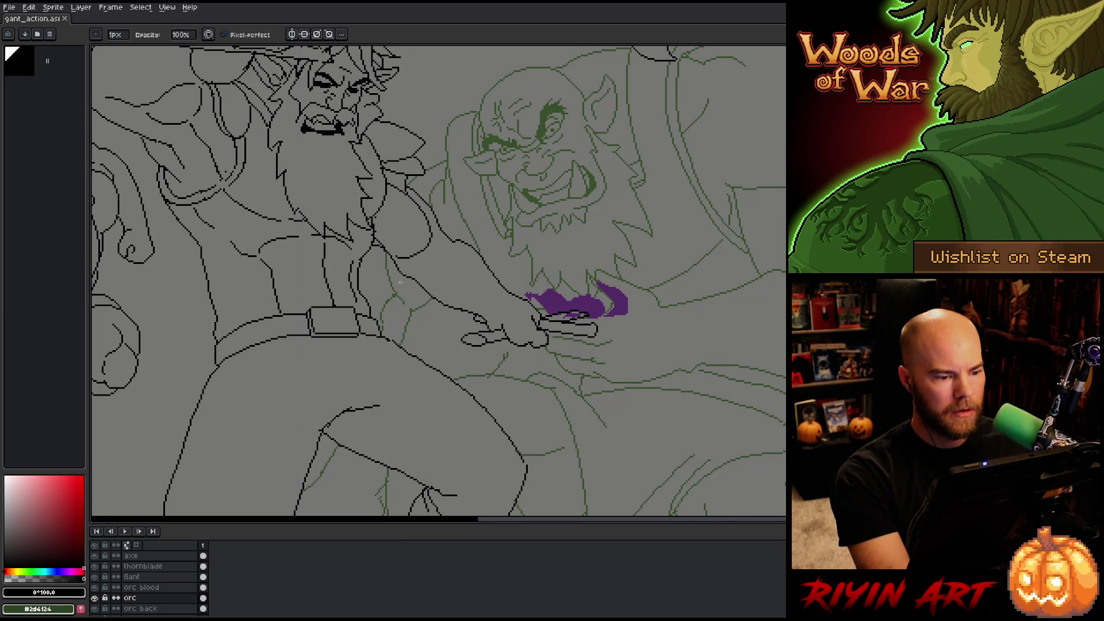
pyautogui.scroll(1, 396, 255)
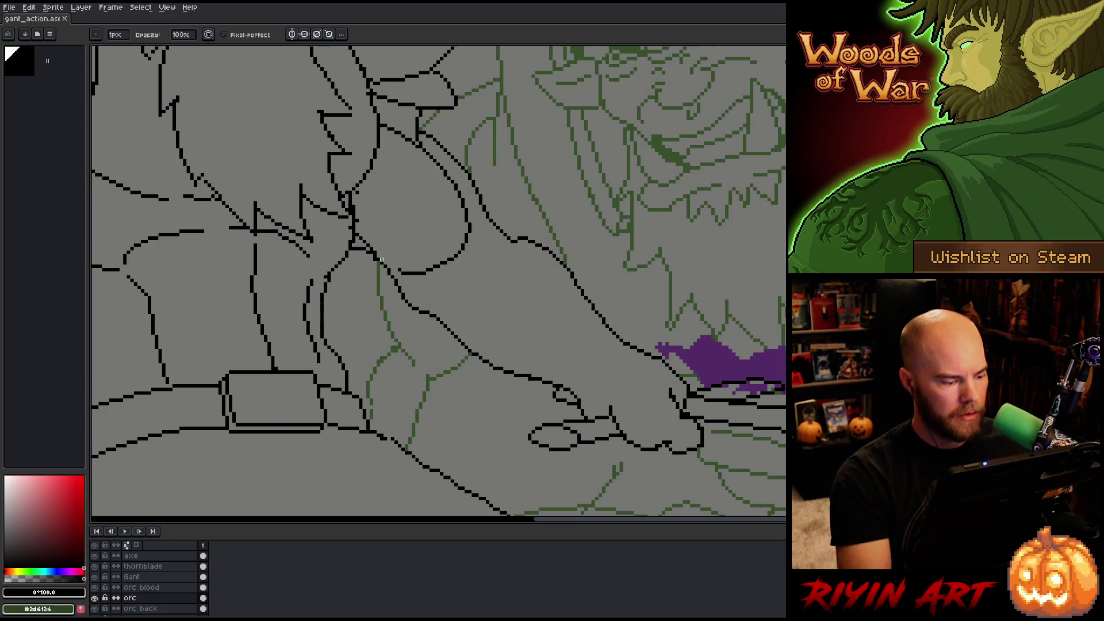
pyautogui.click(143, 577)
pyautogui.click(374, 245)
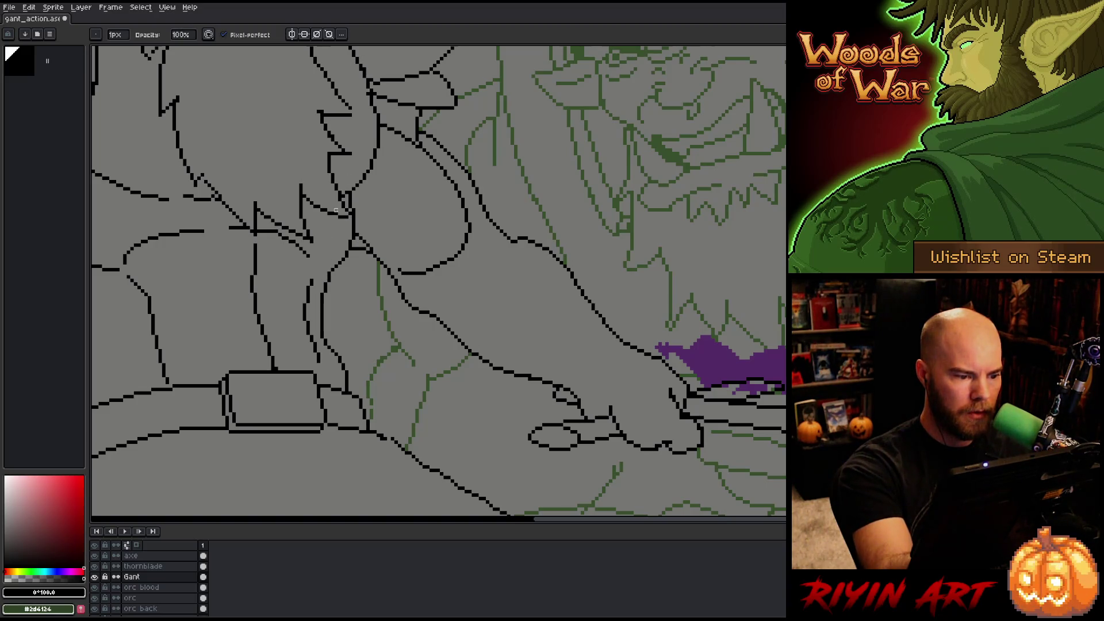
pyautogui.press('e')
pyautogui.press('b')
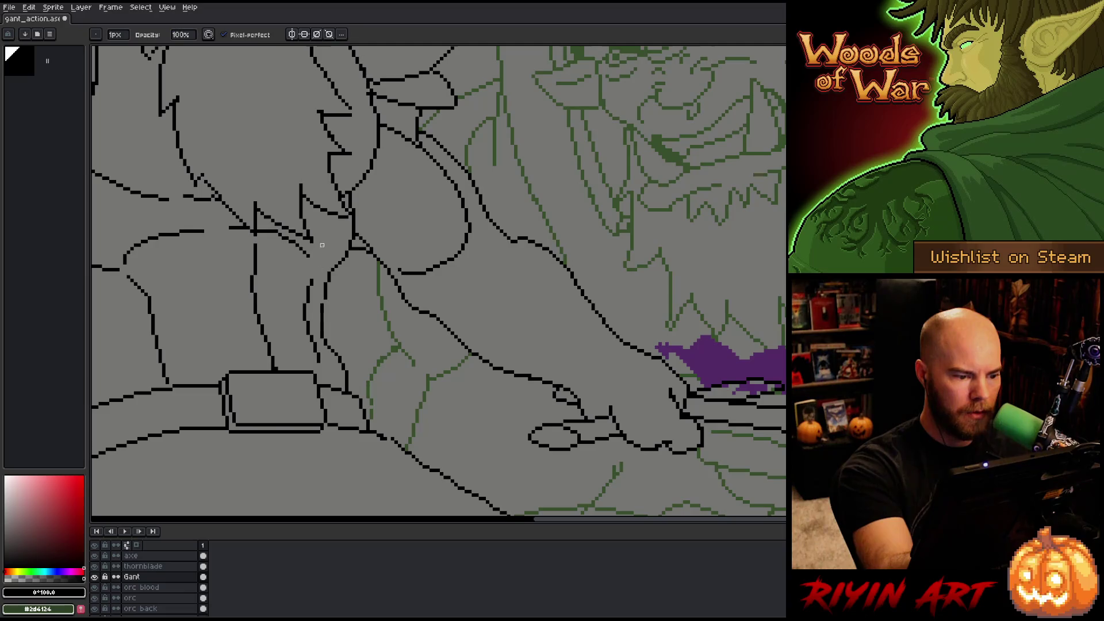
pyautogui.hotkey('ctrl', 'z')
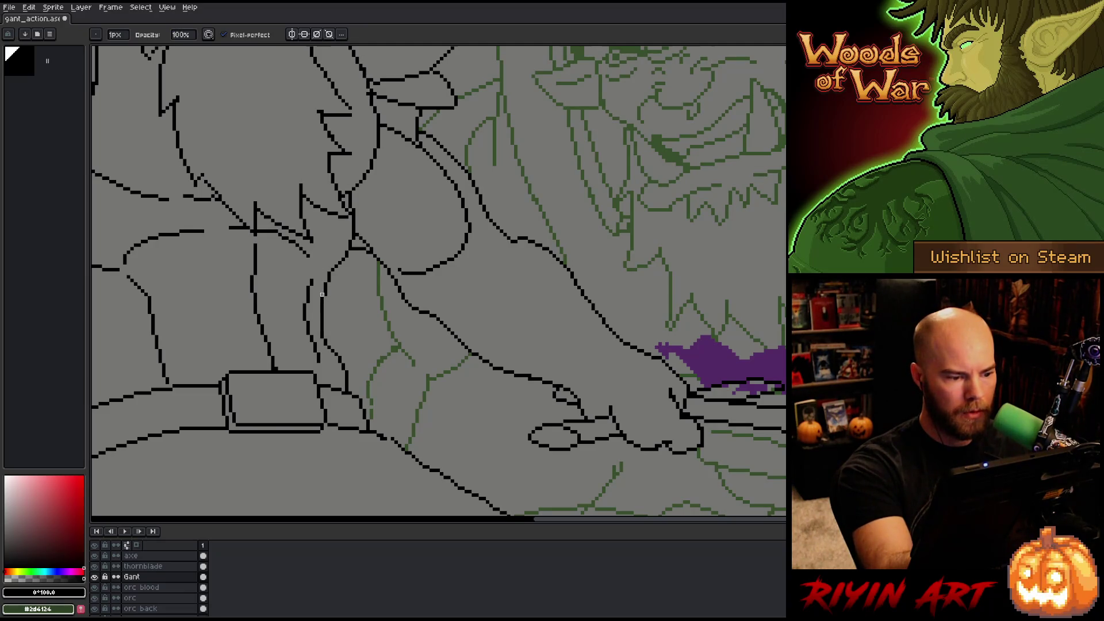
# - Draw a long straight horizontal line in Gant's line art, then undo it for a shorter one
pyautogui.press('e')
pyautogui.press('b')
pyautogui.press('e')
pyautogui.press('b')
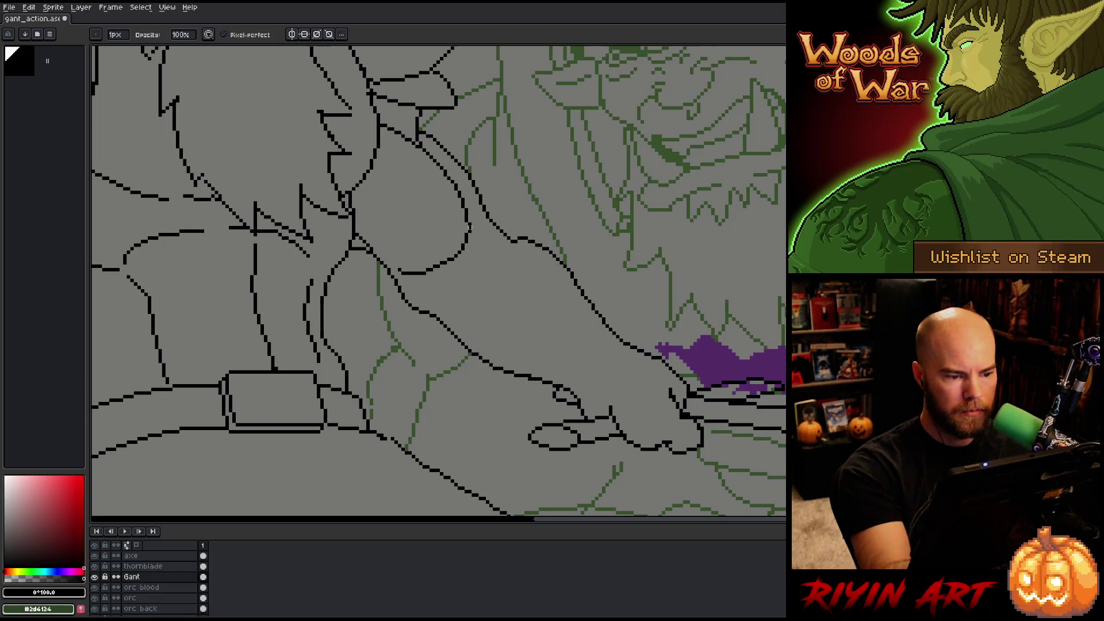
pyautogui.press('e')
pyautogui.press('b')
pyautogui.press('e')
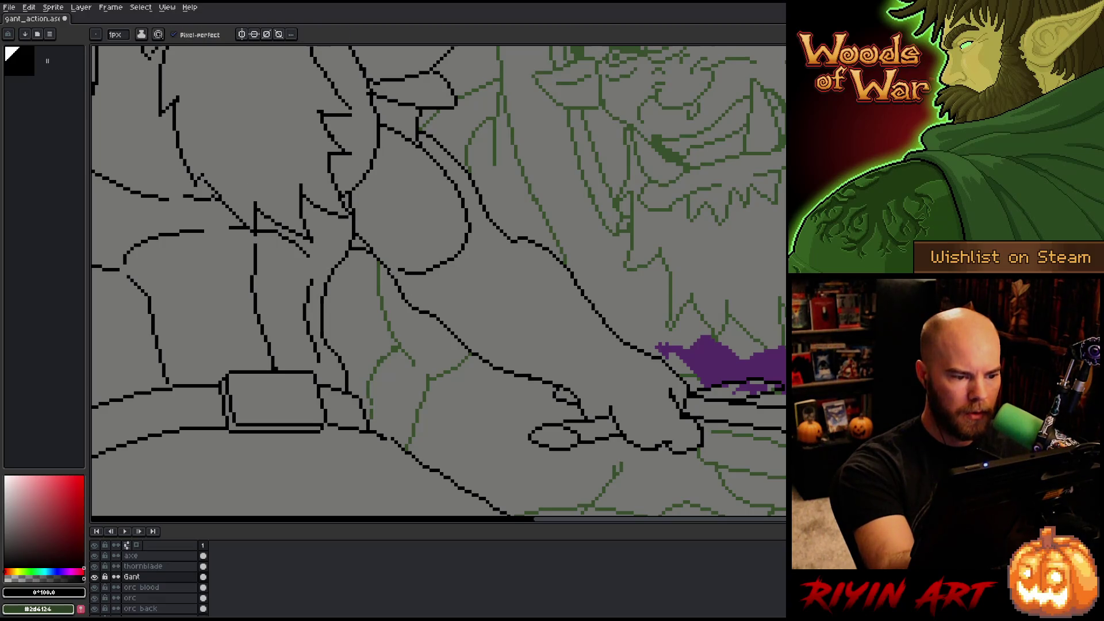
pyautogui.press('b')
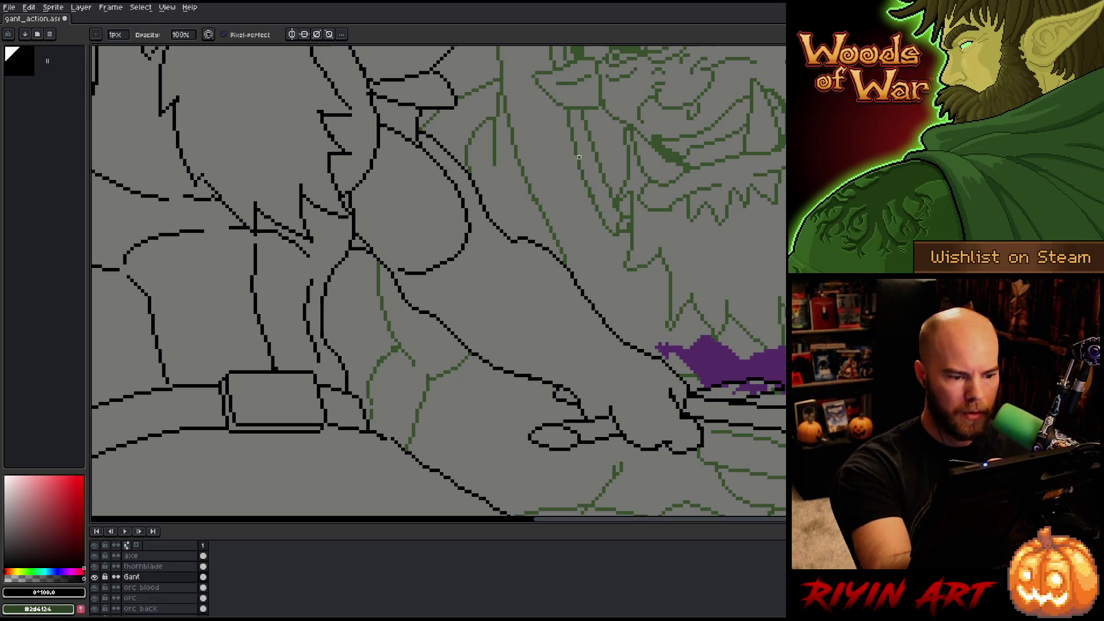
pyautogui.press('e')
pyautogui.moveTo(449, 262)
pyautogui.mouseDown()
pyautogui.moveTo(514, 268)
pyautogui.moveTo(511, 254)
pyautogui.moveTo(660, 308)
pyautogui.moveTo(683, 343)
pyautogui.mouseUp()
pyautogui.hotkey('ctrl', 'z')
pyautogui.hotkey('ctrl', 'z')
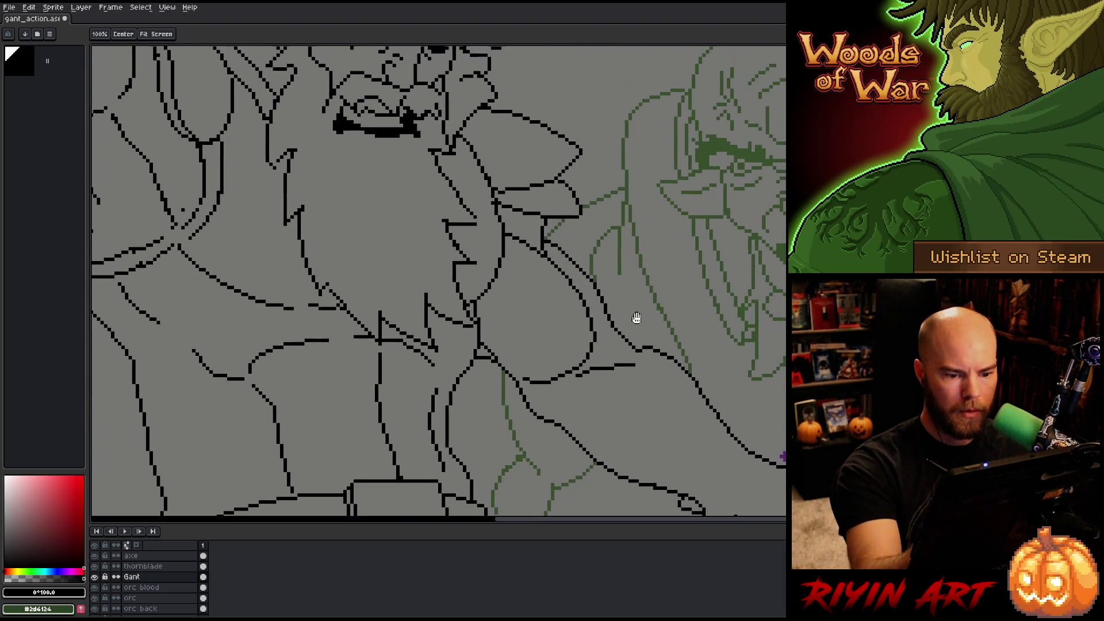
# - Undo the short stroke and delete the lassoed chin lines
pyautogui.hotkey('ctrl', 'z')
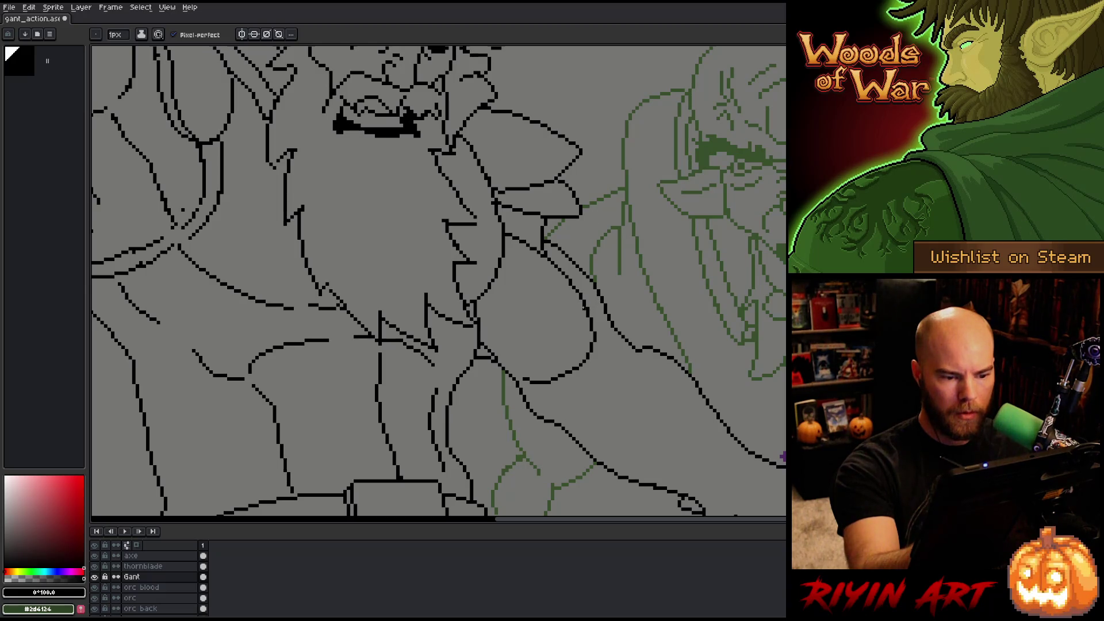
pyautogui.press('m')
pyautogui.moveTo(538, 261)
pyautogui.mouseDown()
pyautogui.moveTo(596, 312)
pyautogui.moveTo(558, 393)
pyautogui.moveTo(495, 361)
pyautogui.moveTo(481, 340)
pyautogui.mouseUp()
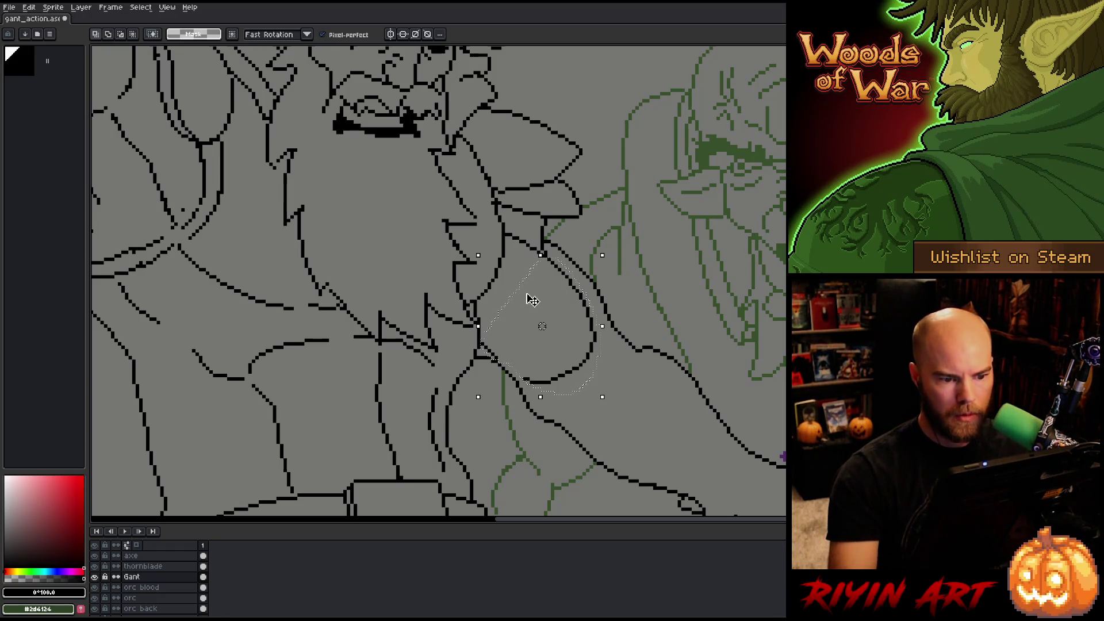
pyautogui.press('Delete')
pyautogui.hotkey('ctrl', 'd')
pyautogui.press('b')
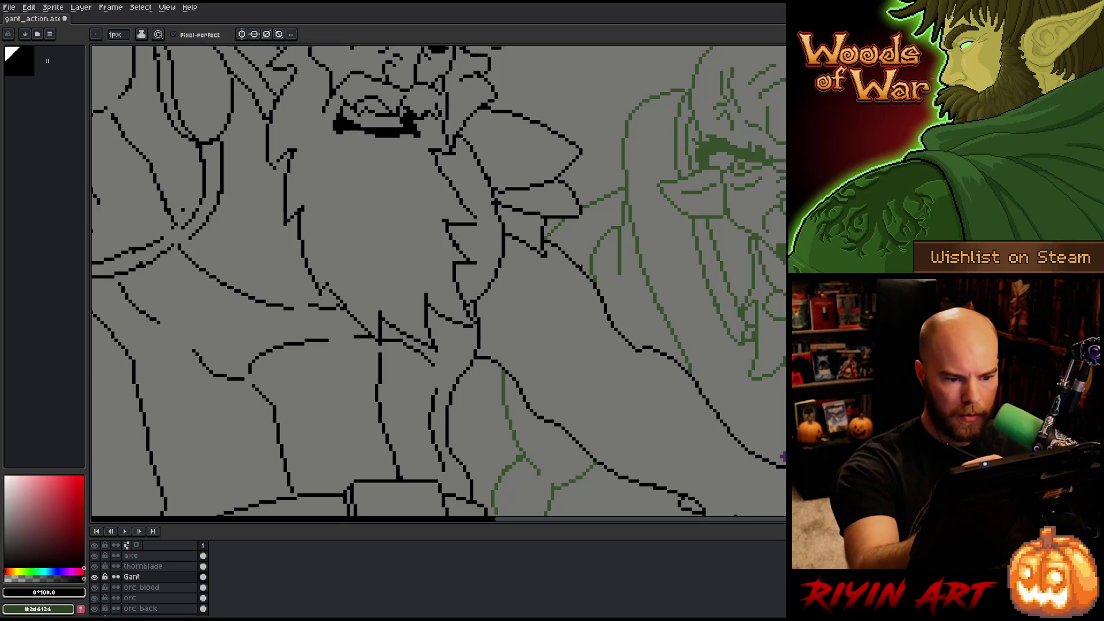
# - Erase the short diagonal by the chin and draw a new curving chin line
pyautogui.press('e')
pyautogui.moveTo(572, 261); pyautogui.dragTo(598, 293)
pyautogui.press('b')
pyautogui.moveTo(545, 253)
pyautogui.mouseDown()
pyautogui.moveTo(600, 304)
pyautogui.moveTo(617, 361)
pyautogui.mouseUp()
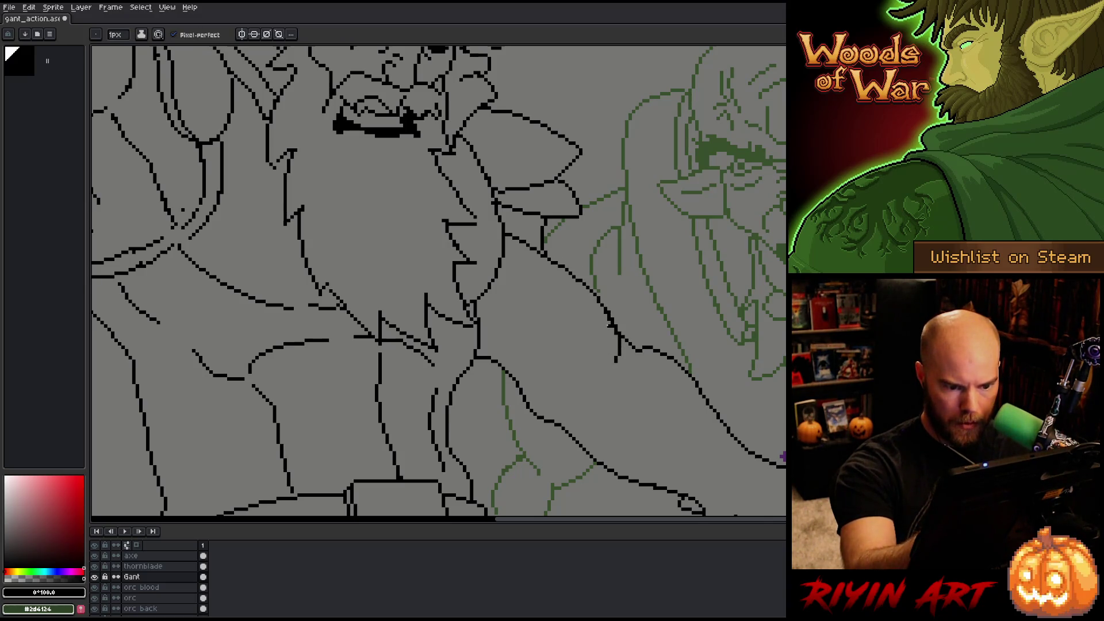
# - Draw a curved line below Gant's shoulder and tidy its end where it meets the outline
pyautogui.press('e')
pyautogui.press('b')
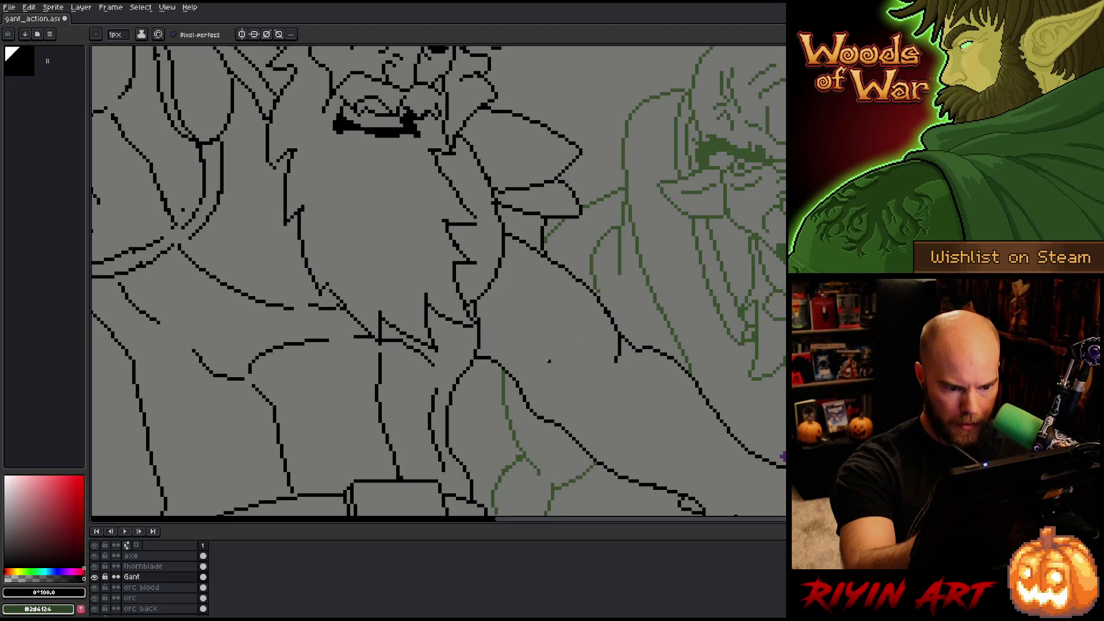
pyautogui.moveTo(512, 353); pyautogui.dragTo(614, 369)
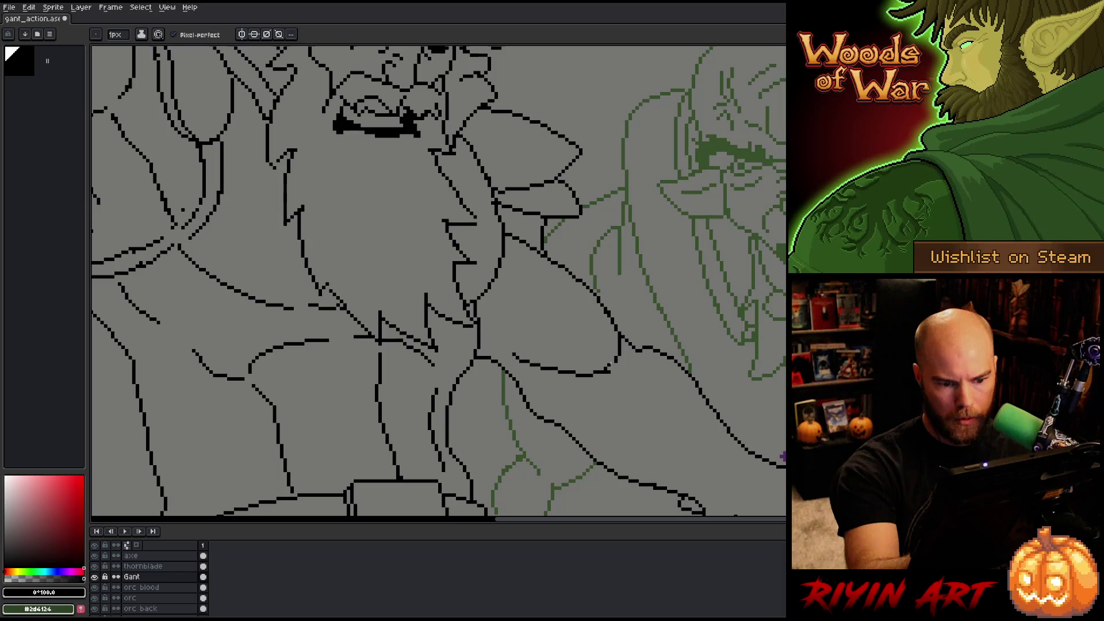
pyautogui.press('e')
pyautogui.press('b')
pyautogui.moveTo(611, 370); pyautogui.dragTo(619, 357)
pyautogui.press('e')
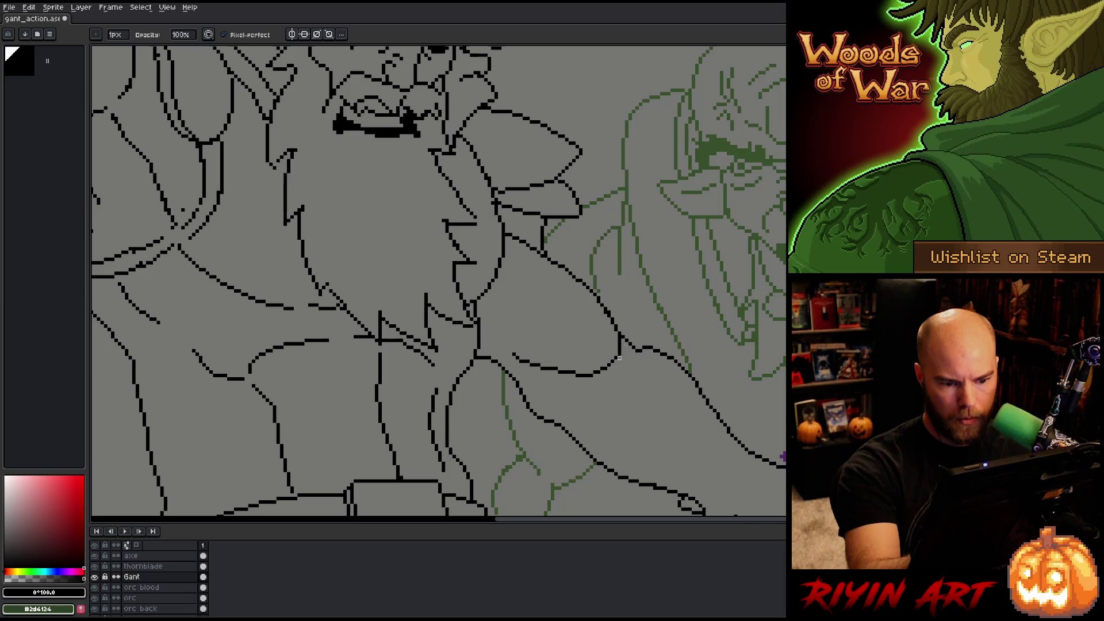
pyautogui.press('e')
pyautogui.moveTo(693, 345)
pyautogui.mouseDown()
pyautogui.moveTo(767, 202)
pyautogui.moveTo(756, 339)
pyautogui.mouseUp()
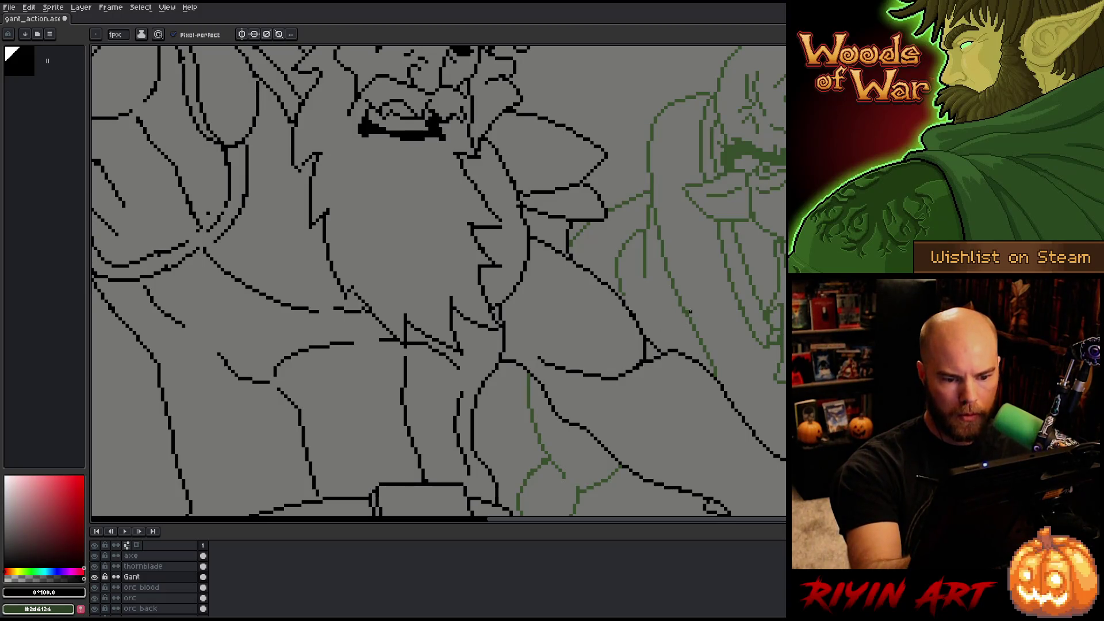
pyautogui.moveTo(732, 270)
pyautogui.mouseDown()
pyautogui.moveTo(717, 217)
pyautogui.moveTo(702, 299)
pyautogui.mouseUp()
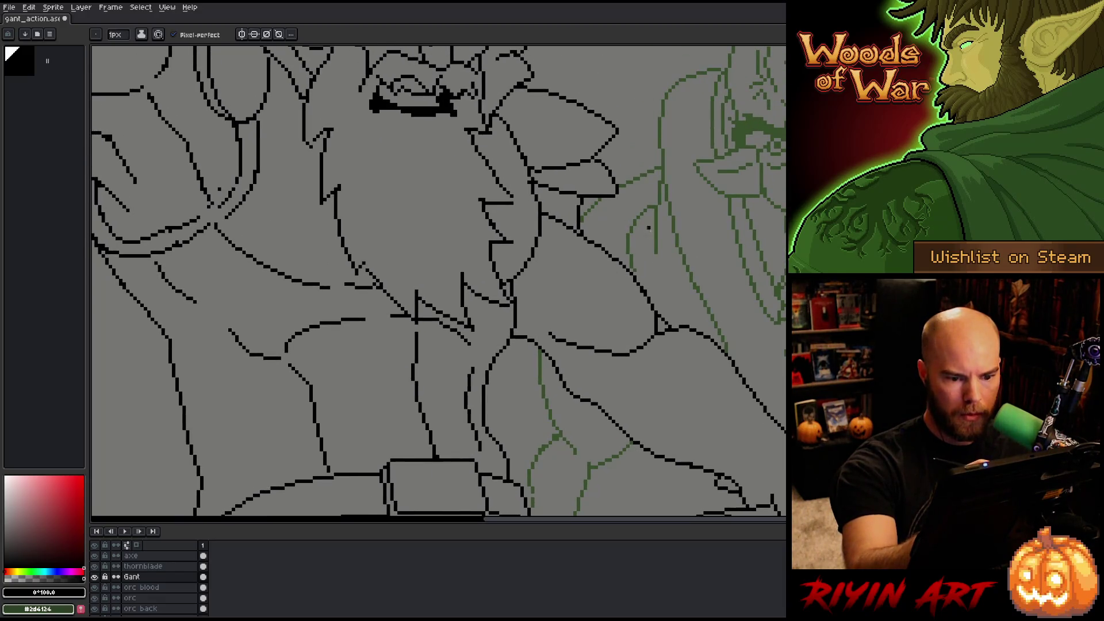
pyautogui.scroll(-5, 499, 234)
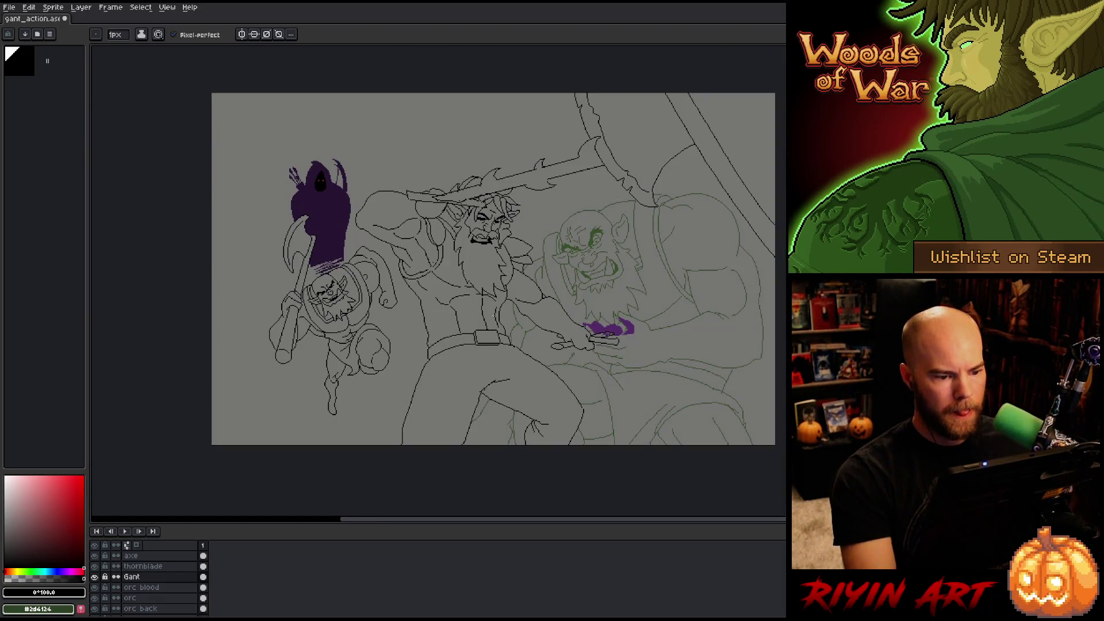
# - Zoom out to review the whole scene, trying a selection around Gant's shoulder before dropping it
pyautogui.scroll(2, 520, 300)
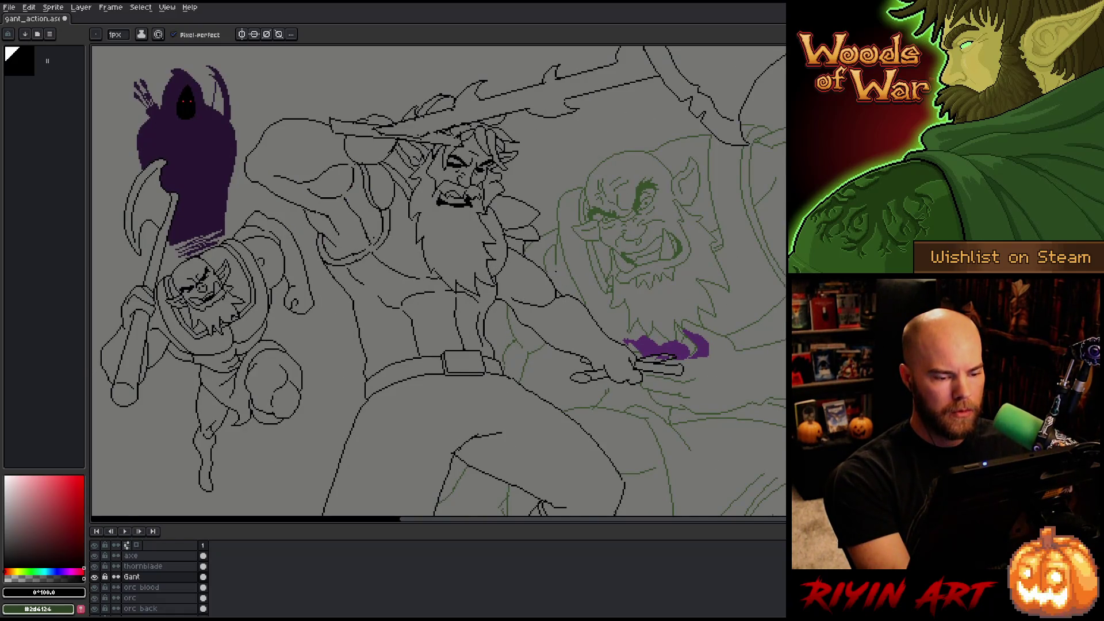
pyautogui.scroll(1, 554, 266)
pyautogui.press('v')
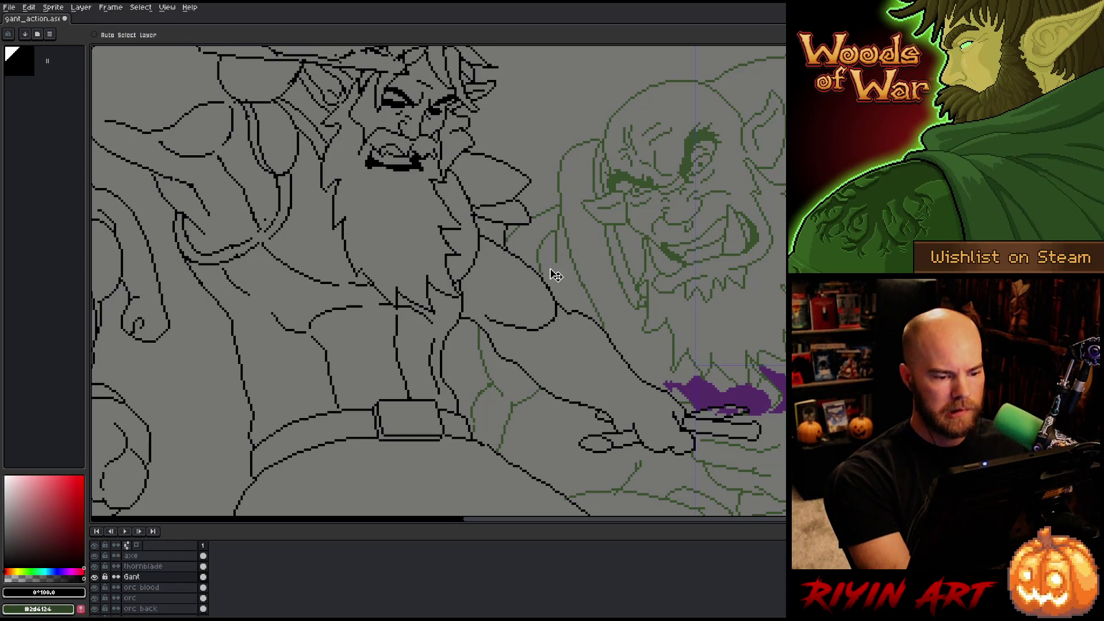
pyautogui.moveTo(549, 322)
pyautogui.mouseDown()
pyautogui.moveTo(486, 325)
pyautogui.moveTo(535, 271)
pyautogui.moveTo(506, 253)
pyautogui.moveTo(466, 313)
pyautogui.mouseUp()
pyautogui.hotkey('ctrl', 'd')
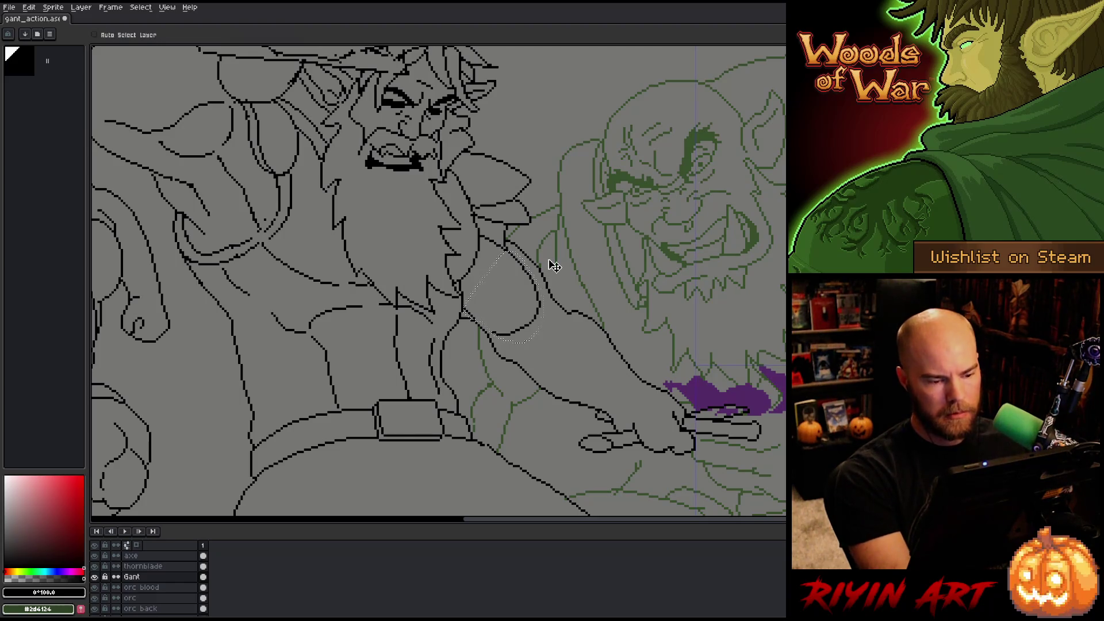
# - Draw a short line along Gant's forearm
pyautogui.scroll(-2, 549, 259)
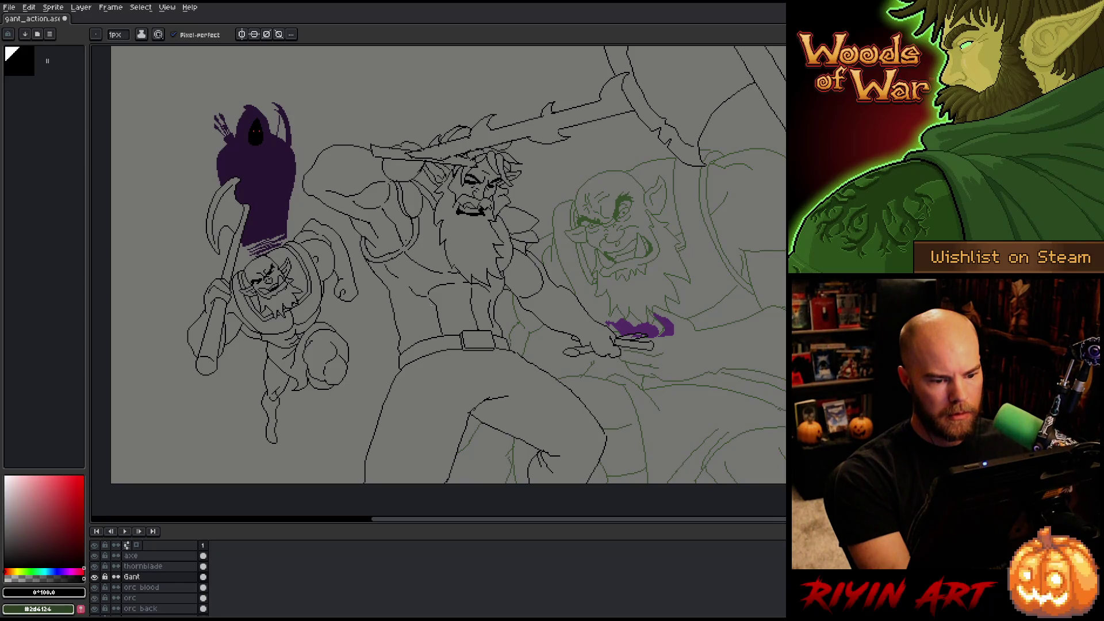
pyautogui.scroll(1, 539, 307)
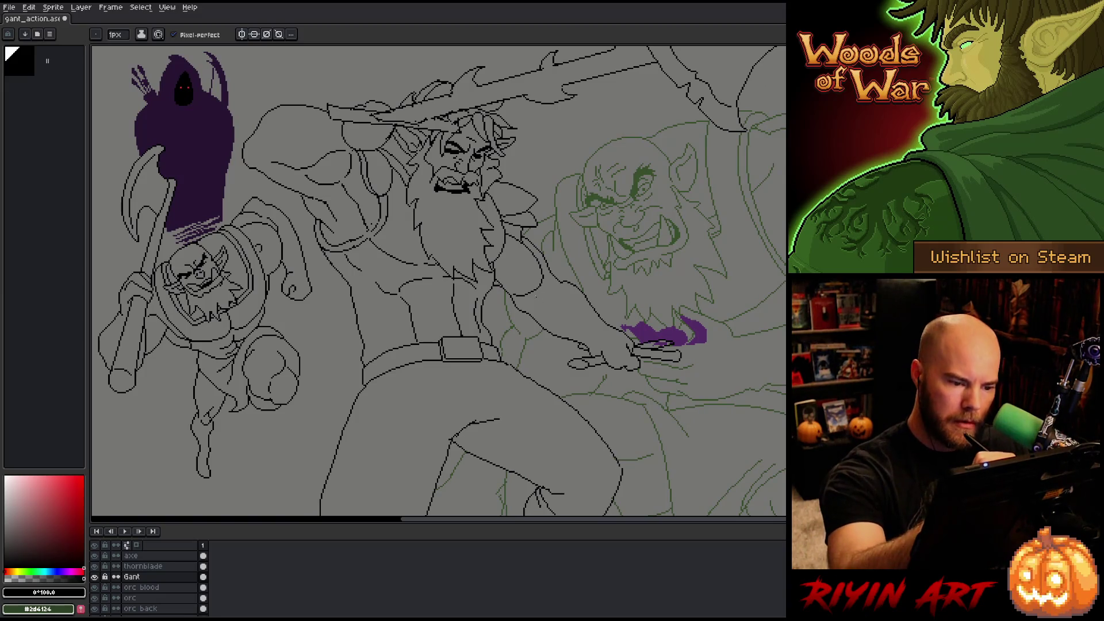
pyautogui.moveTo(529, 302); pyautogui.dragTo(557, 305)
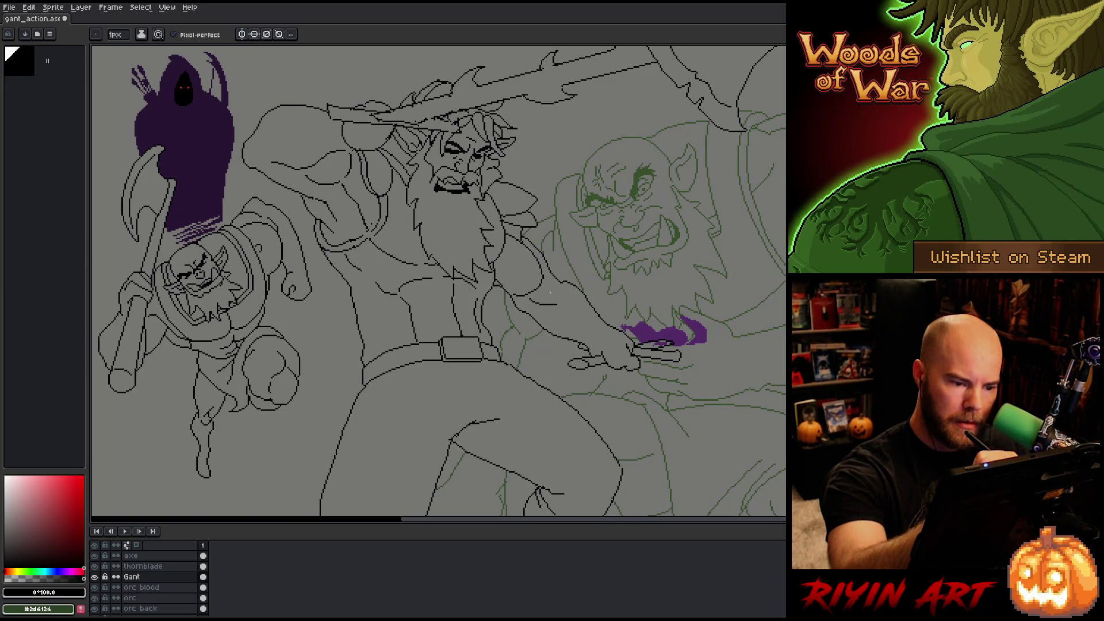
# - Lasso Gant's old hand lines around the weapon grip and delete them
pyautogui.press('m')
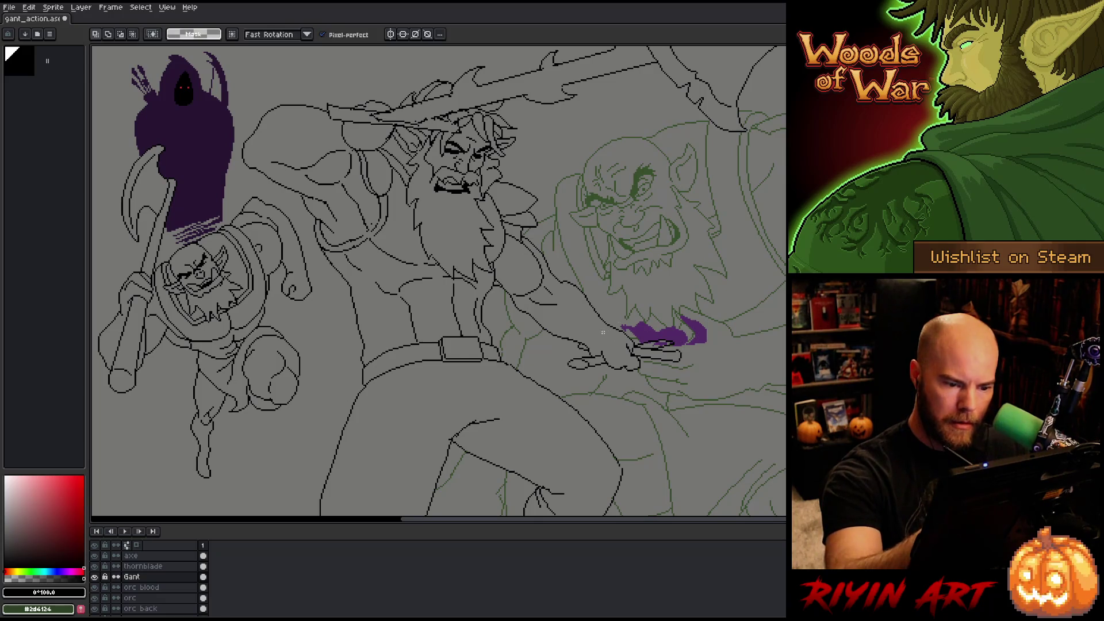
pyautogui.scroll(2, 630, 363)
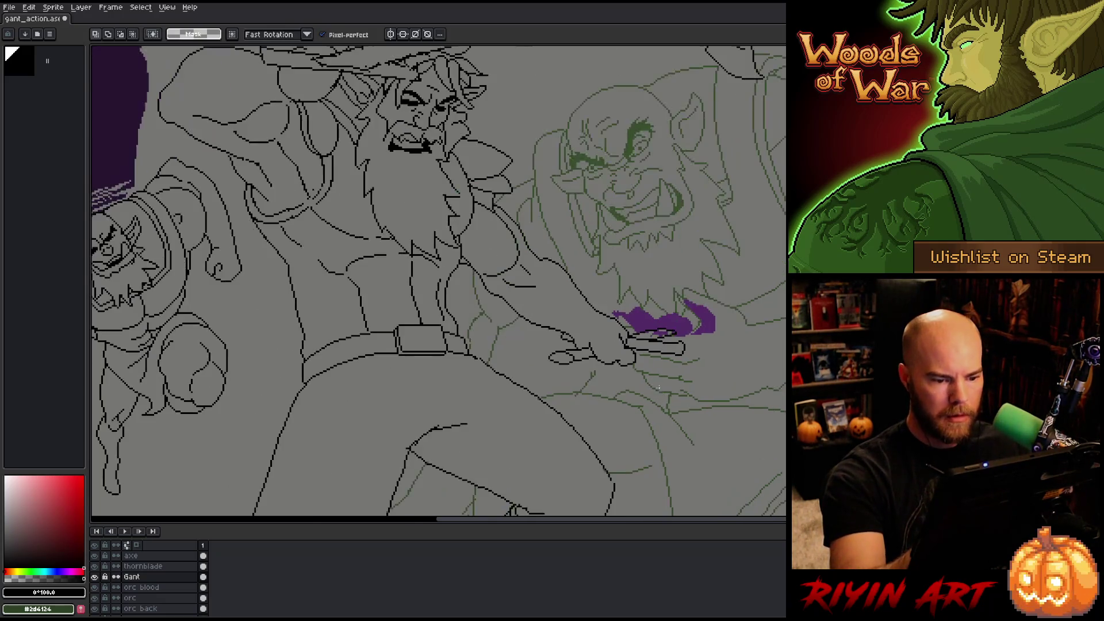
pyautogui.moveTo(570, 290)
pyautogui.mouseDown()
pyautogui.moveTo(580, 278)
pyautogui.moveTo(630, 325)
pyautogui.moveTo(555, 377)
pyautogui.moveTo(560, 316)
pyautogui.mouseUp()
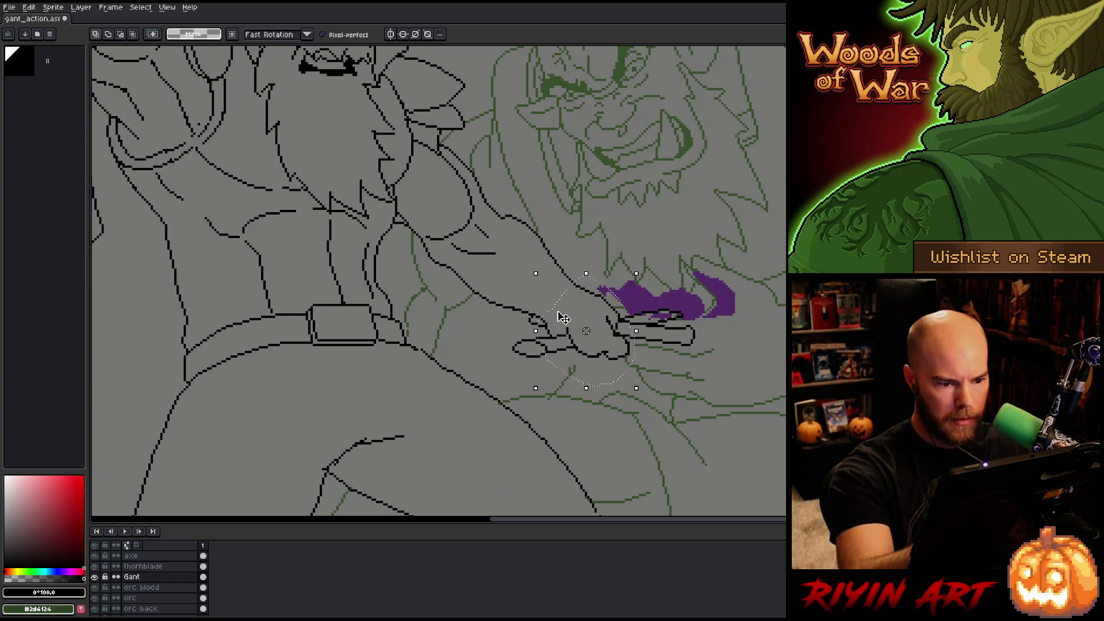
pyautogui.press('Delete')
pyautogui.hotkey('ctrl', 'd')
# - Draw the first short strokes and a curved stroke for Gant's new hand
pyautogui.press('b')
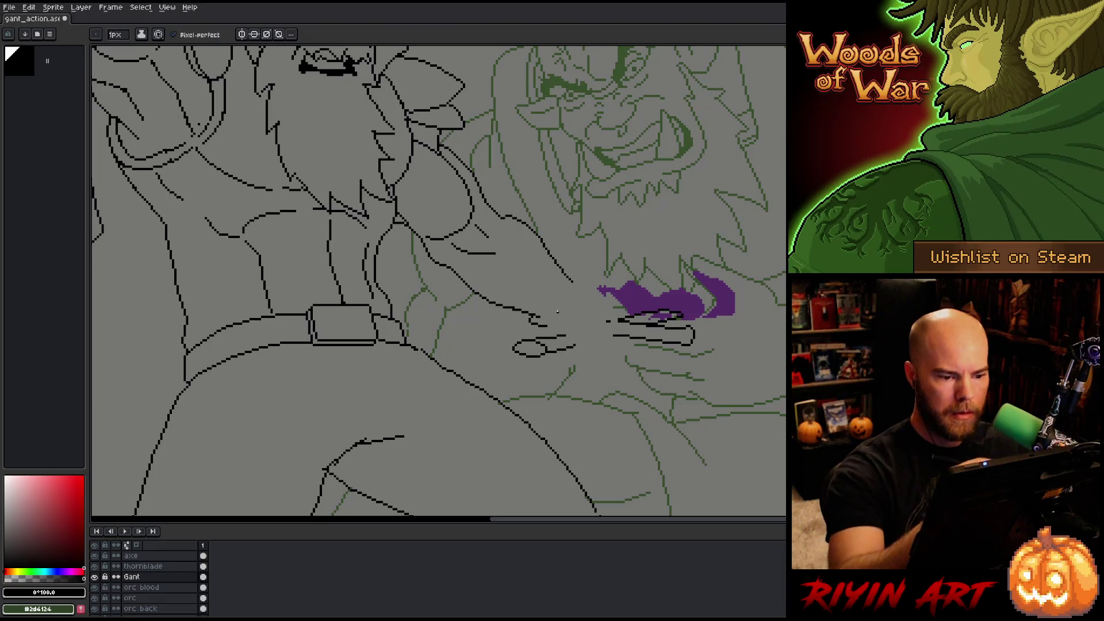
pyautogui.moveTo(572, 282); pyautogui.dragTo(611, 329)
pyautogui.hotkey('ctrl', 'z')
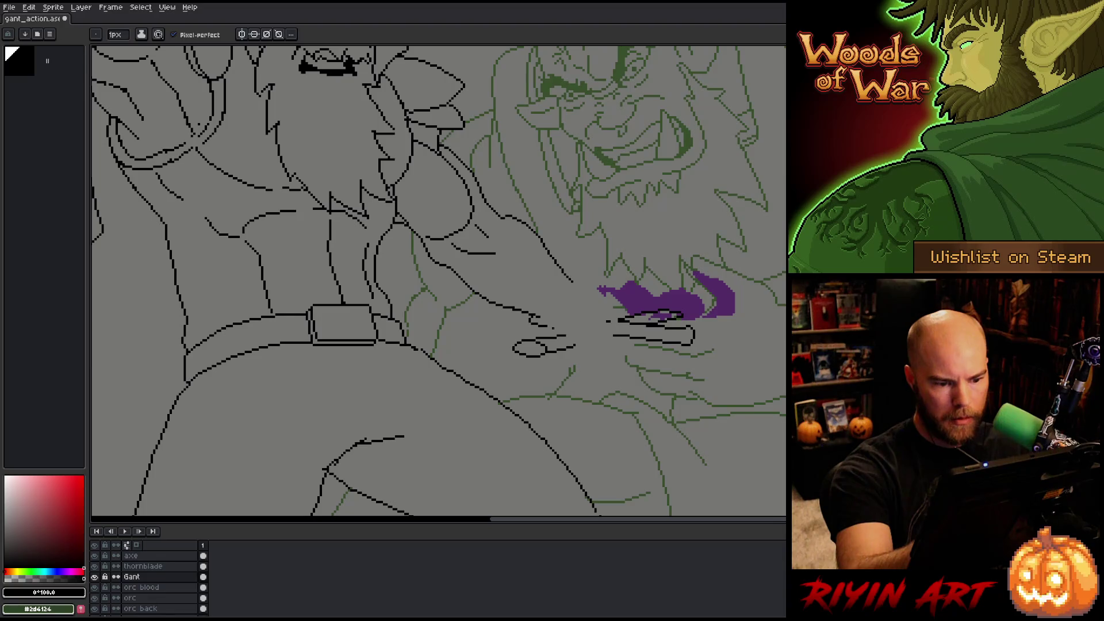
pyautogui.moveTo(541, 338); pyautogui.dragTo(567, 335)
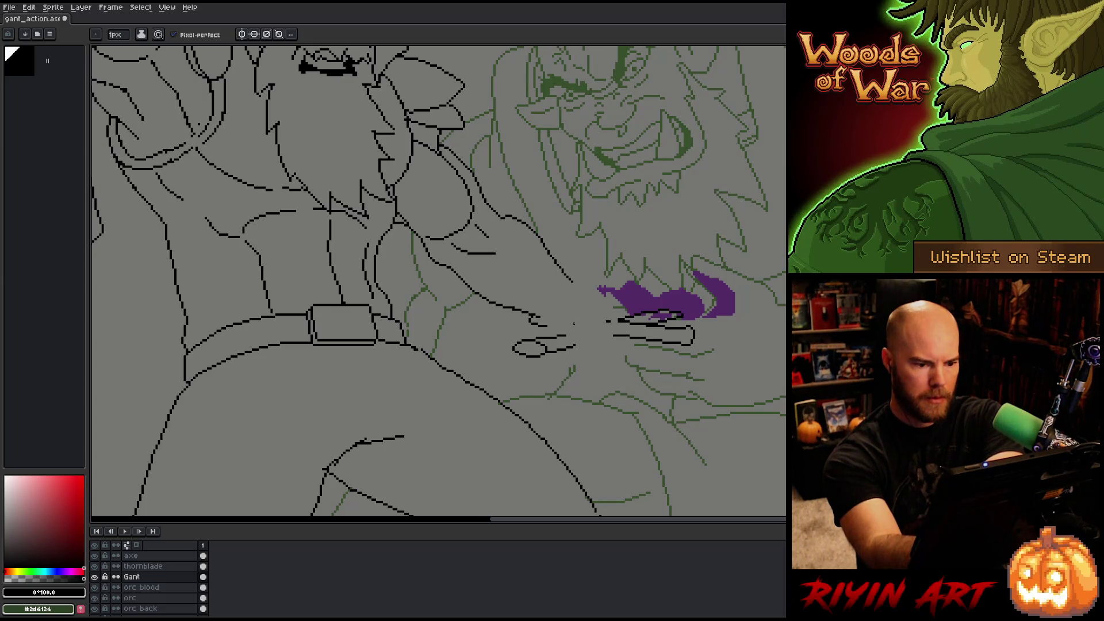
pyautogui.moveTo(560, 318); pyautogui.dragTo(589, 346)
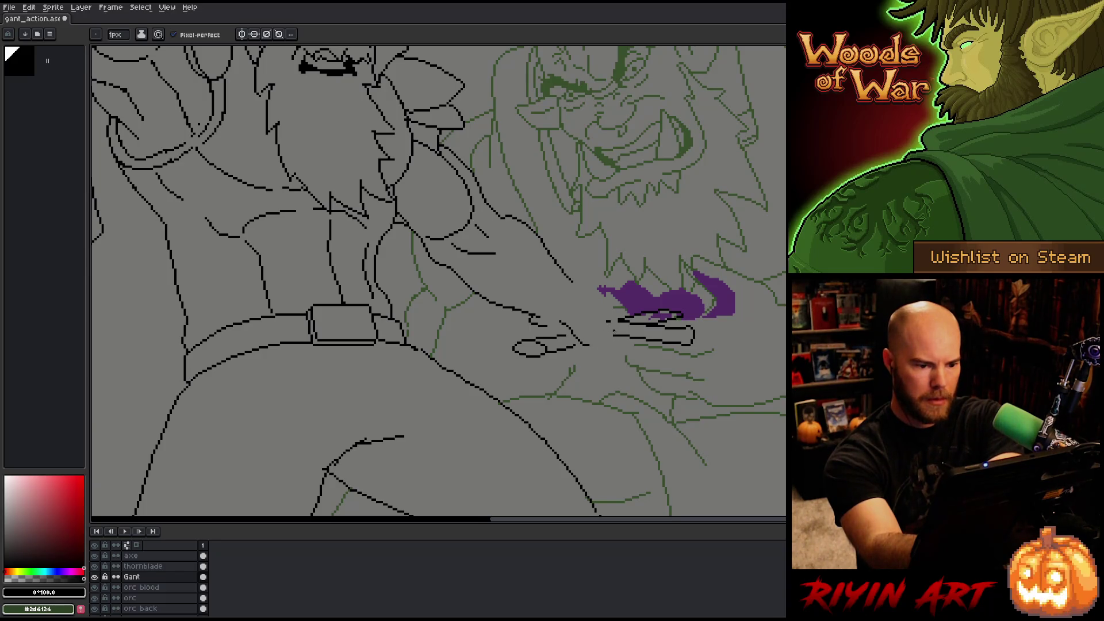
pyautogui.press('ctrl')
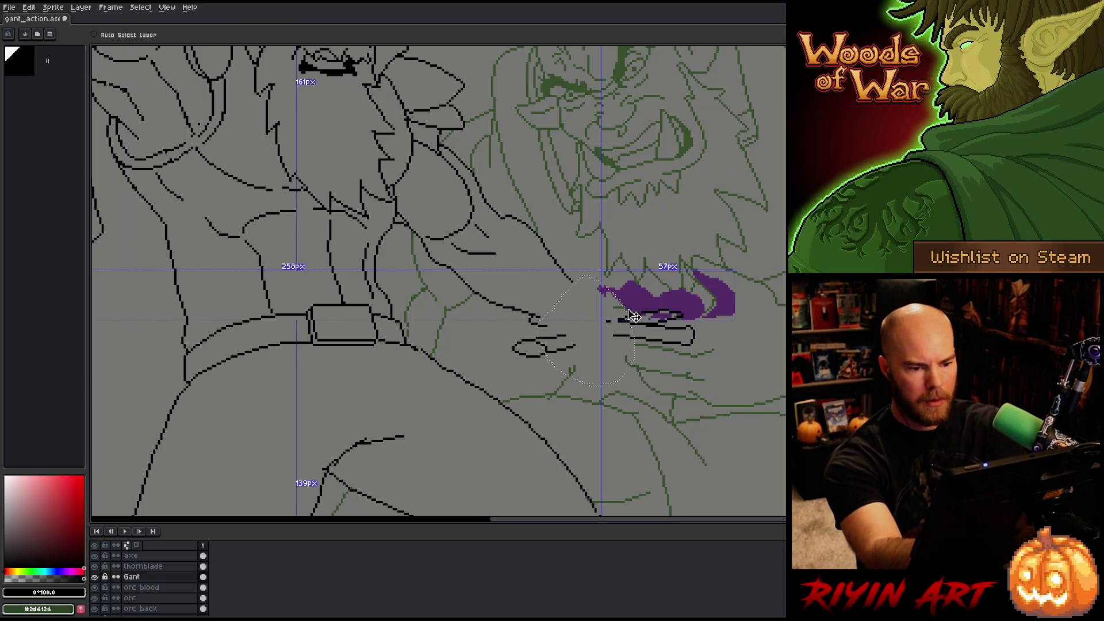
# - Join Gant's arm outline to the hand and erase stray pixels on the hand line
pyautogui.hotkey('ctrl', 'd')
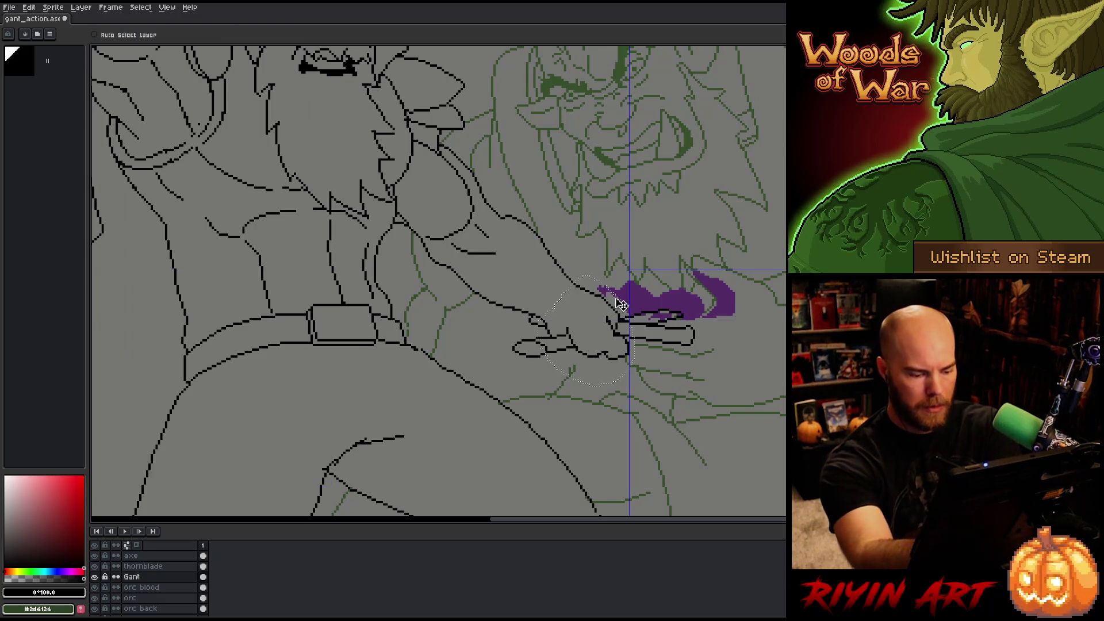
pyautogui.press('e')
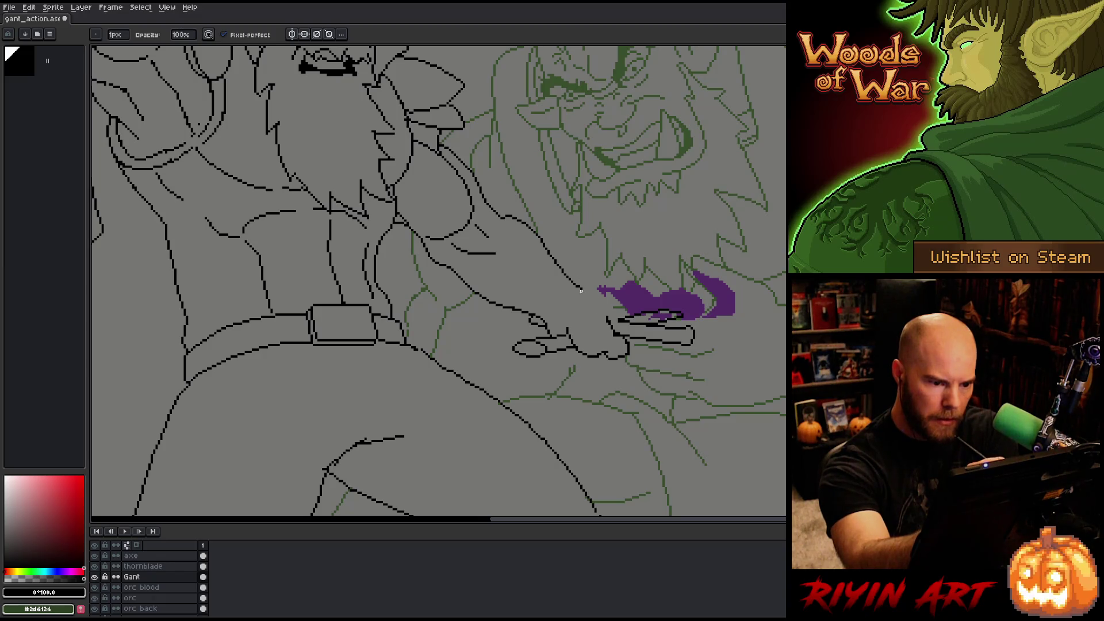
pyautogui.press('b')
pyautogui.moveTo(580, 291); pyautogui.dragTo(607, 319)
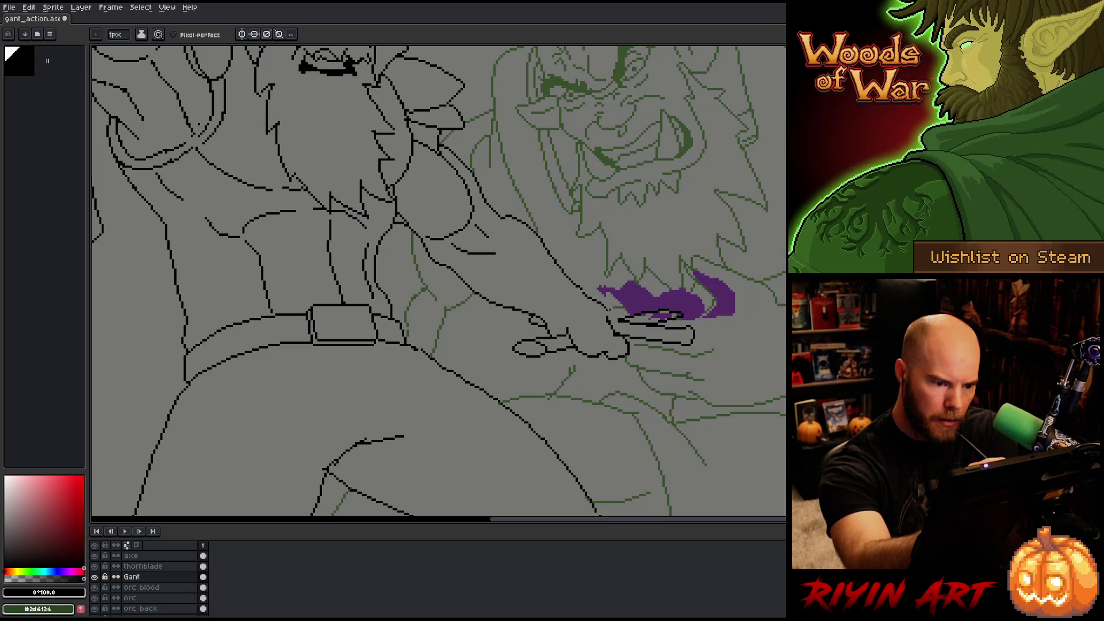
pyautogui.press('e')
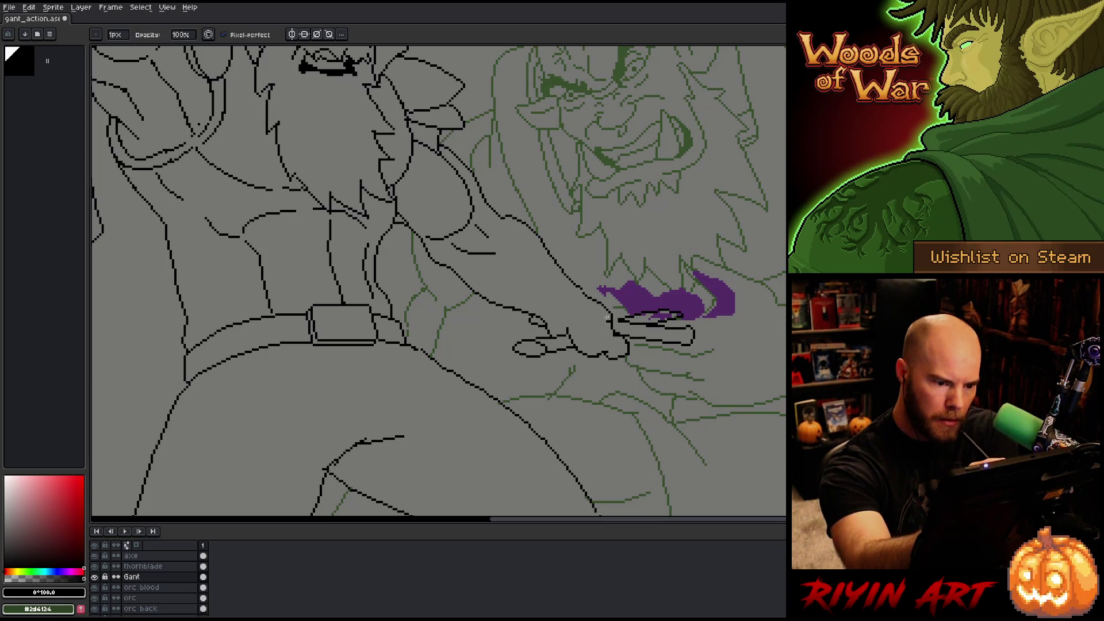
pyautogui.press('b')
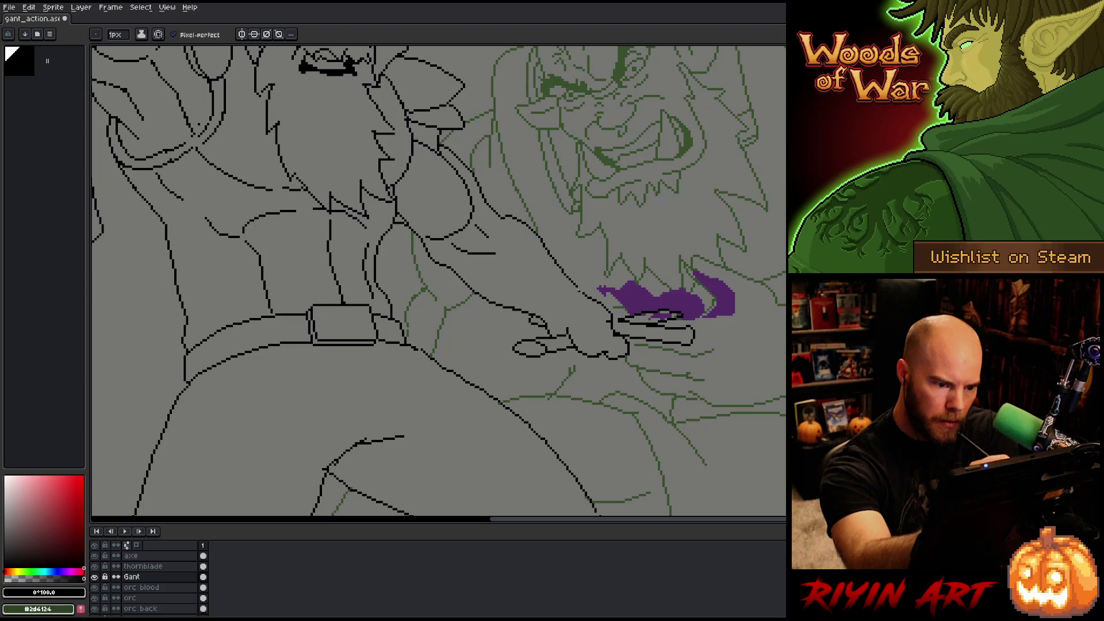
pyautogui.press('e')
pyautogui.click(547, 329)
pyautogui.press('b')
# - Refine the finger lines: erase gaps, add short segments, and draw a stroke across the hand
pyautogui.press('e')
pyautogui.moveTo(569, 335)
pyautogui.mouseDown()
pyautogui.moveTo(586, 345)
pyautogui.moveTo(568, 333)
pyautogui.mouseUp()
pyautogui.press('b')
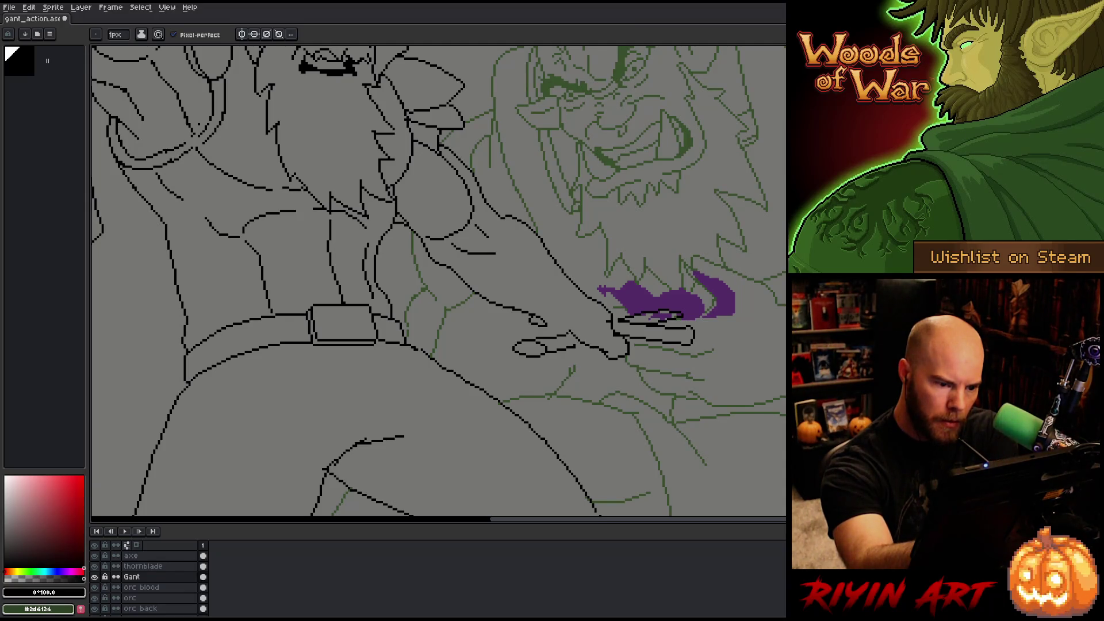
pyautogui.moveTo(567, 337); pyautogui.dragTo(551, 337)
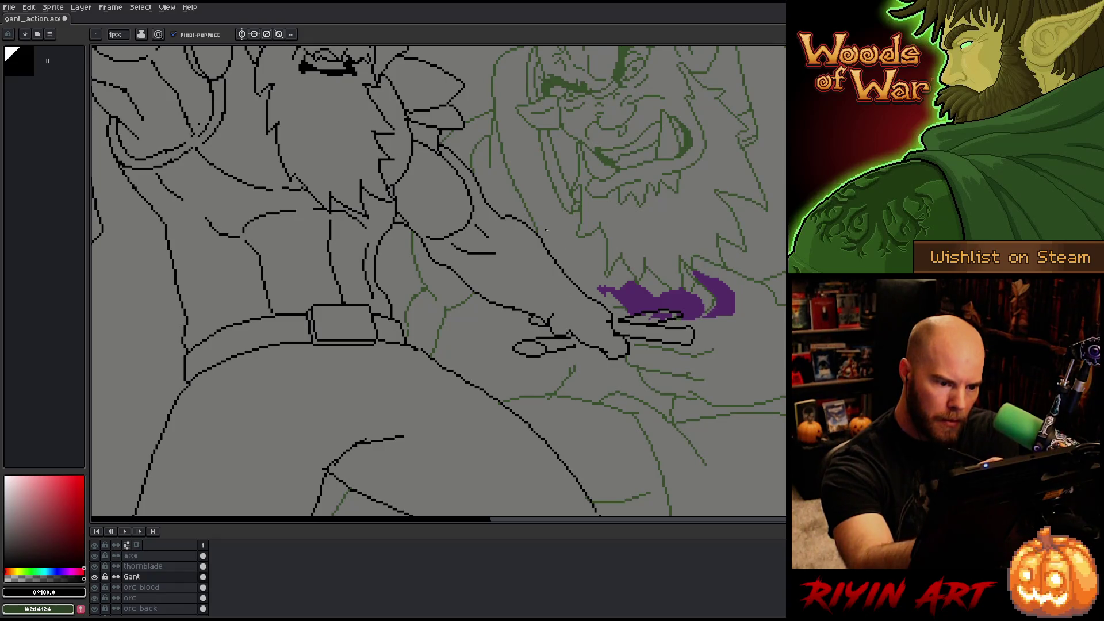
pyautogui.press('b')
pyautogui.press('e')
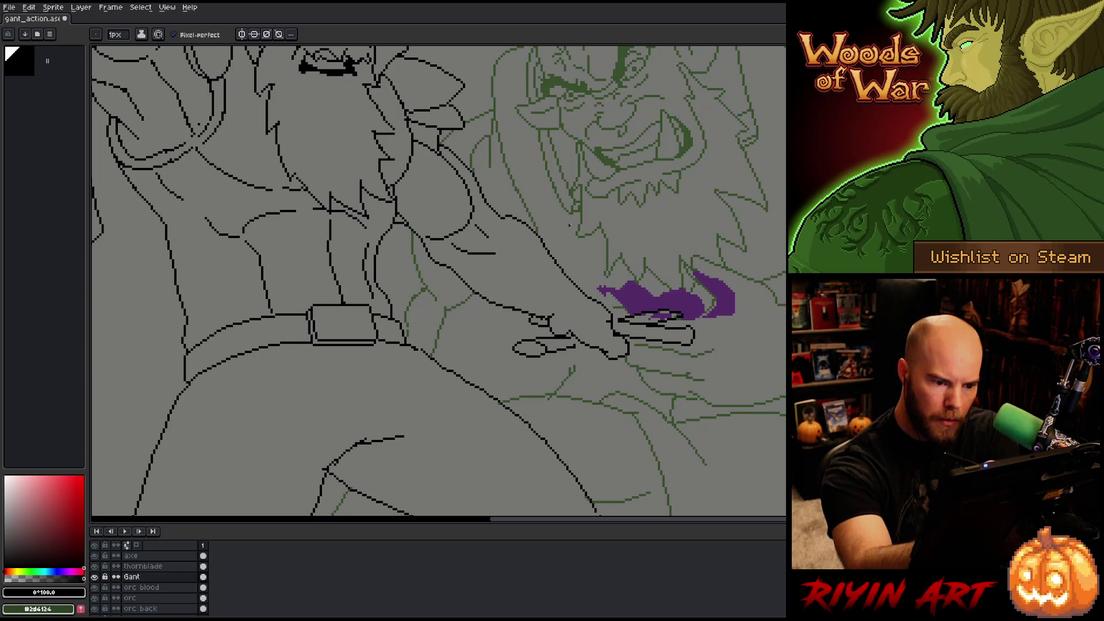
pyautogui.press('b')
pyautogui.moveTo(573, 339)
pyautogui.mouseDown()
pyautogui.moveTo(580, 333)
pyautogui.moveTo(591, 346)
pyautogui.mouseUp()
pyautogui.press('b')
pyautogui.hotkey('ctrl', 'z')
pyautogui.moveTo(547, 318); pyautogui.dragTo(580, 332)
pyautogui.press('b')
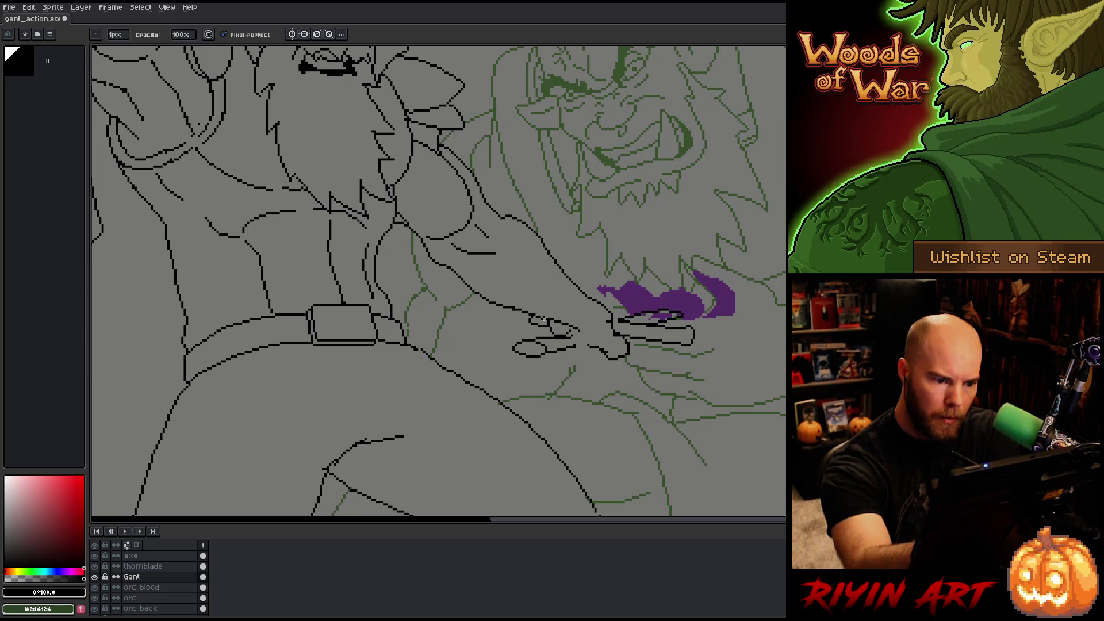
pyautogui.press('e')
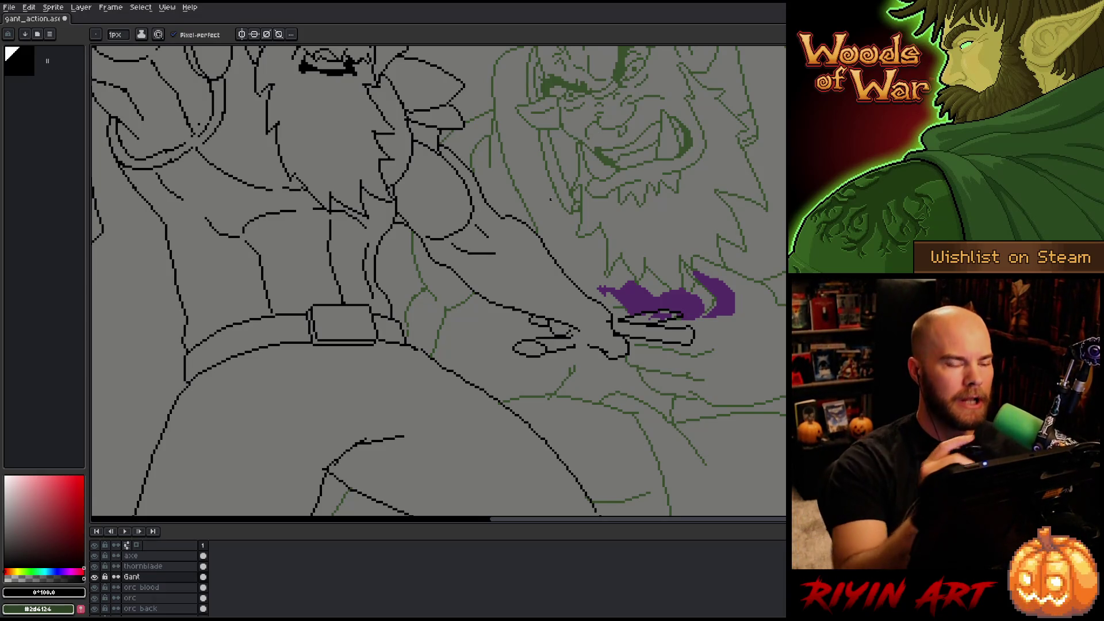
# - Redraw a finger line along Gant's hand outline, switching between Pencil and Eraser
pyautogui.press('b')
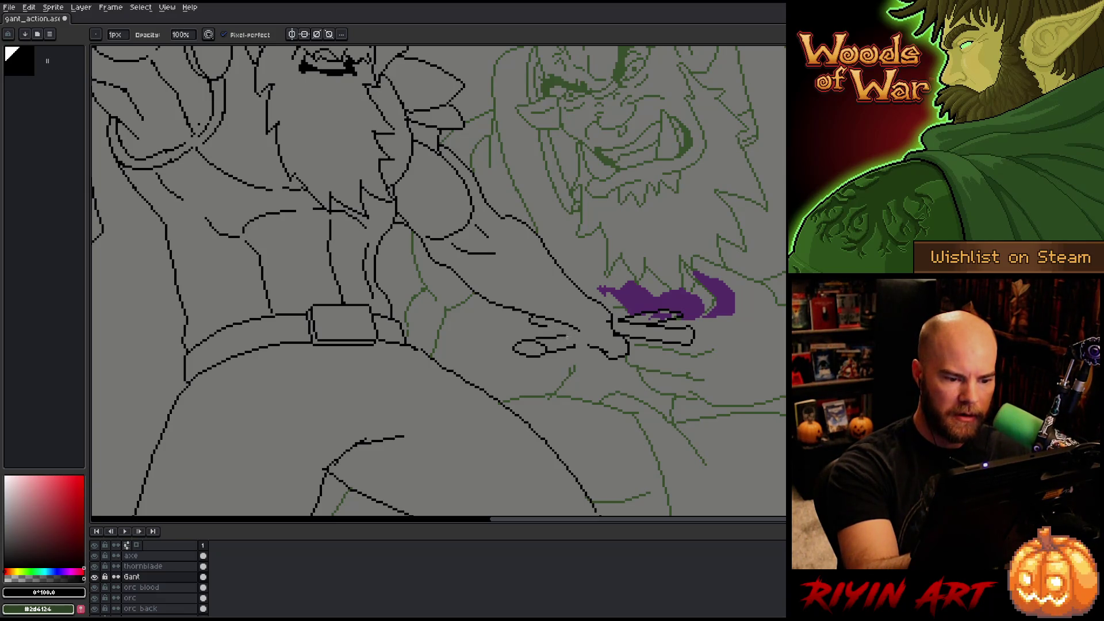
pyautogui.press('e')
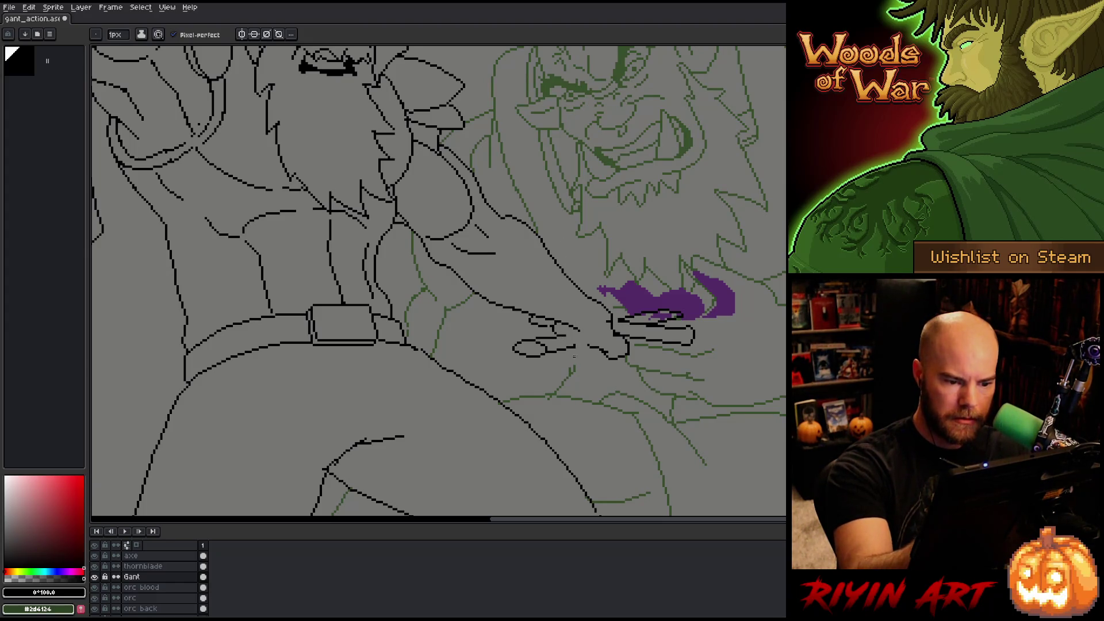
pyautogui.moveTo(563, 355); pyautogui.dragTo(592, 354)
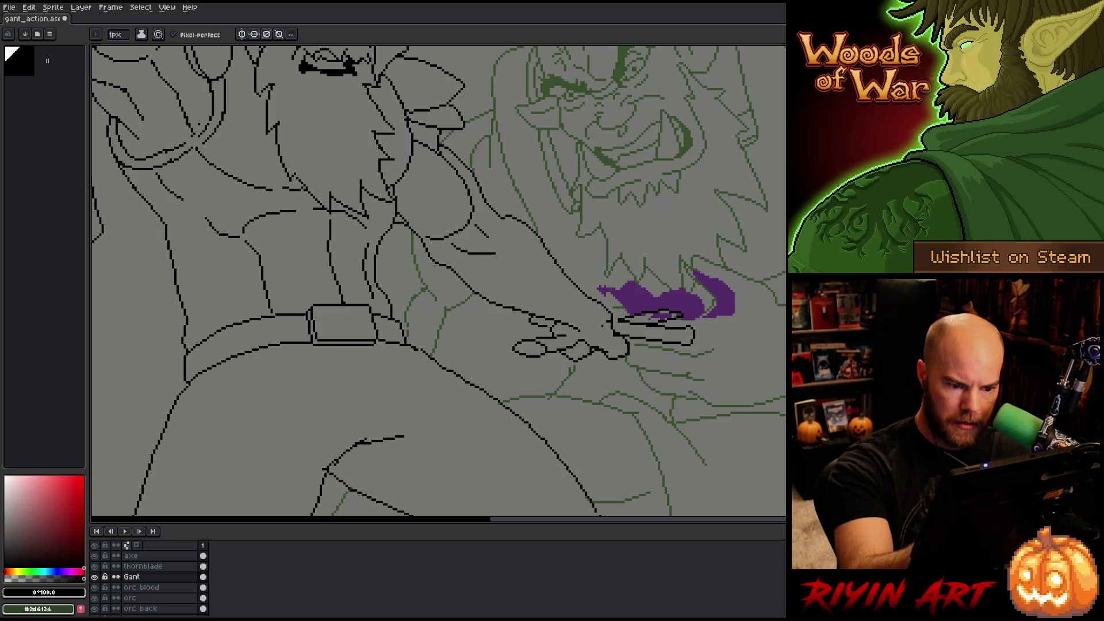
pyautogui.press('e')
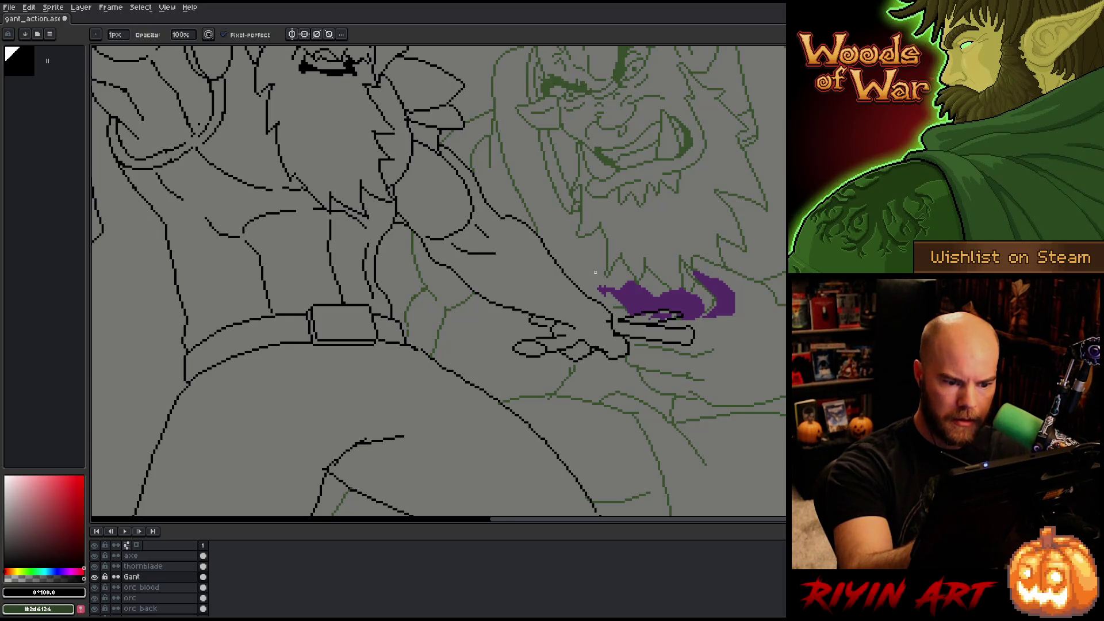
pyautogui.press('m')
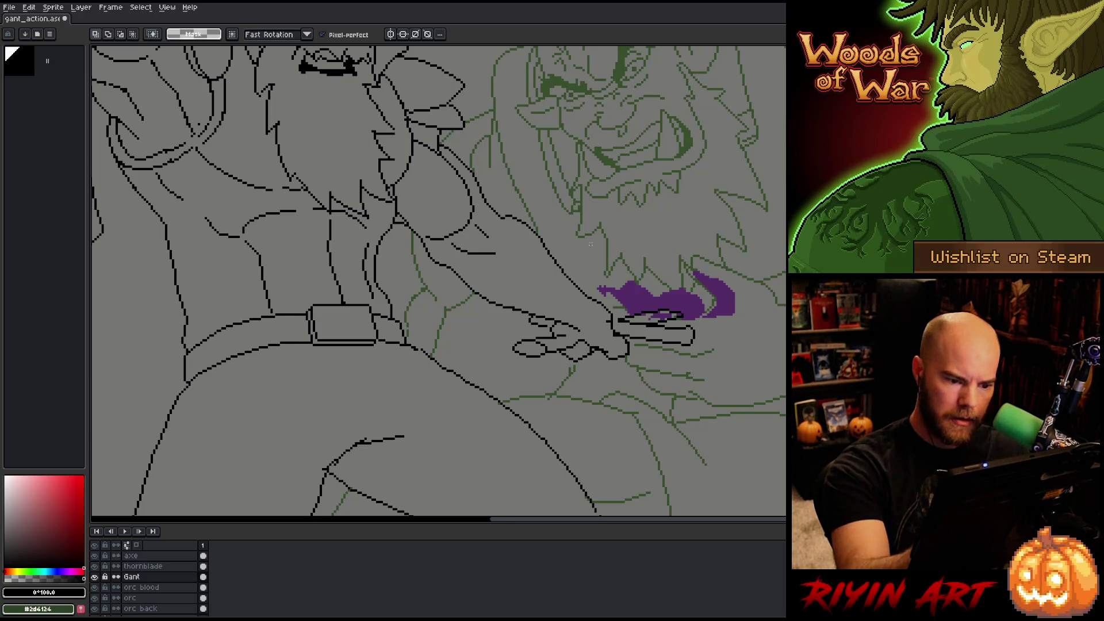
pyautogui.press('b')
pyautogui.press('e')
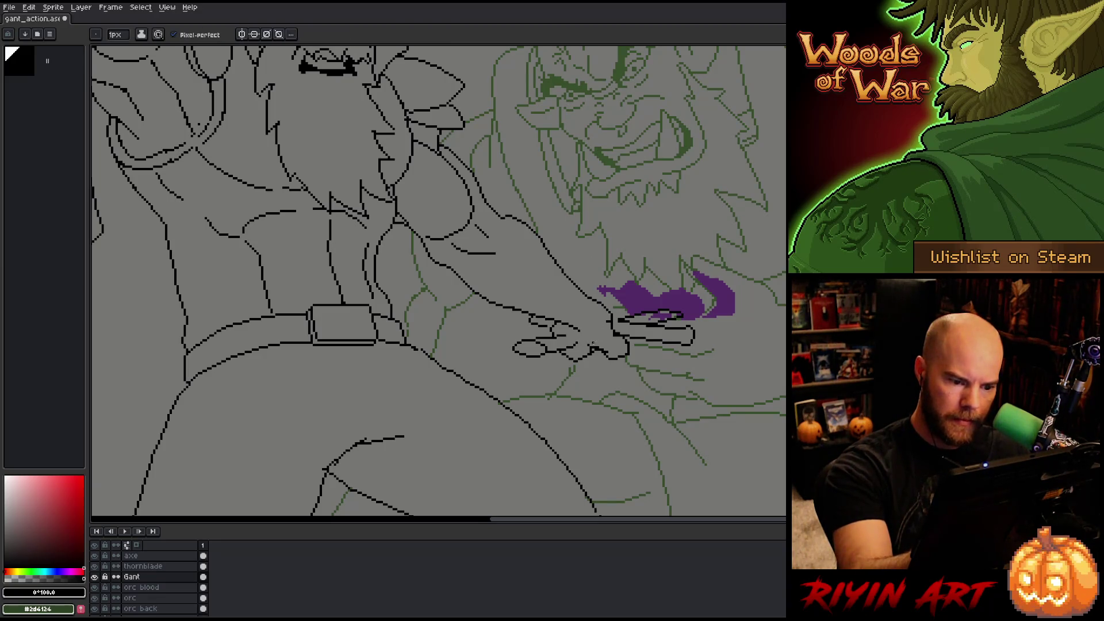
pyautogui.press('e')
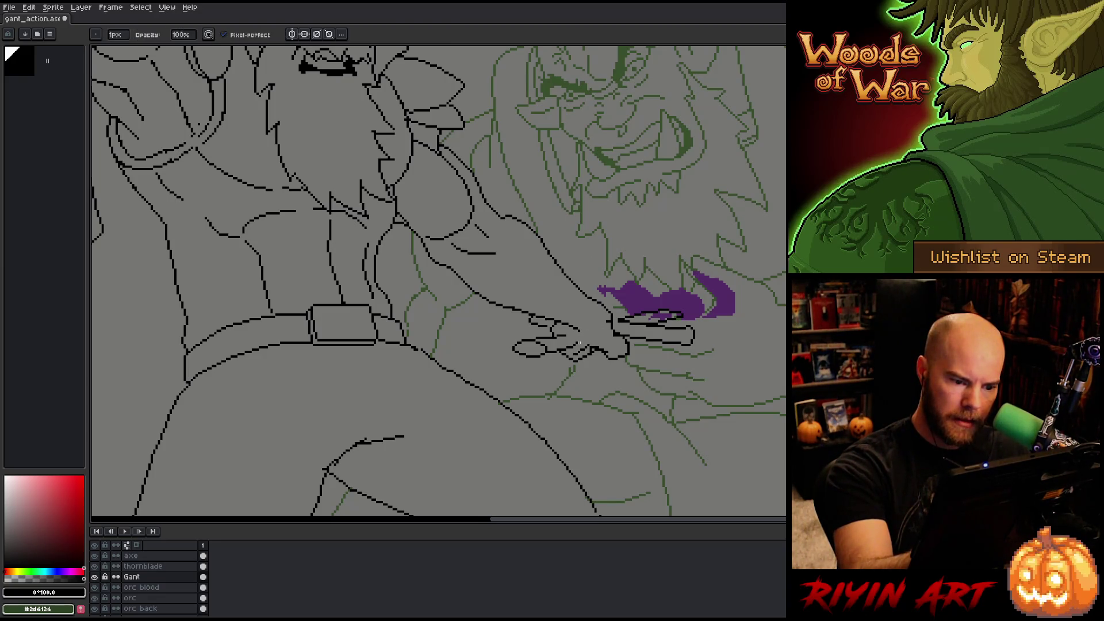
pyautogui.press('b')
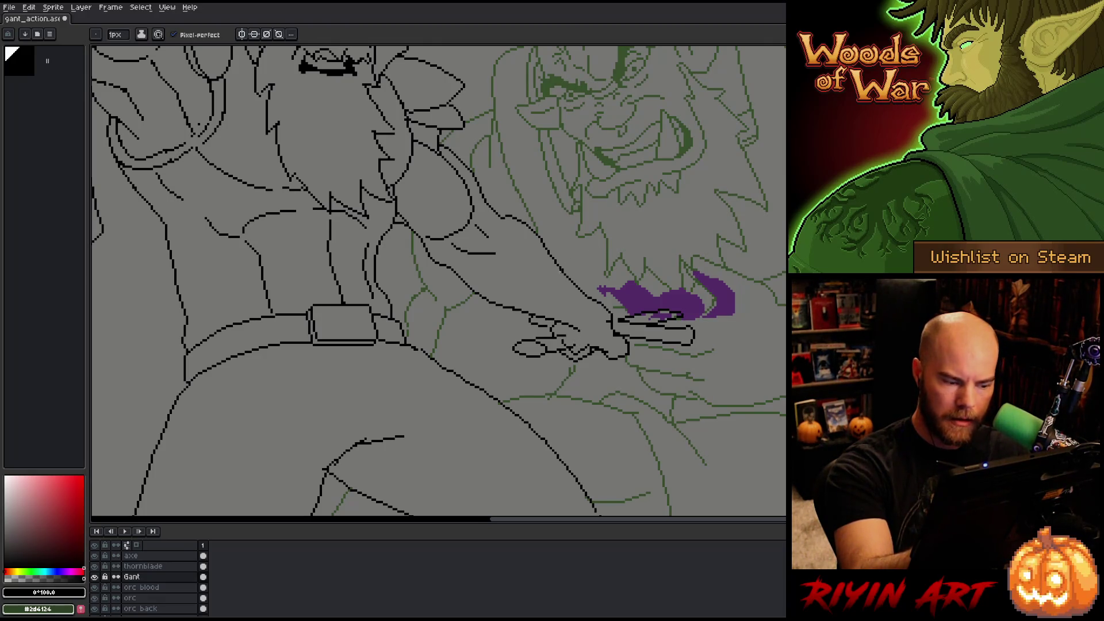
# - Make the thornblade layer active and pan the view toward Gant's face and the orc
pyautogui.click(143, 567)
pyautogui.press('e')
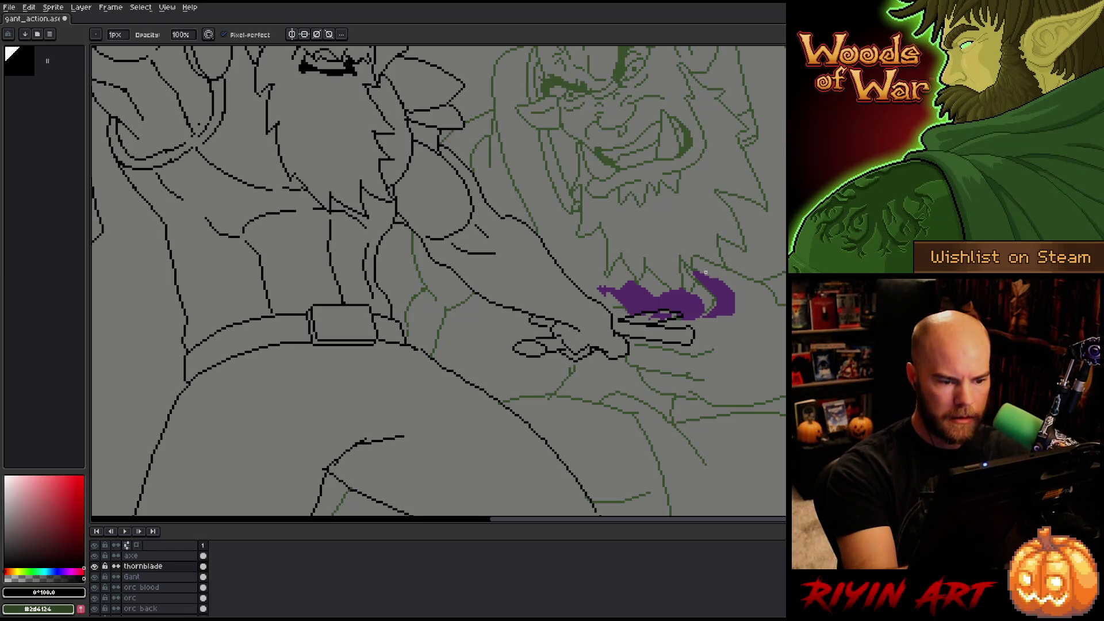
pyautogui.moveTo(499, 350); pyautogui.dragTo(489, 436)
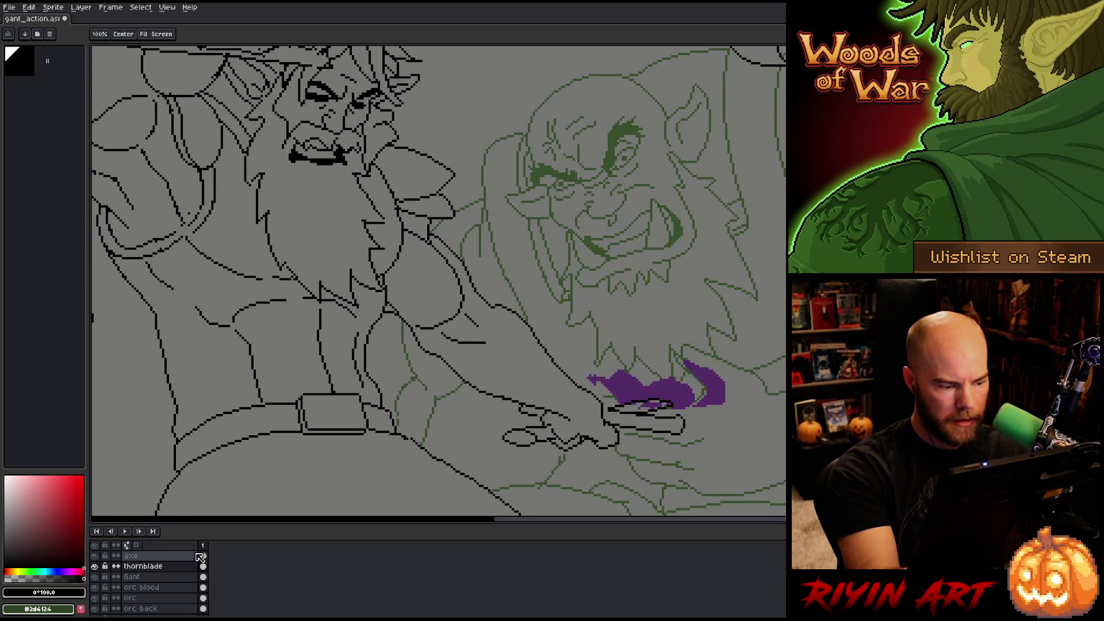
# - Return to the Gant layer and tidy the finger outlines, alternating Pencil and Eraser
pyautogui.click(143, 576)
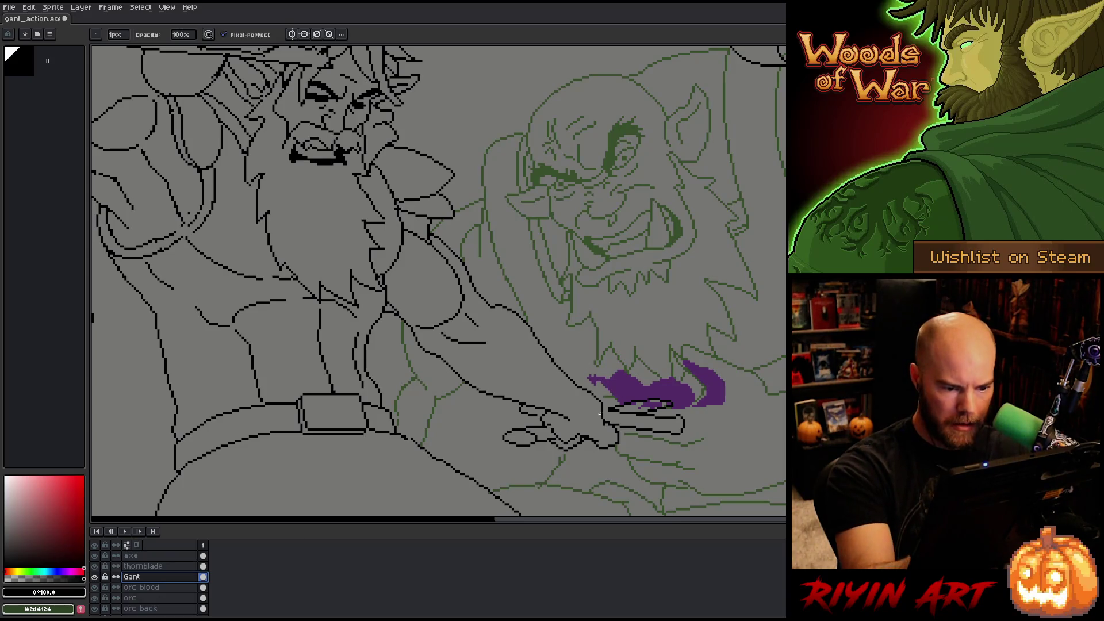
pyautogui.press('e')
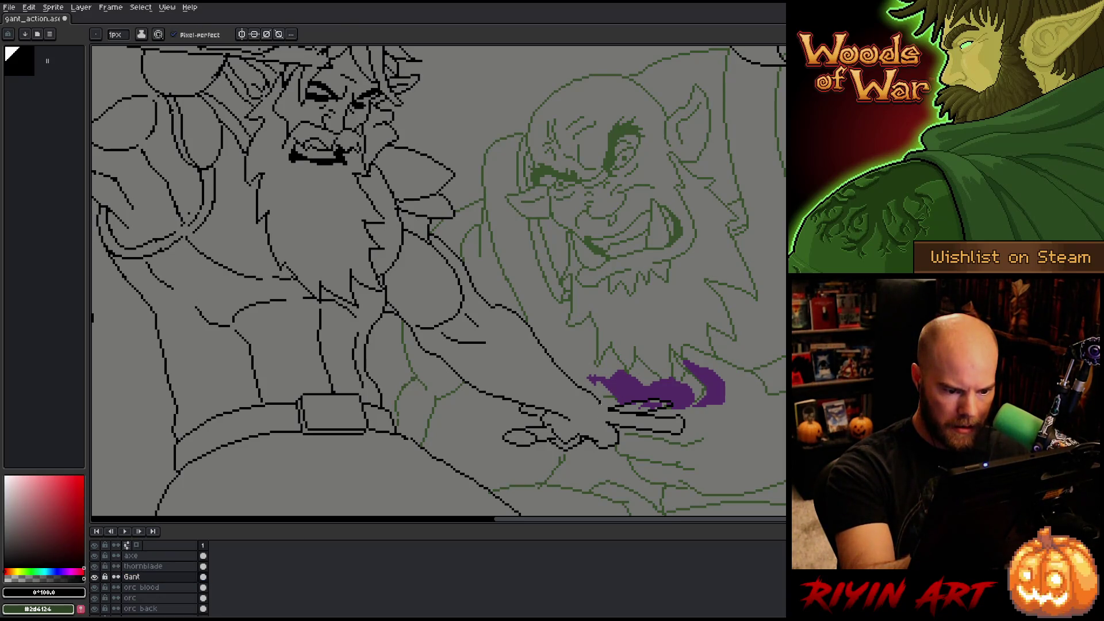
pyautogui.press('b')
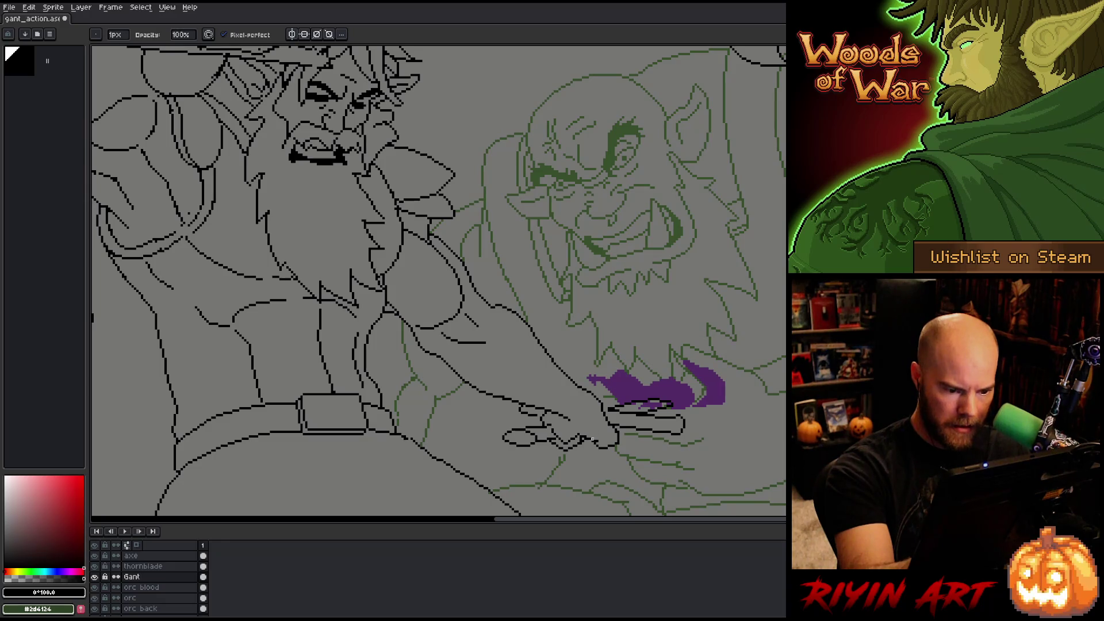
pyautogui.press('e')
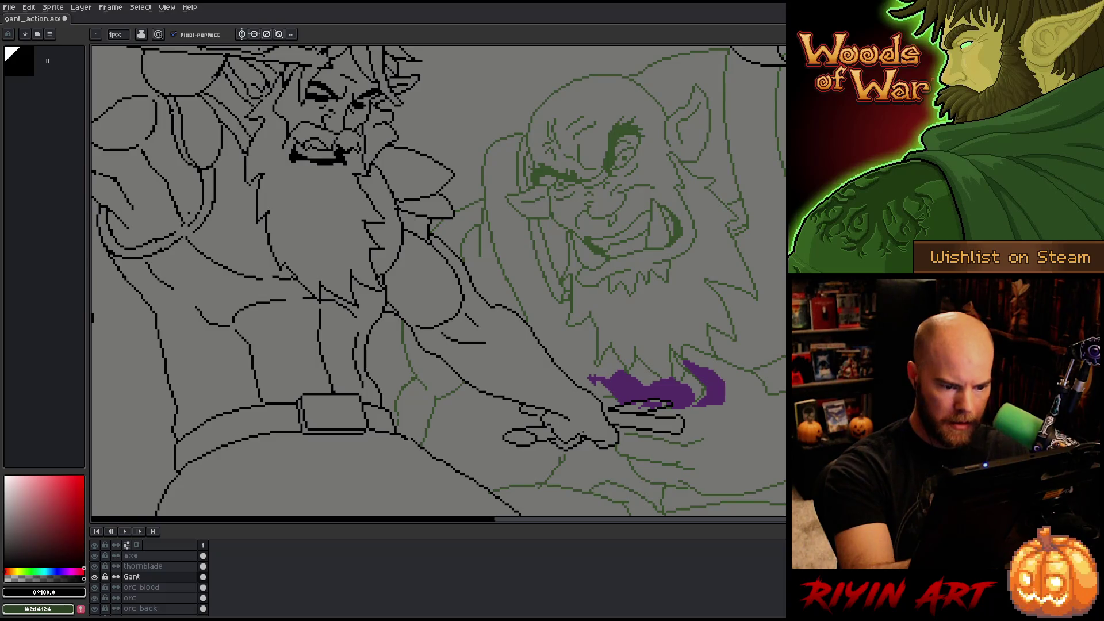
pyautogui.press('b')
pyautogui.press('e')
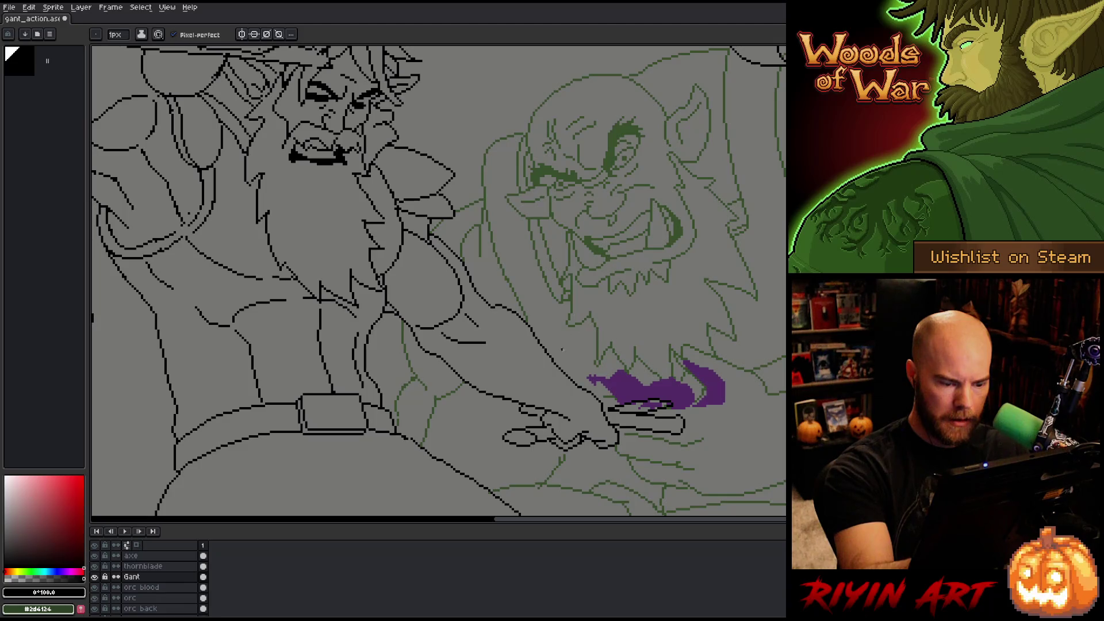
pyautogui.press('b')
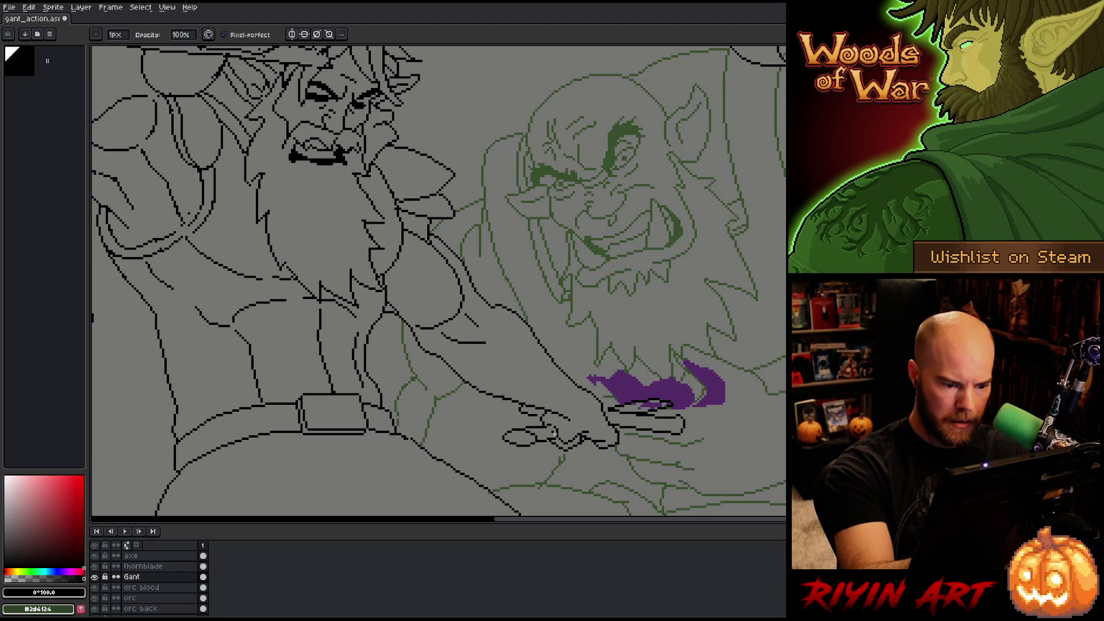
pyautogui.press('e')
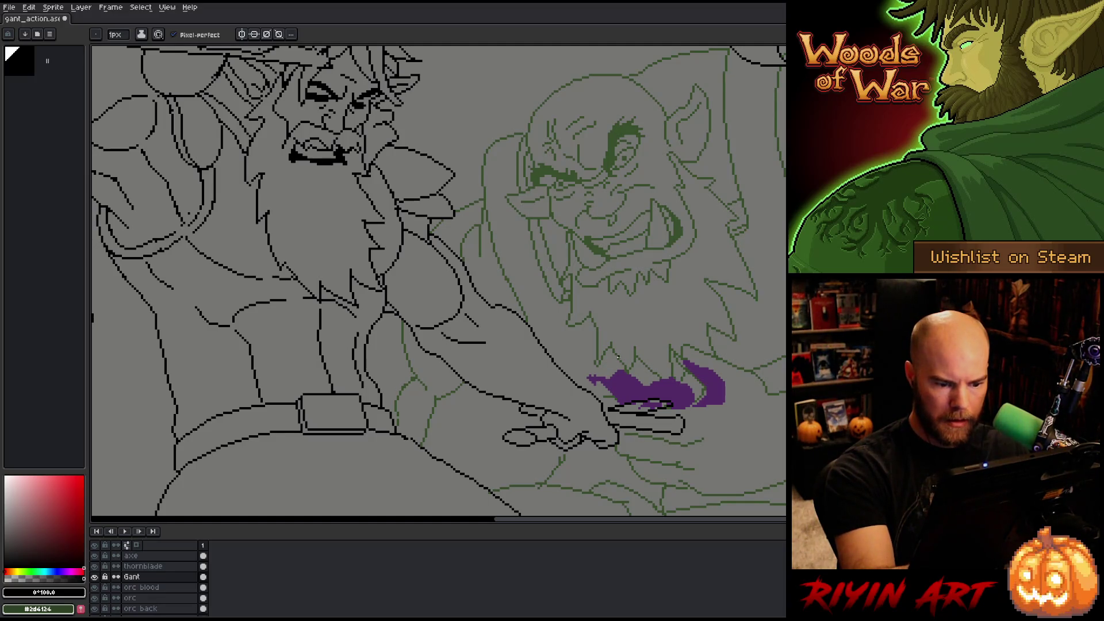
pyautogui.press('b')
pyautogui.press('e')
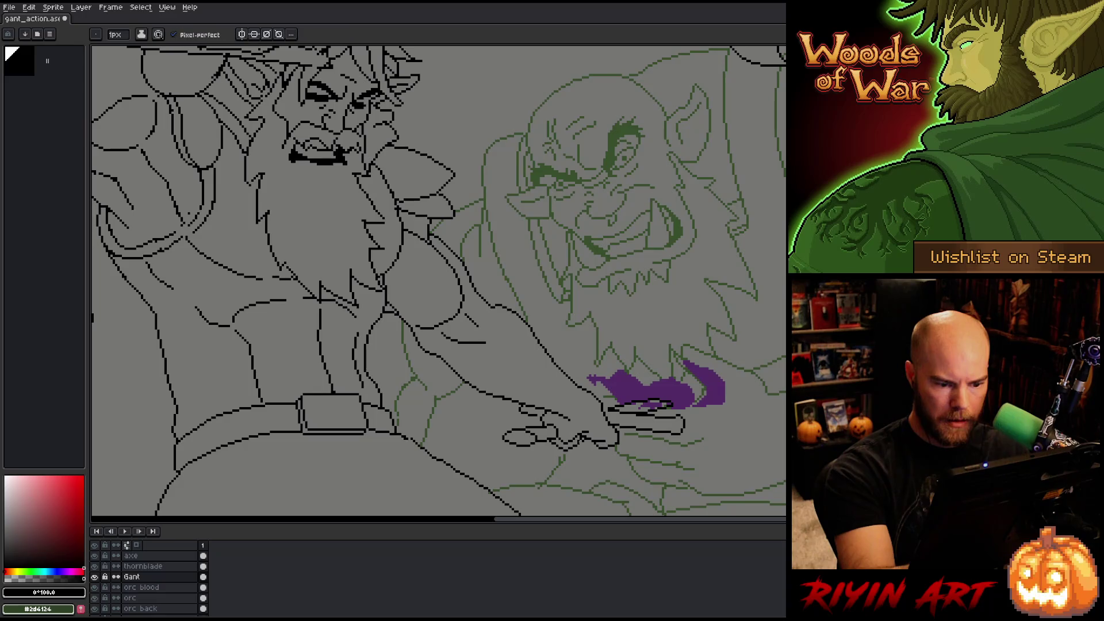
pyautogui.press('b')
pyautogui.press('e')
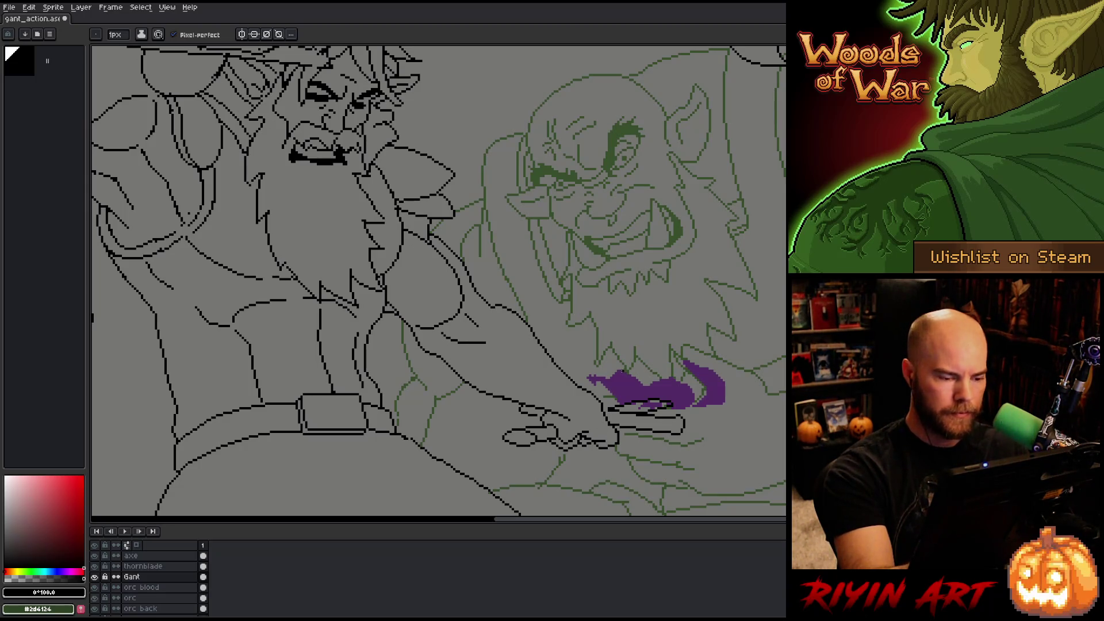
pyautogui.press('b')
# - Undo the stray diagonal stroke on the hand and draw a short vertical line instead
pyautogui.hotkey('ctrl', 'z')
pyautogui.press('e')
pyautogui.moveTo(471, 305); pyautogui.dragTo(473, 330)
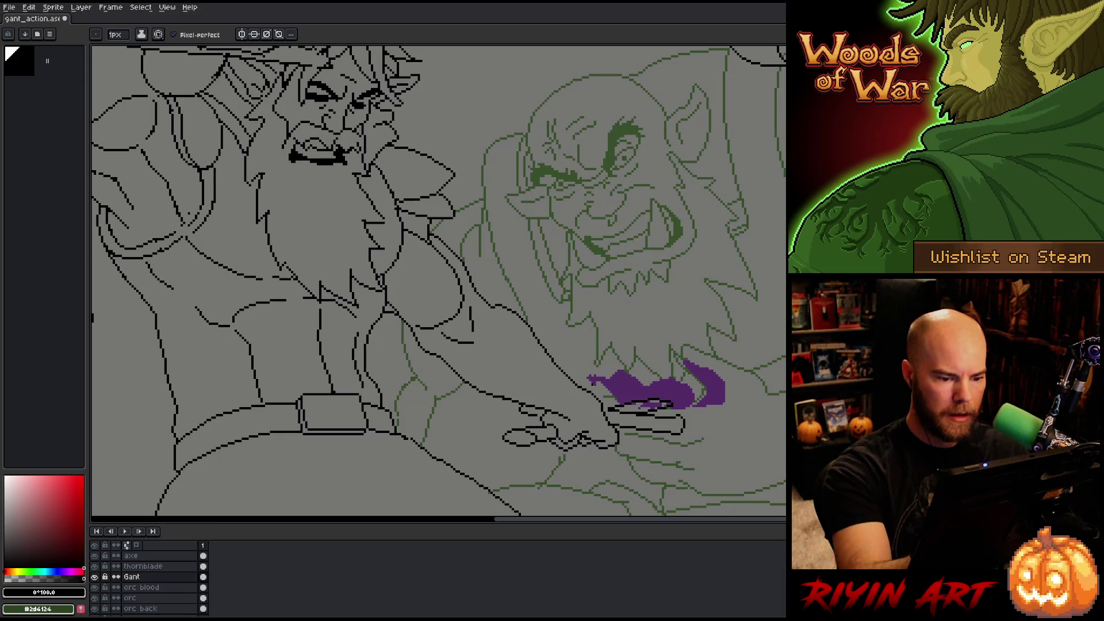
pyautogui.scroll(-3, 613, 453)
# - Review the whole battle scene, then zoom back in to frame Gant and the left fighter
pyautogui.moveTo(495, 421); pyautogui.dragTo(511, 383)
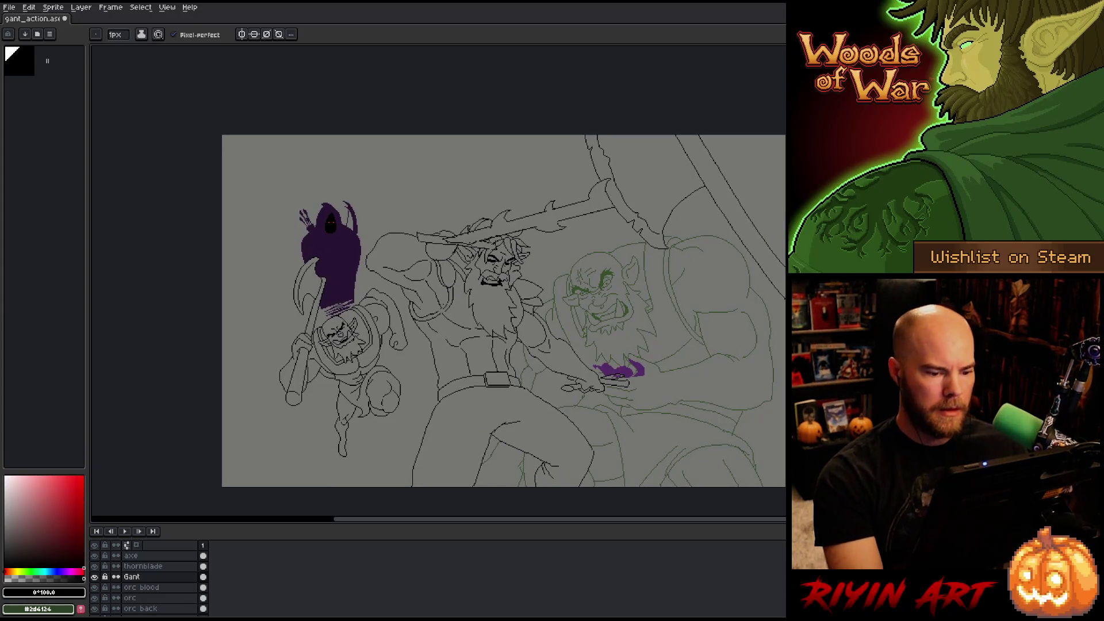
pyautogui.scroll(2, 470, 314)
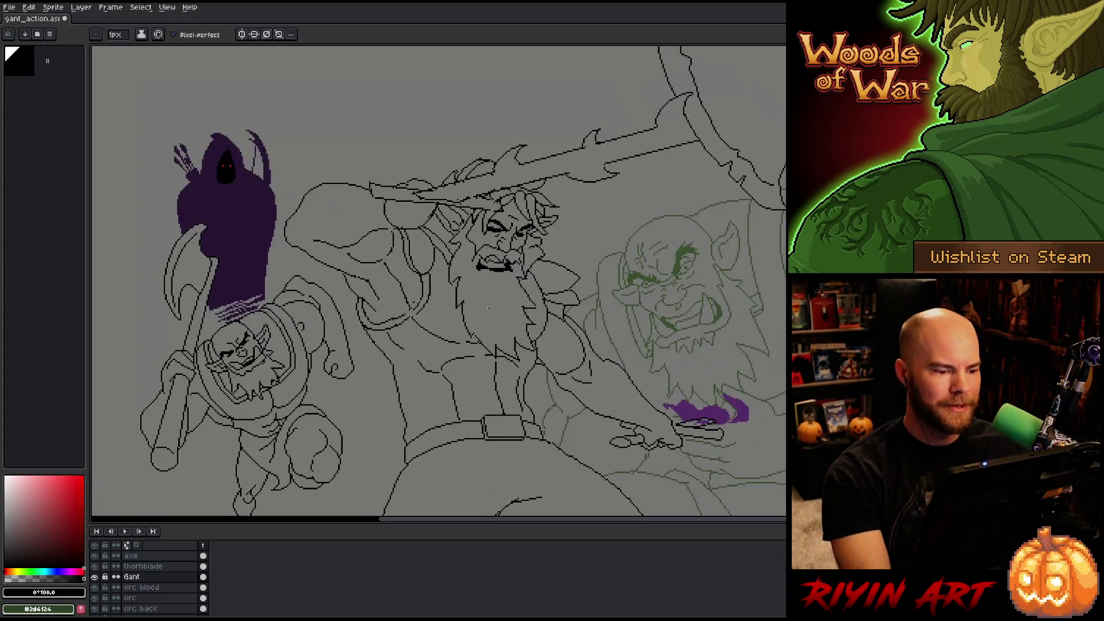
pyautogui.press('b')
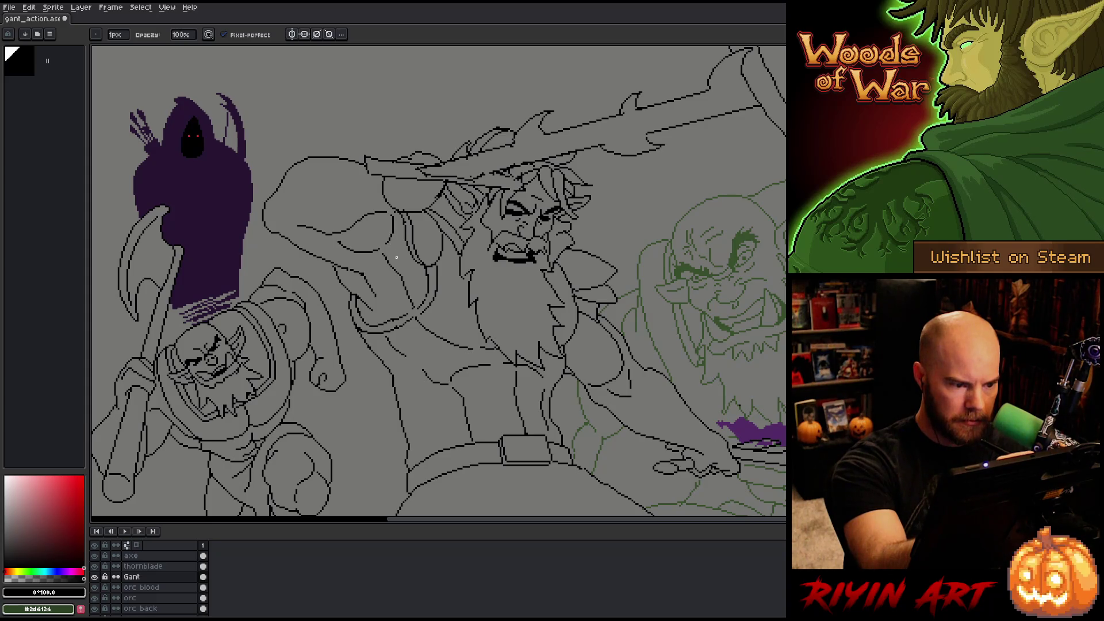
pyautogui.press('e')
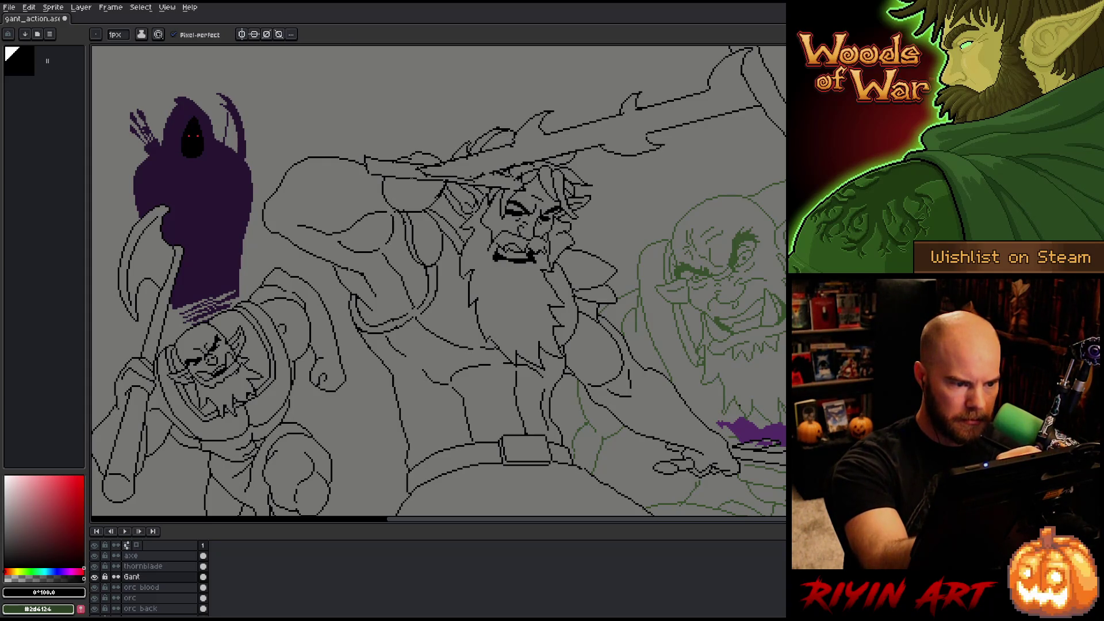
pyautogui.press('b')
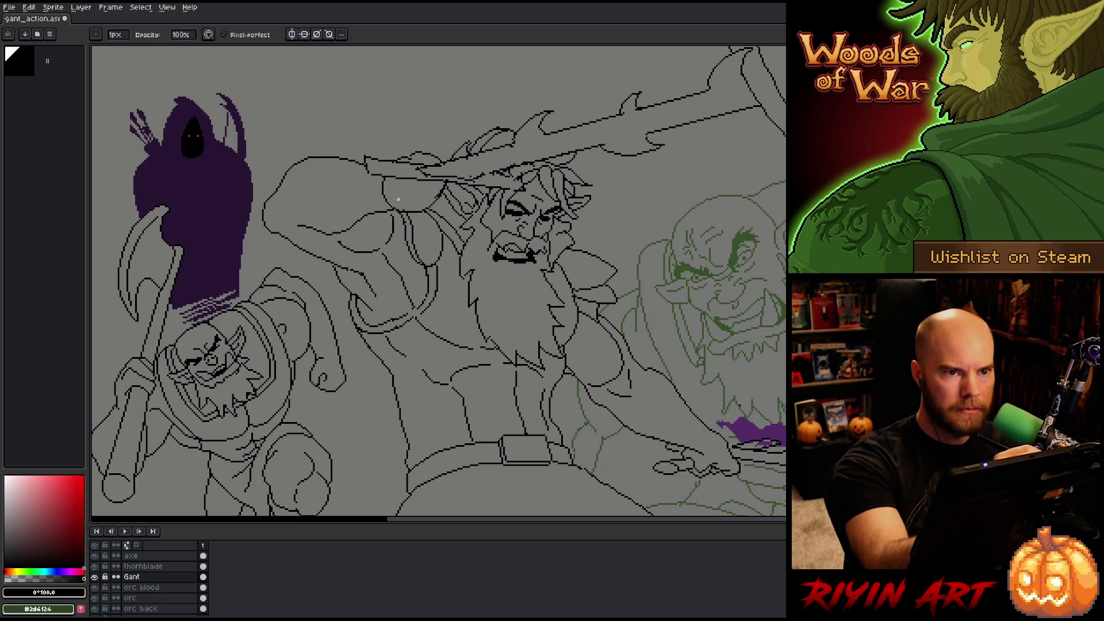
pyautogui.press('space')
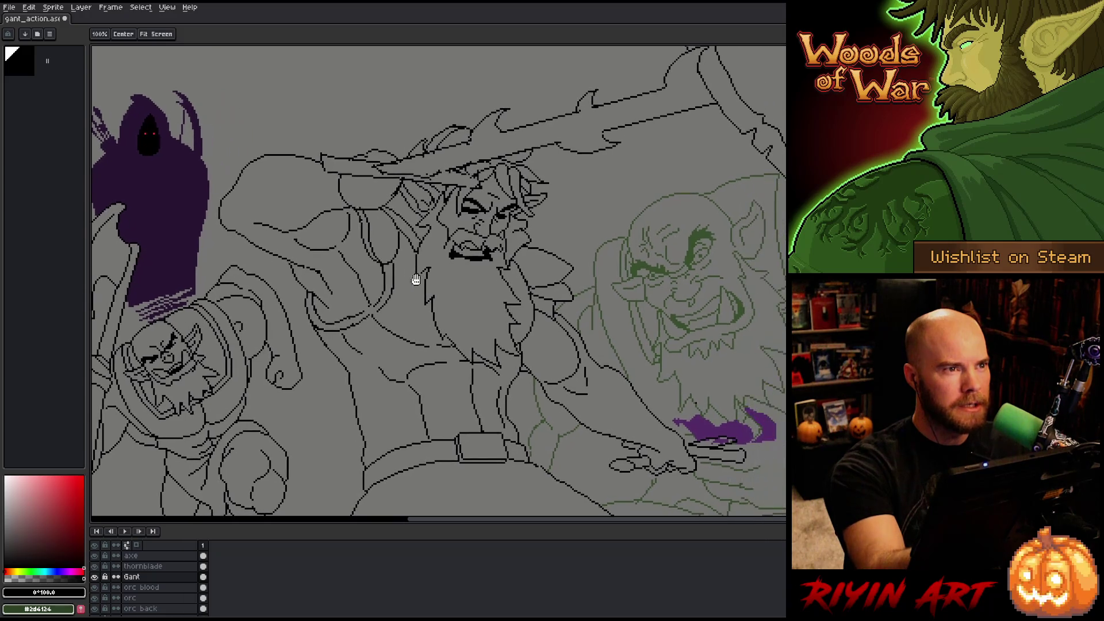